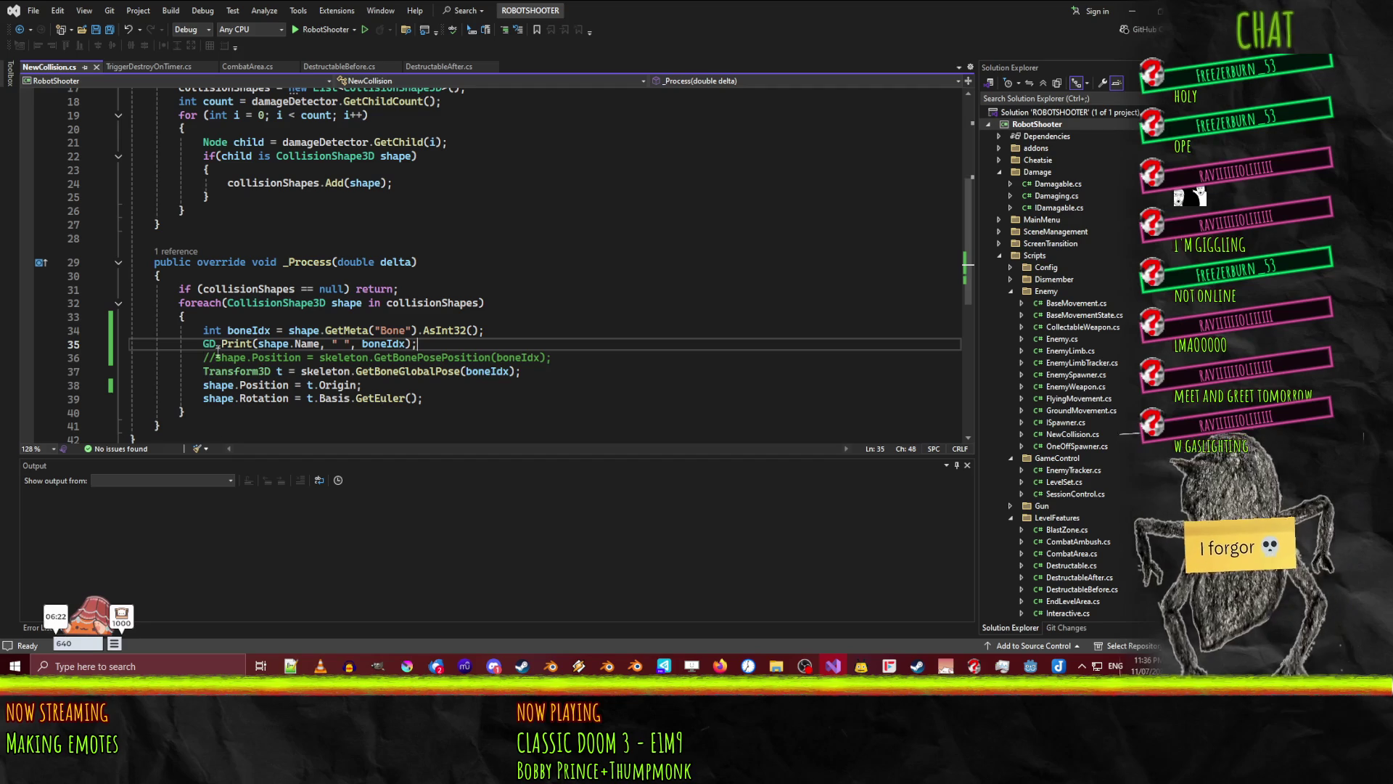
- Uncomment the bone pose position assignment, comment out the t.Origin line, and save
text(//)
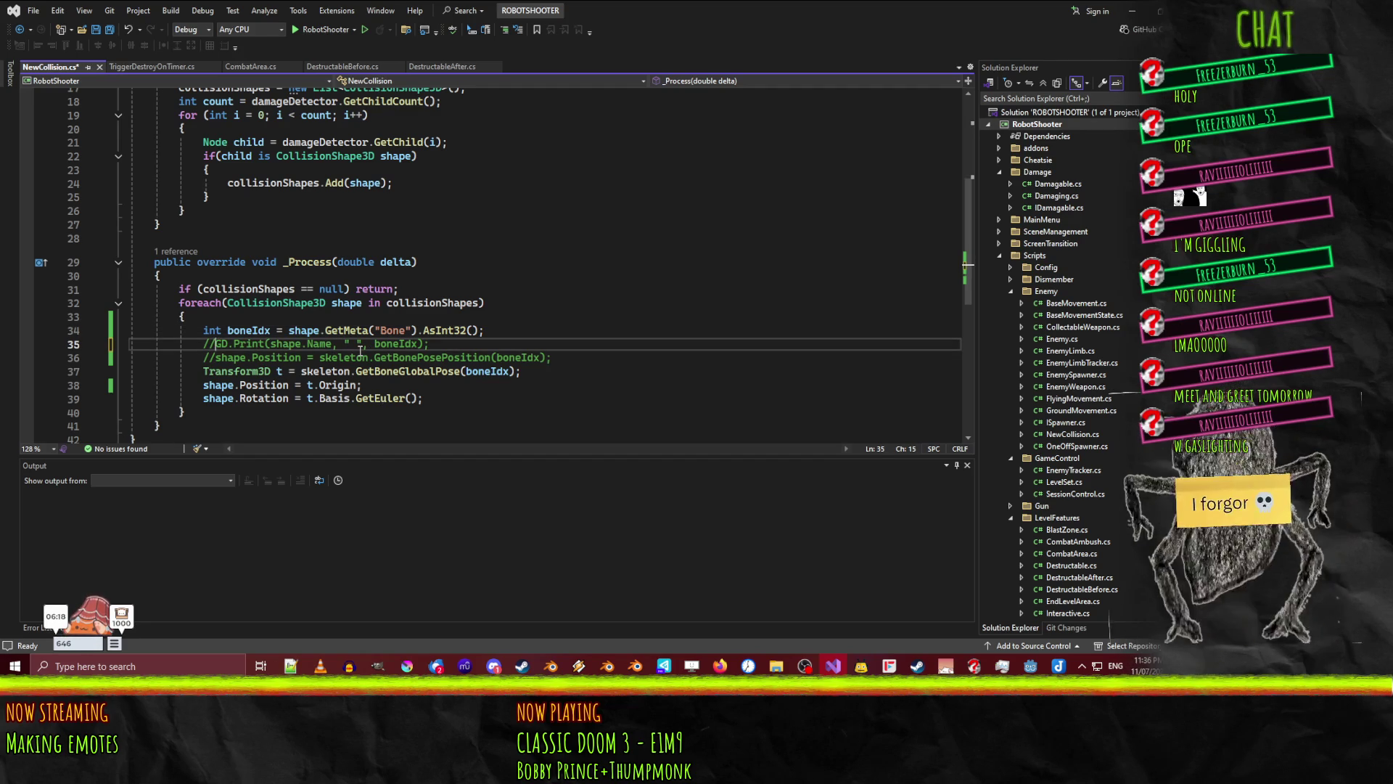
key(ctrl+z)
key(Down)
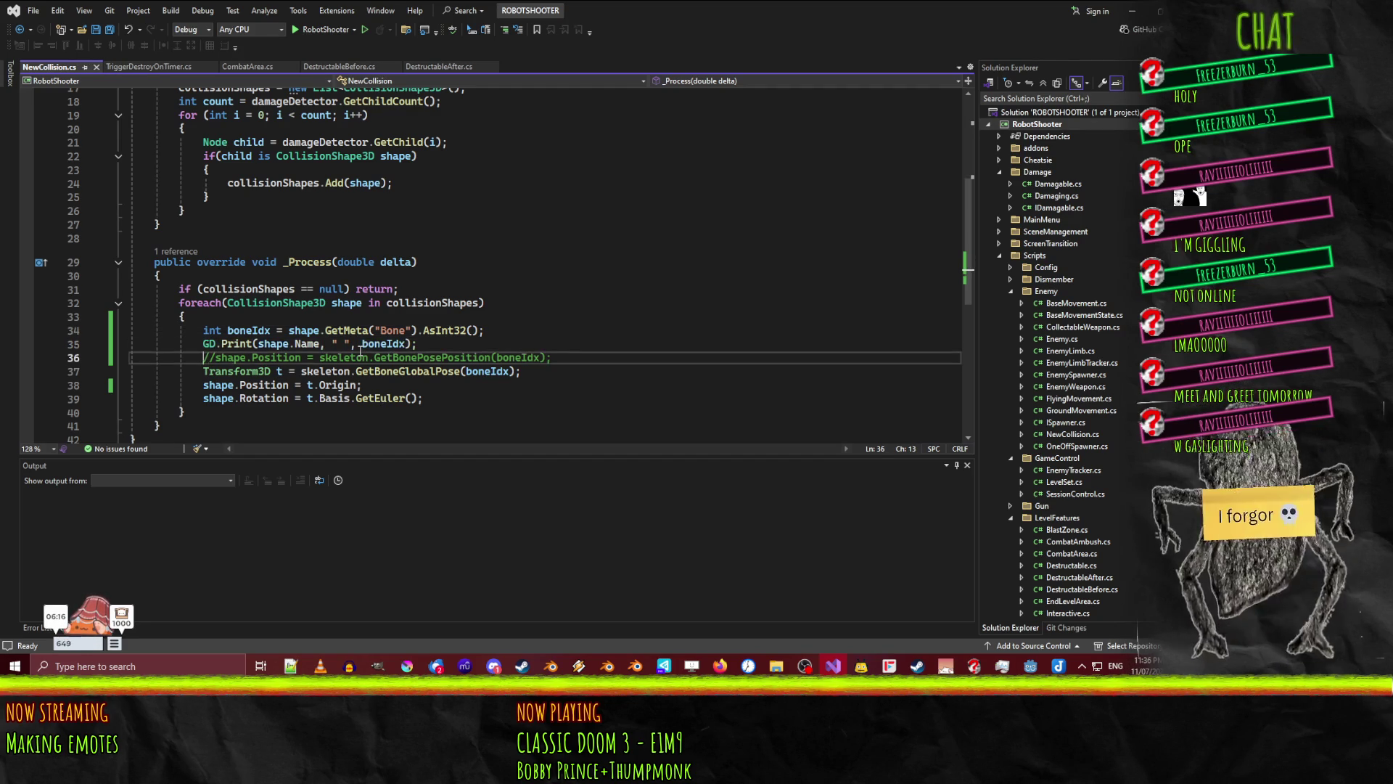
key(Delete)
key(Delete)
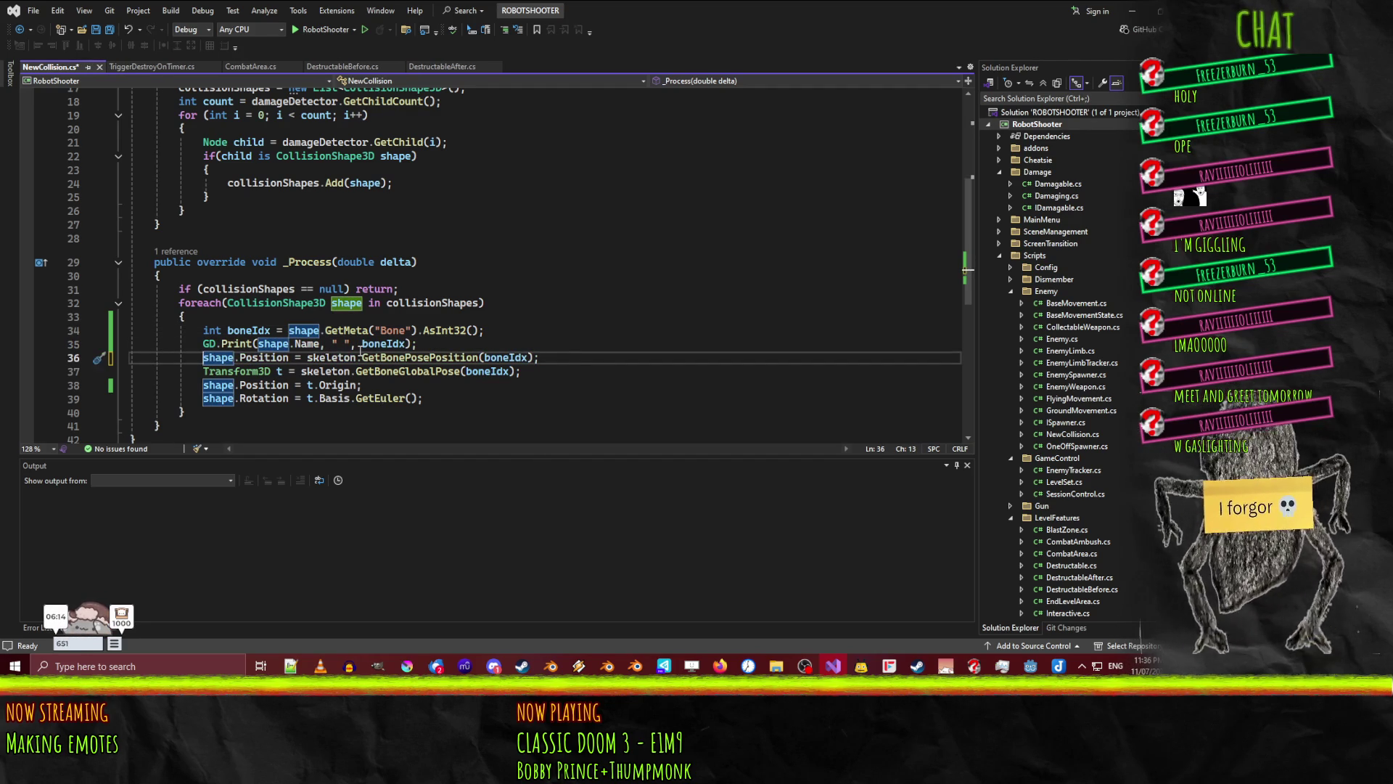
key(Down)
key(Down)
text(//)
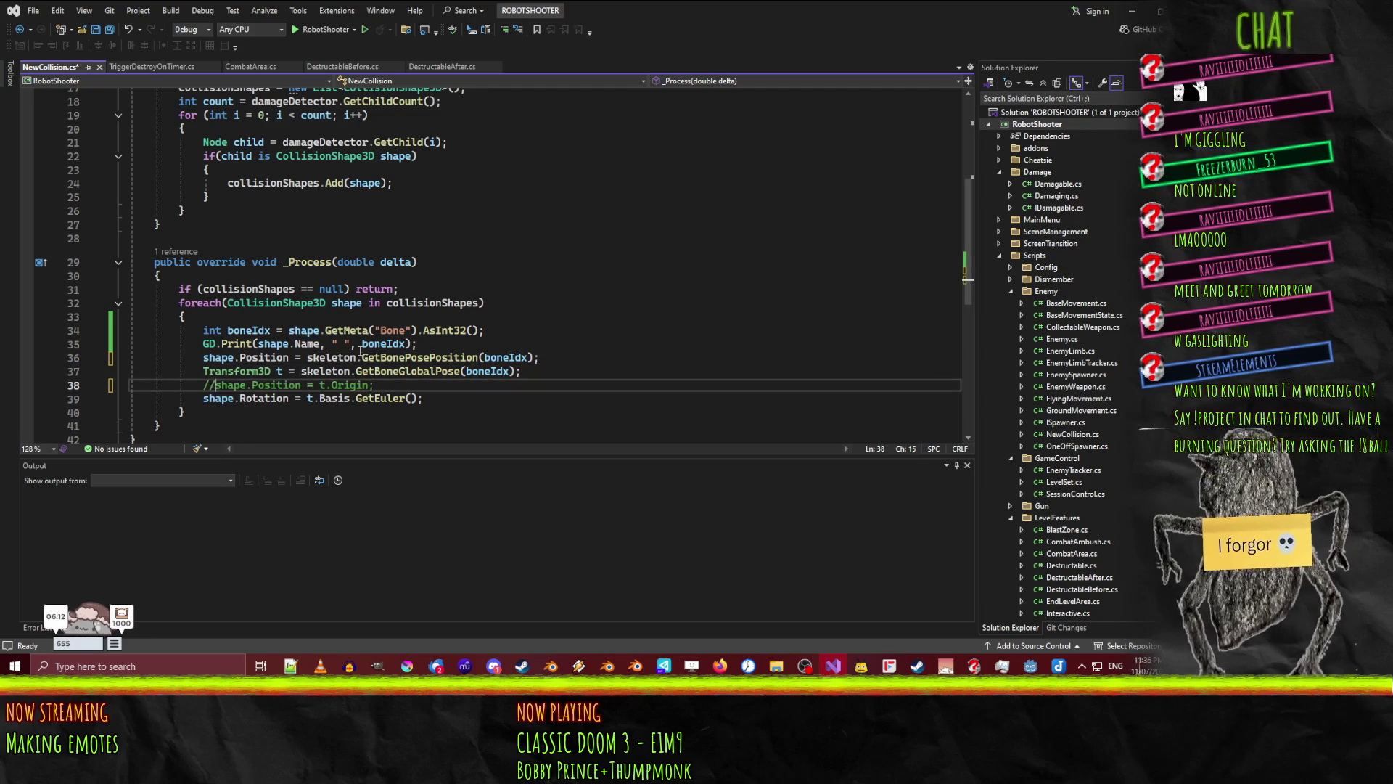
key(Home)
key(ctrl+s)
- Move the GetBonePosePosition line below the Rotation line, remove the t.Origin line, and save
key(Up)
key(Up)
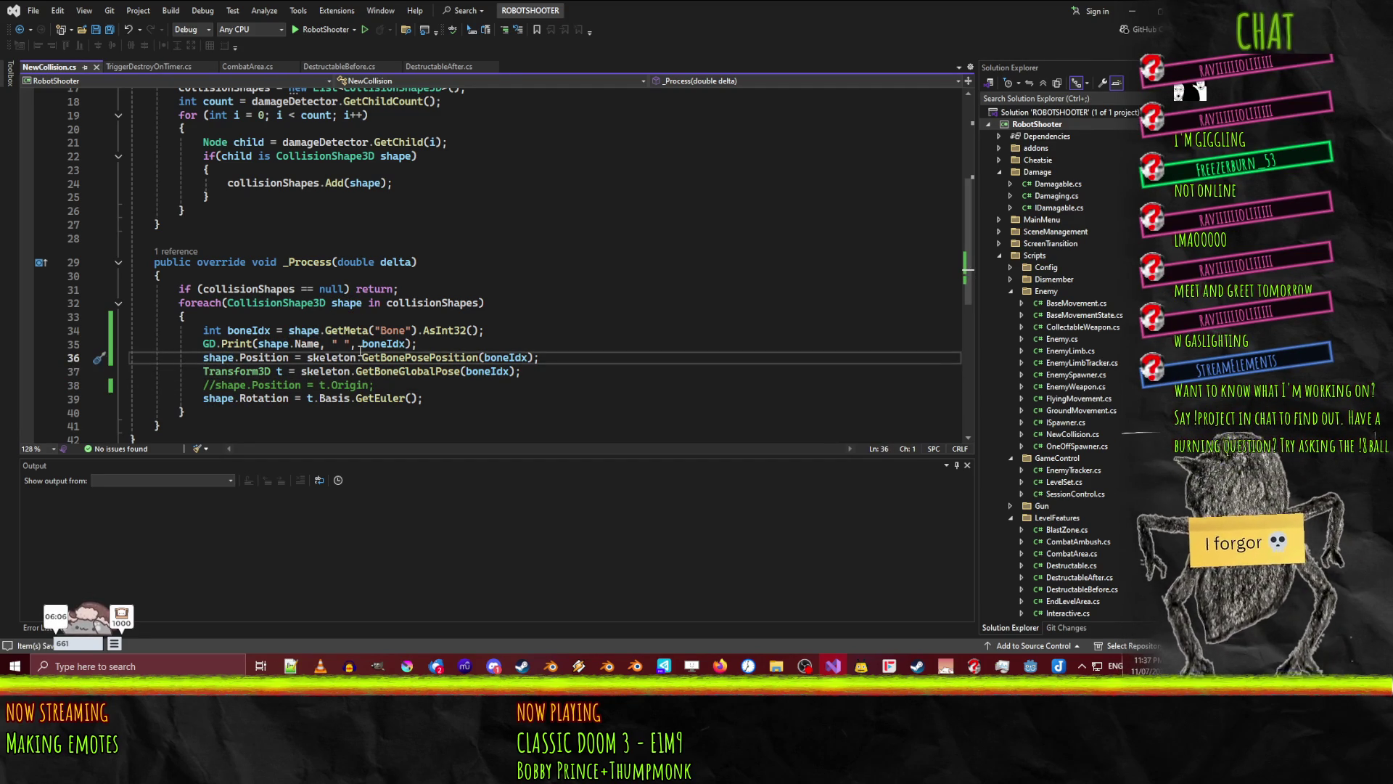
key(ctrl+x)
key(Down)
key(Down)
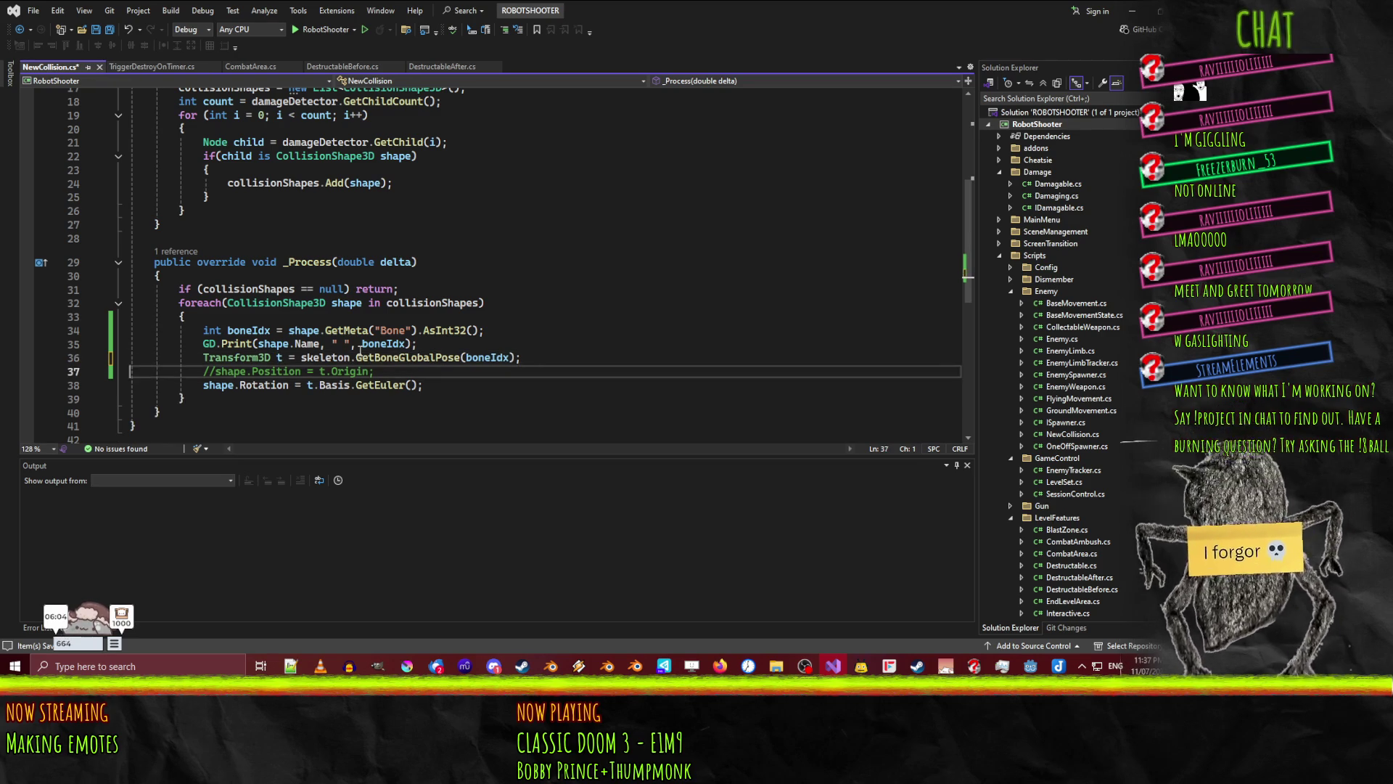
key(Down)
key(ctrl+v)
key(Up)
key(Up)
key(Up)
key(ctrl+x)
key(Up)
key(ctrl+s)
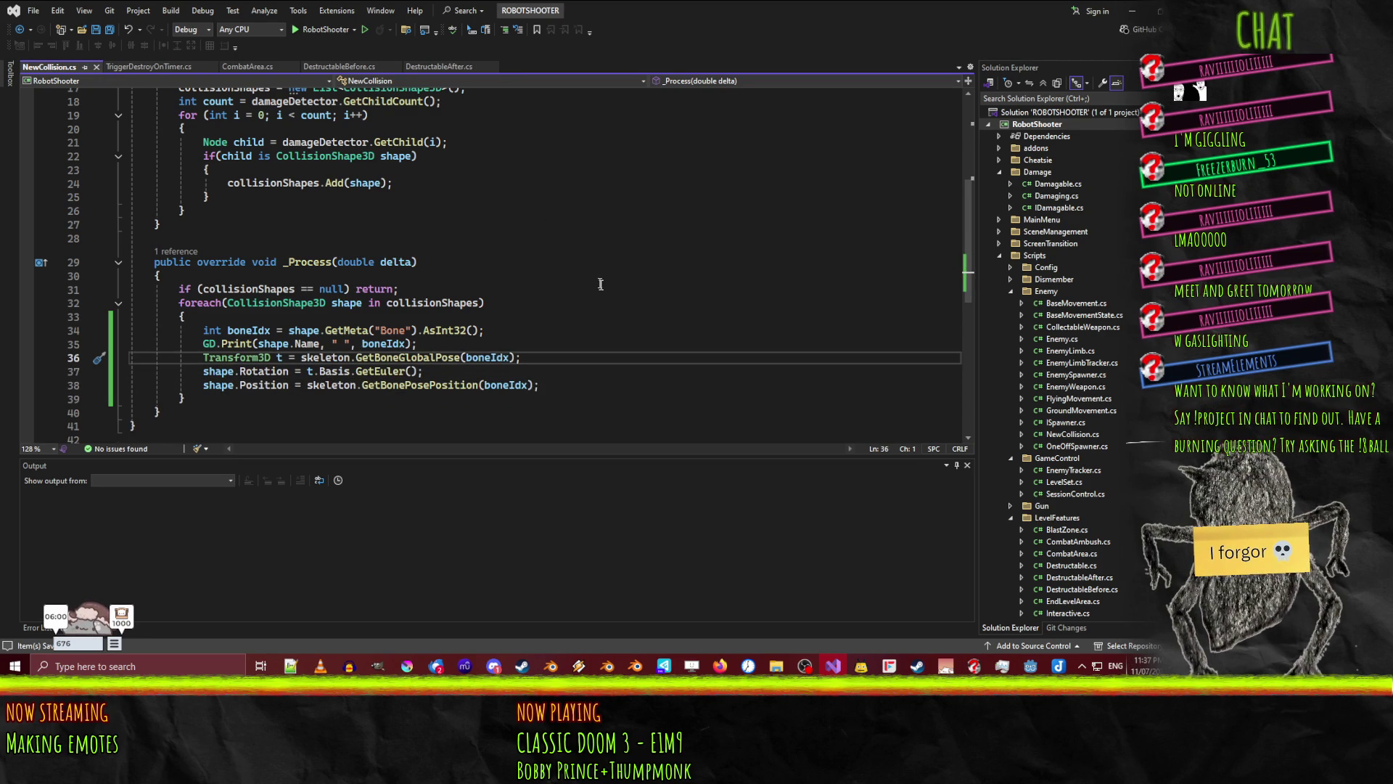
- Comment out the GD.Print debug line in NewCollision.cs
click(203, 343)
text(//)
click(705, 371)
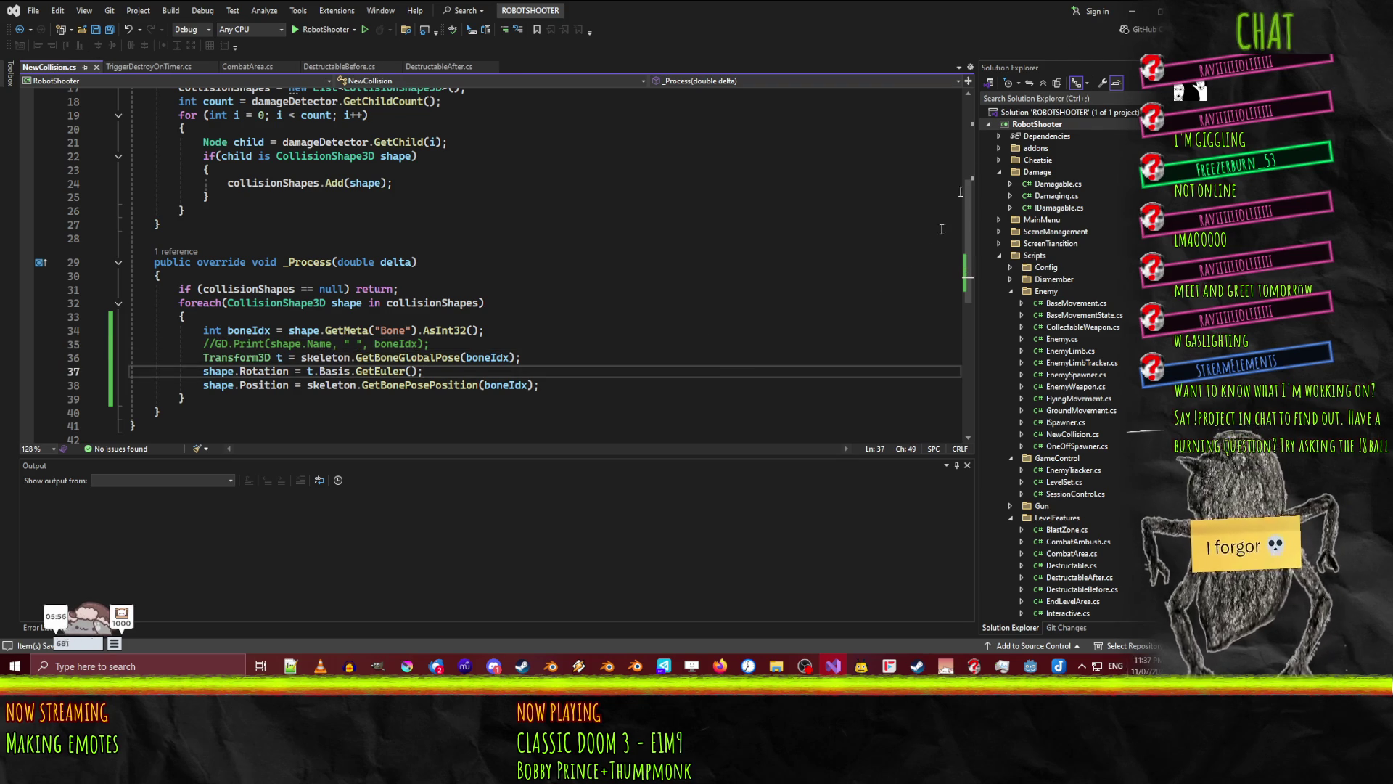
click(1132, 11)
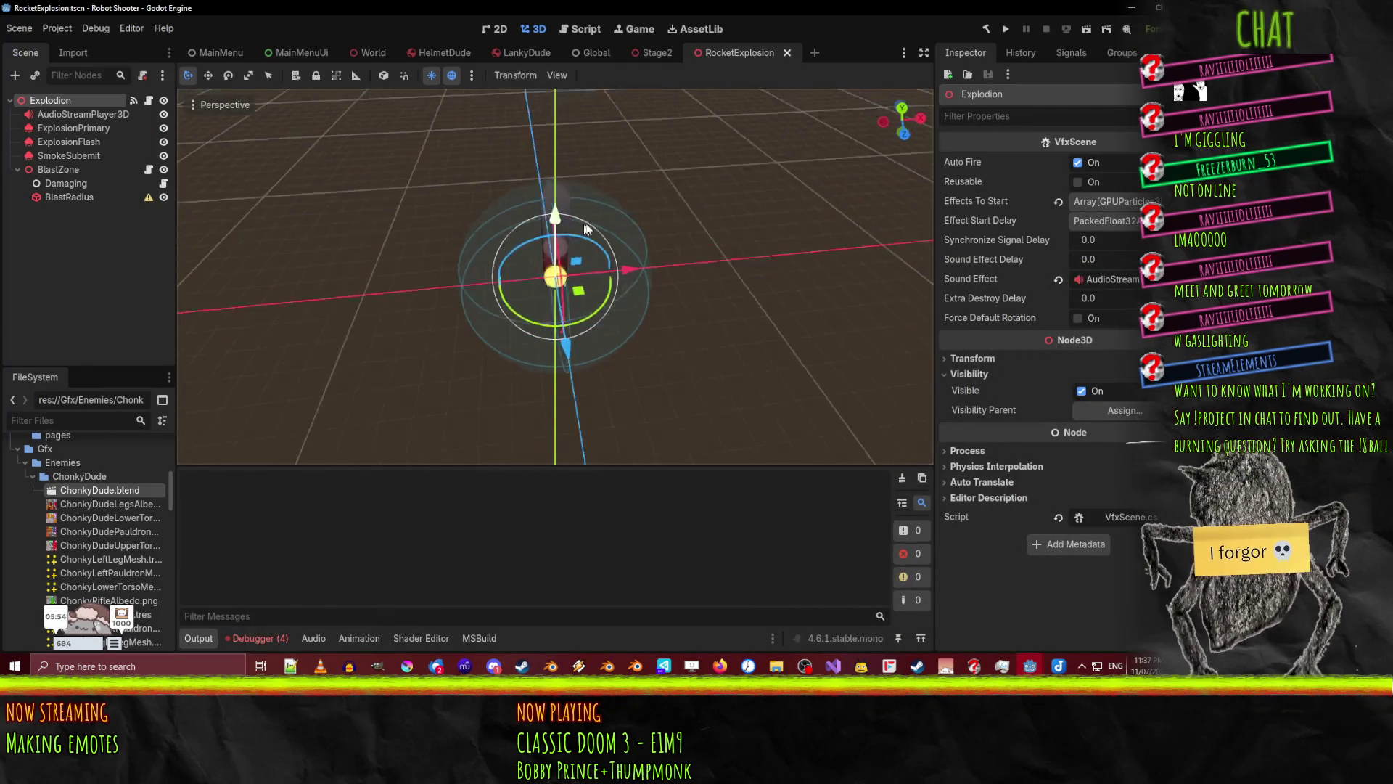
- Open ChonkyDude.tscn, then play and stop the AnimationPlayer's Idle animation on the robot
scroll(103, 494, up, 10)
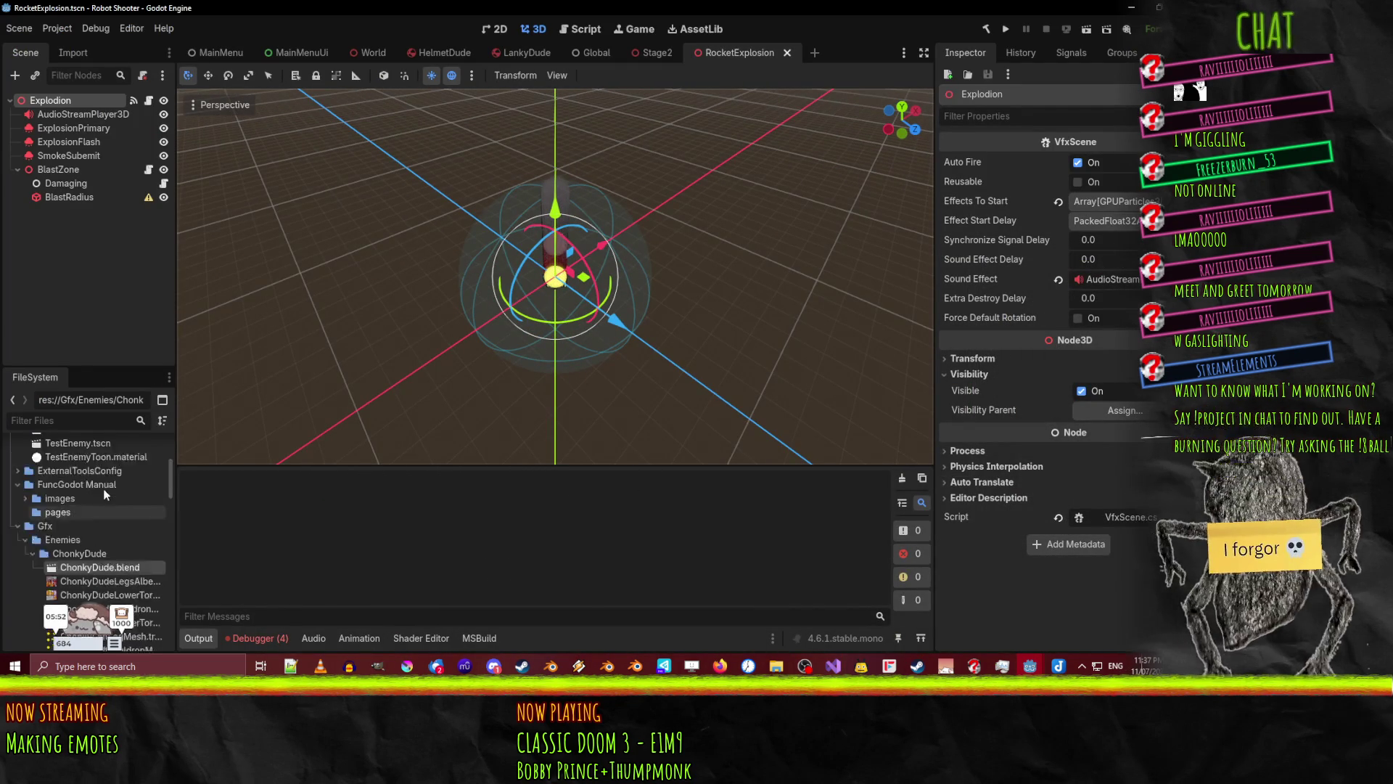
scroll(103, 489, down, 3)
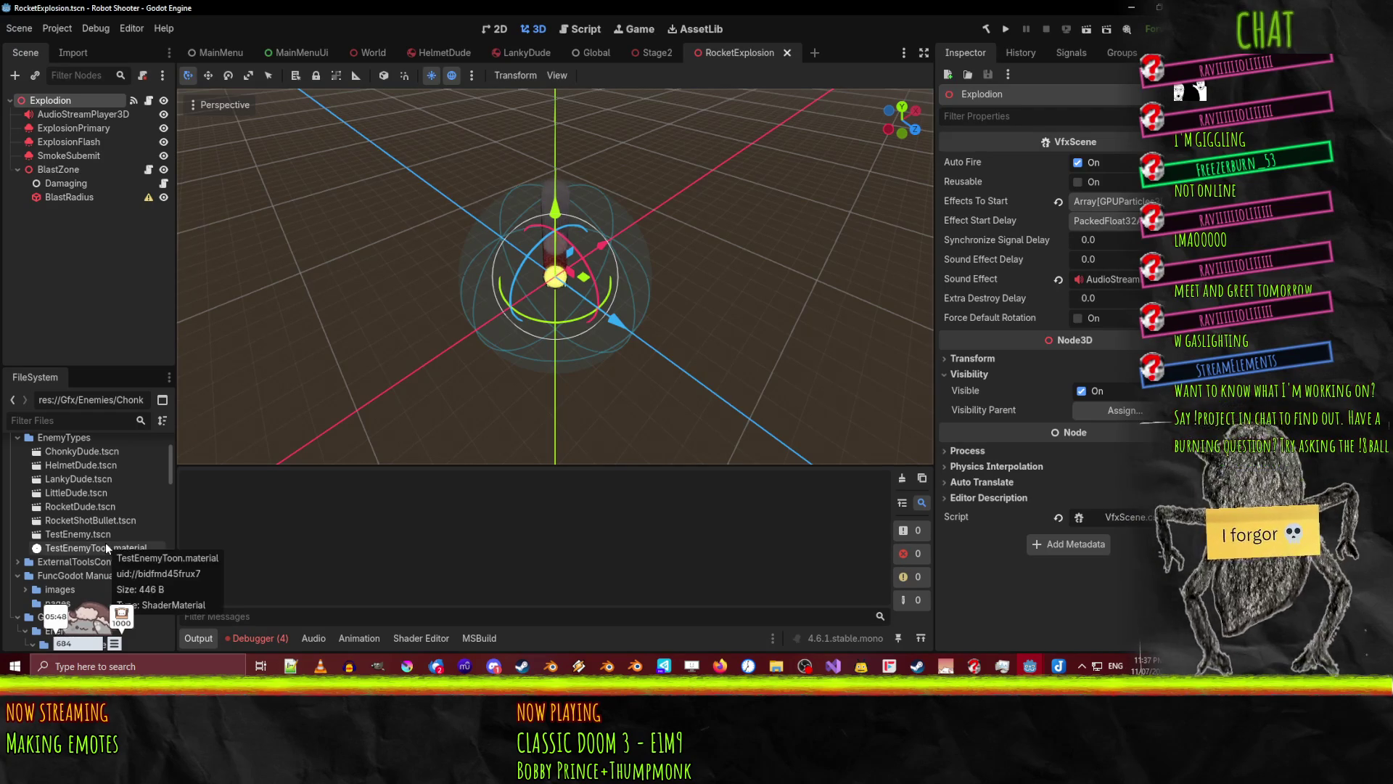
double_click(101, 453)
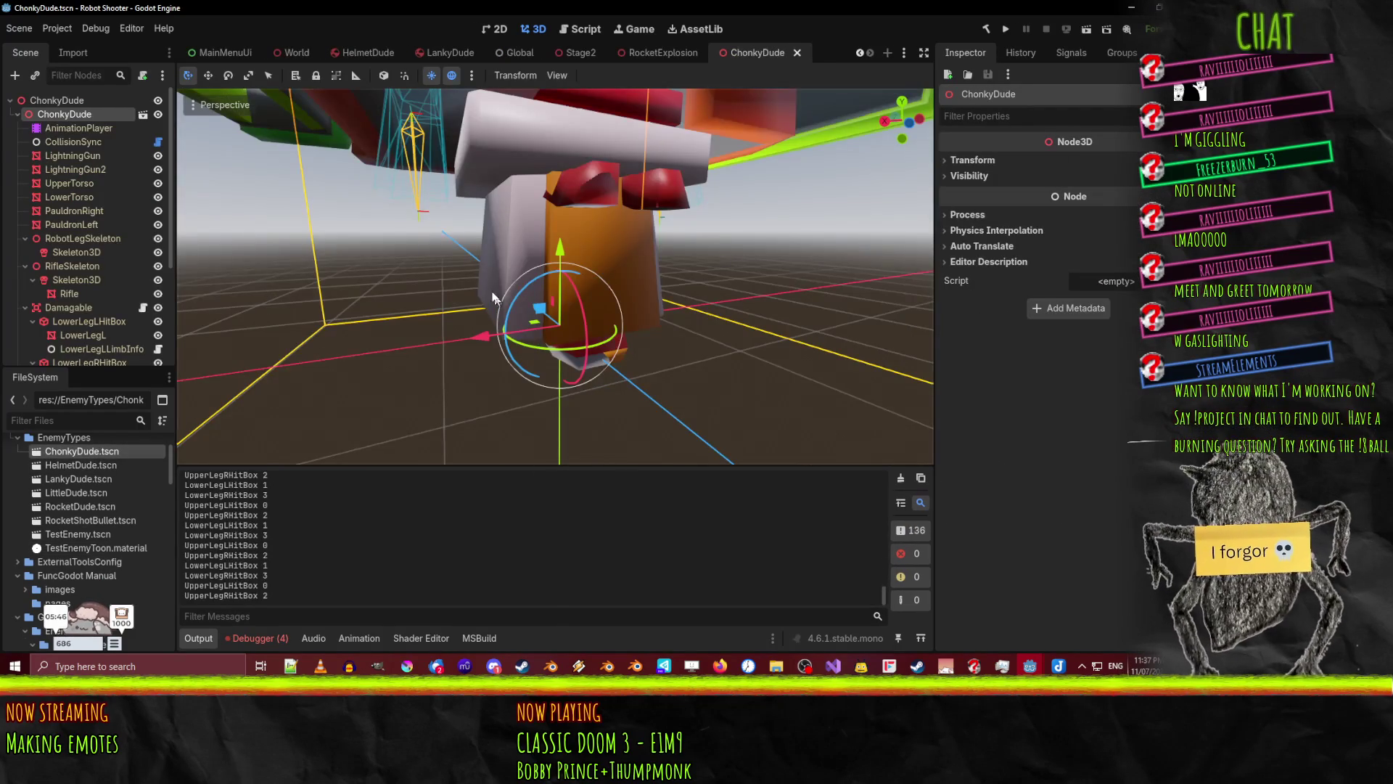
click(79, 127)
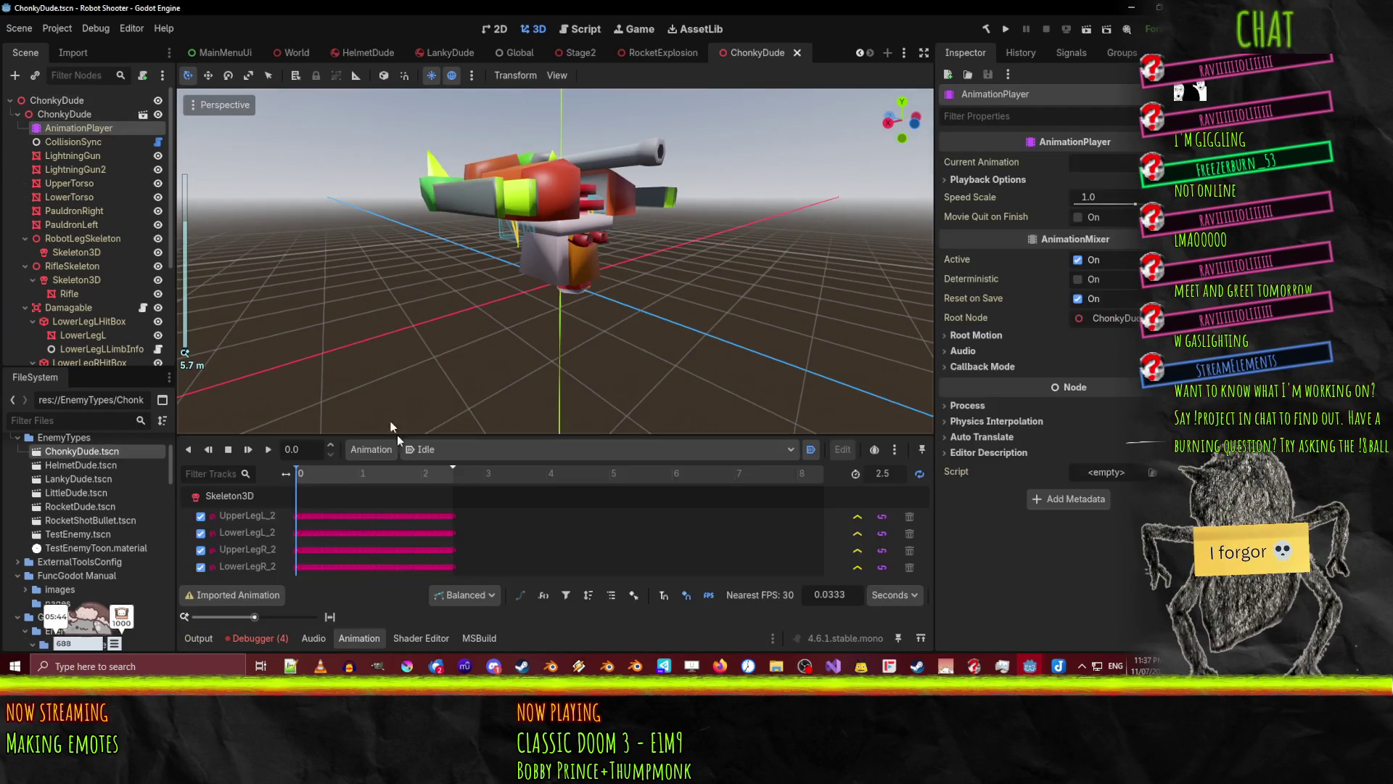
click(269, 449)
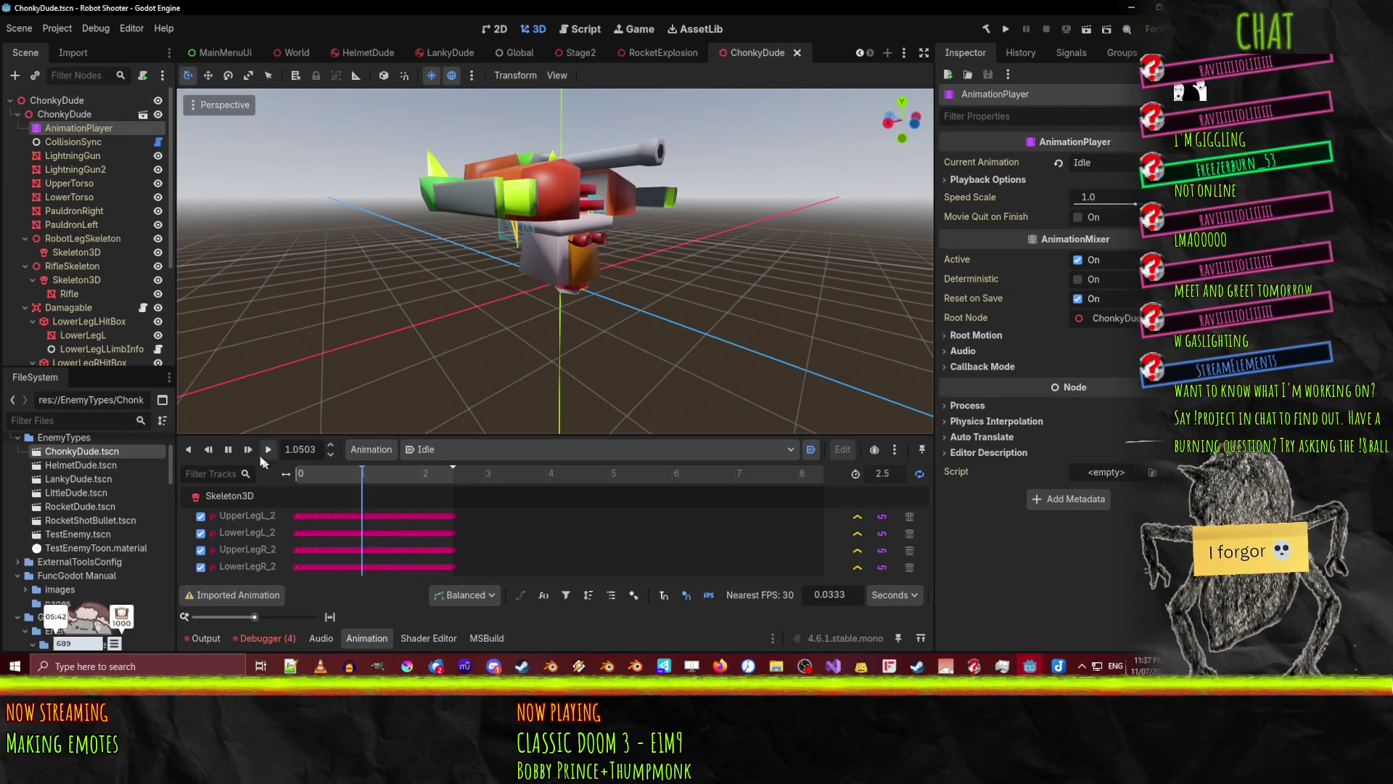
scroll(595, 358, up, 5)
scroll(595, 360, down, 4)
key(s)
mouse_move(606, 299)
middle_down()
mouse_move(592, 190)
mouse_move(581, 330)
middle_up()
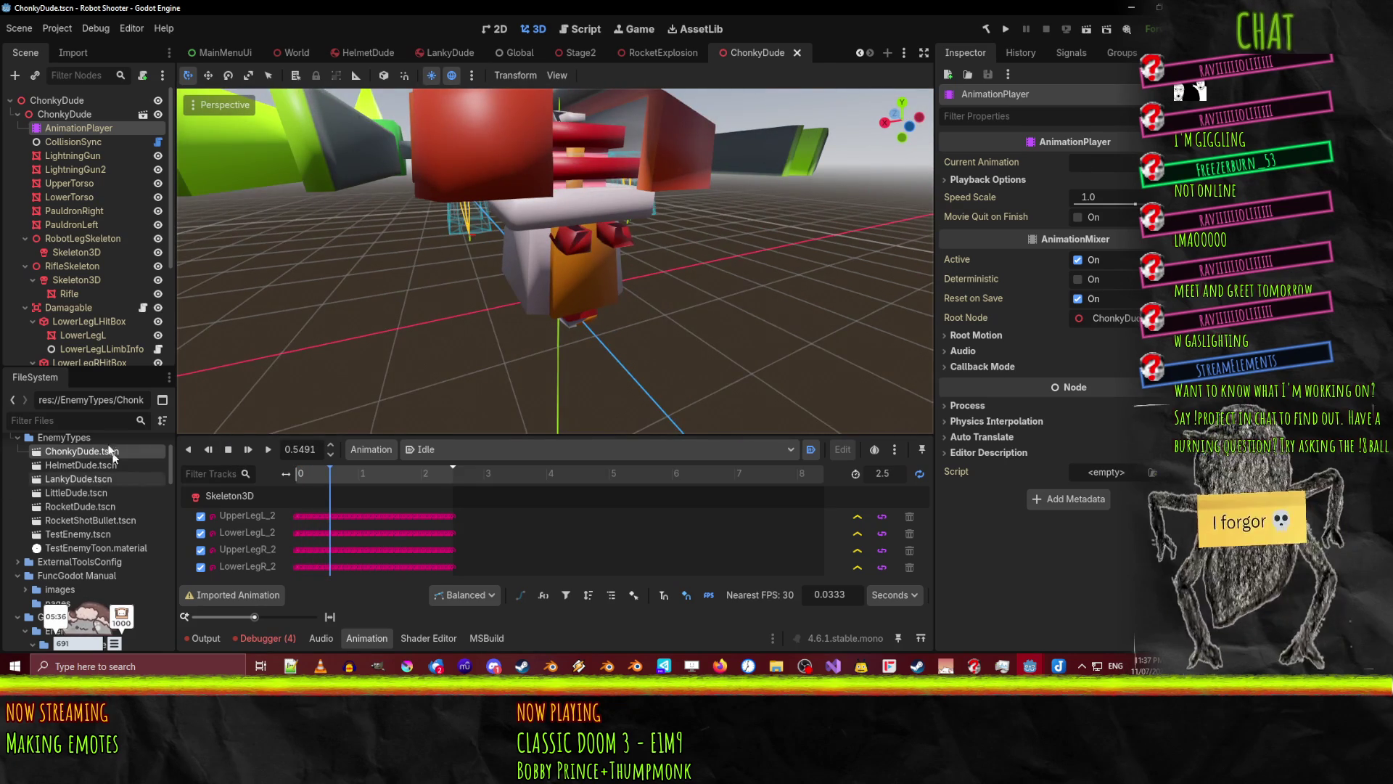
click(579, 29)
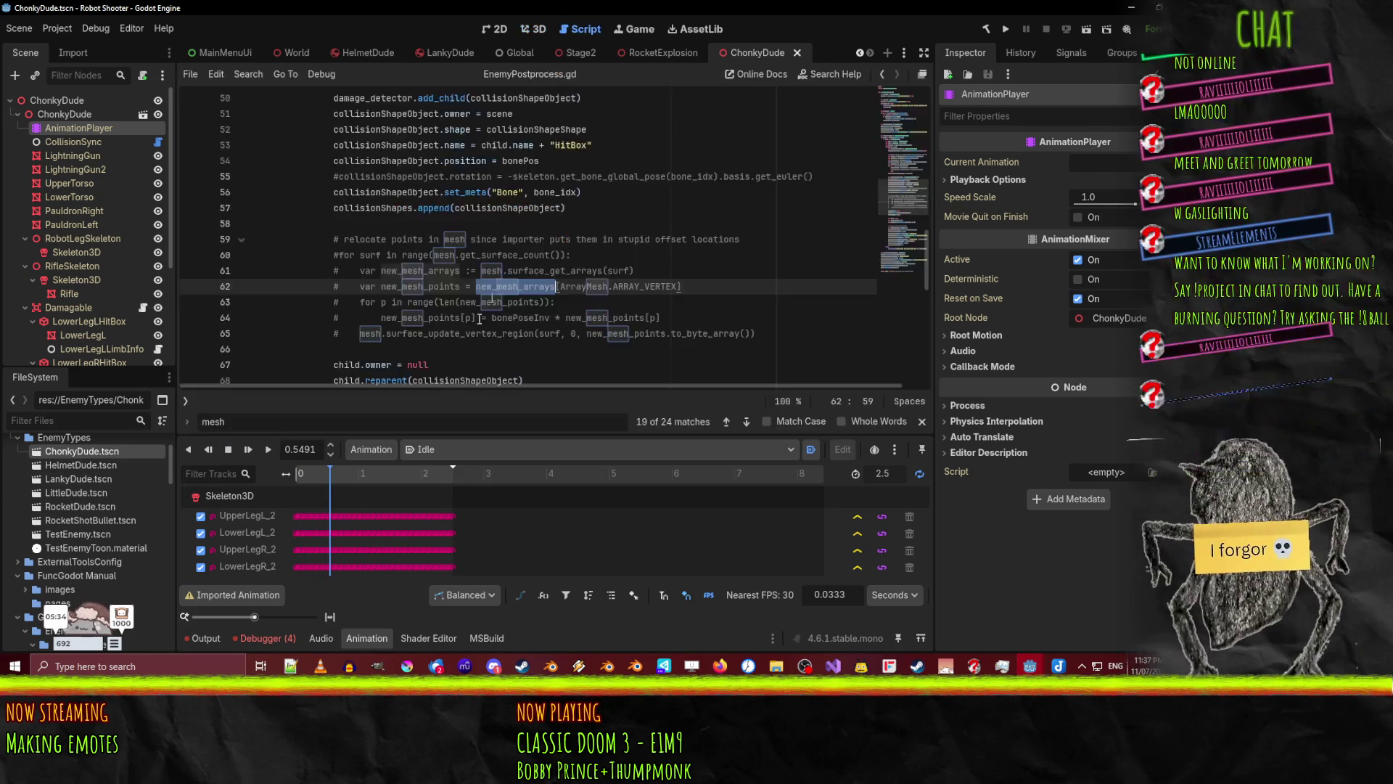
- Uncomment the mesh-relocation loop (lines 60–65) with Ctrl+K and rebuild the .NET project
click(334, 335)
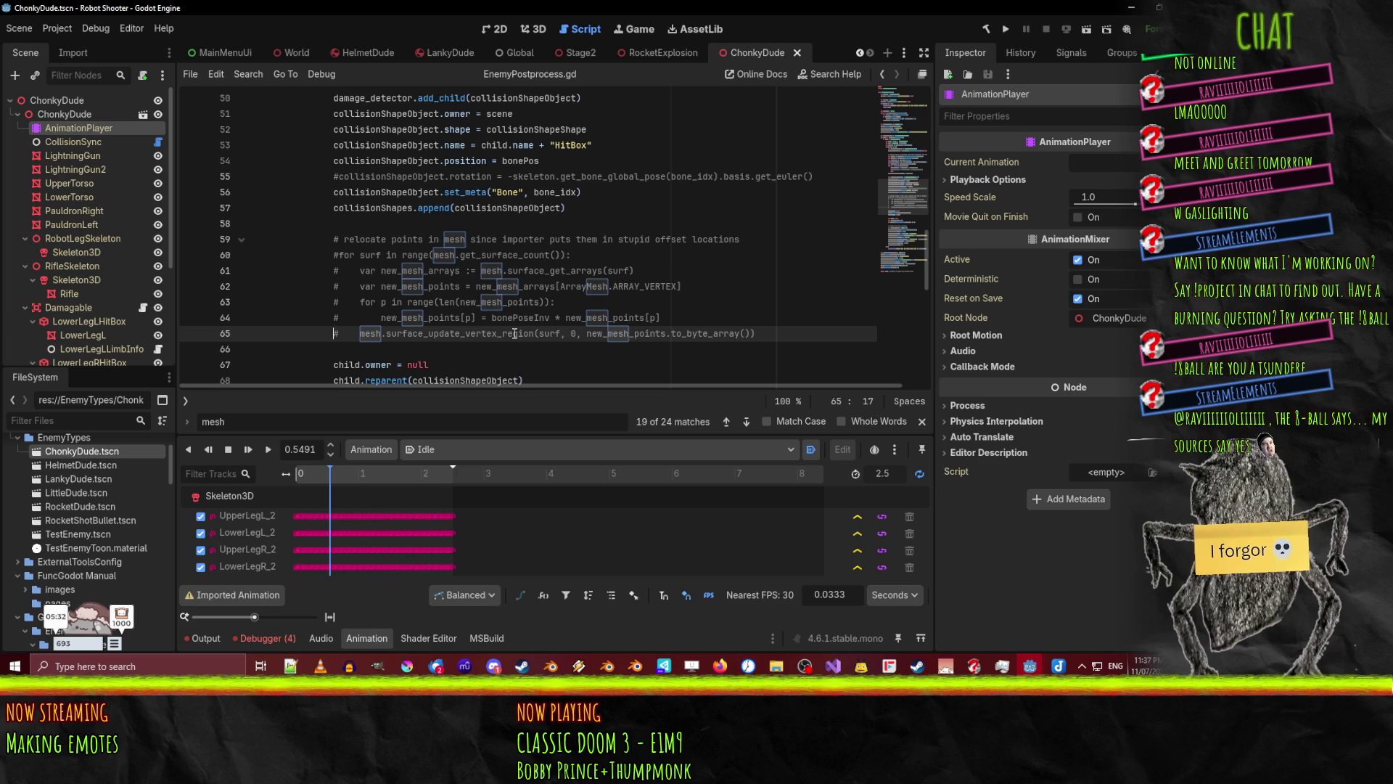
key(ctrl+k)
key(Up)
key(ctrl+k)
key(Up)
key(ctrl+k)
key(Up)
key(ctrl+k)
key(Up)
key(ctrl+k)
key(Up)
key(ctrl+k)
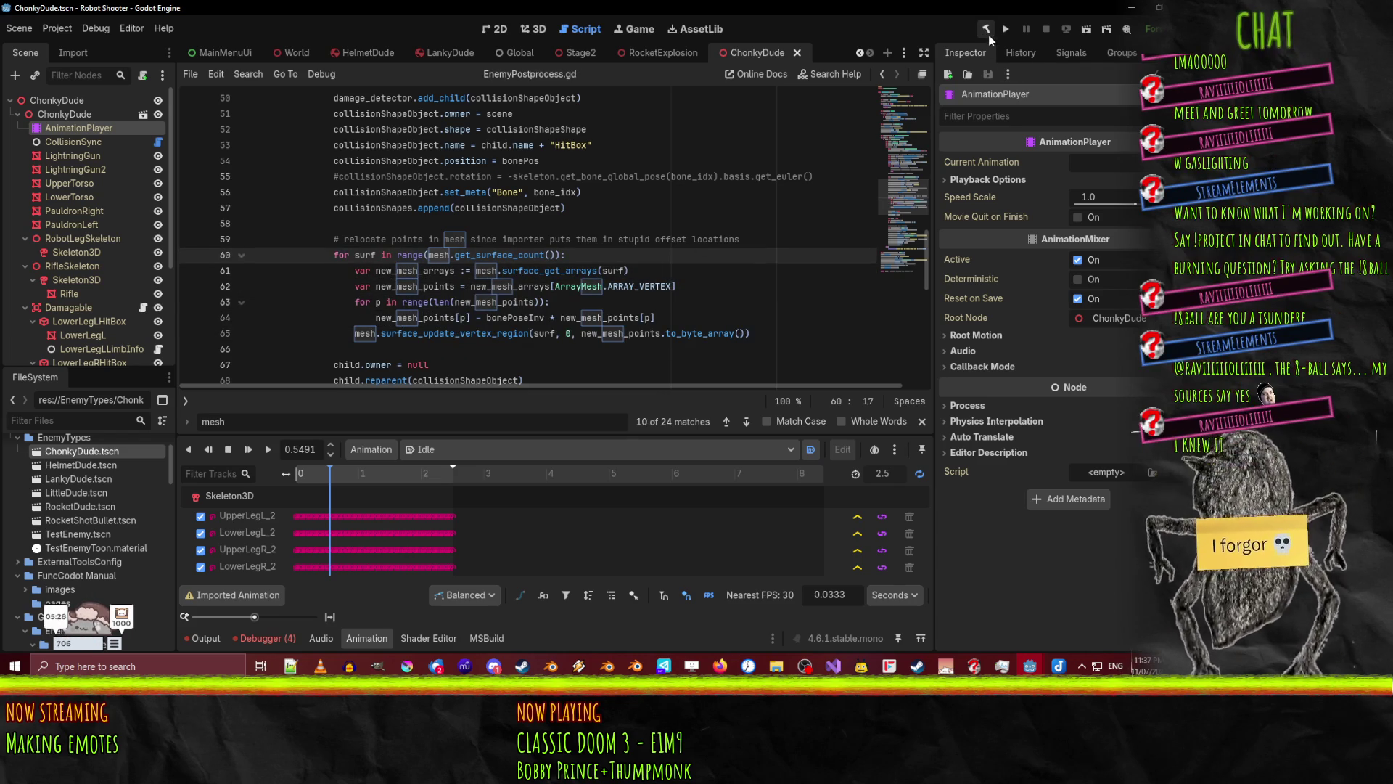
click(988, 31)
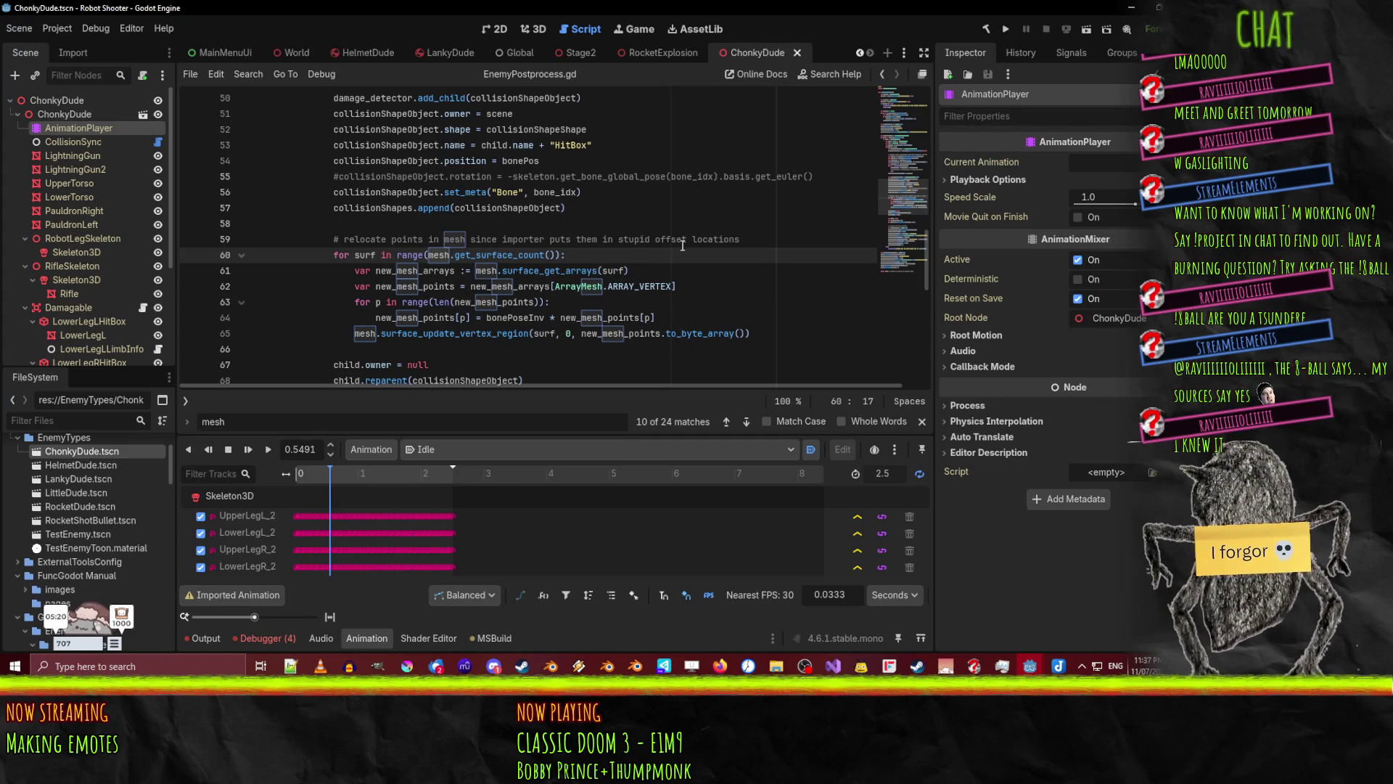
- Close the ChonkyDude scene tab and reopen ChonkyDude.tscn from FileSystem
click(796, 53)
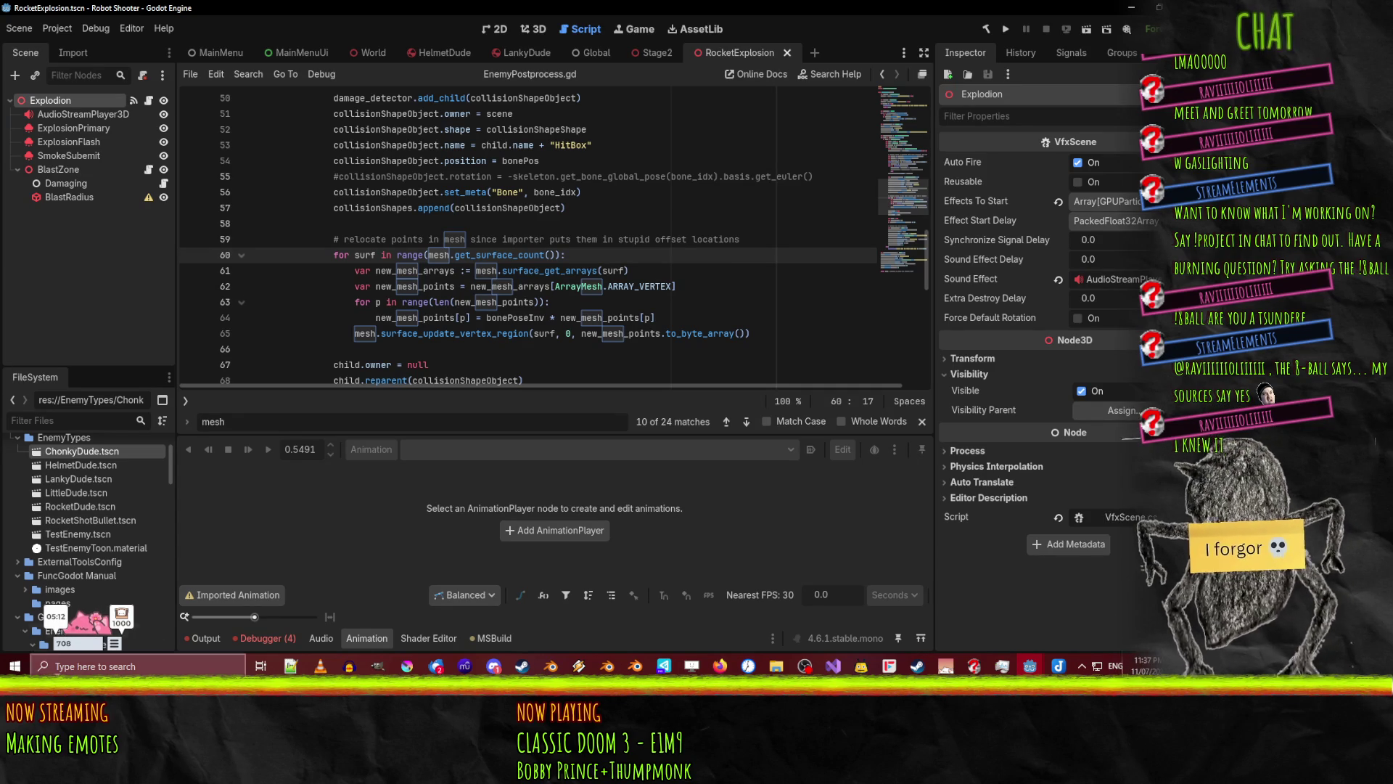
double_click(94, 452)
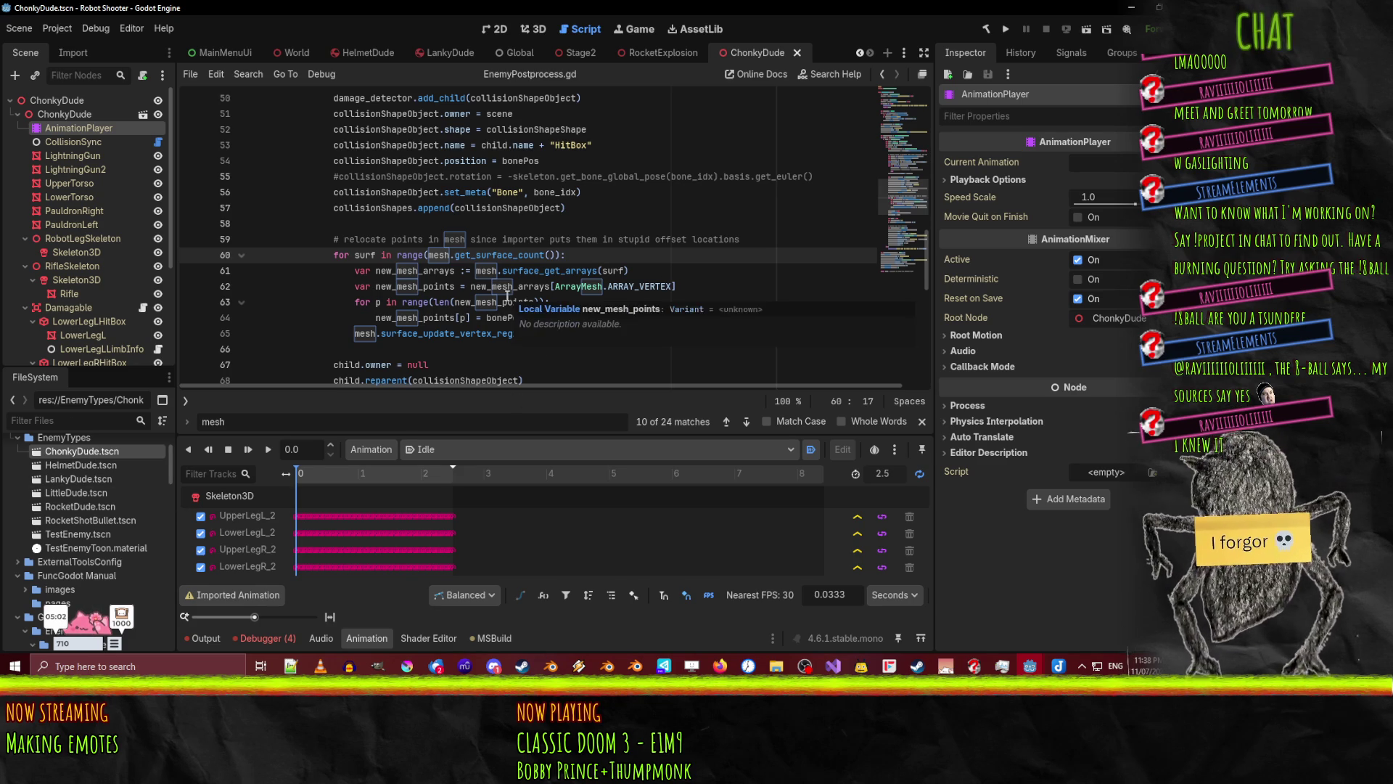
mouse_move(518, 263)
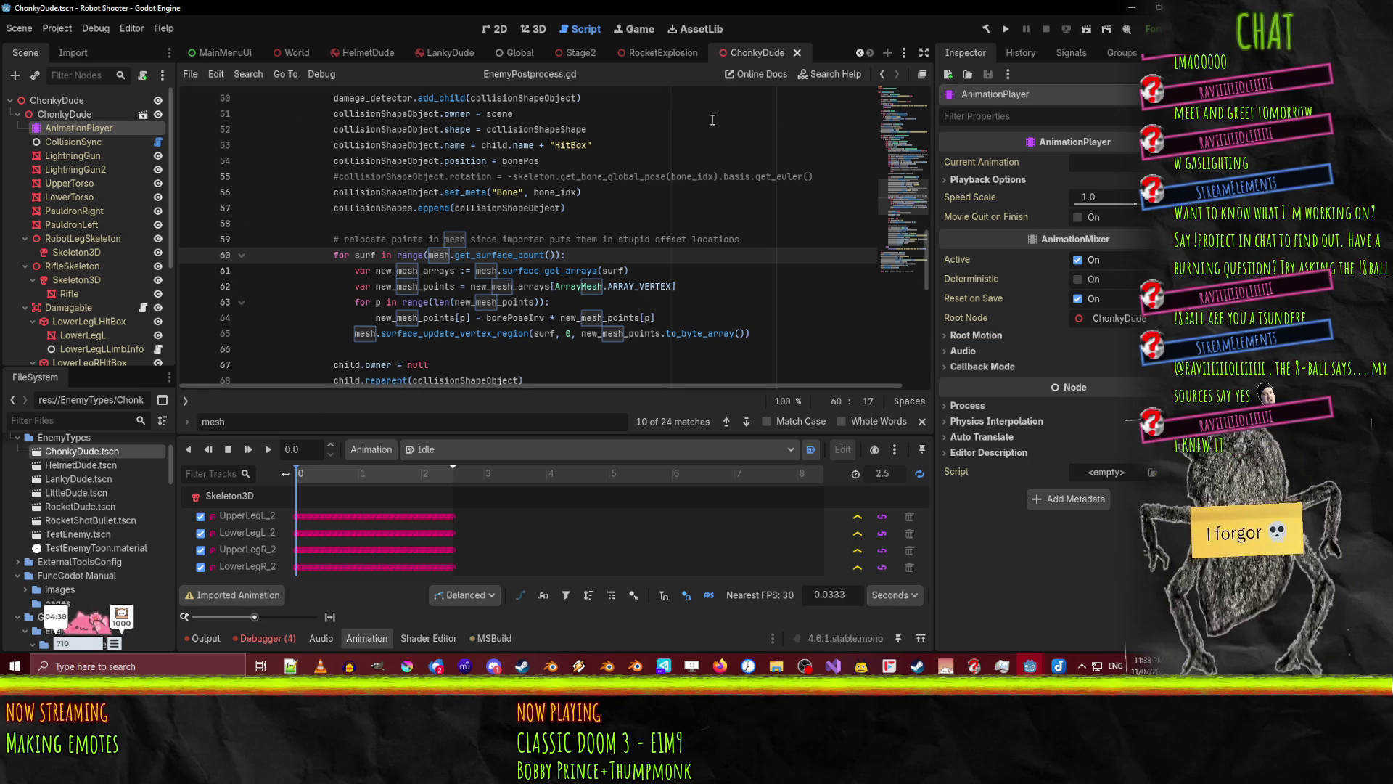
click(551, 31)
- Orbit around the robot, select the UpperLegL mesh, then the ChonkyDude root node
mouse_move(573, 190)
middle_down()
mouse_move(594, 180)
mouse_move(330, 211)
mouse_move(468, 233)
mouse_move(513, 193)
middle_up()
mouse_move(594, 338)
middle_down()
mouse_move(617, 315)
mouse_move(588, 299)
middle_up()
click(588, 298)
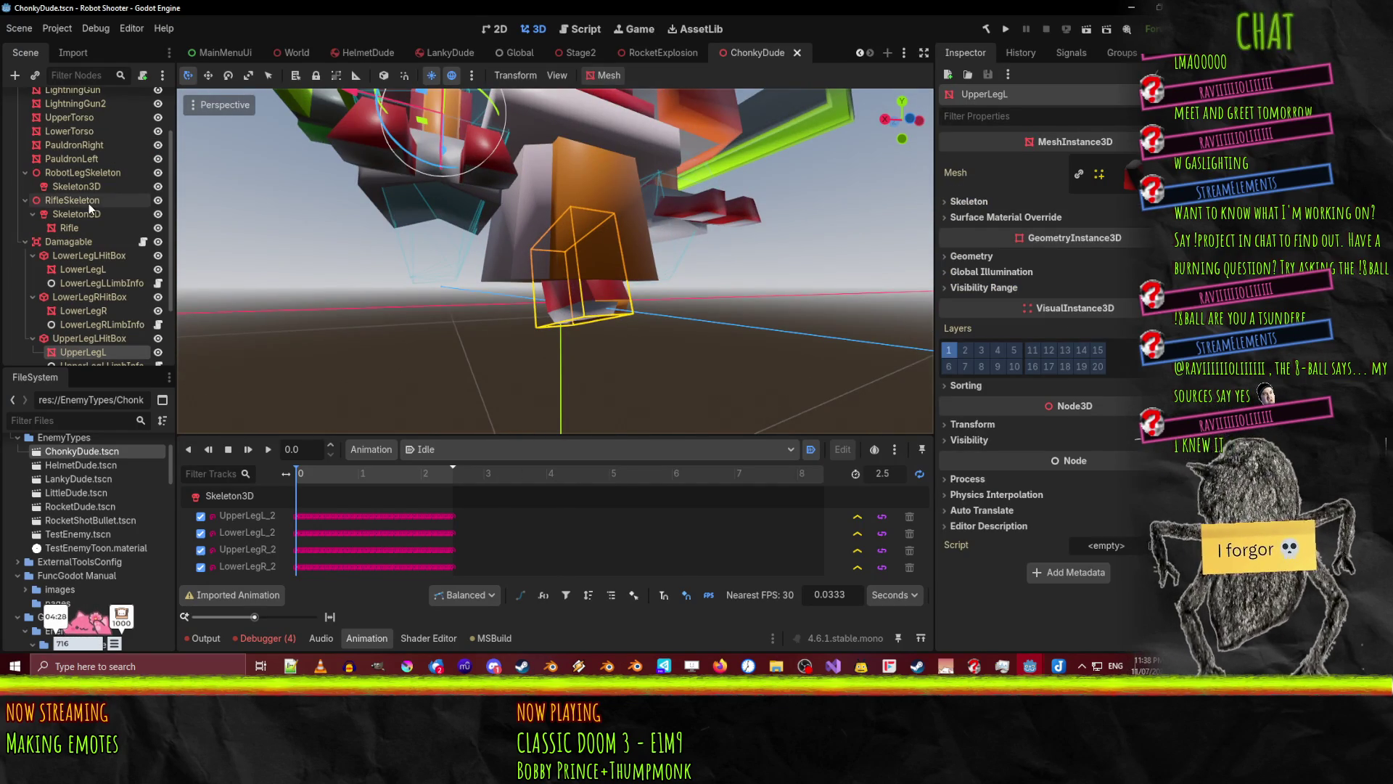
scroll(83, 229, up, 3)
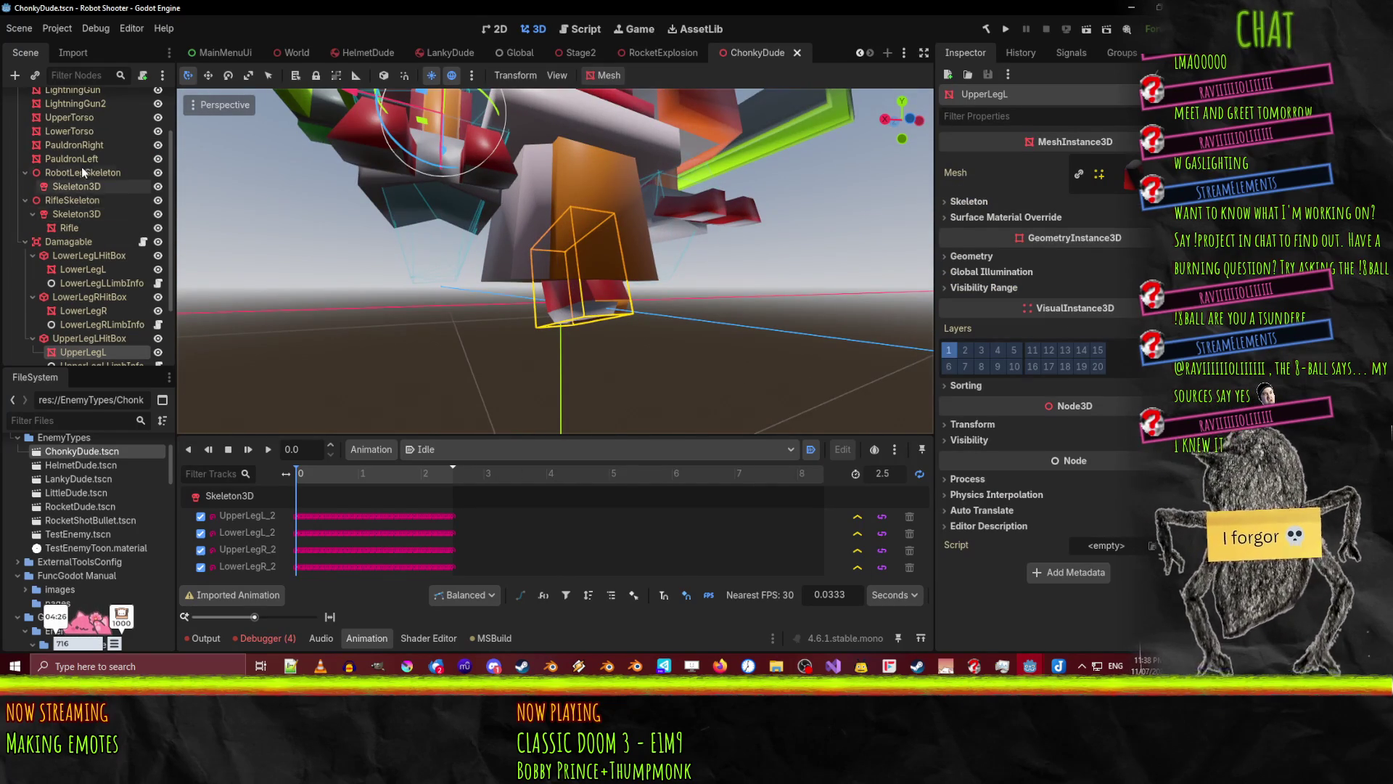
click(65, 114)
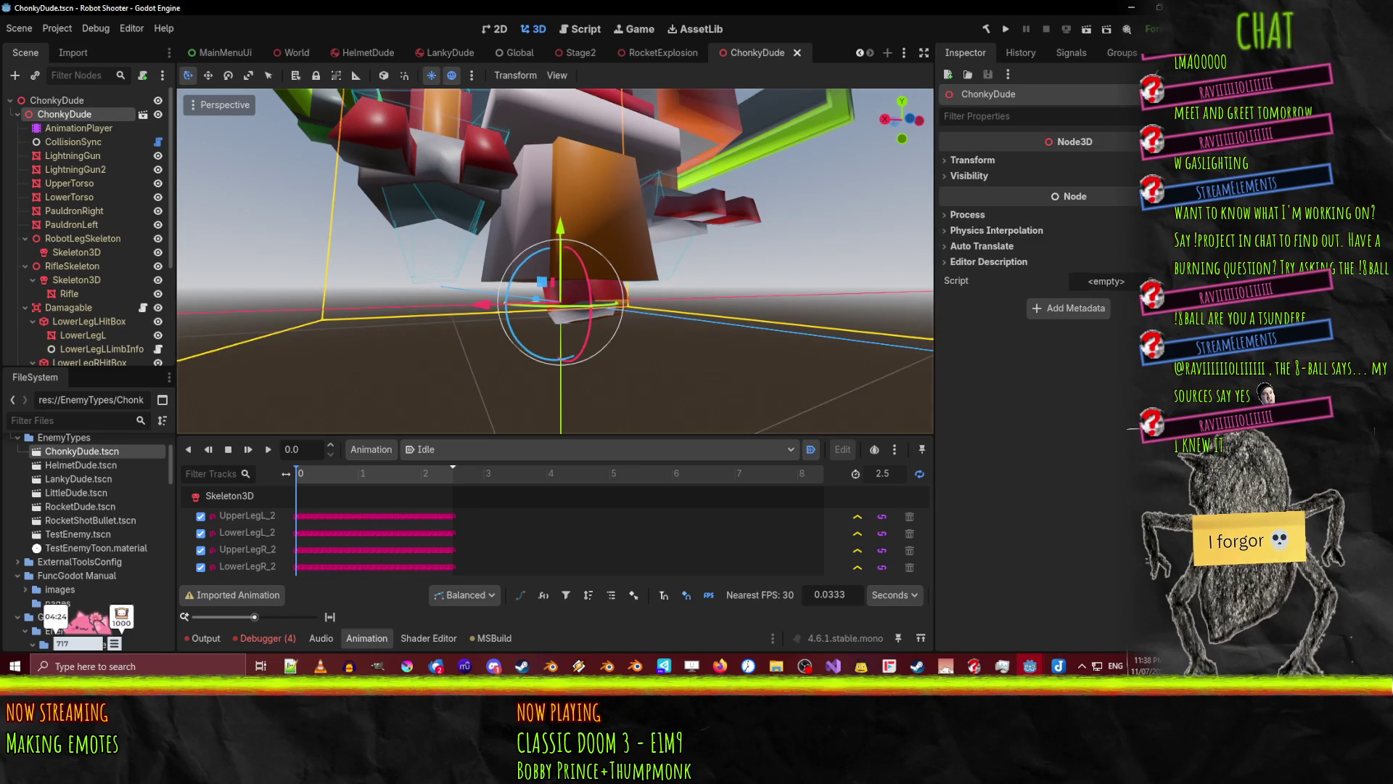
key(alt+Tab)
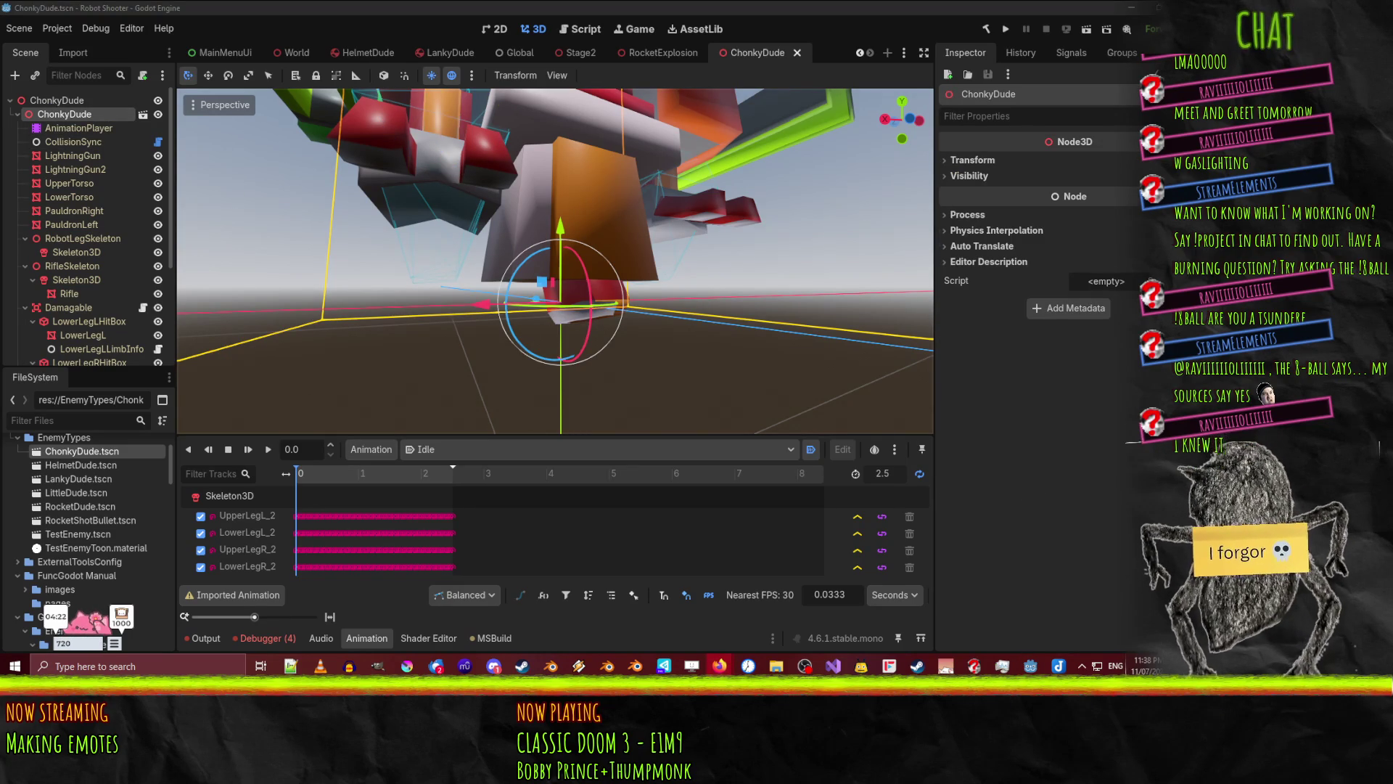
key(alt+Tab)
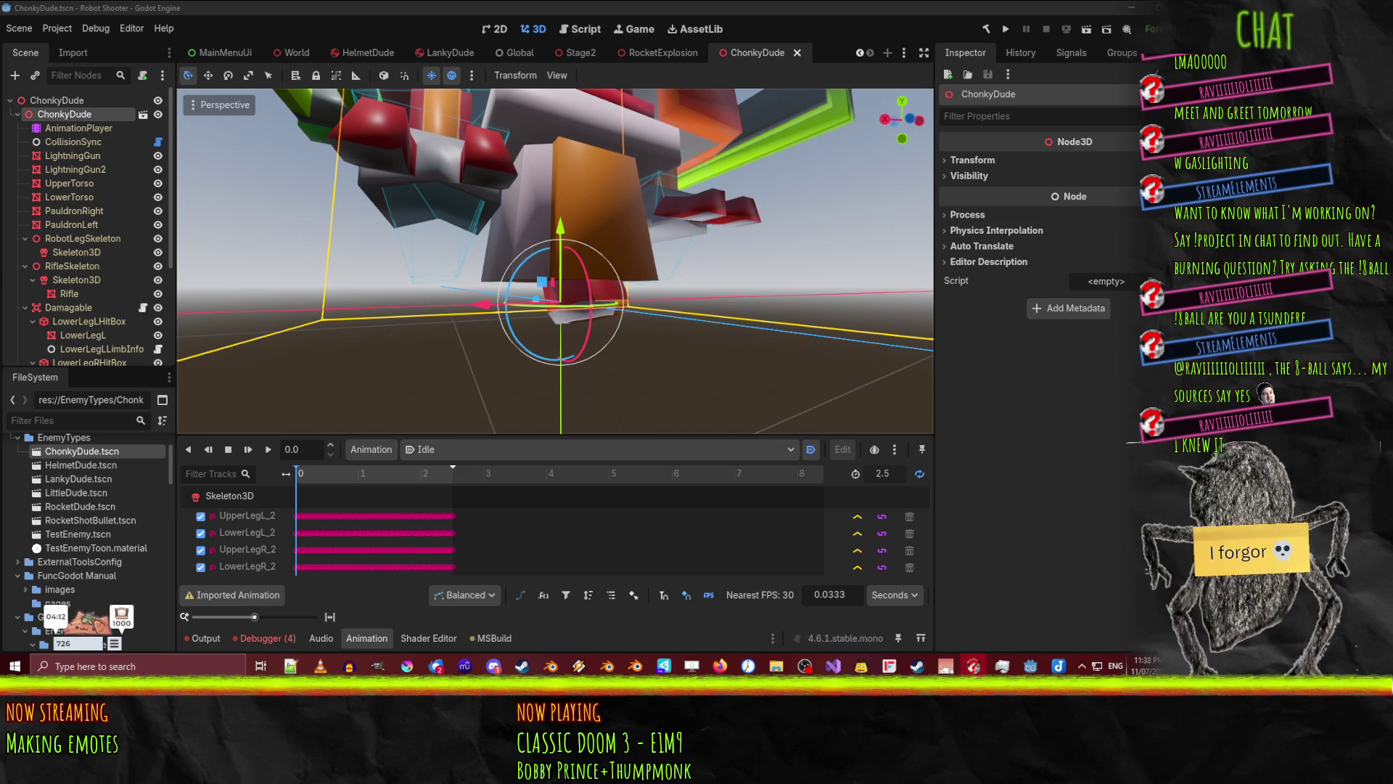
mouse_move(498, 342)
middle_down()
mouse_move(473, 355)
mouse_move(512, 372)
middle_up()
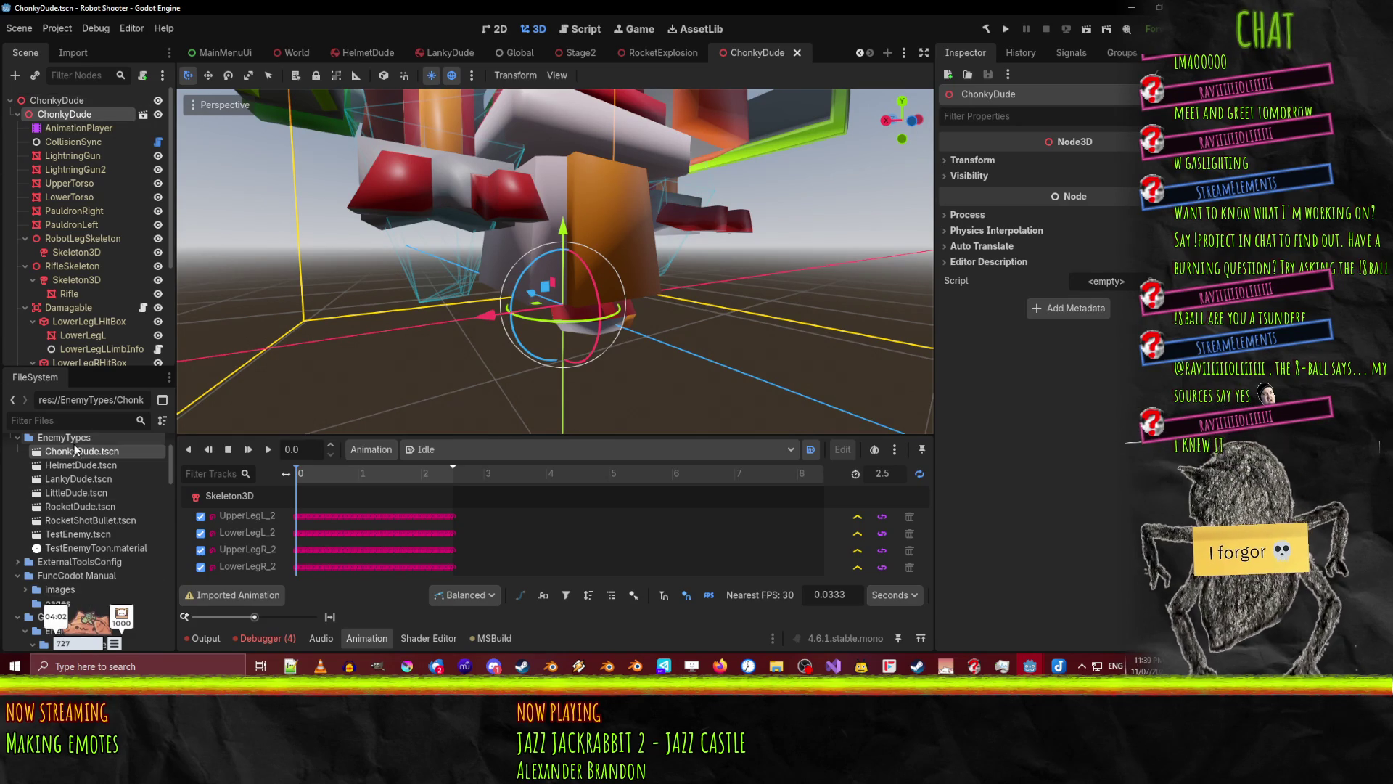
scroll(87, 449, down, 5)
right_click(103, 451)
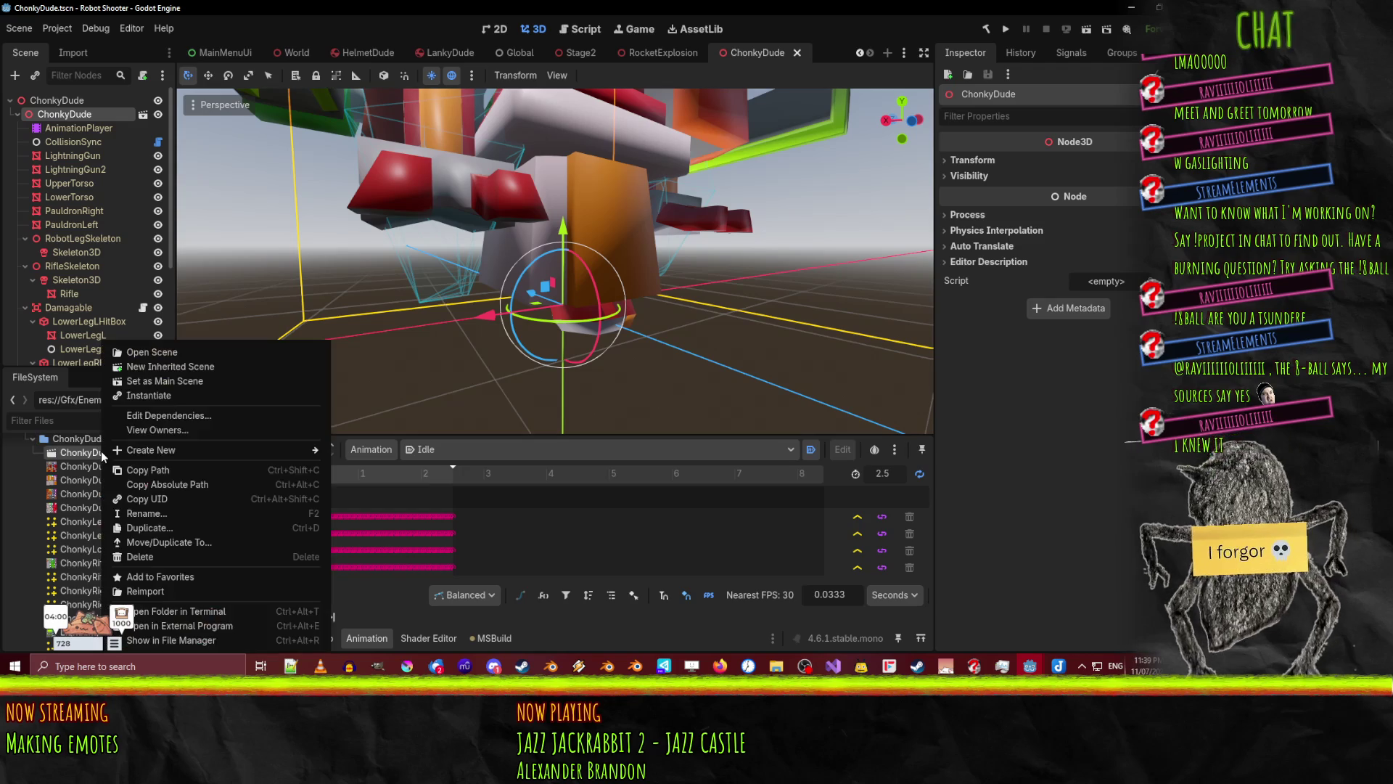
- Reimport the ChonkyDude.blend model
click(241, 589)
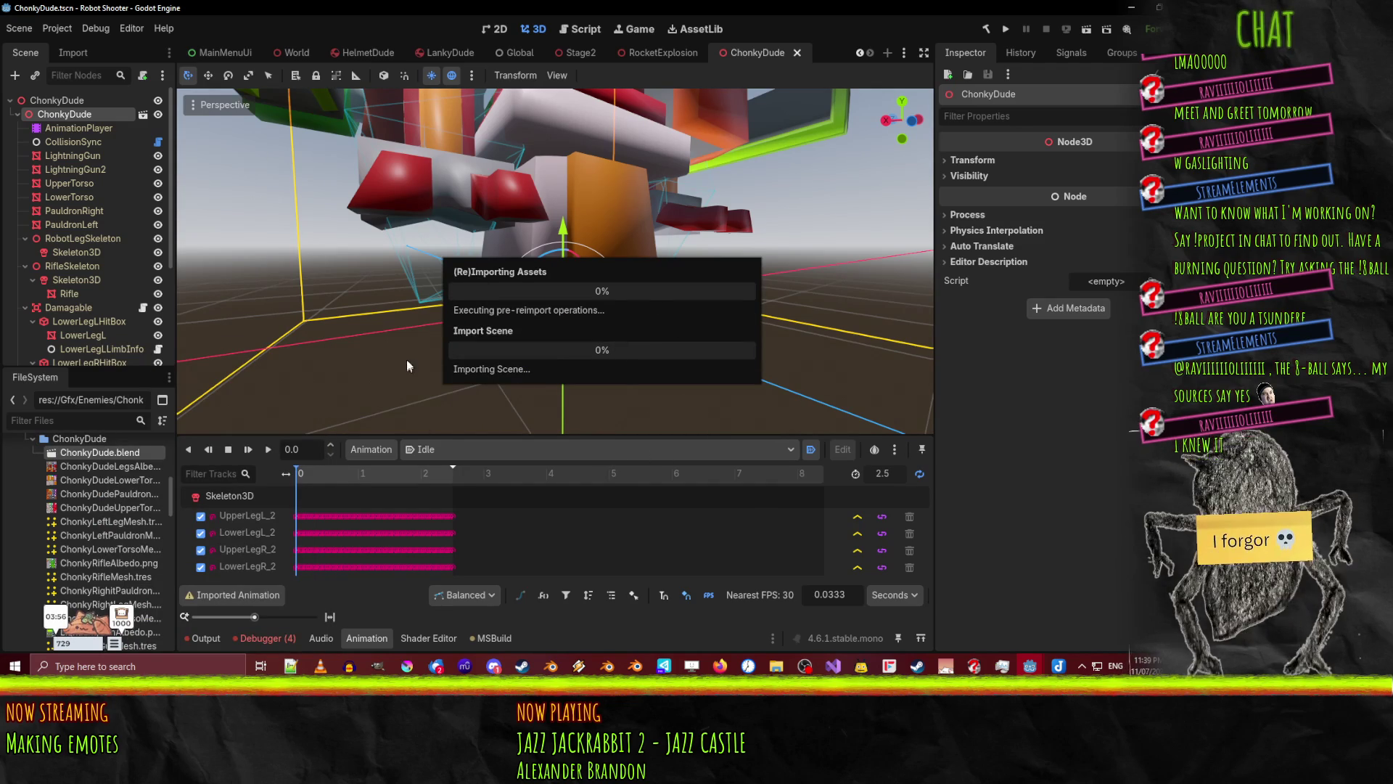
mouse_move(404, 265)
middle_down()
mouse_move(469, 288)
mouse_move(407, 288)
middle_up()
scroll(447, 276, down, 3)
scroll(112, 286, down, 5)
scroll(106, 319, down, 1)
- Check the UpperLegR and UpperLegL transforms: position 0, rotation 0, scale 1
click(95, 309)
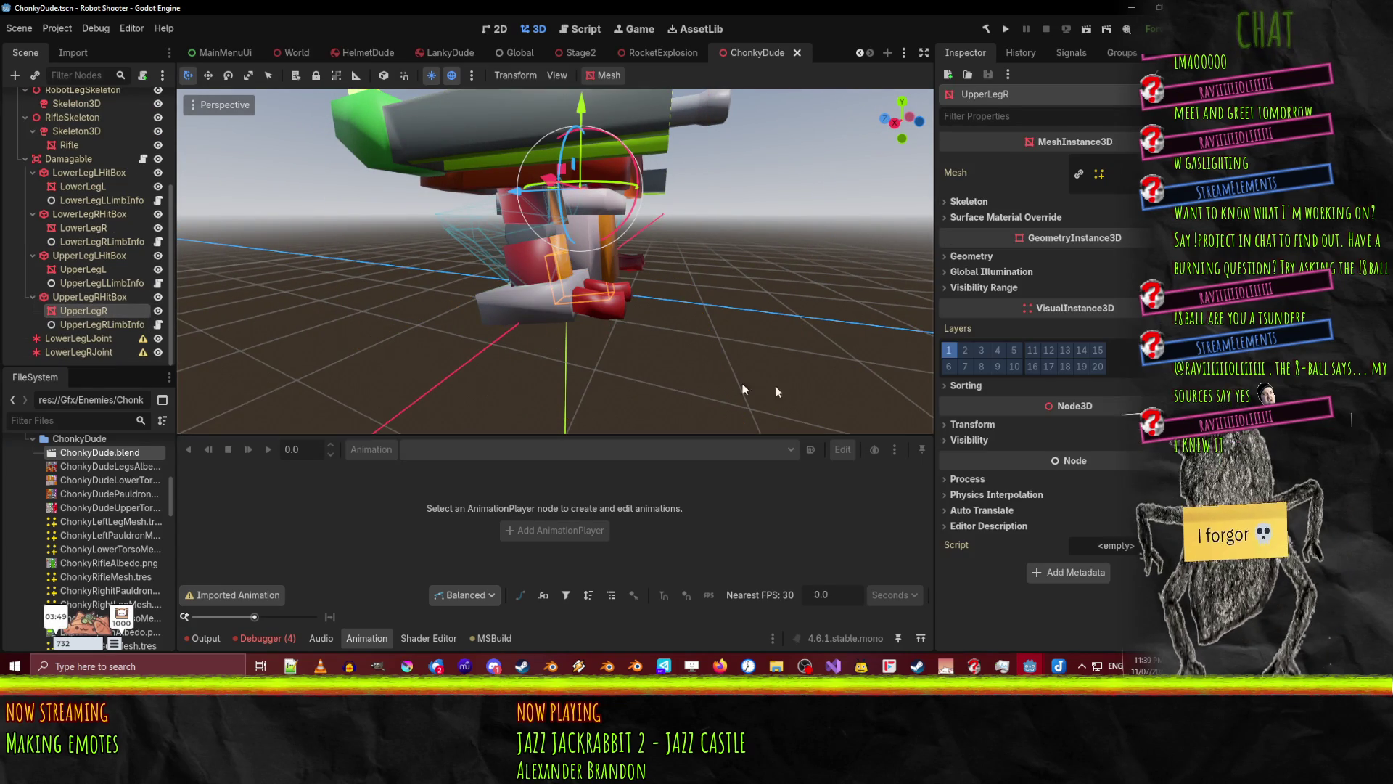
click(967, 423)
click(83, 269)
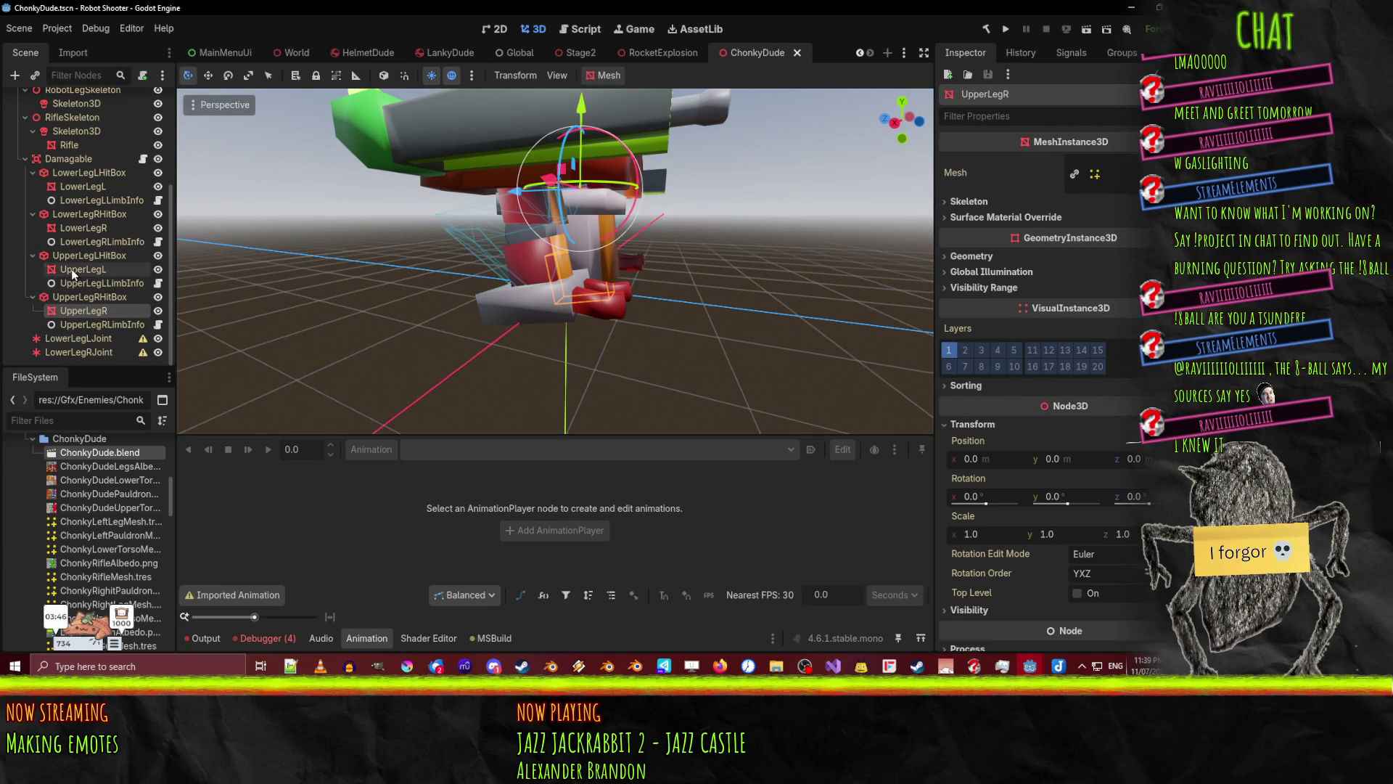
click(972, 428)
mouse_move(607, 309)
middle_down()
mouse_move(500, 290)
mouse_move(650, 265)
mouse_move(237, 272)
middle_up()
scroll(649, 265, down, 1)
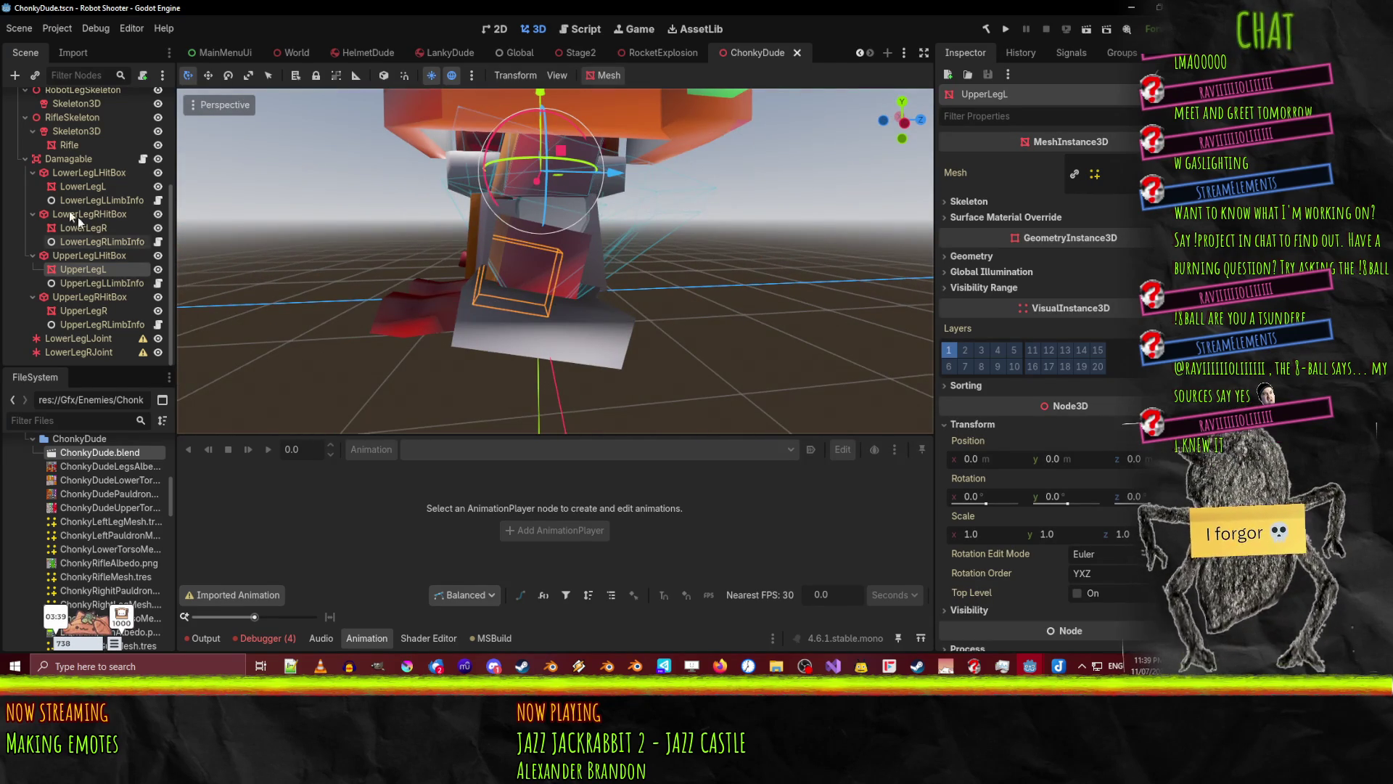
scroll(96, 232, up, 5)
- Play the Idle animation and orbit around the robot's legs as it runs
click(79, 128)
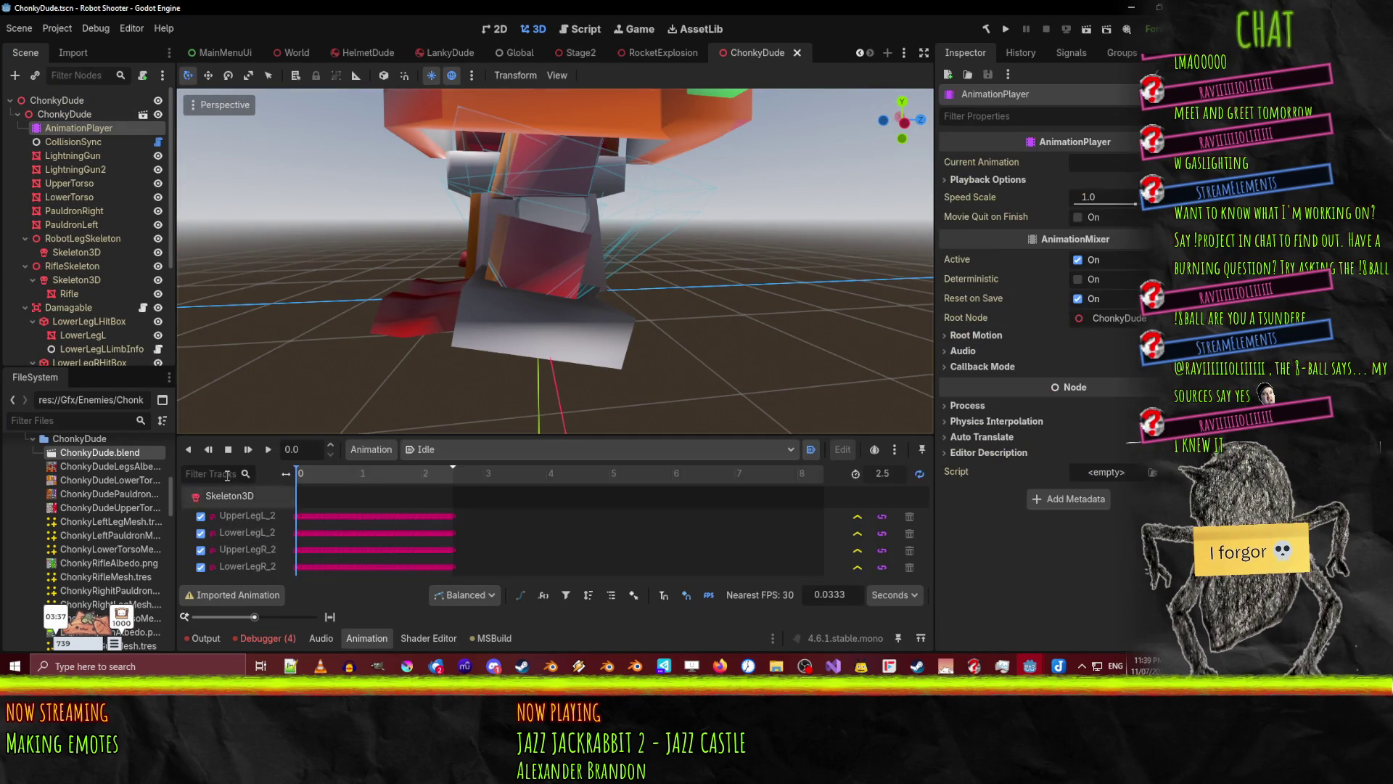
click(268, 448)
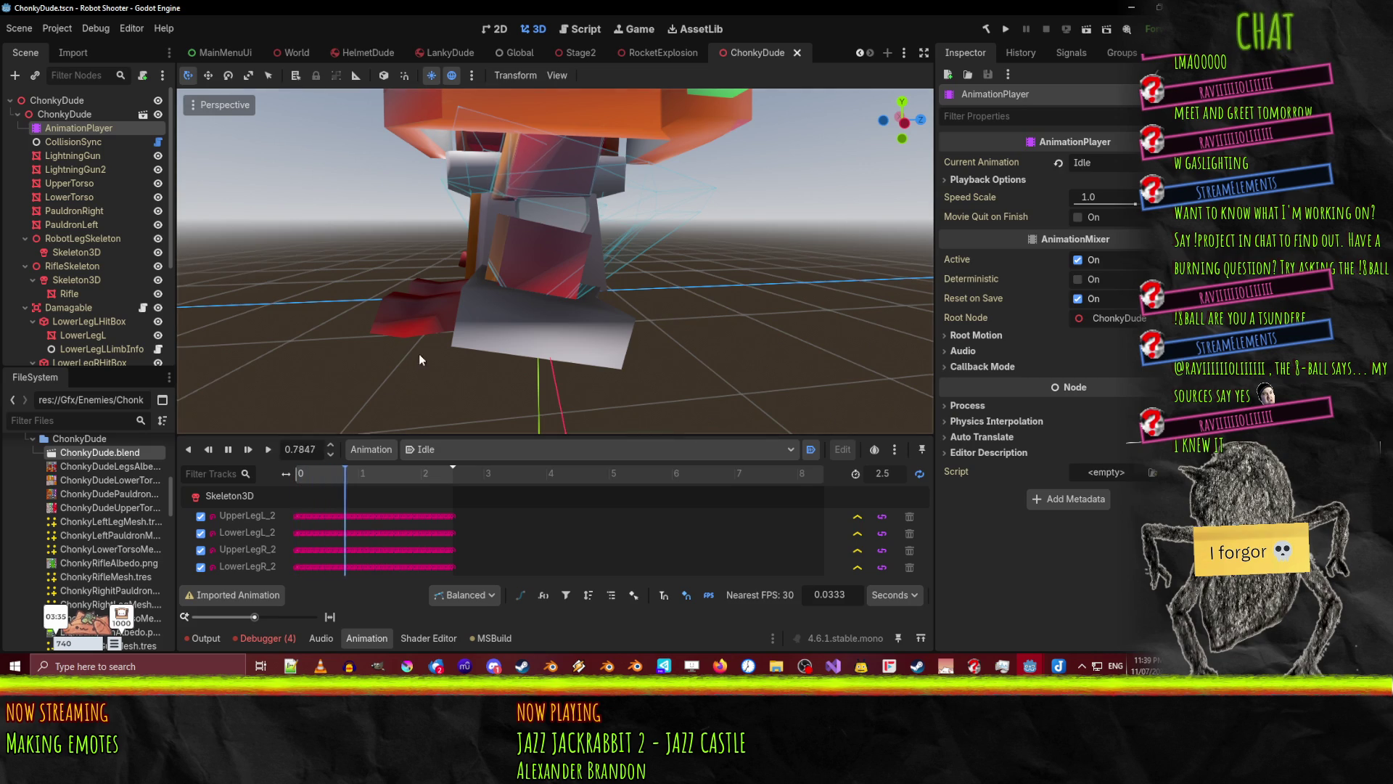
middle_drag(393, 303, 722, 310)
middle_drag(529, 320, 609, 310)
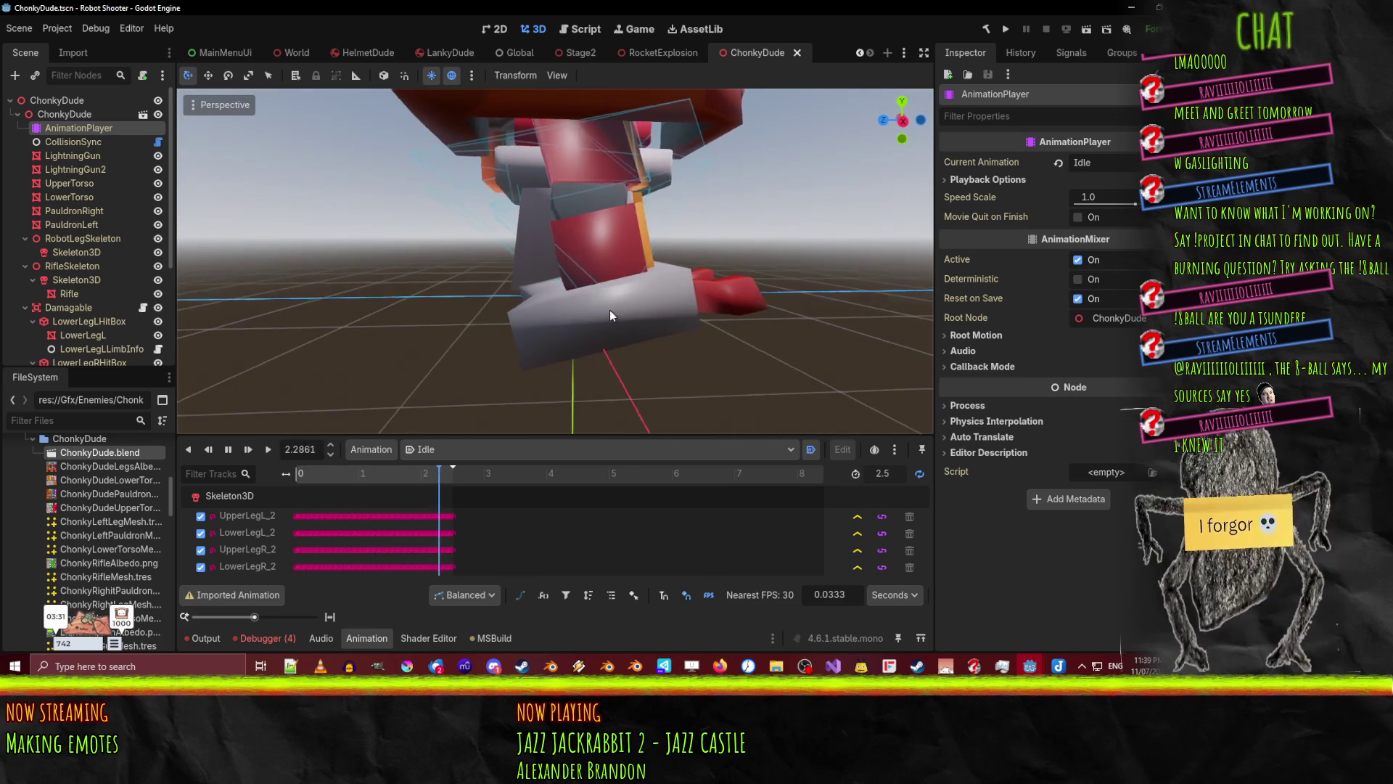
mouse_move(696, 338)
middle_down()
mouse_move(399, 338)
mouse_move(507, 306)
mouse_move(541, 328)
middle_up()
- Try rotating LowerLegL by -15 degrees twice, undoing each rotation
click(512, 311)
drag(508, 288, 527, 289)
mouse_move(527, 289)
middle_down()
mouse_move(506, 267)
mouse_move(457, 314)
mouse_move(497, 303)
middle_up()
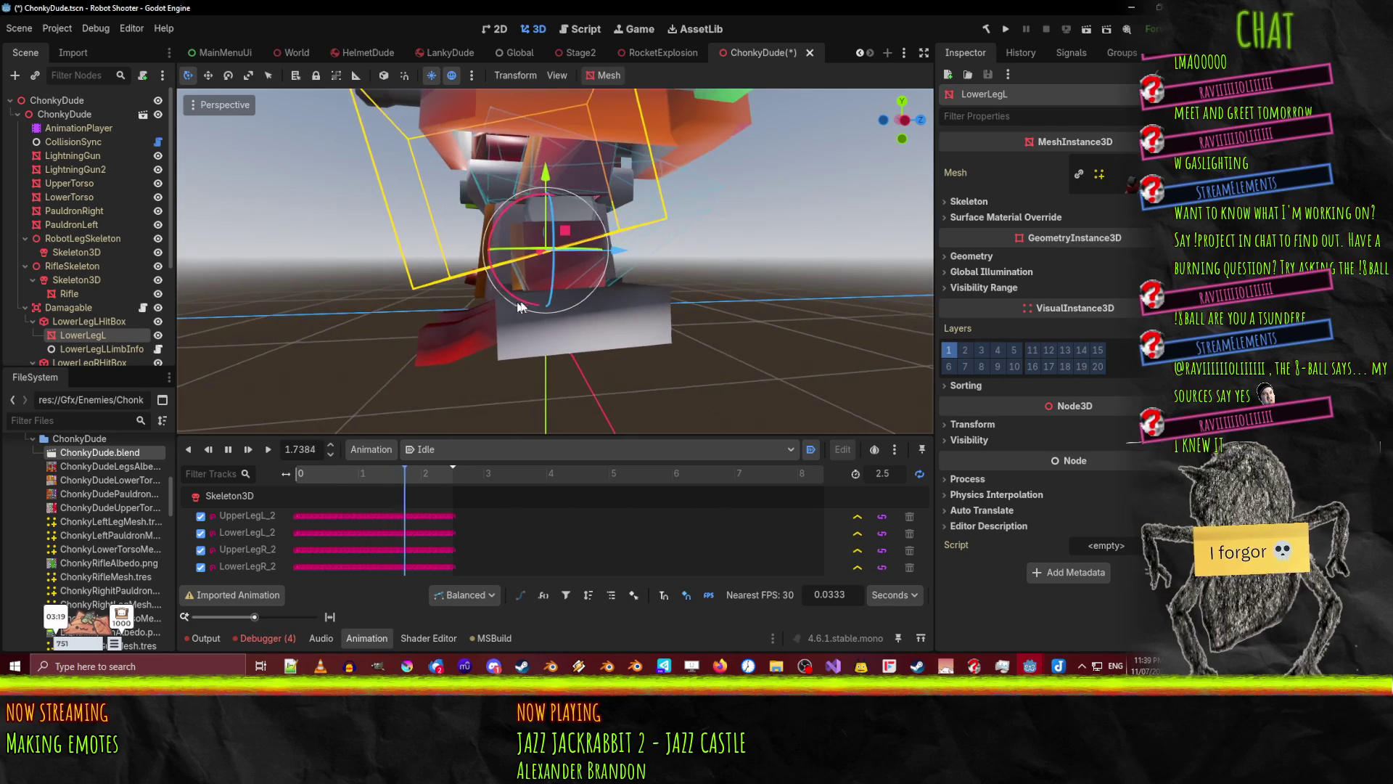
key(ctrl+s)
drag(512, 297, 521, 296)
middle_drag(485, 314, 502, 303)
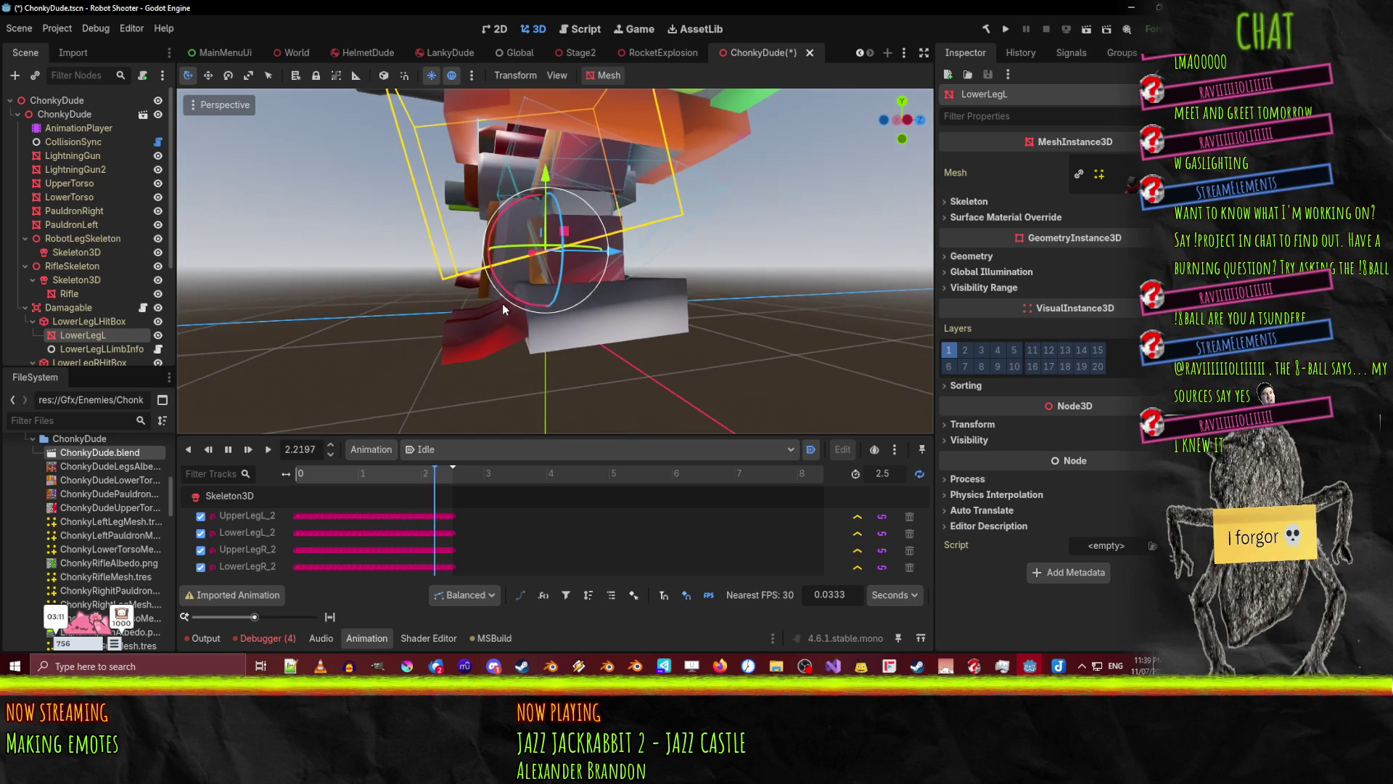
key(ctrl+s)
mouse_move(603, 244)
middle_down()
mouse_move(816, 257)
mouse_move(529, 293)
mouse_move(603, 346)
mouse_move(380, 347)
mouse_move(435, 369)
mouse_move(636, 324)
middle_up()
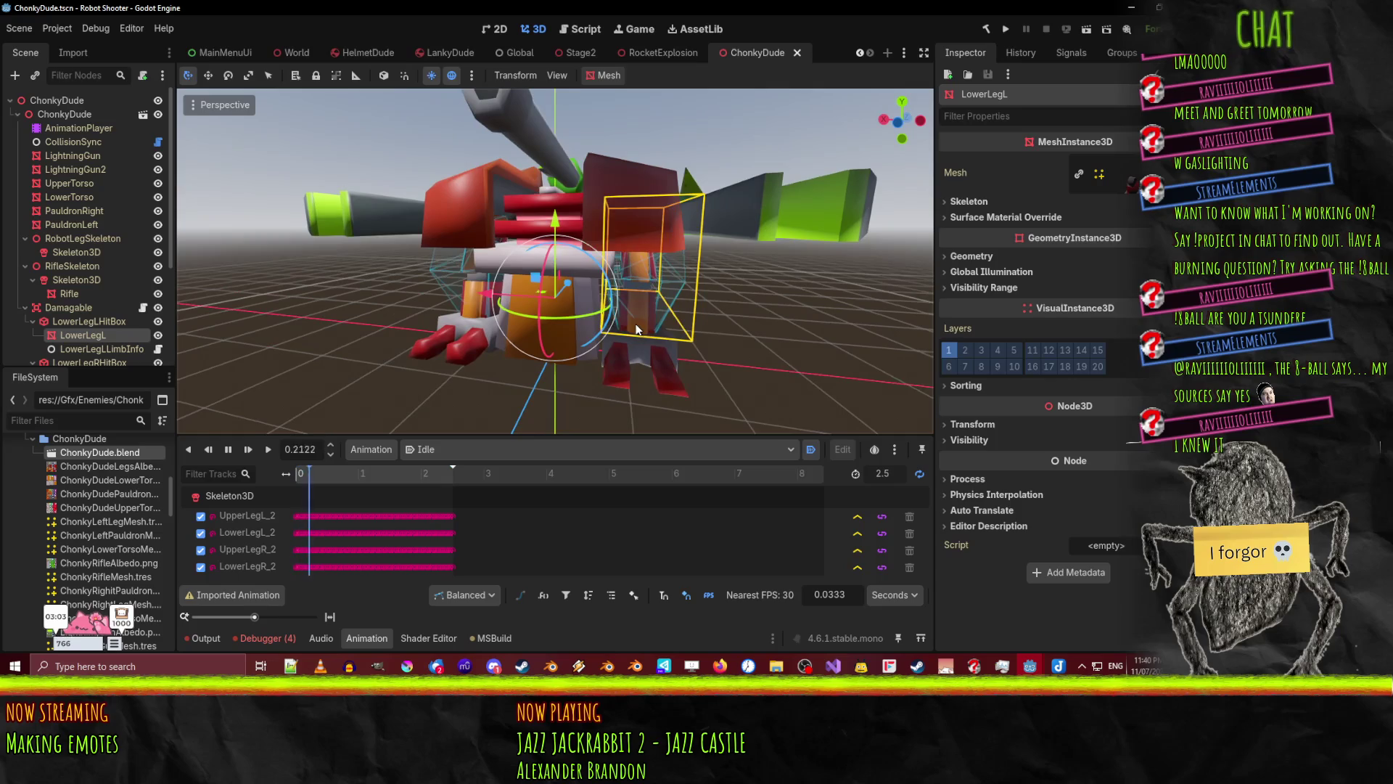
- Hide PauldronRight, PauldronLeft, LightningGun2 and LightningGun, then select UpperLegRHitBox
click(157, 224)
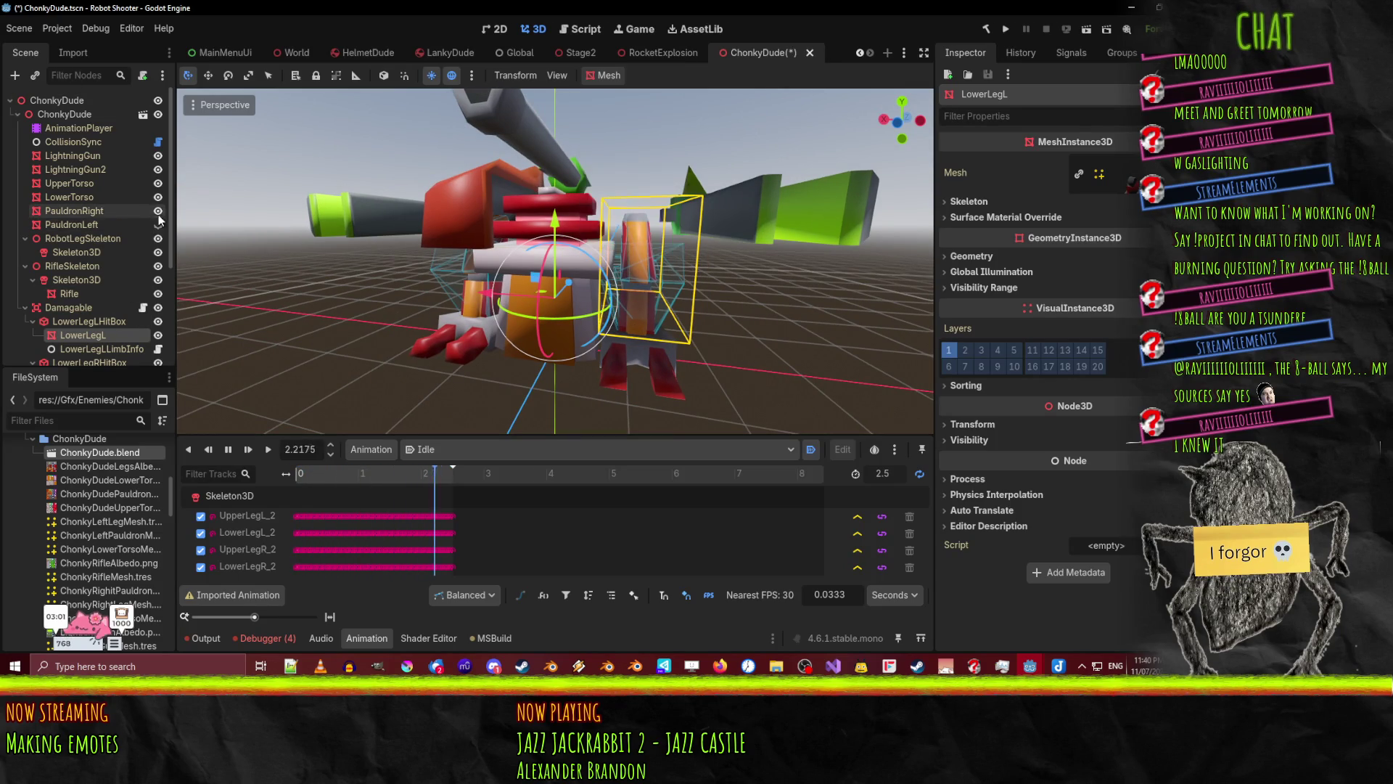
click(157, 210)
click(158, 169)
click(158, 156)
mouse_move(508, 275)
middle_down()
mouse_move(594, 256)
mouse_move(730, 285)
mouse_move(747, 254)
mouse_move(764, 284)
mouse_move(473, 312)
mouse_move(482, 333)
mouse_move(581, 324)
mouse_move(542, 297)
mouse_move(518, 324)
mouse_move(662, 350)
mouse_move(613, 338)
mouse_move(640, 273)
mouse_move(690, 324)
mouse_move(648, 361)
middle_up()
click(593, 256)
scroll(613, 338, up, 3)
scroll(647, 361, down, 2)
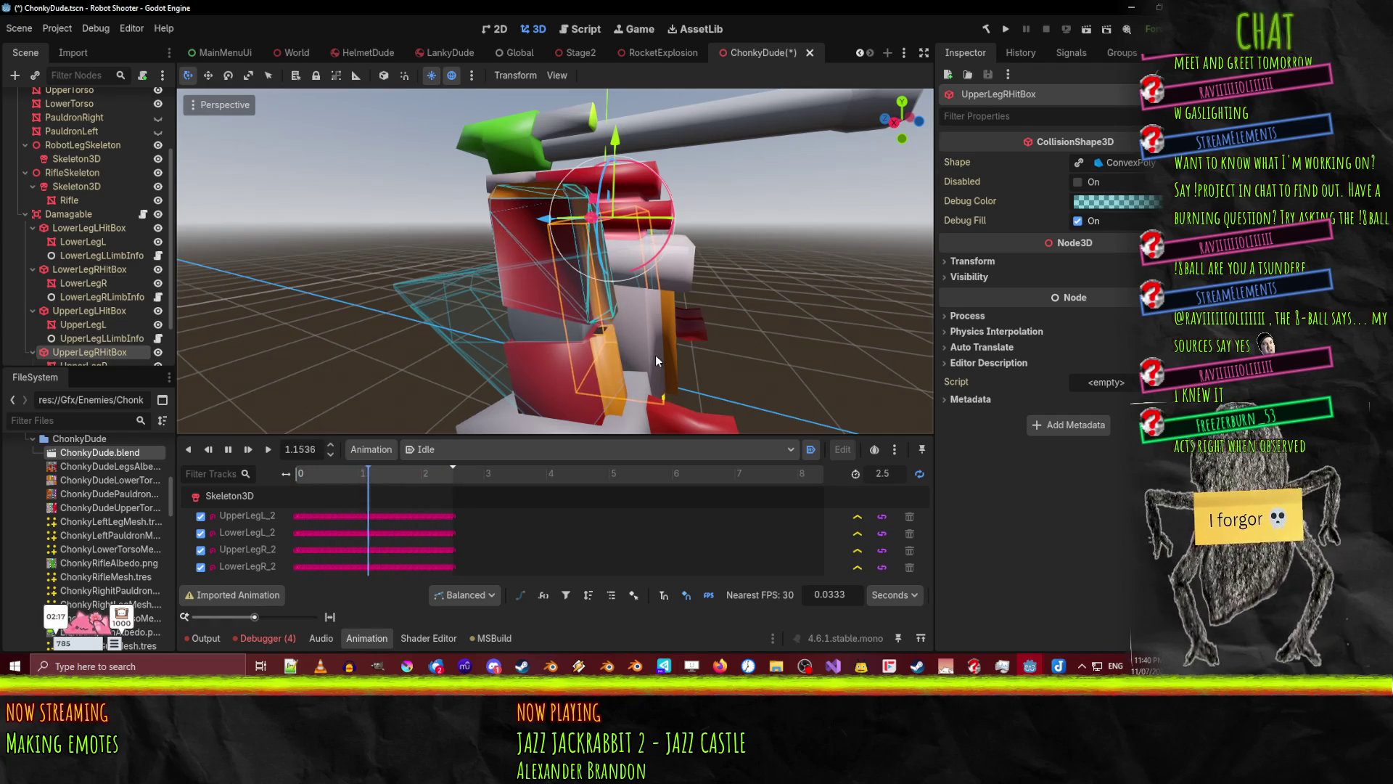
- Inspect the leg hitboxes from several angles, selecting LowerLegR and then LowerLegL
mouse_move(339, 354)
middle_down()
mouse_move(555, 298)
mouse_move(389, 290)
mouse_move(463, 277)
mouse_move(471, 335)
mouse_move(742, 318)
mouse_move(605, 333)
mouse_move(636, 329)
middle_up()
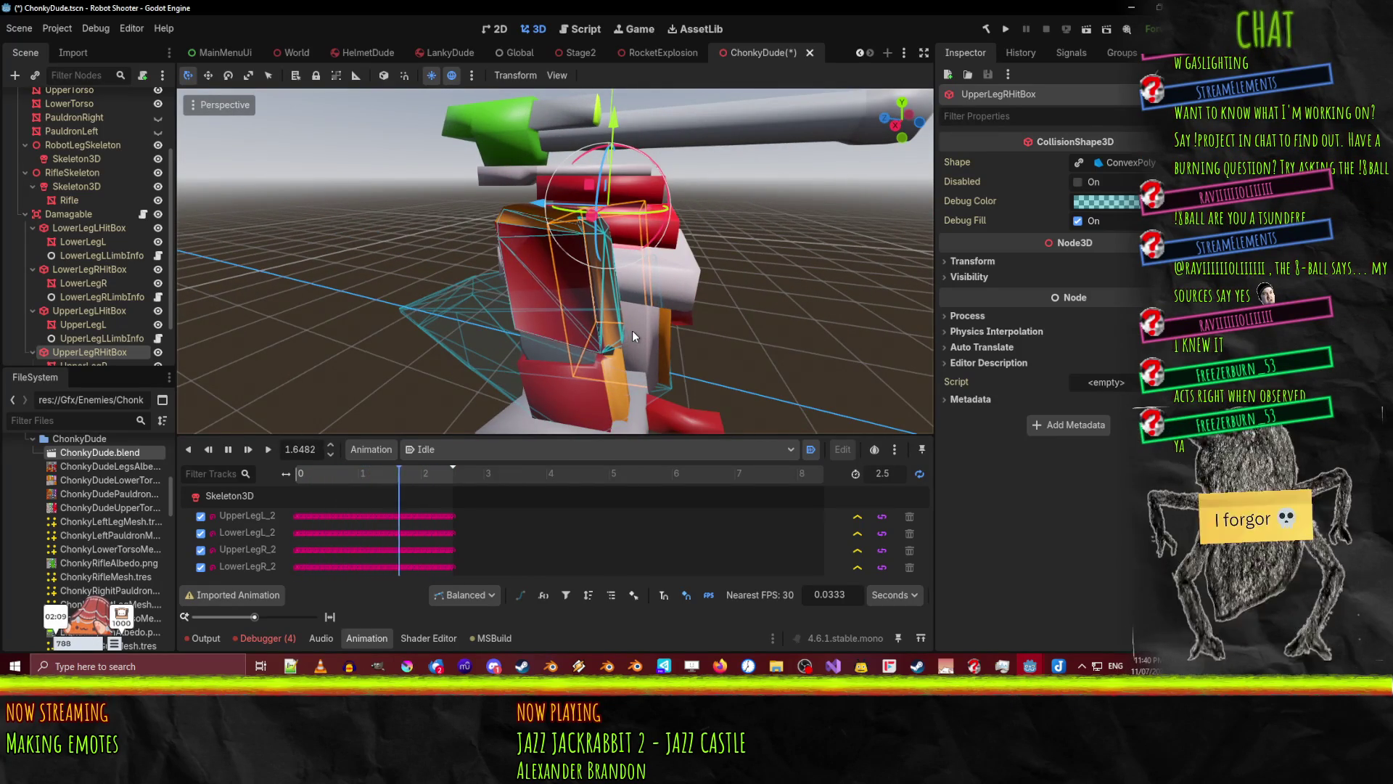
scroll(531, 368, up, 5)
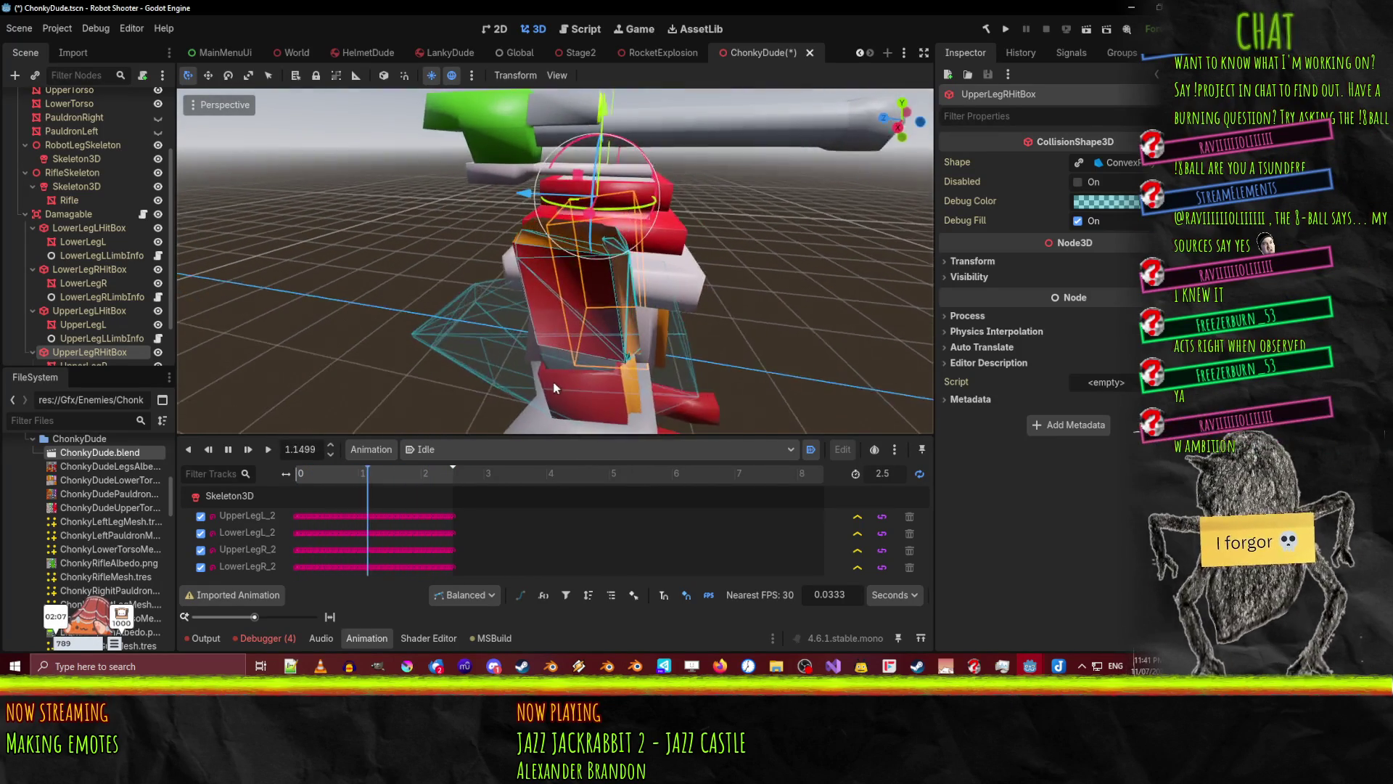
scroll(70, 203, down, 3)
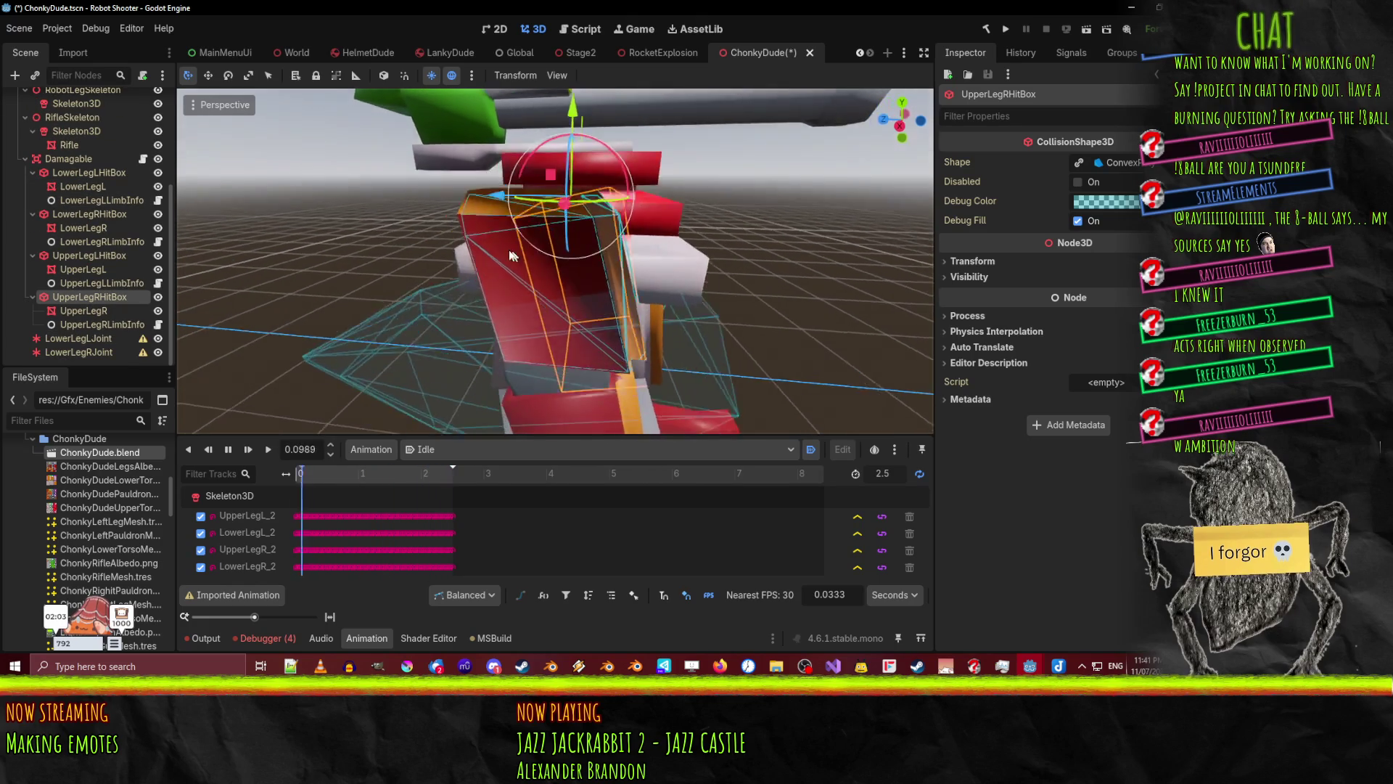
scroll(487, 240, up, 2)
middle_drag(473, 245, 503, 269)
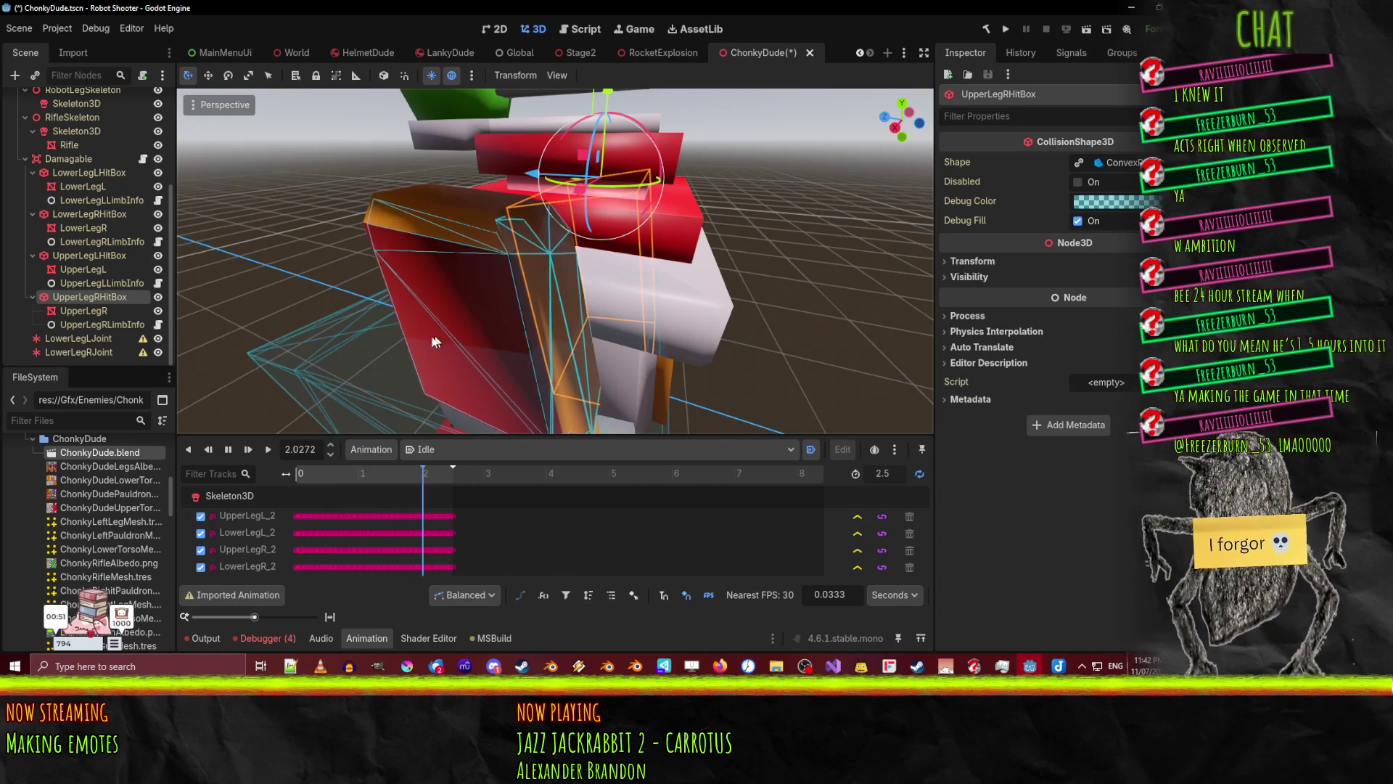
mouse_move(415, 331)
middle_down()
mouse_move(616, 334)
mouse_move(671, 206)
mouse_move(712, 245)
mouse_move(542, 161)
middle_up()
mouse_move(701, 254)
middle_down()
mouse_move(571, 205)
mouse_move(607, 269)
middle_up()
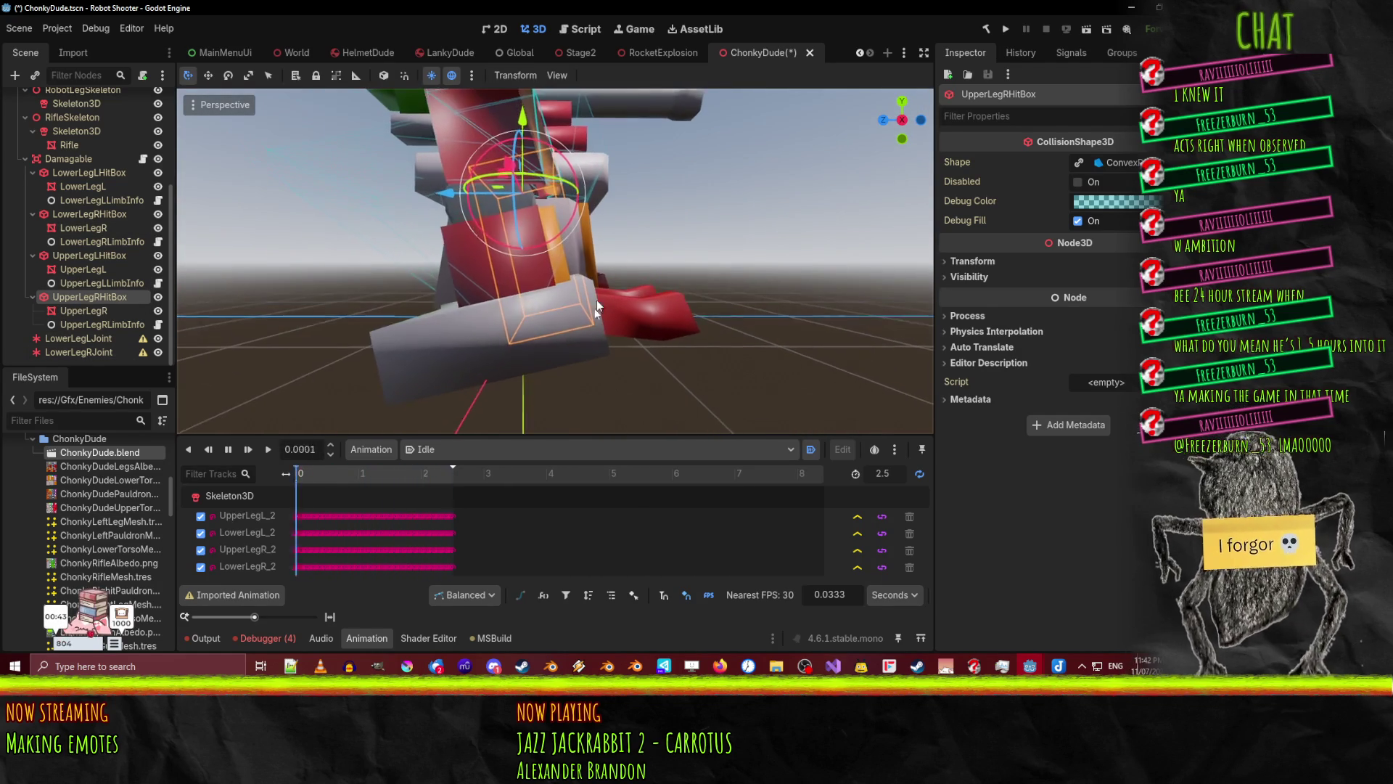
click(581, 343)
mouse_move(560, 216)
middle_down()
mouse_move(654, 287)
mouse_move(501, 274)
mouse_move(595, 312)
middle_up()
scroll(690, 345, up, 3)
click(697, 323)
scroll(701, 308, down, 4)
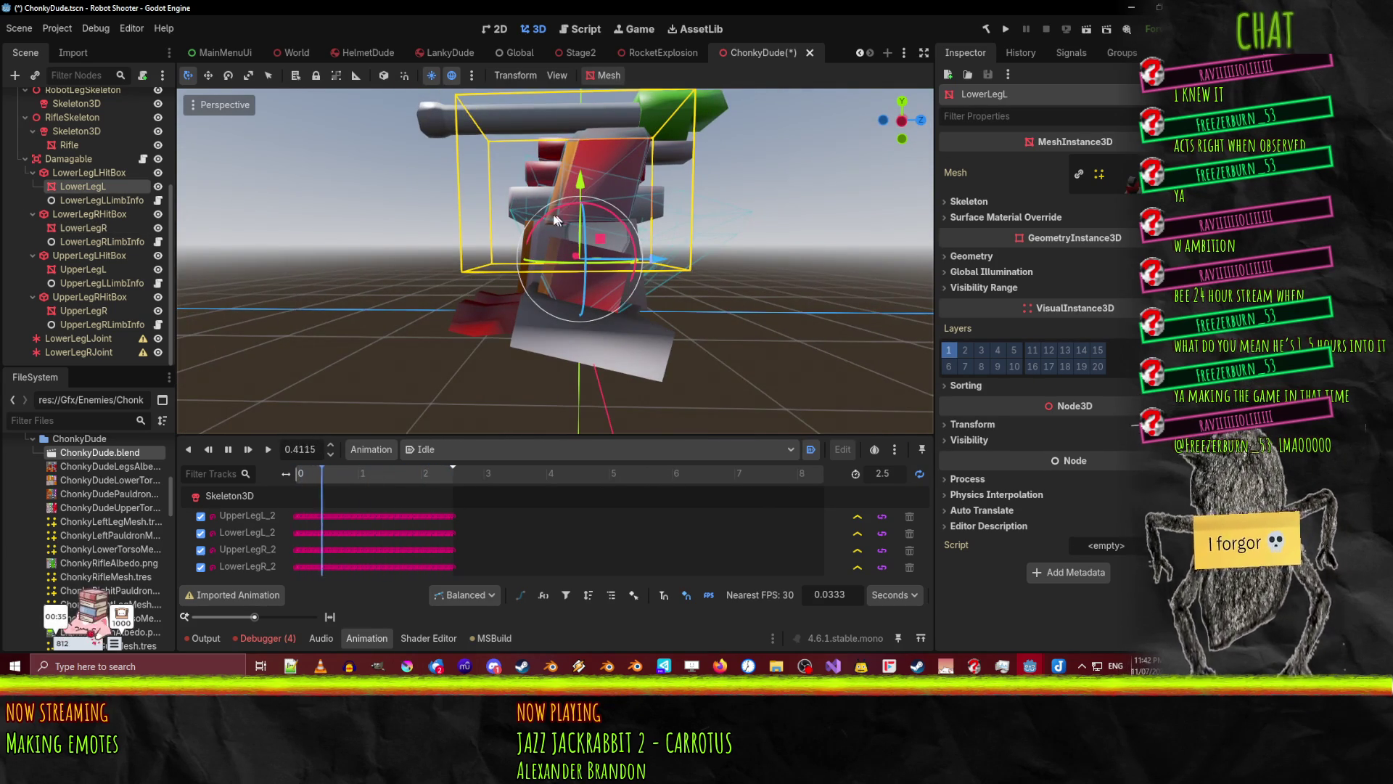
- Orbit around the left lower leg to inspect its hitbox during Idle playback
drag(517, 274, 486, 262)
mouse_move(486, 262)
middle_down()
mouse_move(666, 285)
mouse_move(929, 277)
middle_up()
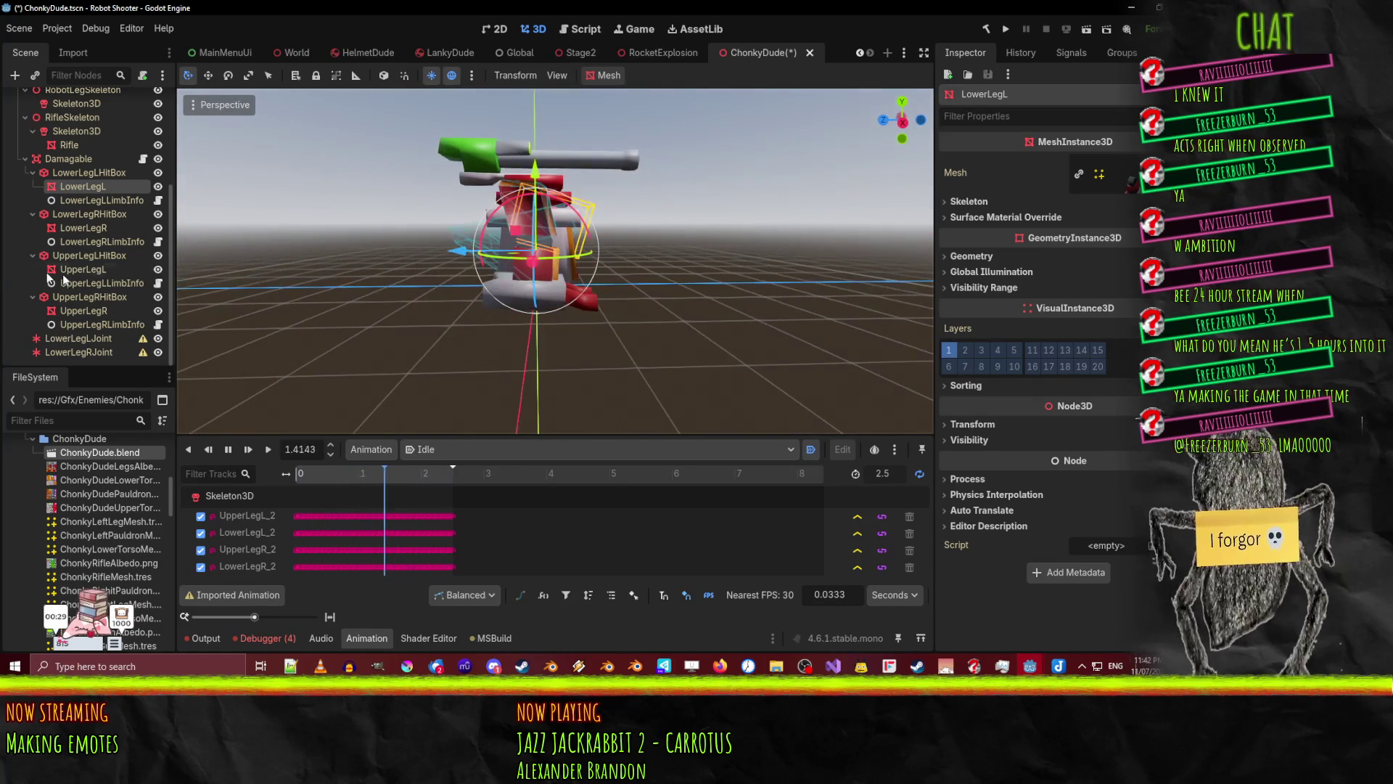
mouse_move(429, 312)
middle_down()
mouse_move(471, 334)
mouse_move(527, 315)
mouse_move(568, 343)
mouse_move(680, 315)
mouse_move(517, 280)
mouse_move(329, 315)
mouse_move(502, 314)
middle_up()
scroll(508, 312, up, 5)
scroll(486, 311, down, 2)
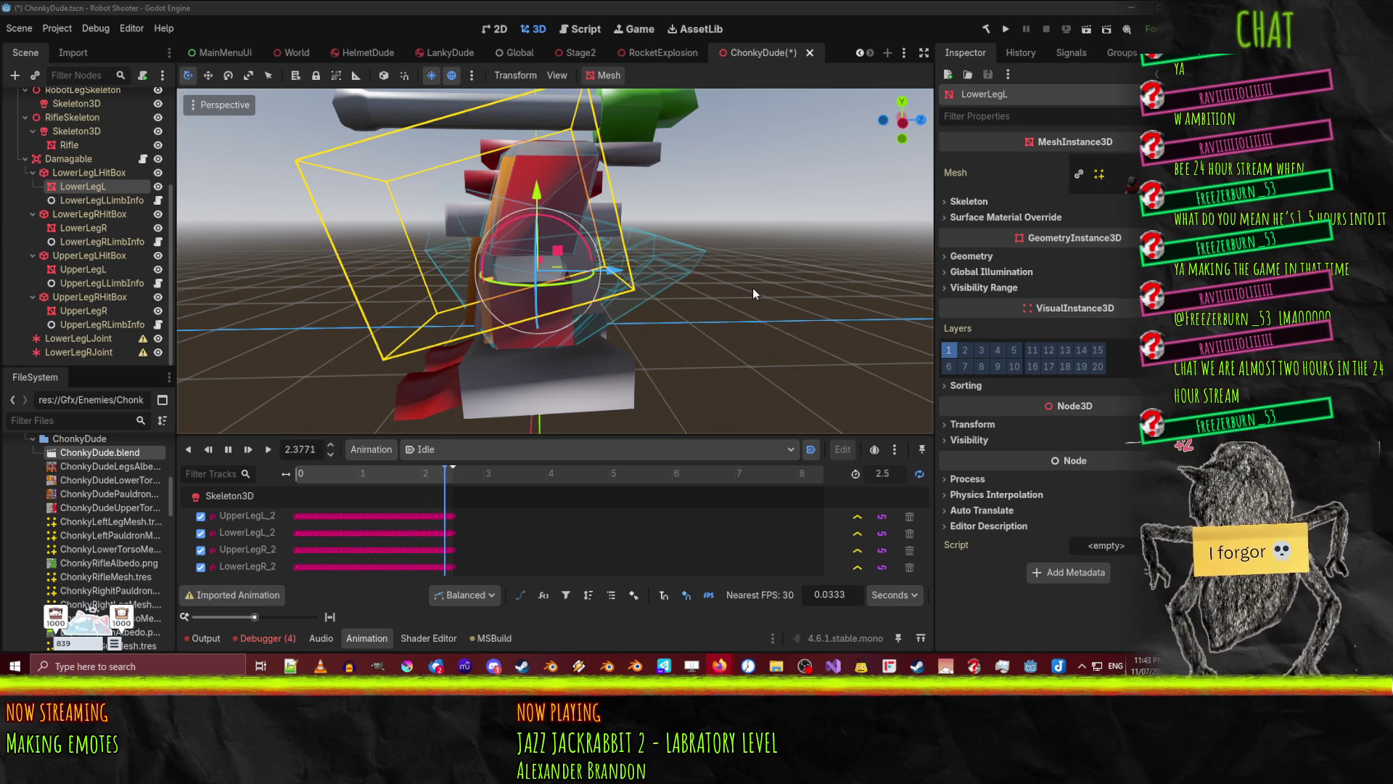
mouse_move(458, 333)
middle_down()
mouse_move(602, 241)
mouse_move(421, 238)
mouse_move(388, 319)
middle_up()
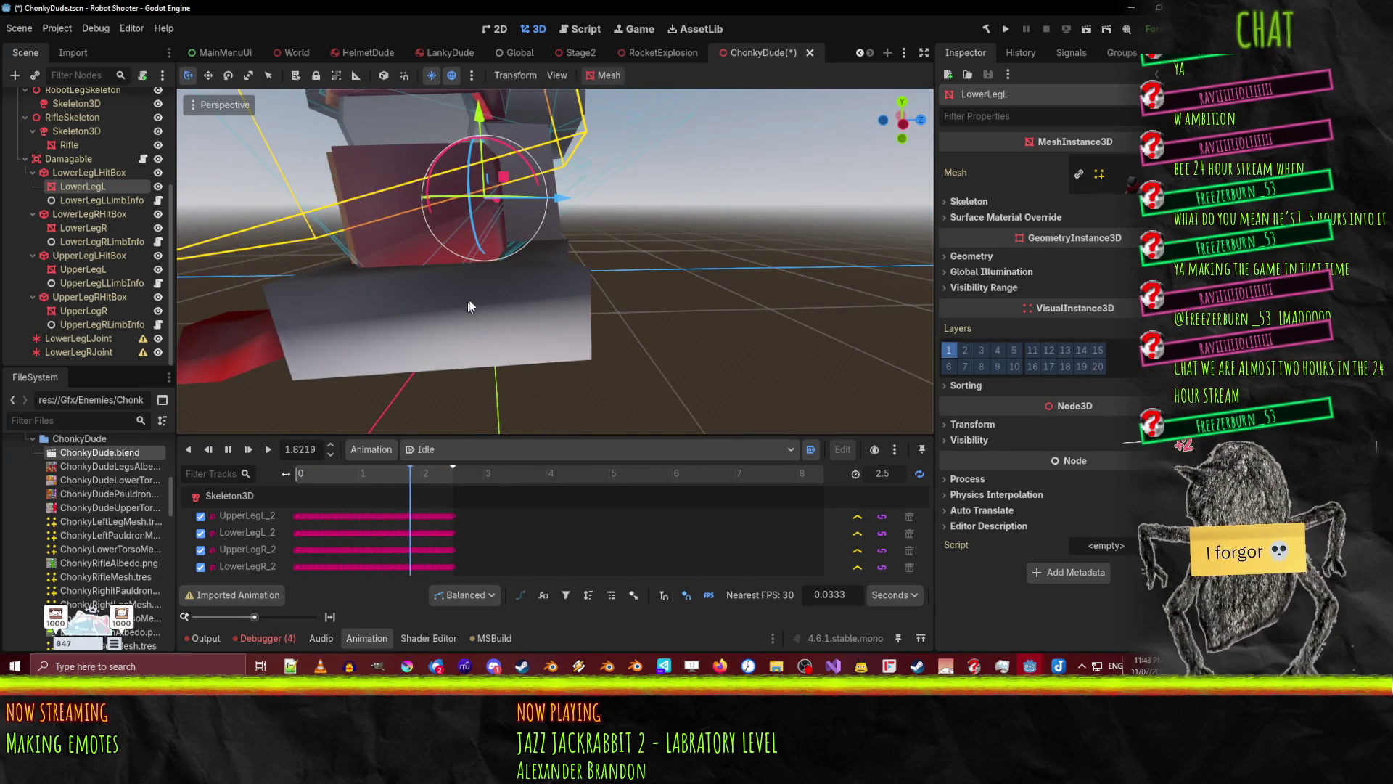
scroll(468, 300, down, 5)
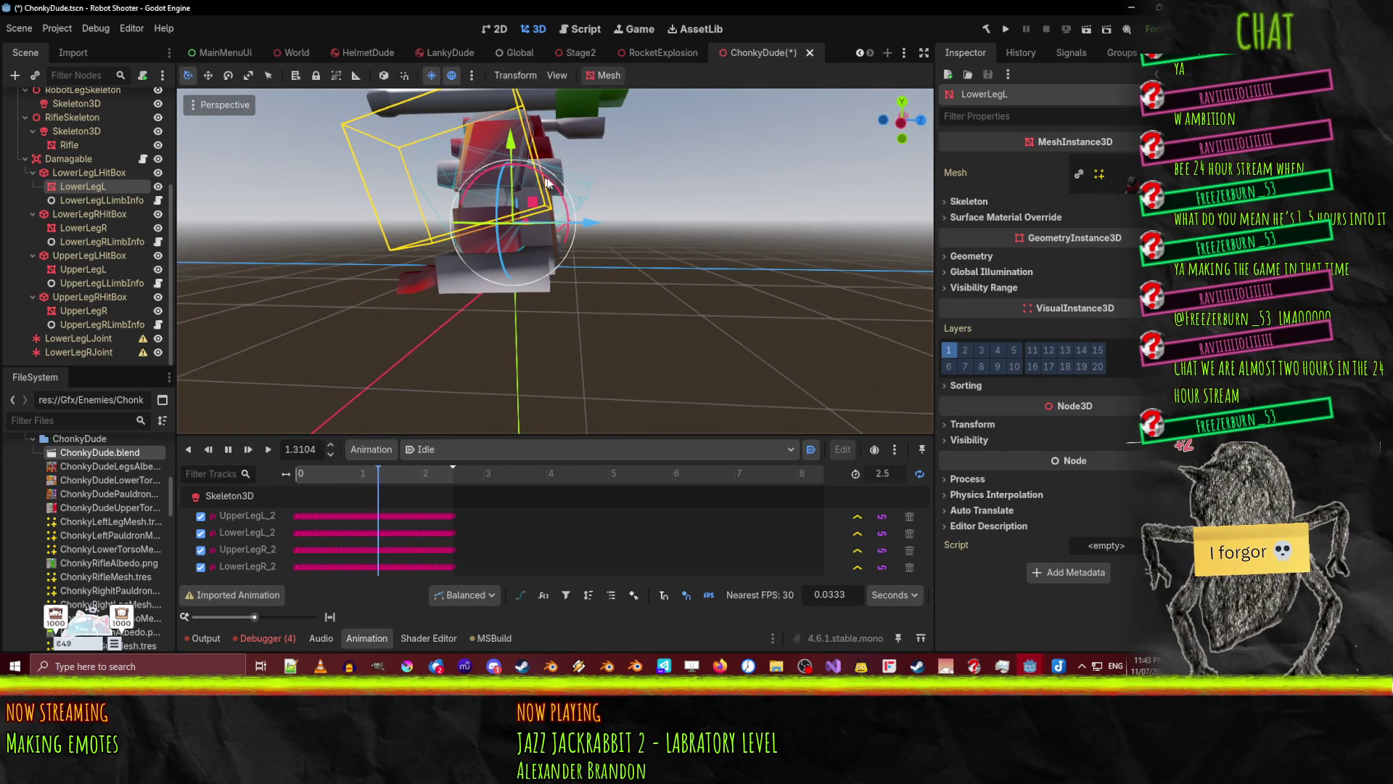
scroll(607, 262, up, 6)
scroll(559, 348, down, 4)
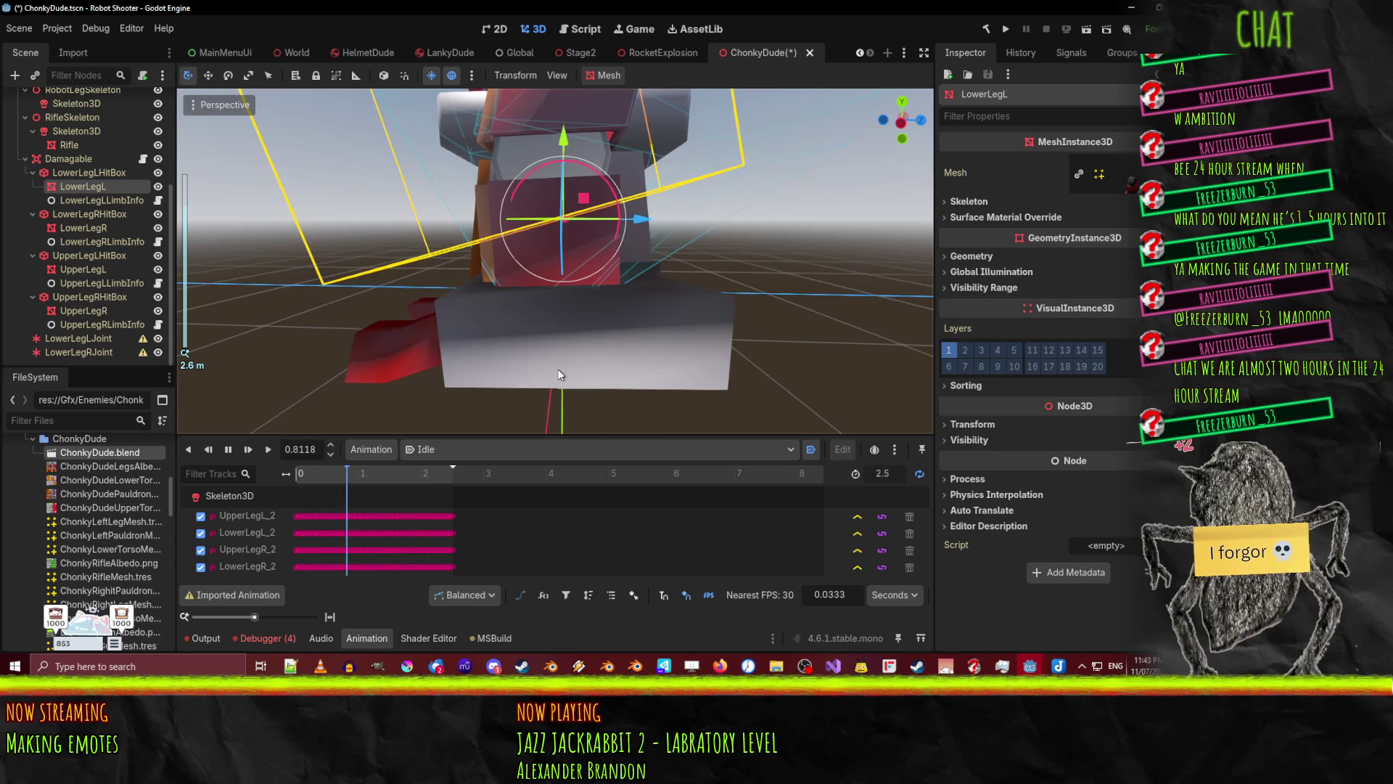
scroll(561, 354, up, 2)
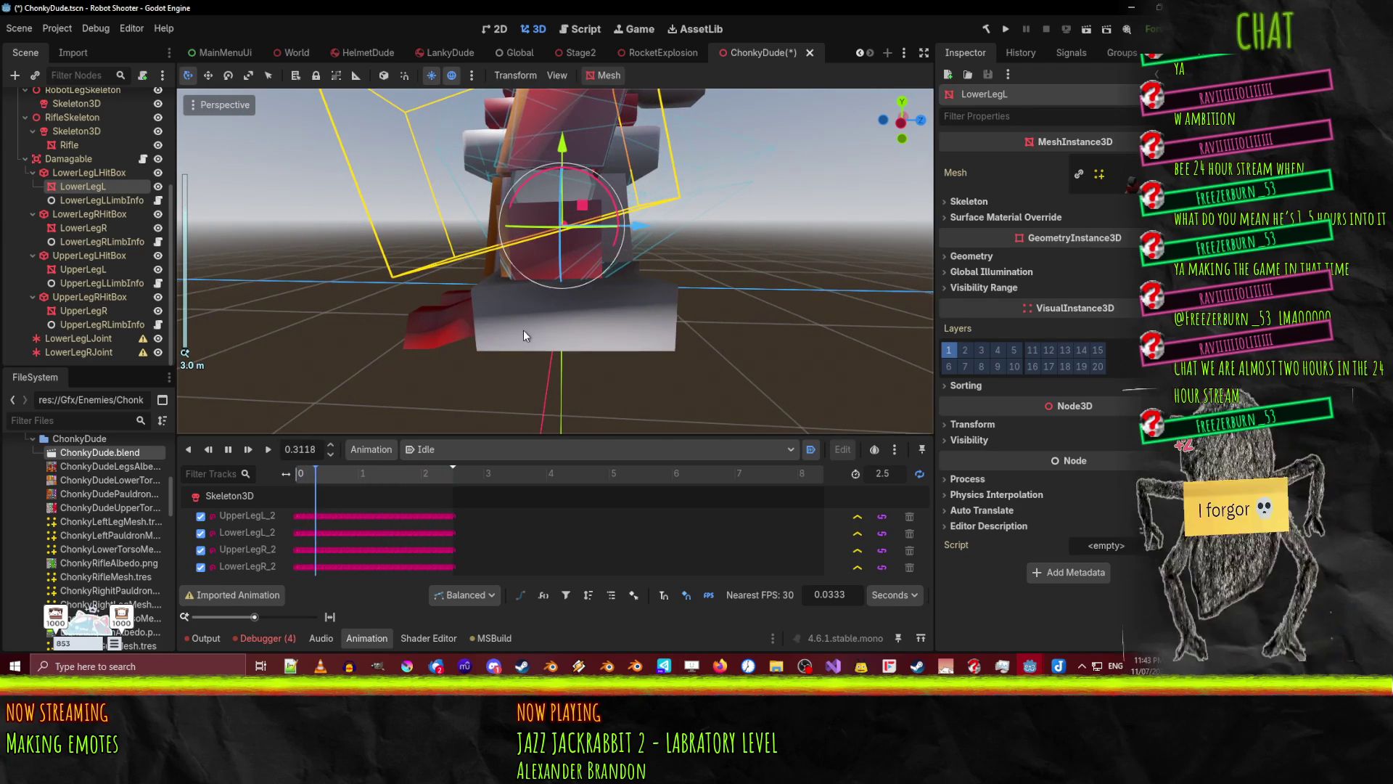
mouse_move(524, 330)
middle_down()
mouse_move(628, 355)
mouse_move(762, 301)
middle_up()
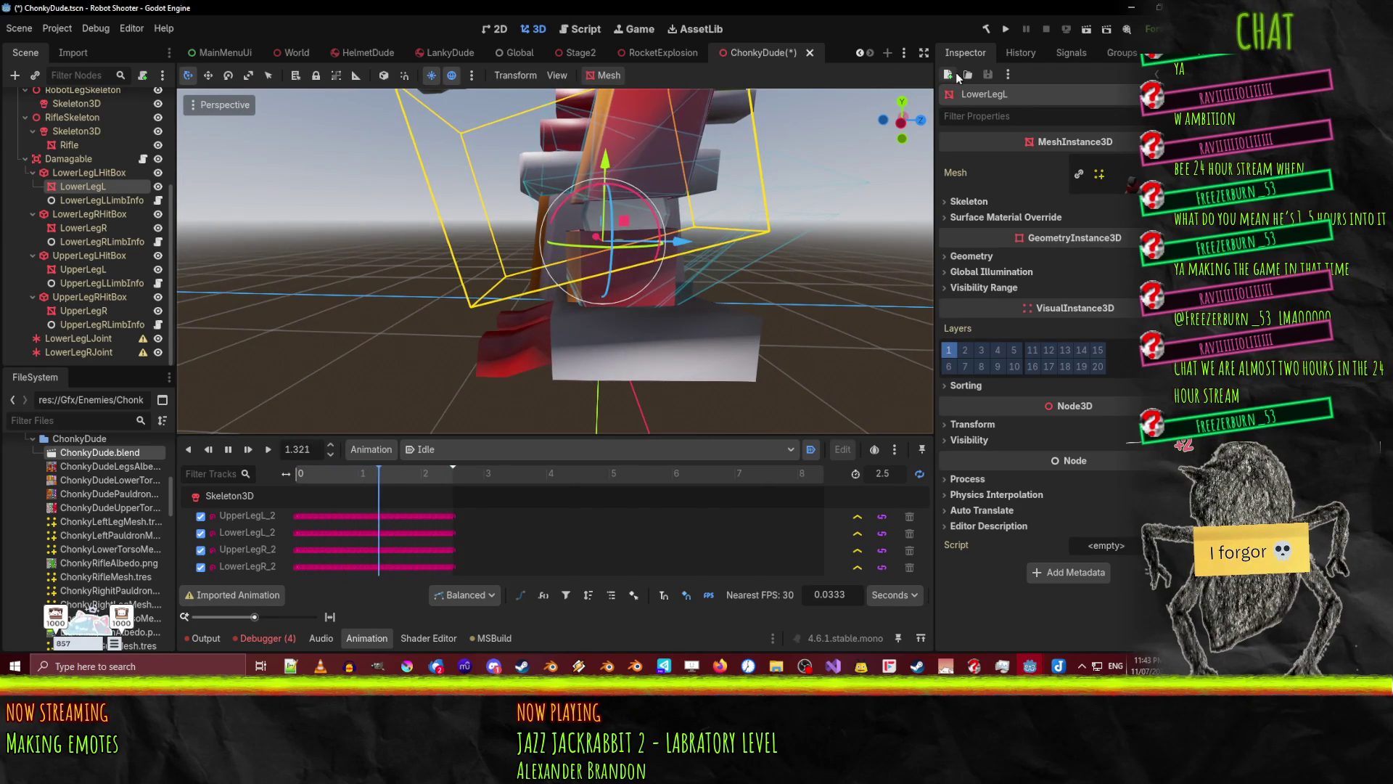
mouse_move(684, 280)
middle_down()
mouse_move(637, 309)
mouse_move(777, 320)
mouse_move(286, 303)
mouse_move(334, 300)
mouse_move(239, 341)
middle_up()
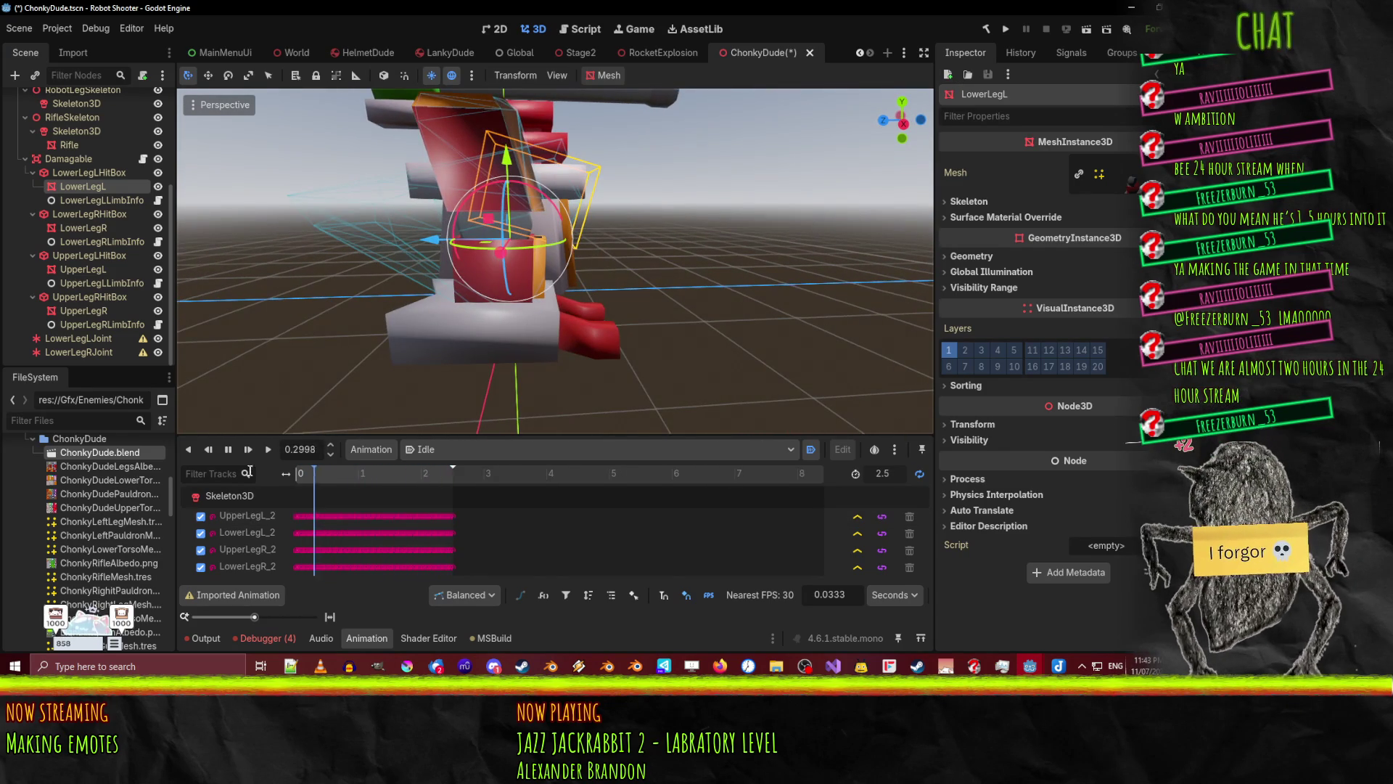
- Stop the Idle animation at 0.7664 s and briefly check Visual Studio
click(227, 449)
middle_drag(551, 275, 600, 347)
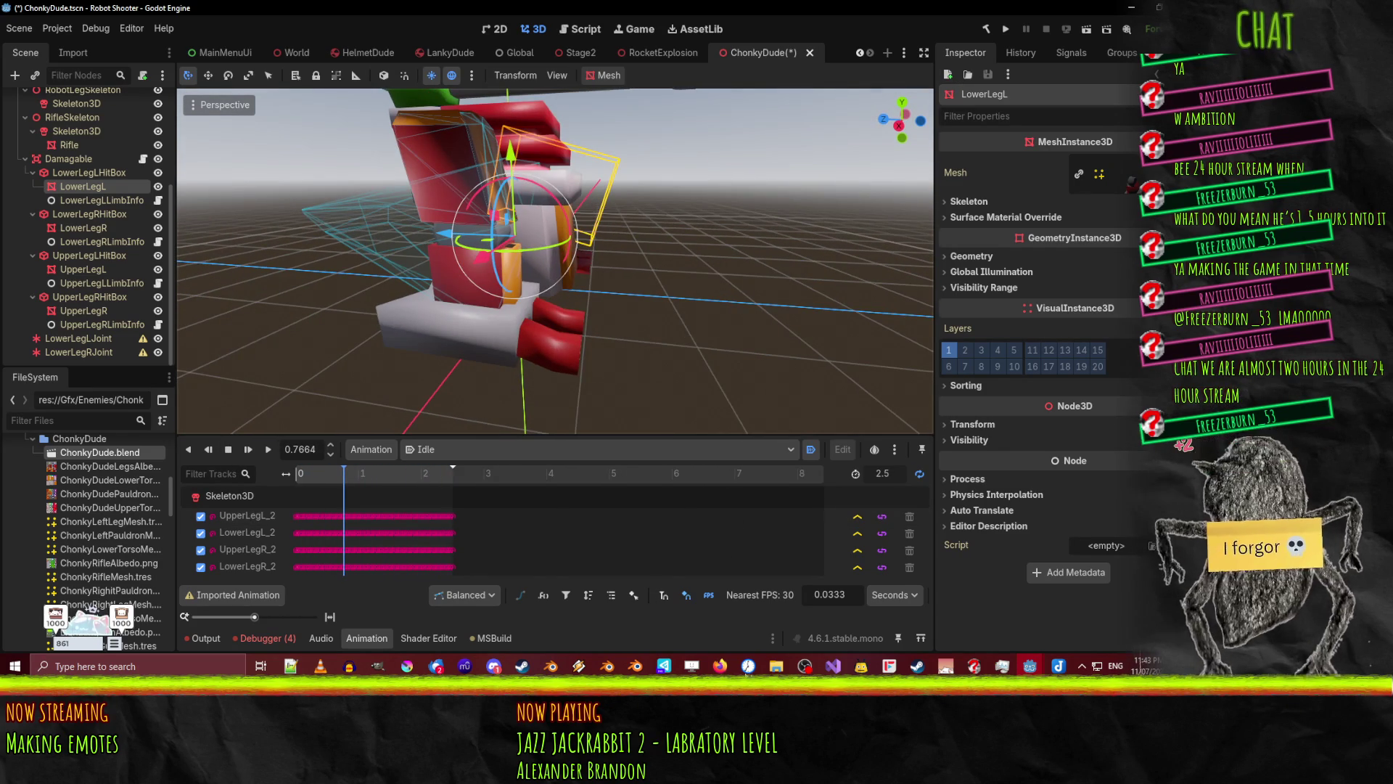
click(833, 667)
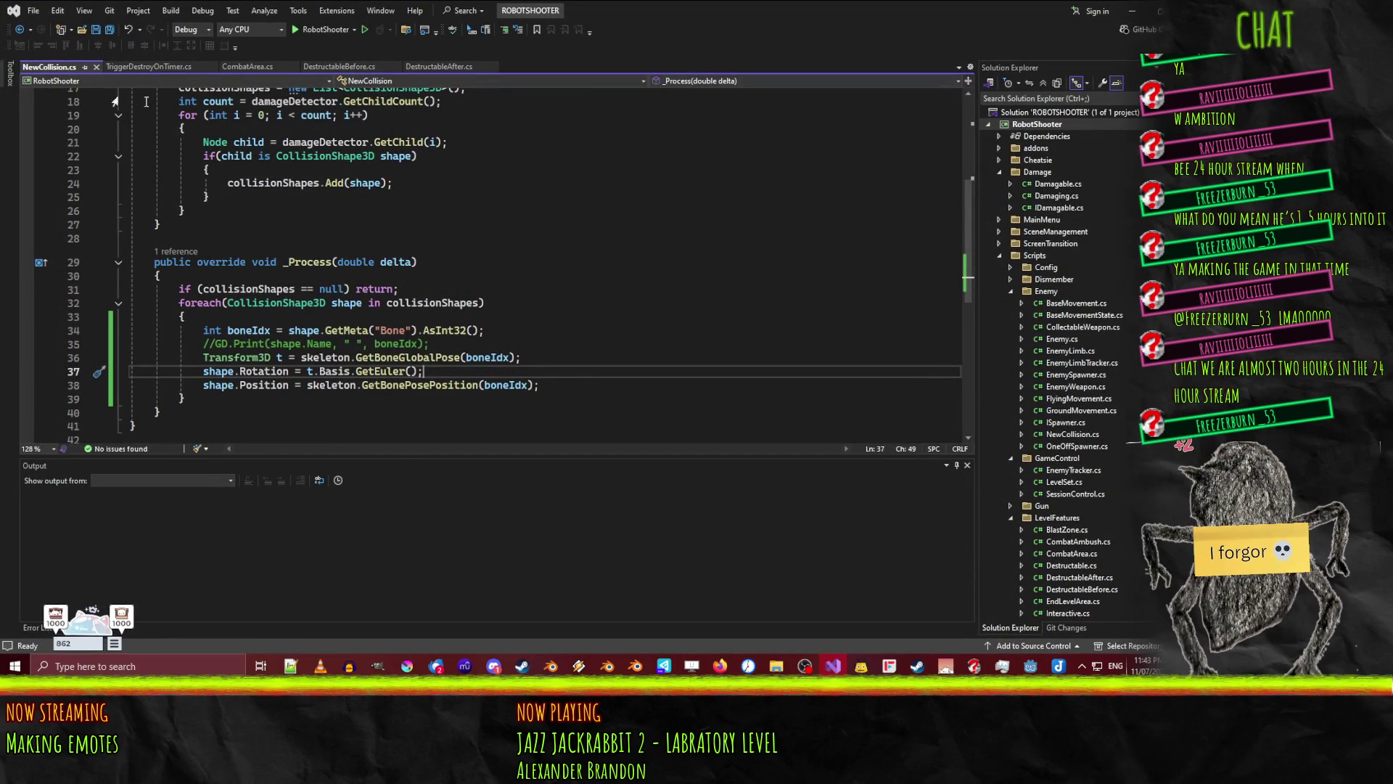
click(833, 665)
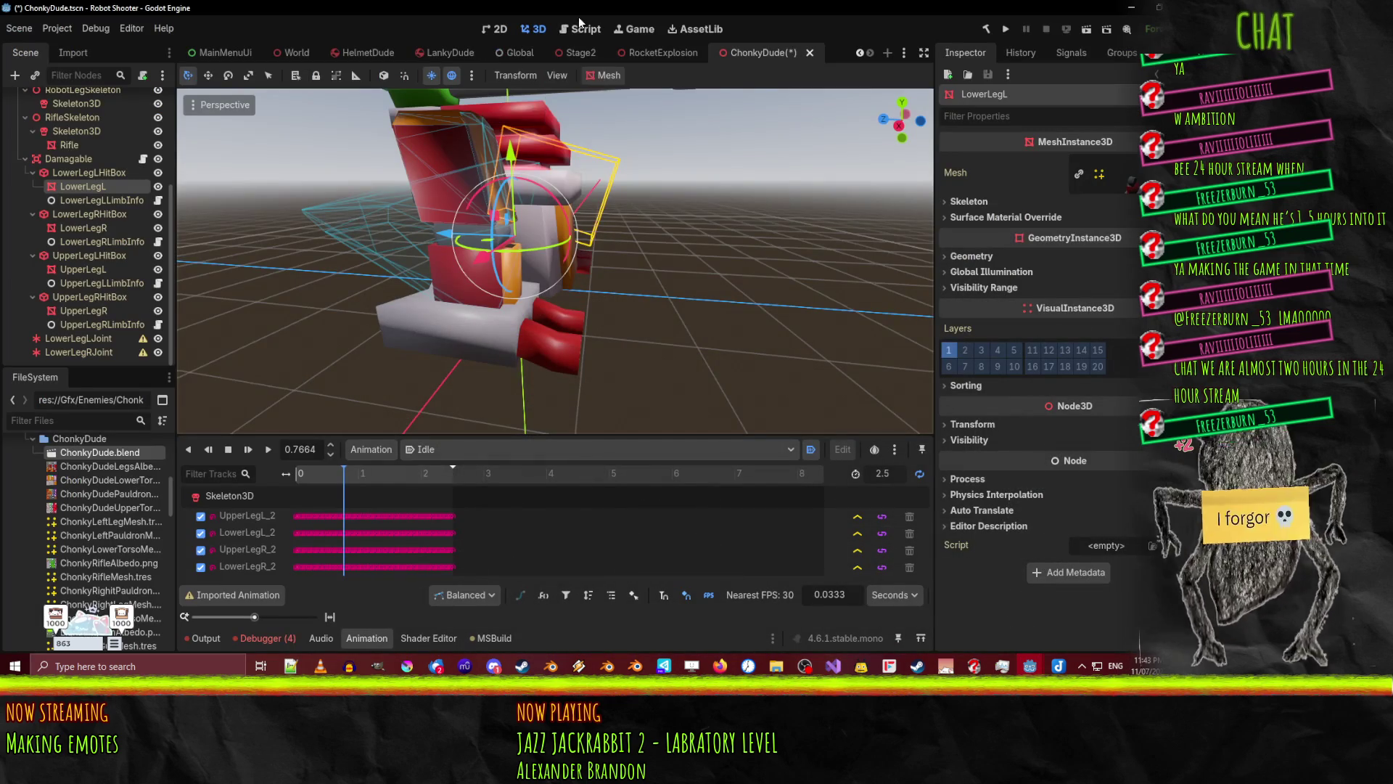
- Search EnemyPostprocess.gd for bonePoseInv to trace it back to bonePose on line 40
click(580, 29)
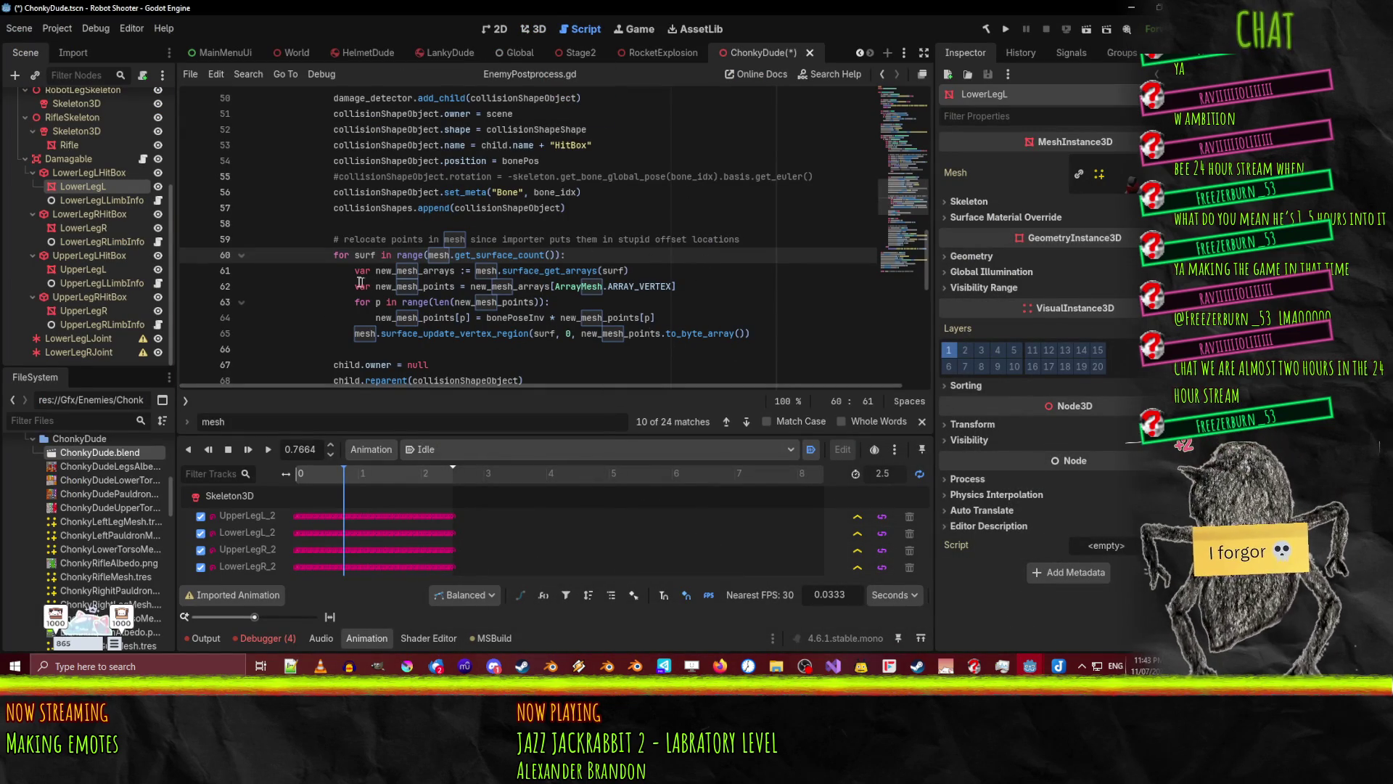
double_click(496, 311)
scroll(743, 323, down, 1)
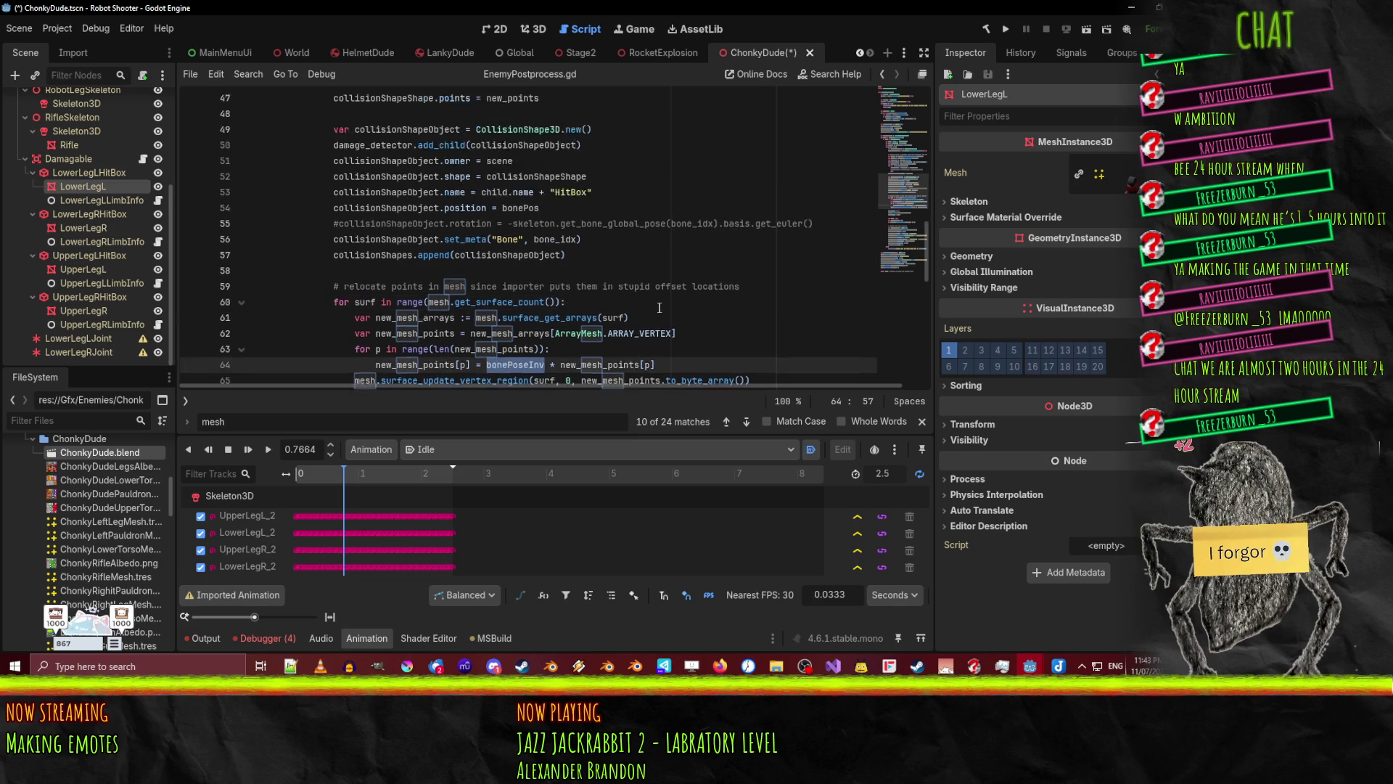
key(ctrl+f)
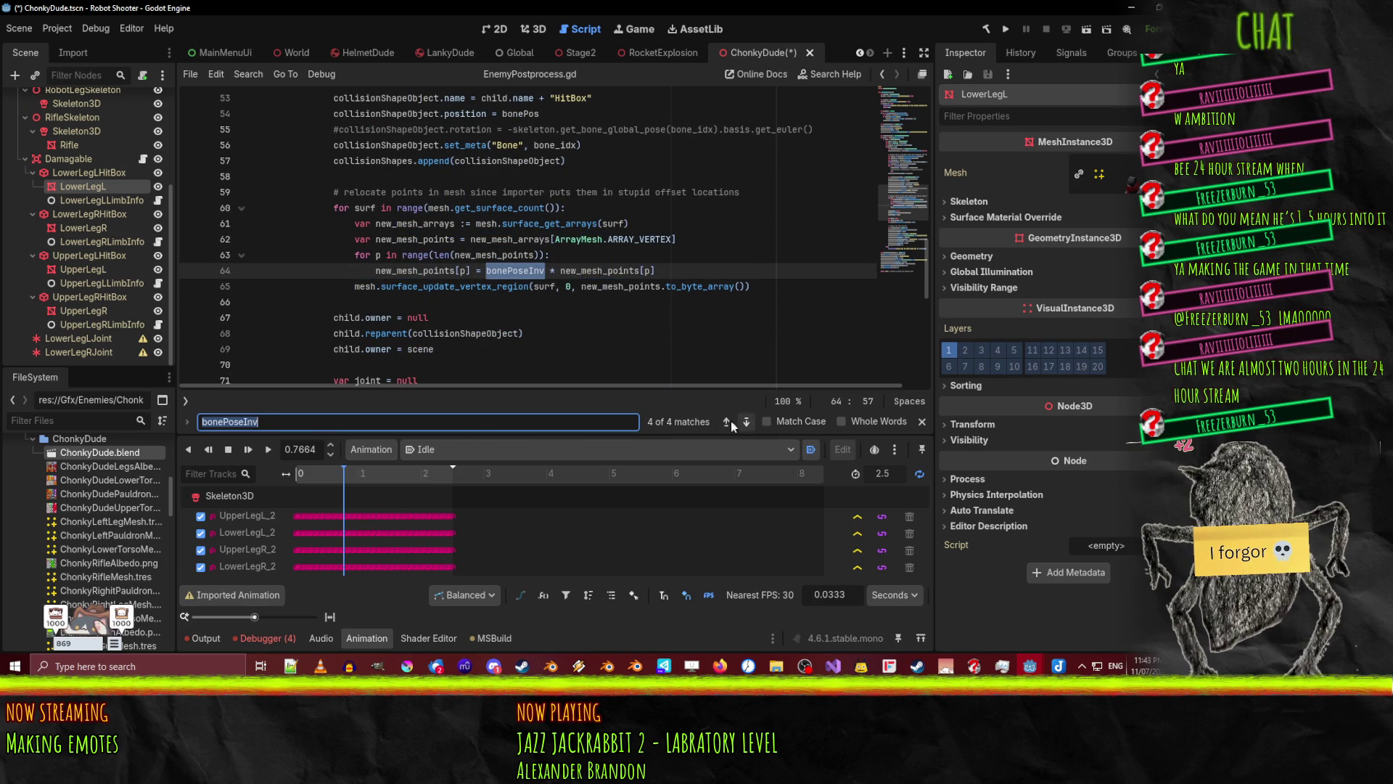
click(727, 422)
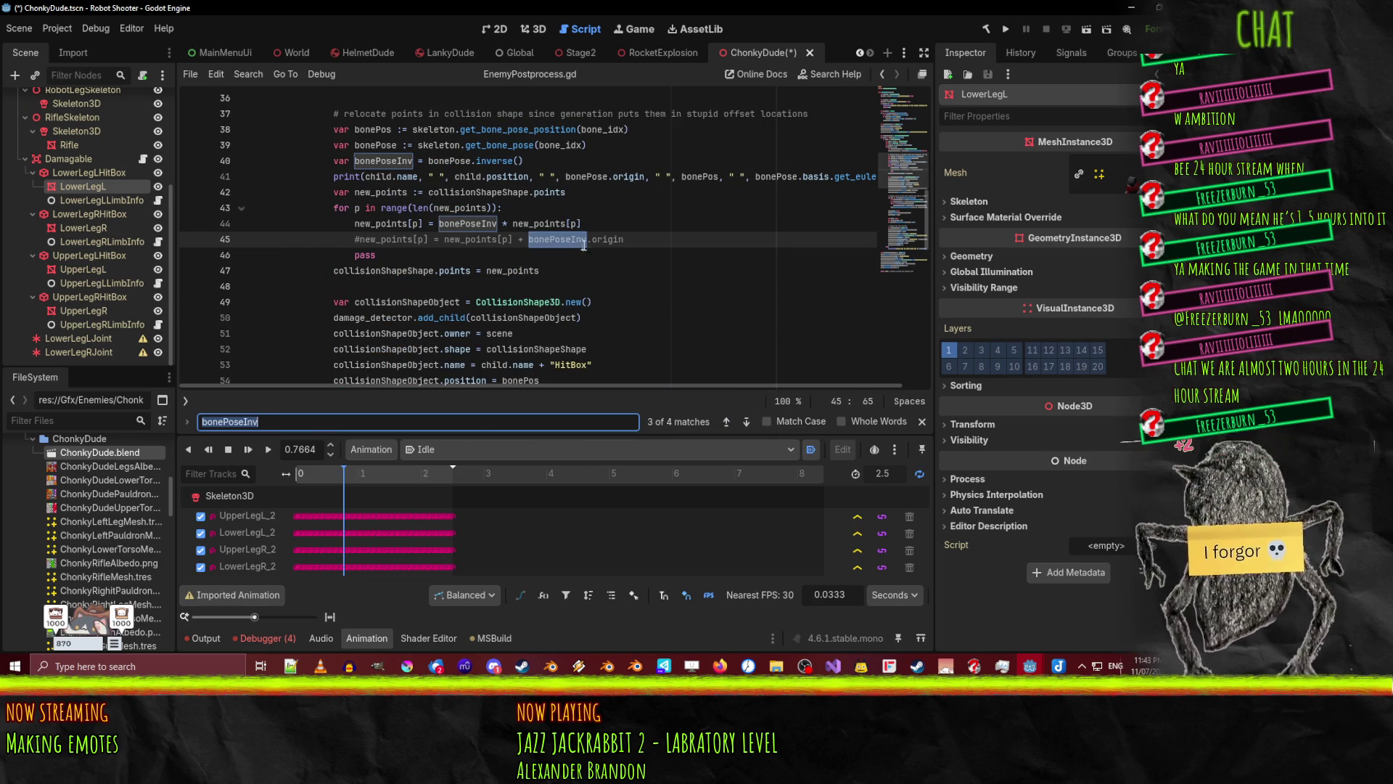
double_click(437, 161)
scroll(540, 175, up, 1)
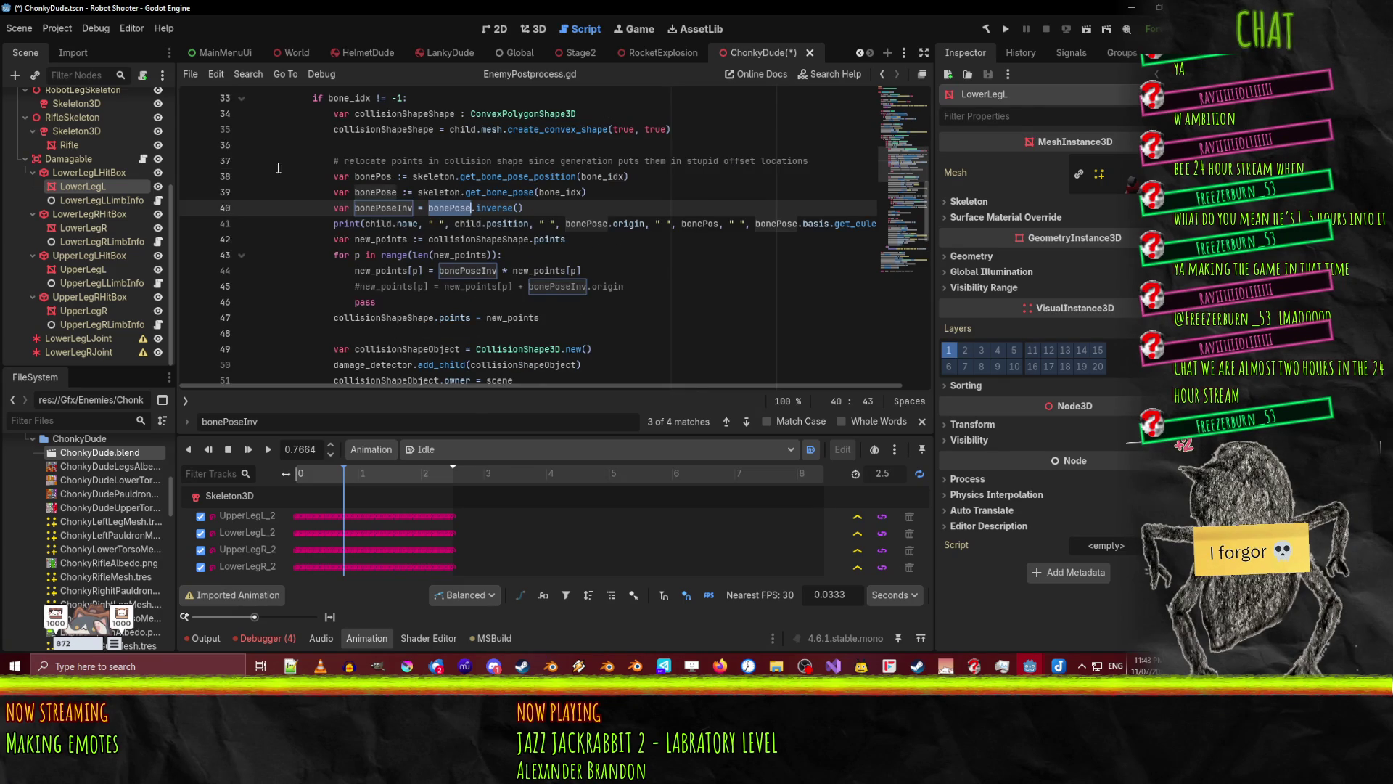
- Change line 39 to use get_bone_global_pose(bone_idx) instead of get_bone_pose
double_click(514, 193)
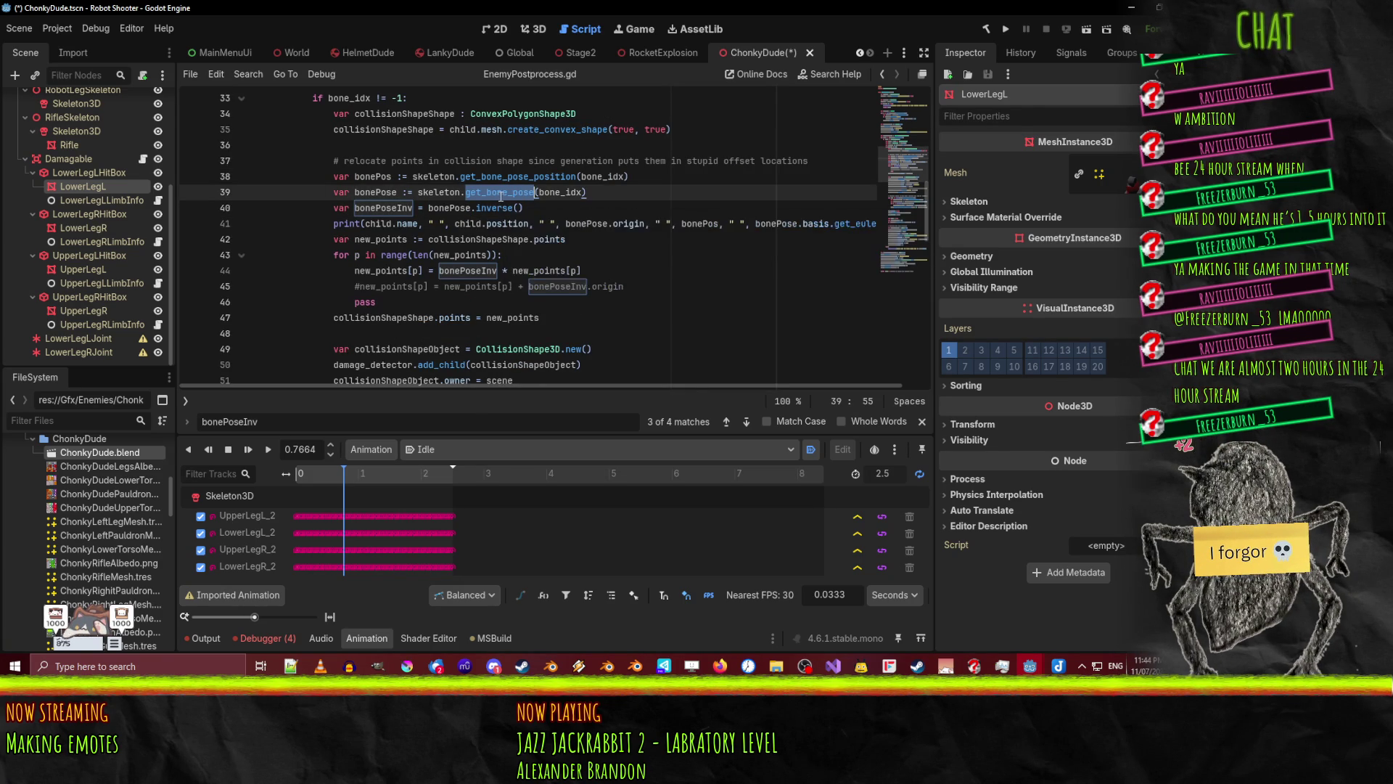
click(489, 193)
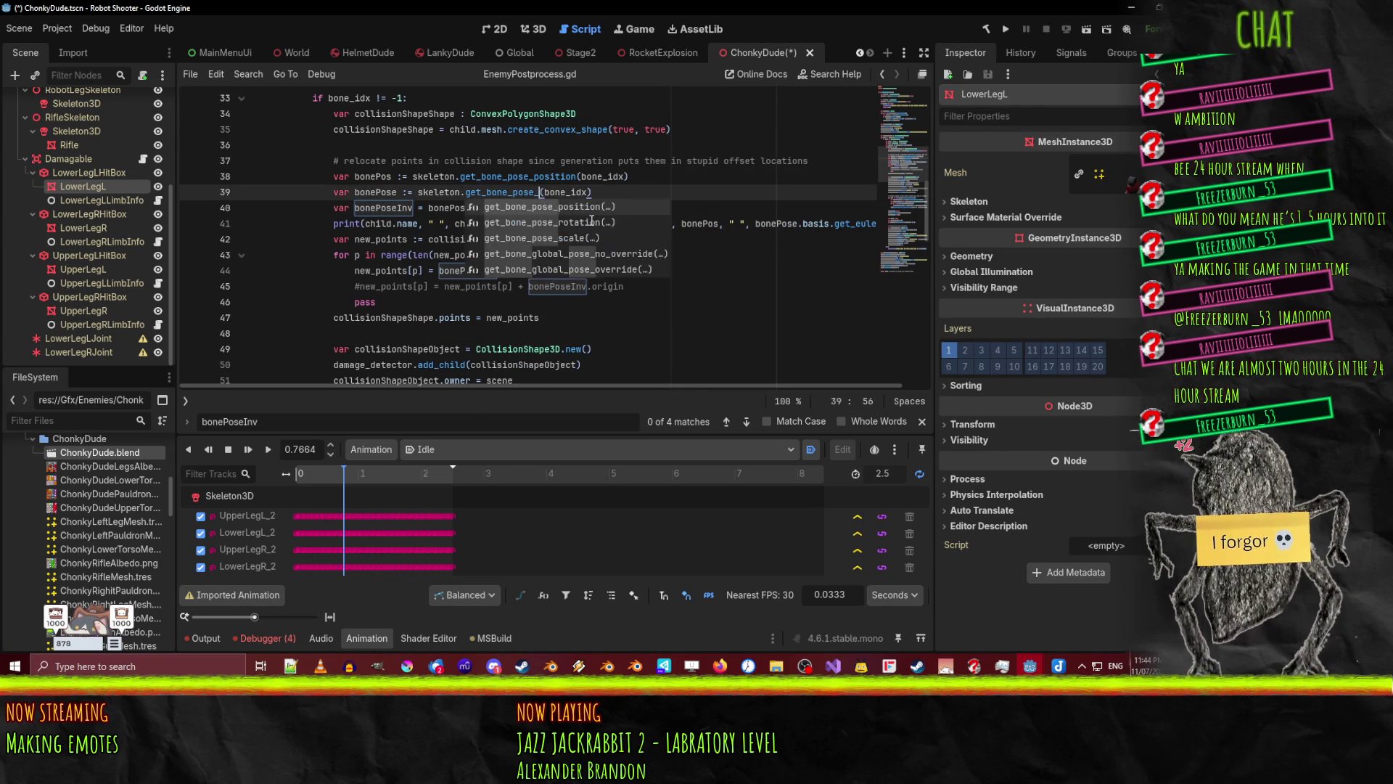
text(_global)
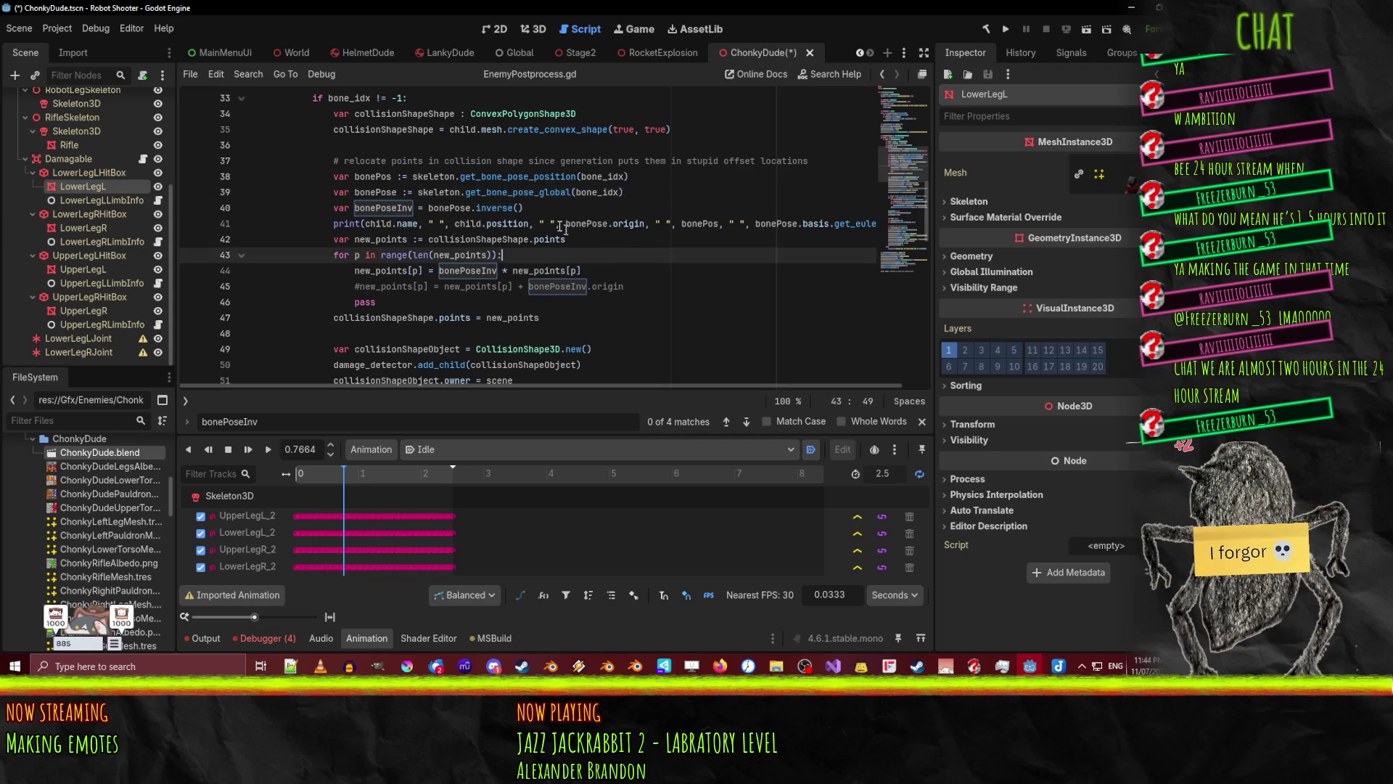
click(591, 210)
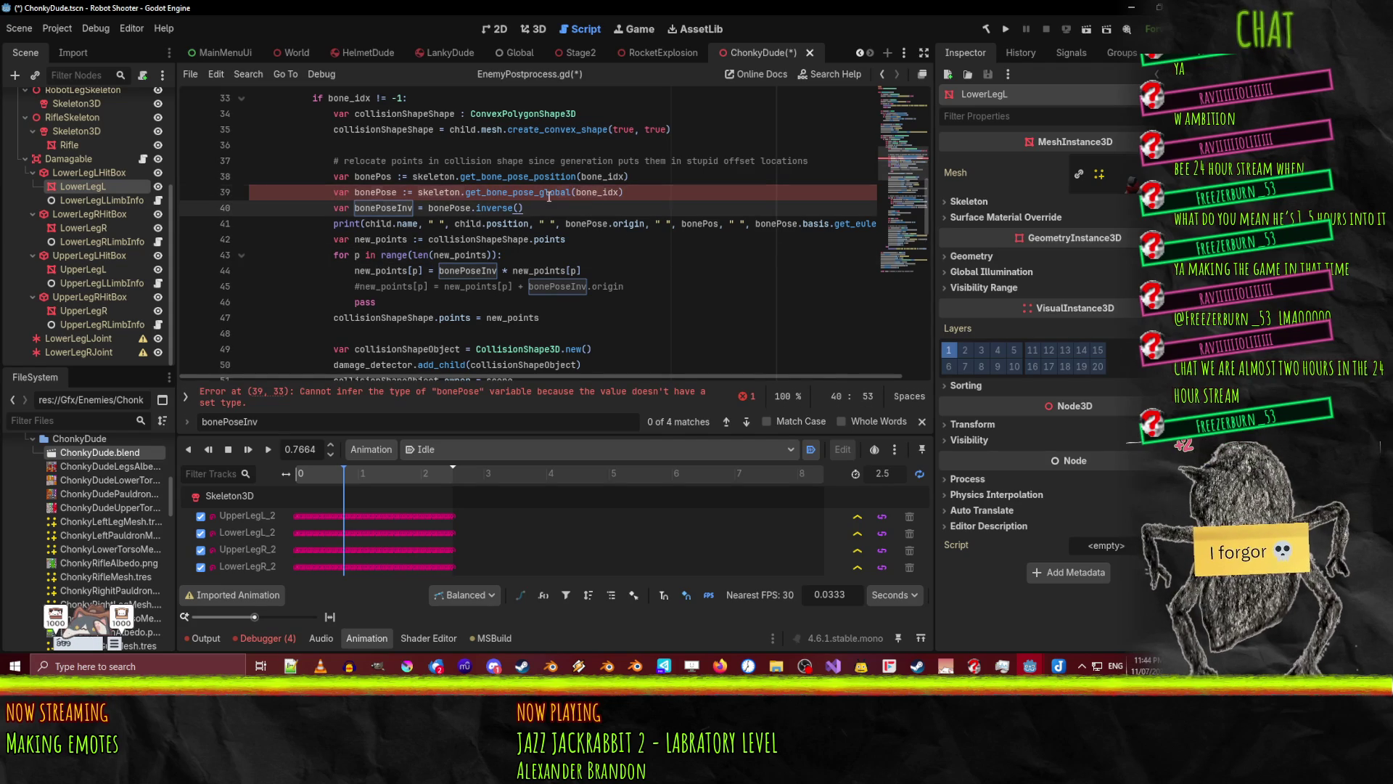
click(549, 193)
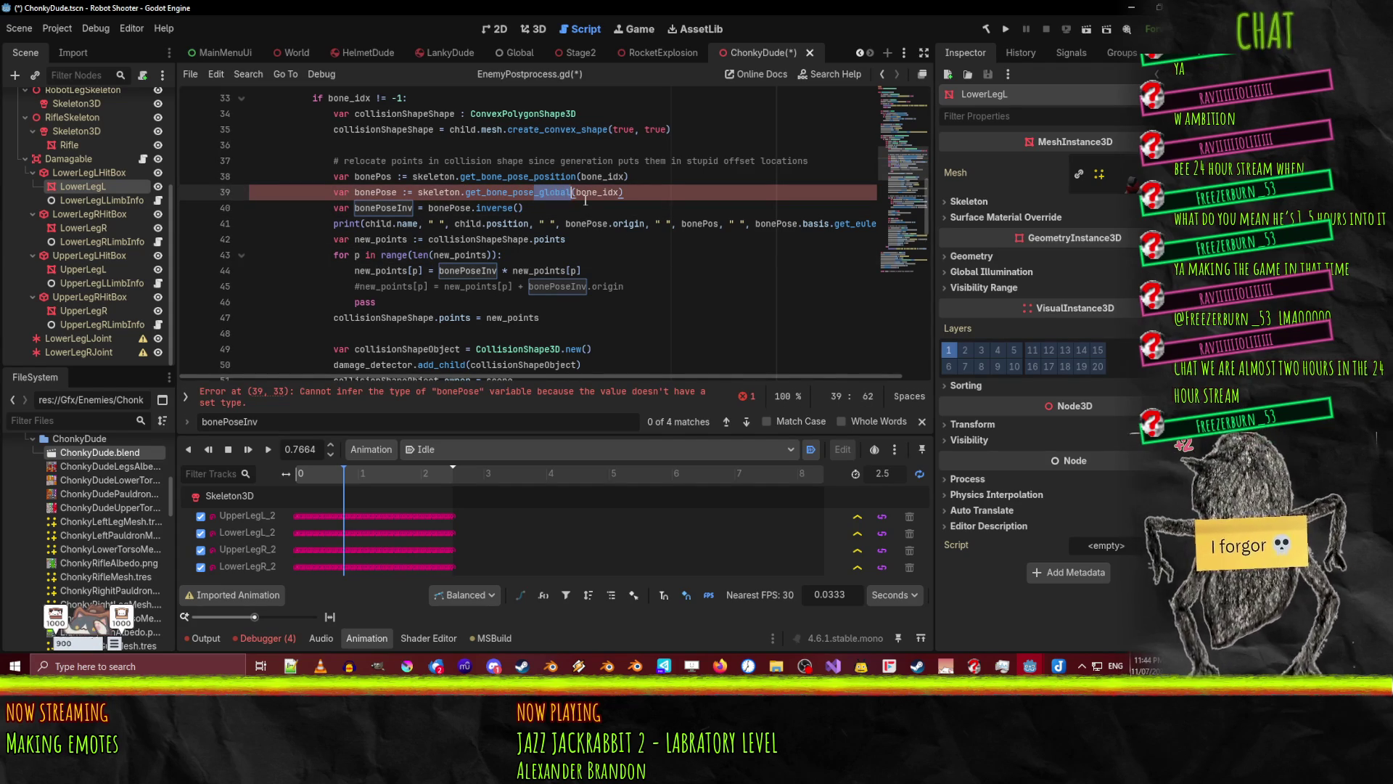
key(ctrl+z)
key(ctrl+z)
key(ctrl+z)
key(ctrl+z)
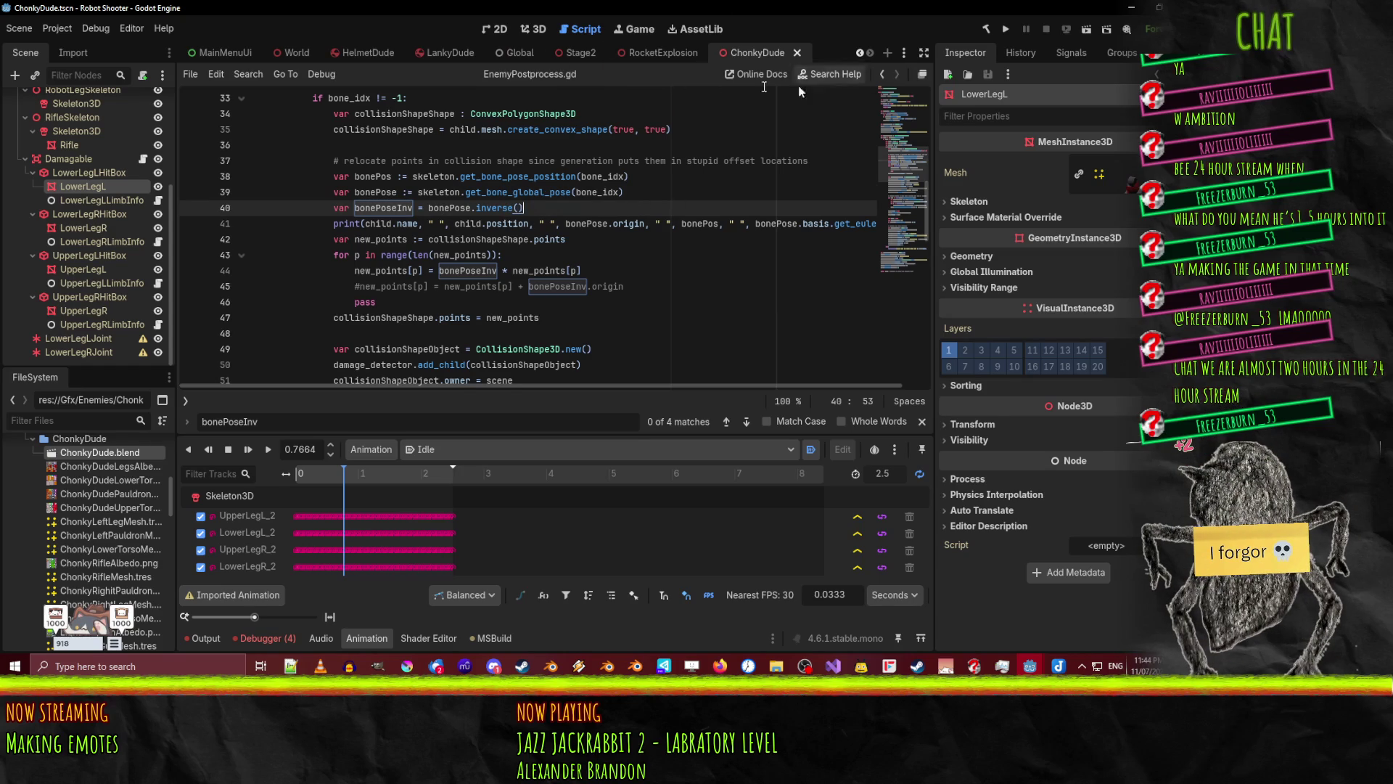
click(534, 29)
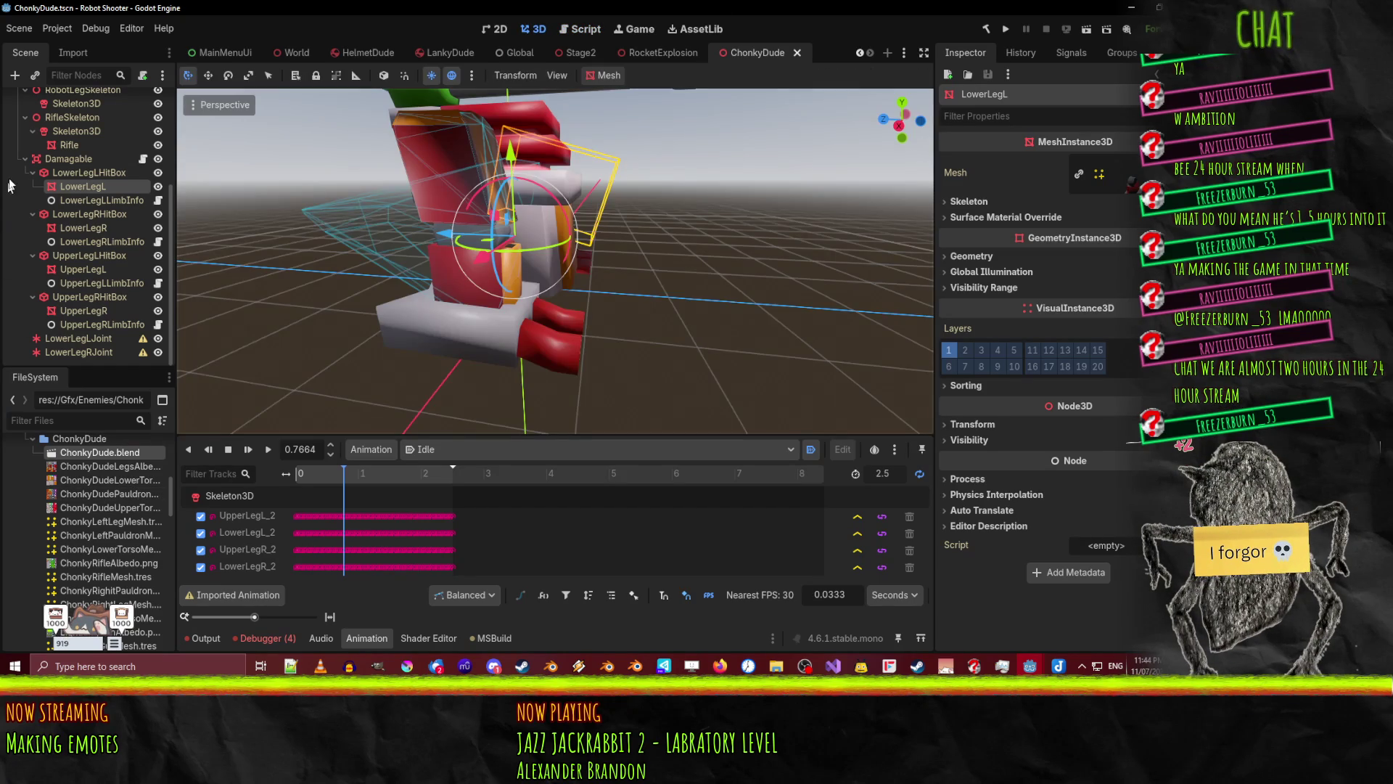
- Reimport ChonkyDude.blend, then select the right lower leg hitbox and LowerLegR mesh
right_click(76, 453)
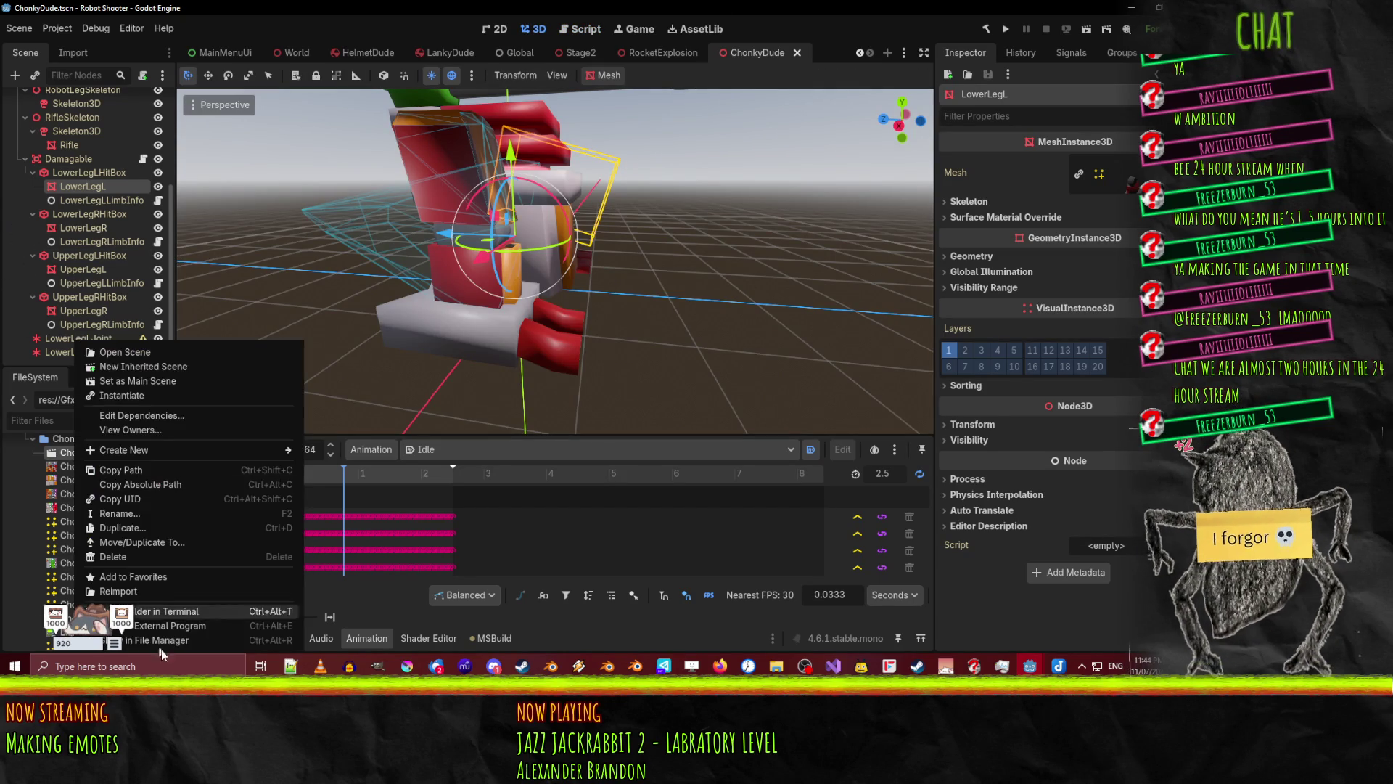
click(123, 591)
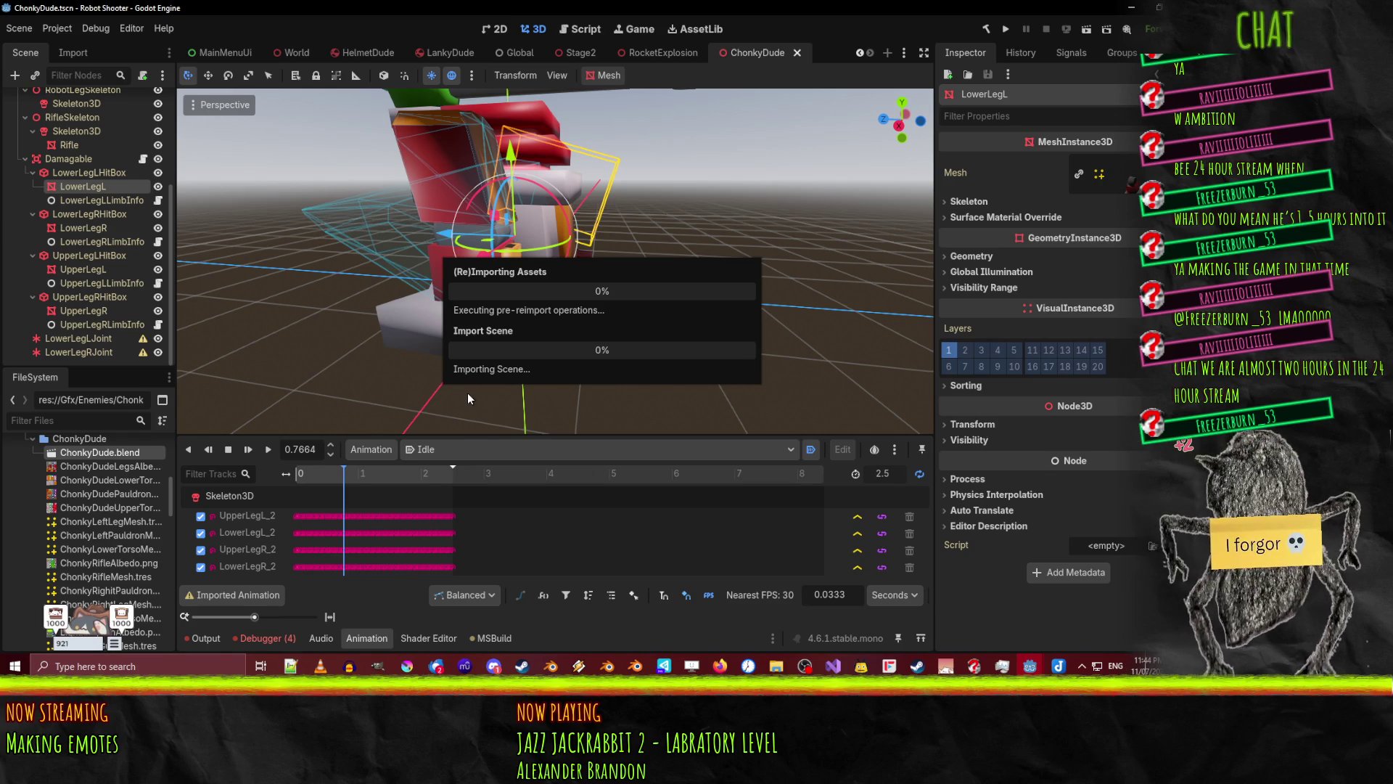
mouse_move(703, 206)
middle_down()
mouse_move(714, 204)
mouse_move(492, 215)
mouse_move(559, 190)
mouse_move(682, 187)
mouse_move(653, 218)
middle_up()
scroll(638, 211, down, 3)
click(551, 240)
mouse_move(654, 321)
middle_down()
mouse_move(472, 324)
mouse_move(559, 316)
mouse_move(491, 251)
middle_up()
click(426, 186)
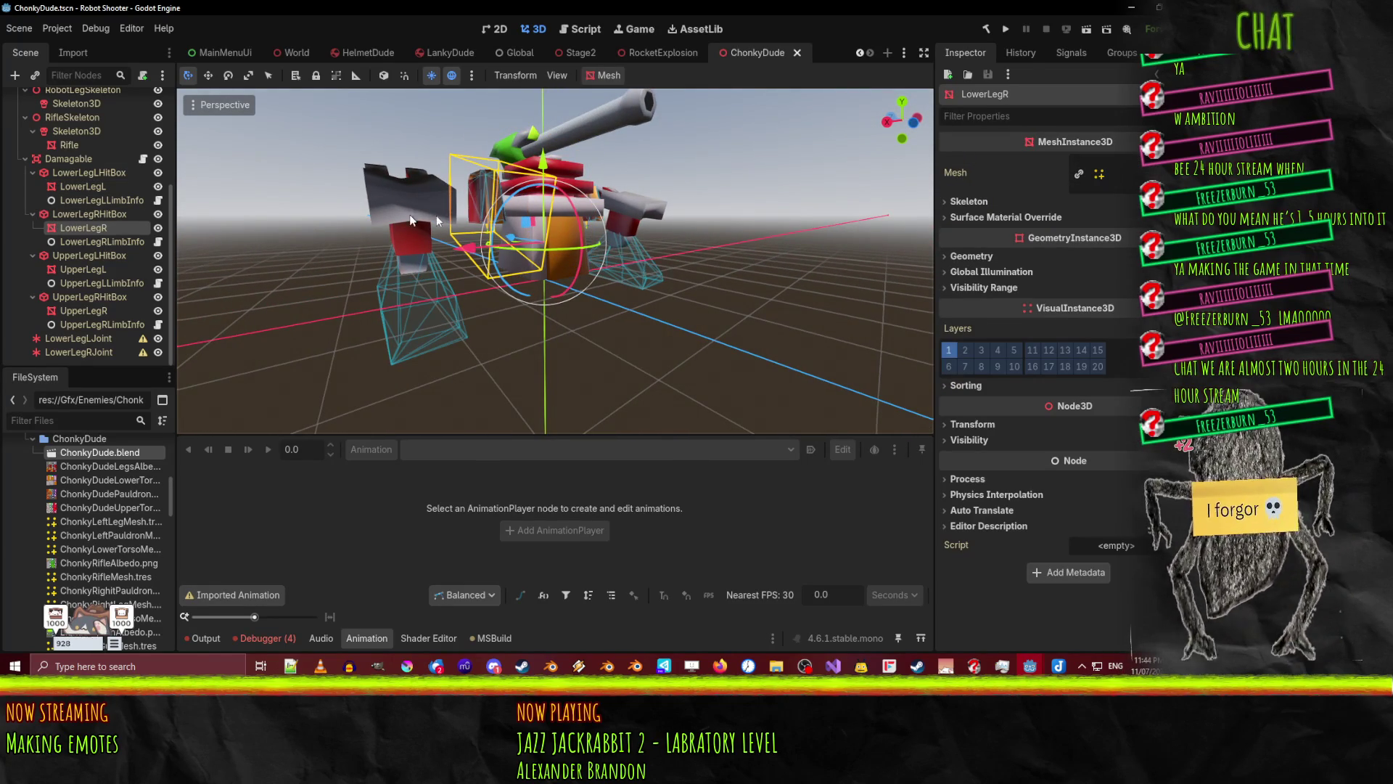
- Select the LowerLegL mesh and then LowerLegLHitBox, and view the hitbox's transform
click(668, 228)
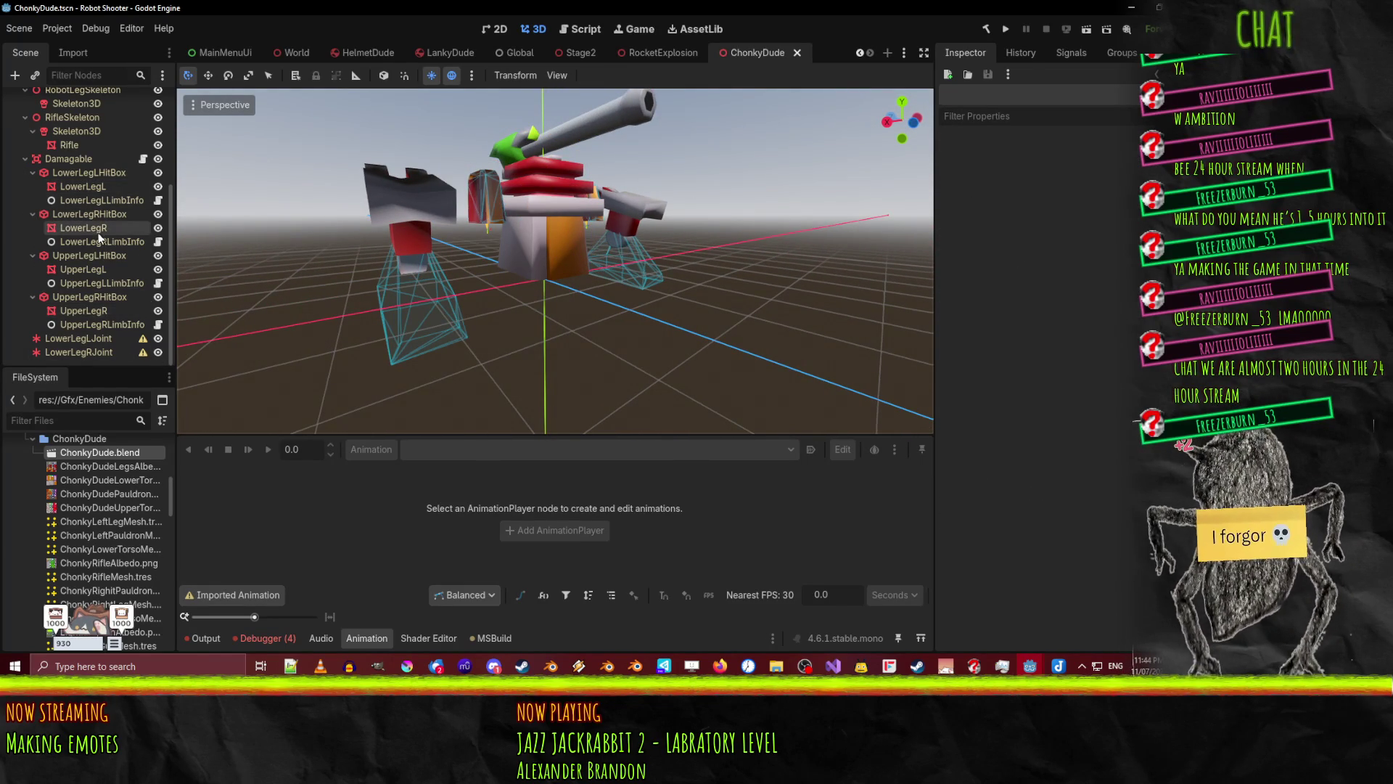
click(81, 187)
mouse_move(218, 247)
middle_down()
mouse_move(555, 309)
mouse_move(734, 288)
mouse_move(817, 229)
mouse_move(336, 253)
middle_up()
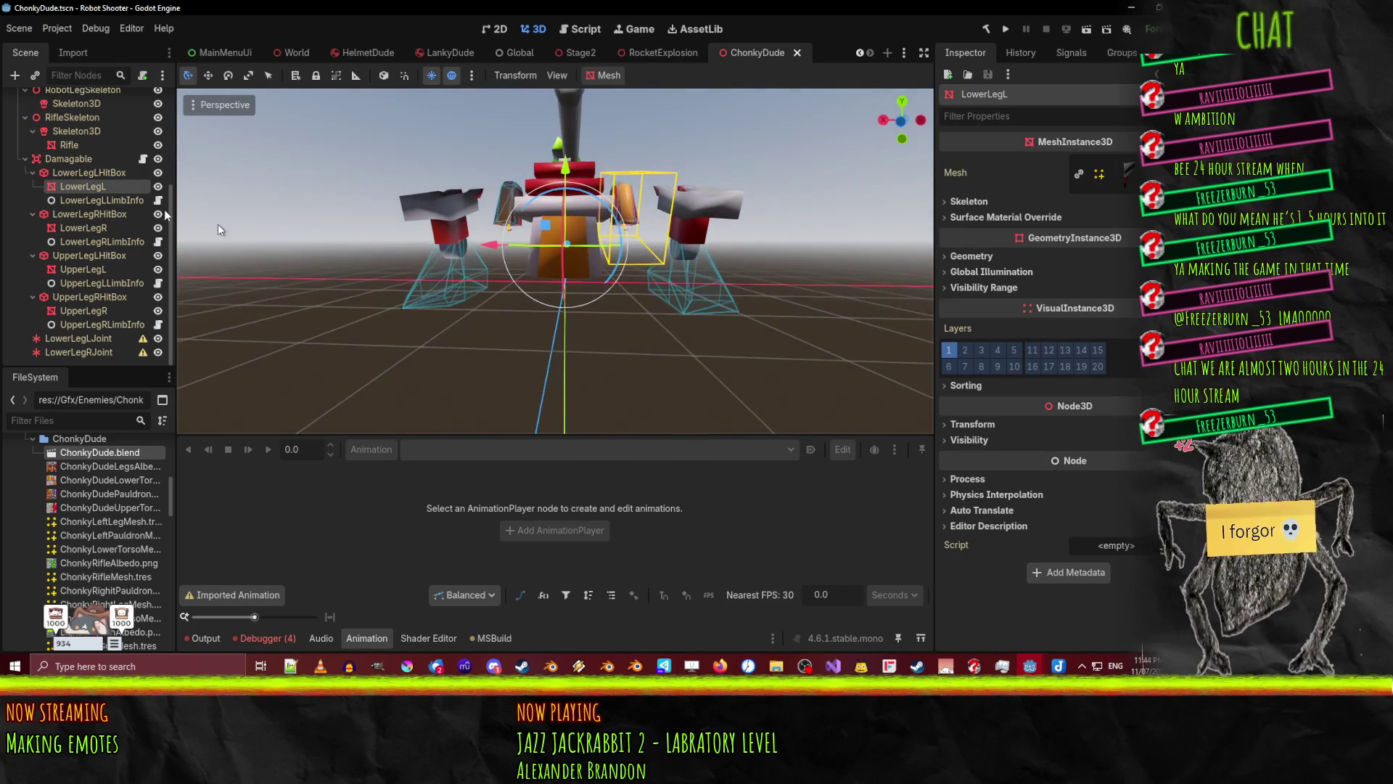
click(83, 172)
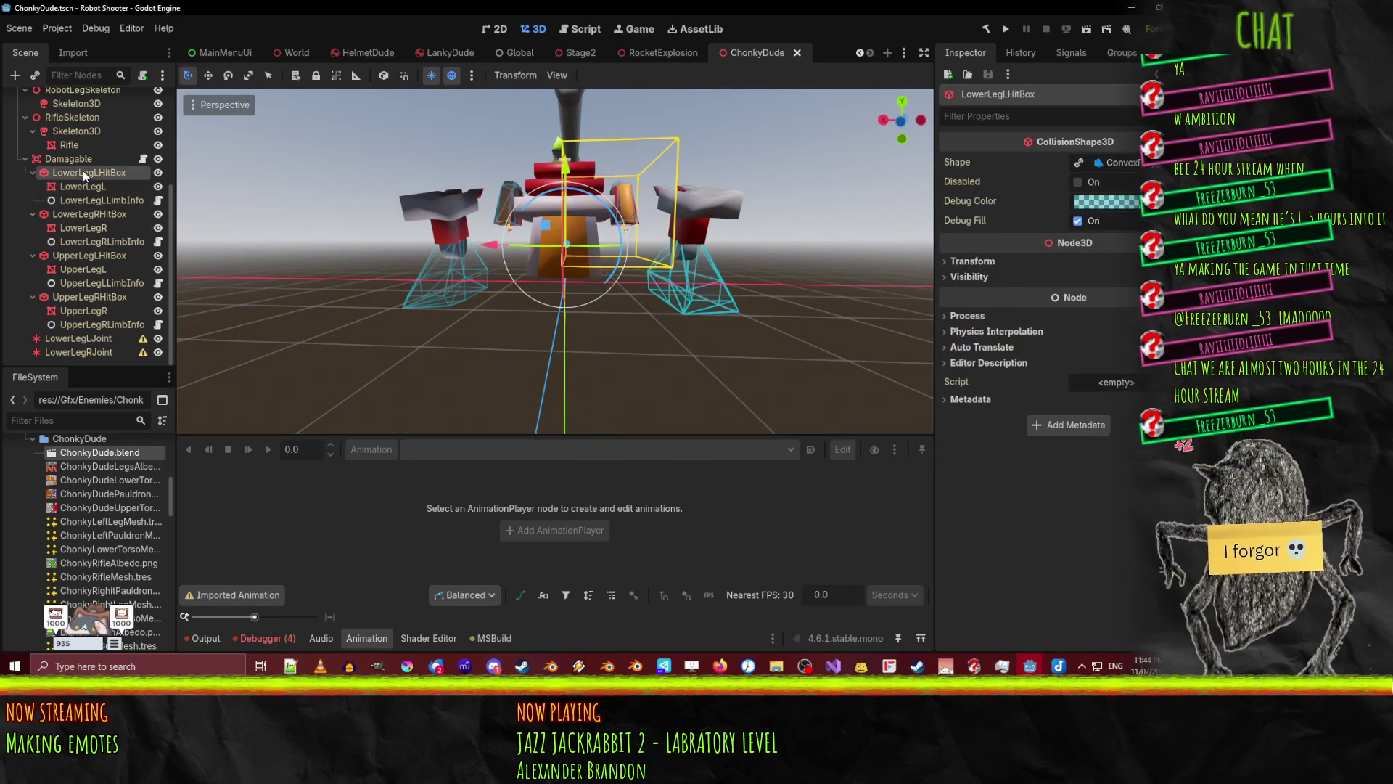
middle_drag(472, 290, 522, 280)
click(994, 266)
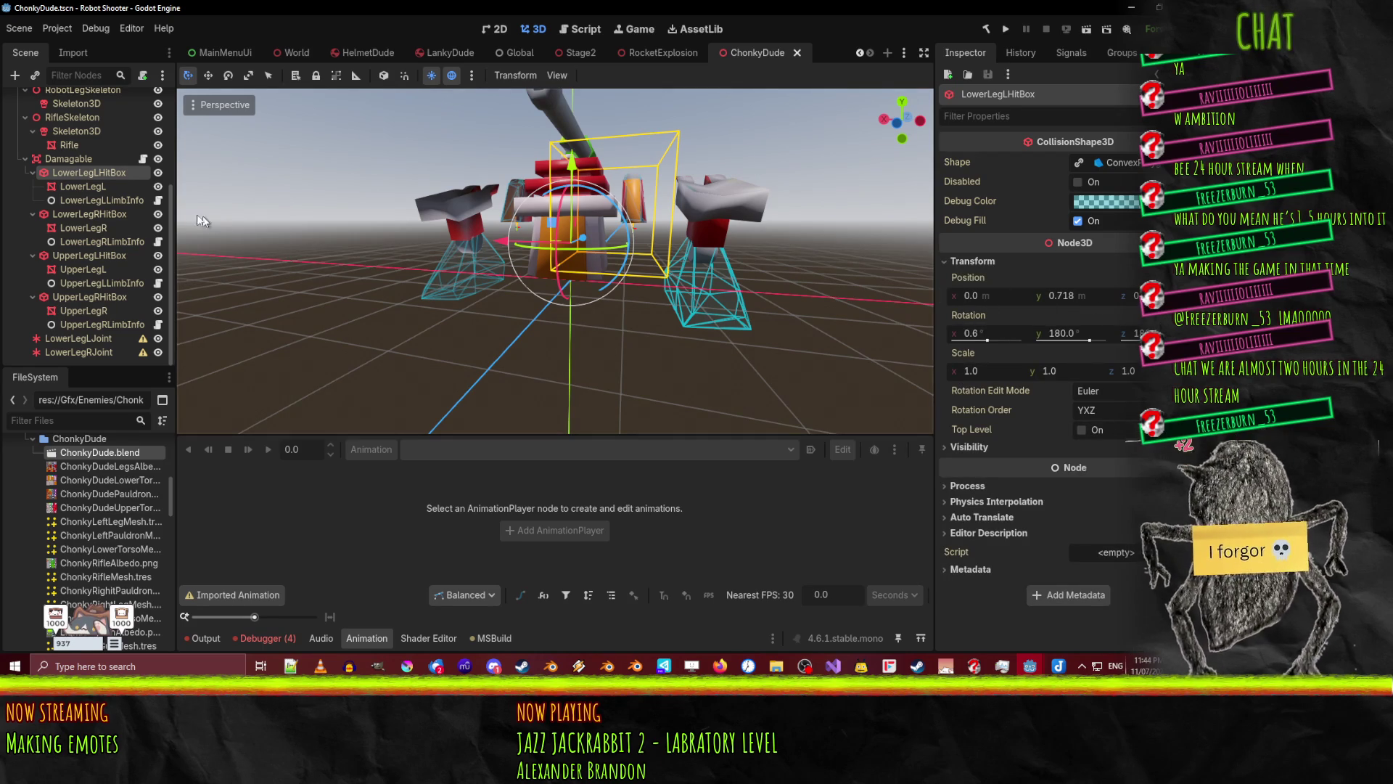
- Set the LowerLegL mesh rotation to 0 on X, Y and Z
click(81, 187)
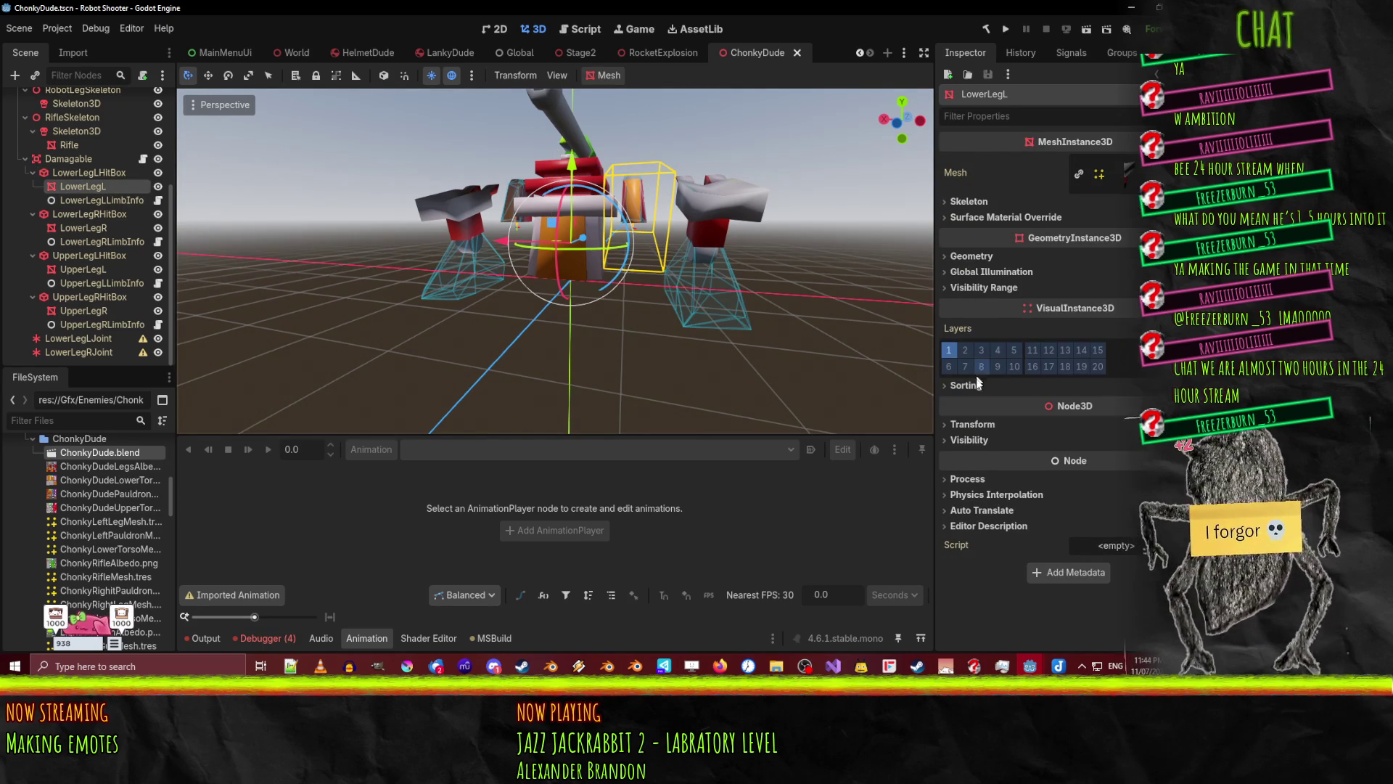
click(982, 424)
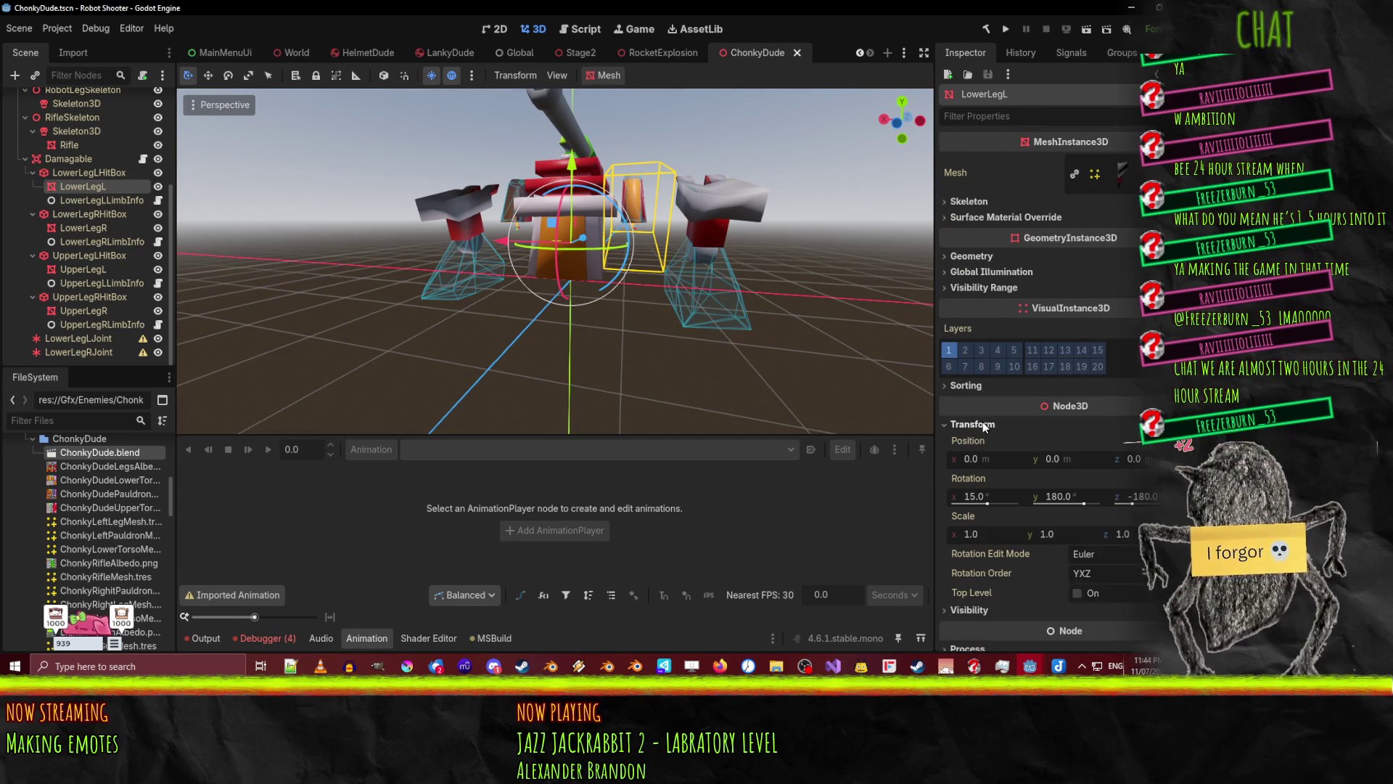
click(1007, 499)
text(0)
click(1074, 501)
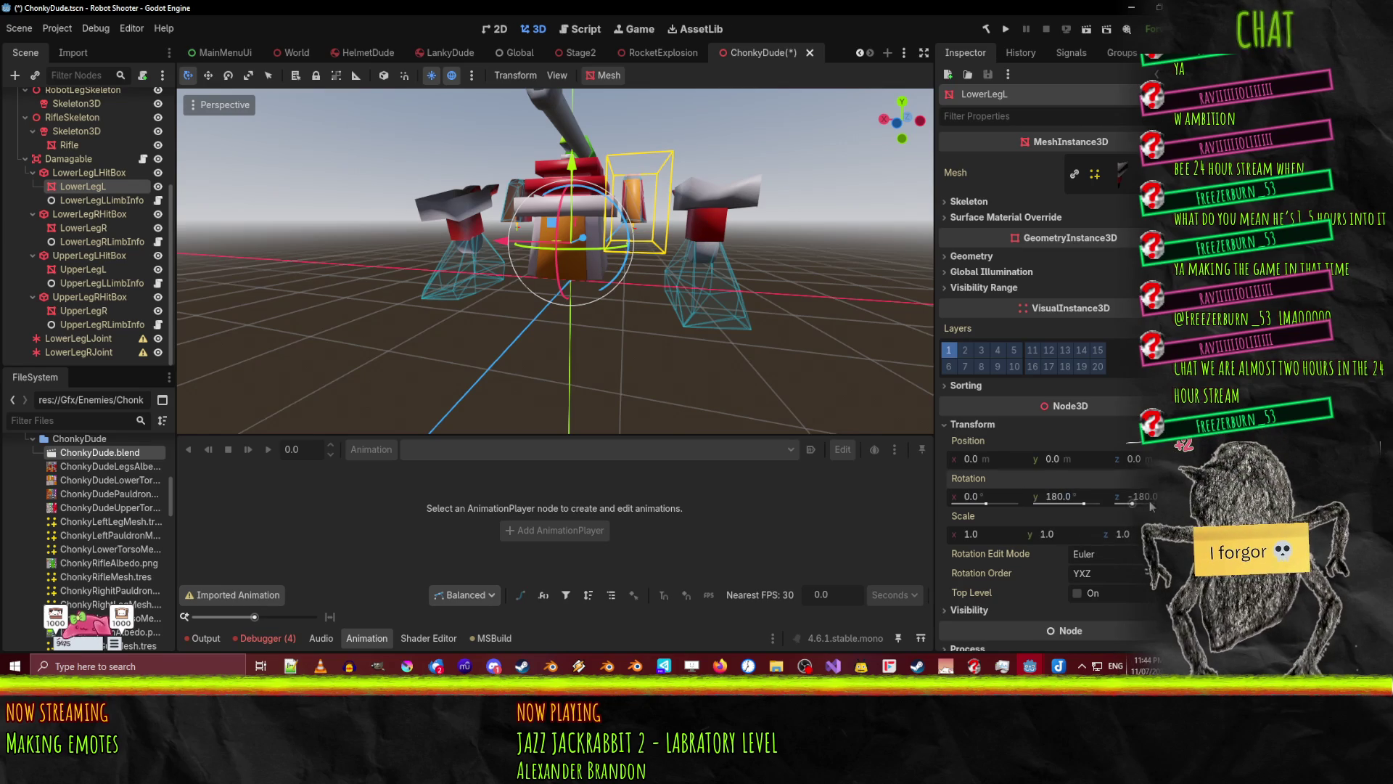
key(Tab)
text(-0)
key(Return)
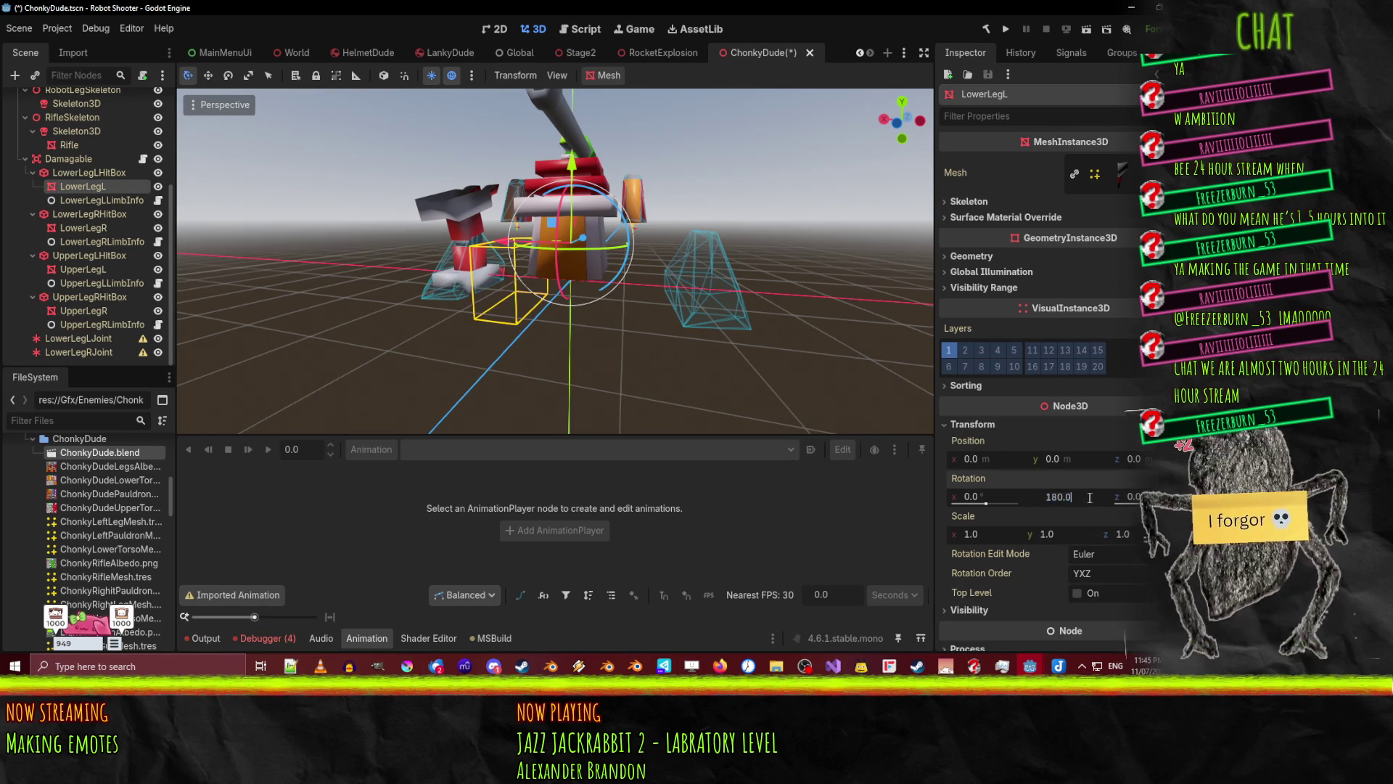
text(0)
key(Return)
- Compare against the hitbox, then play the Idle animation from AnimationPlayer and watch the leg hitboxes
mouse_move(677, 273)
middle_down()
mouse_move(643, 273)
mouse_move(672, 293)
middle_up()
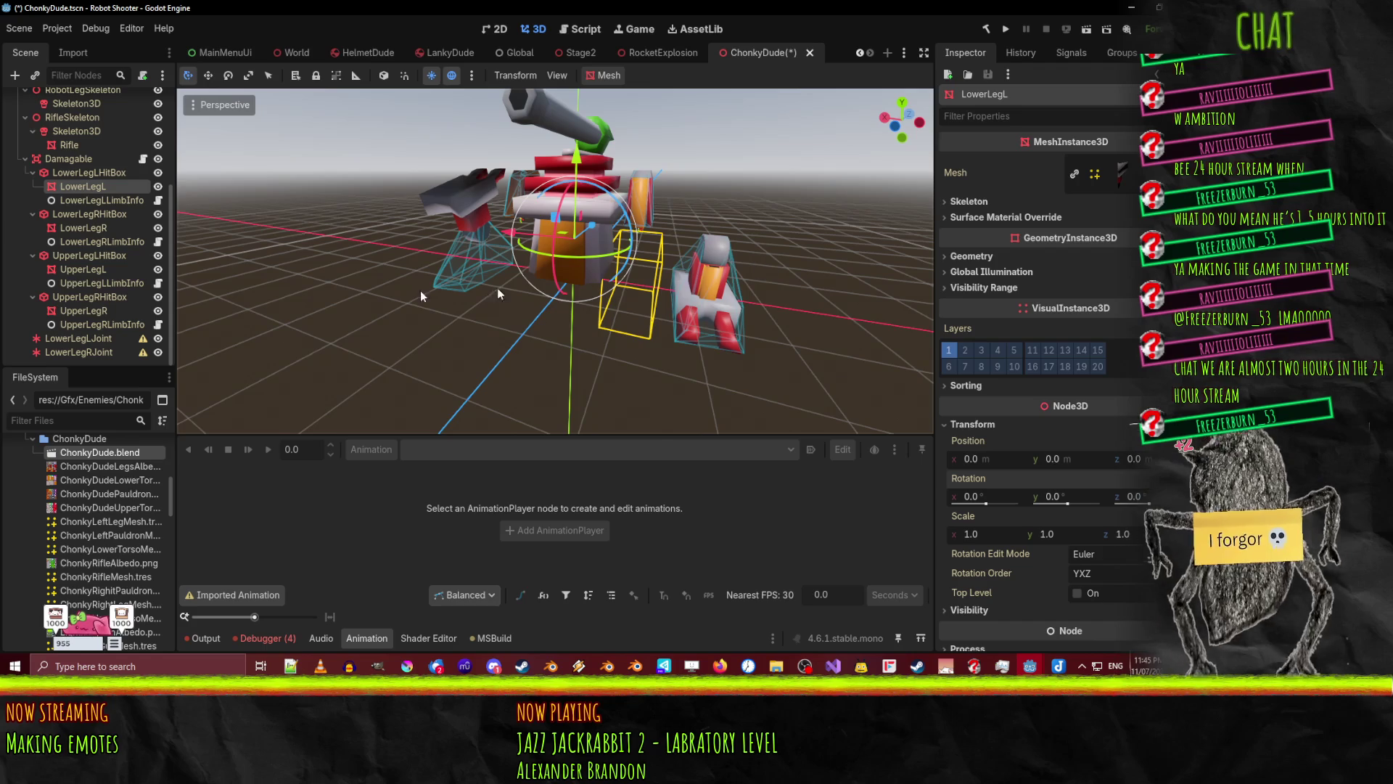
click(94, 172)
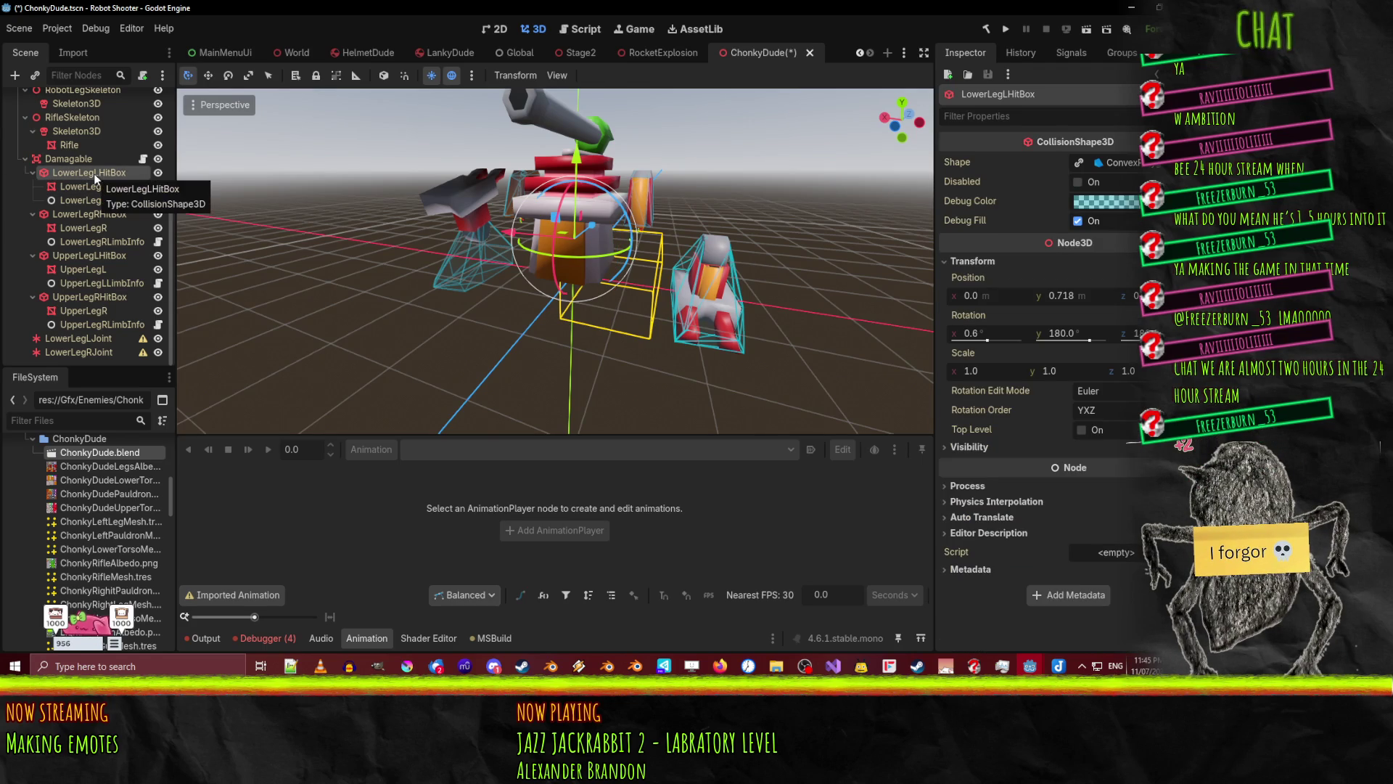
middle_drag(725, 270, 141, 251)
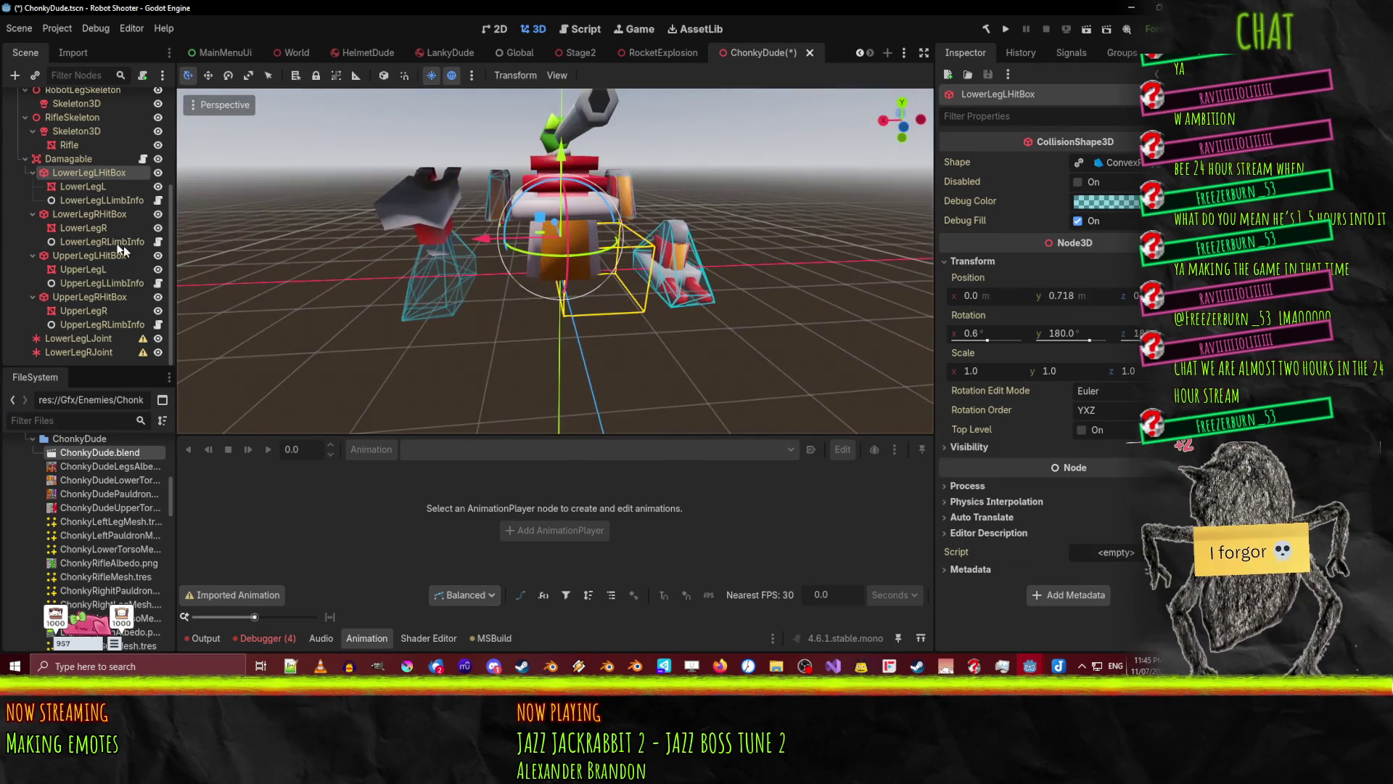
middle_drag(472, 302, 449, 301)
scroll(82, 154, up, 5)
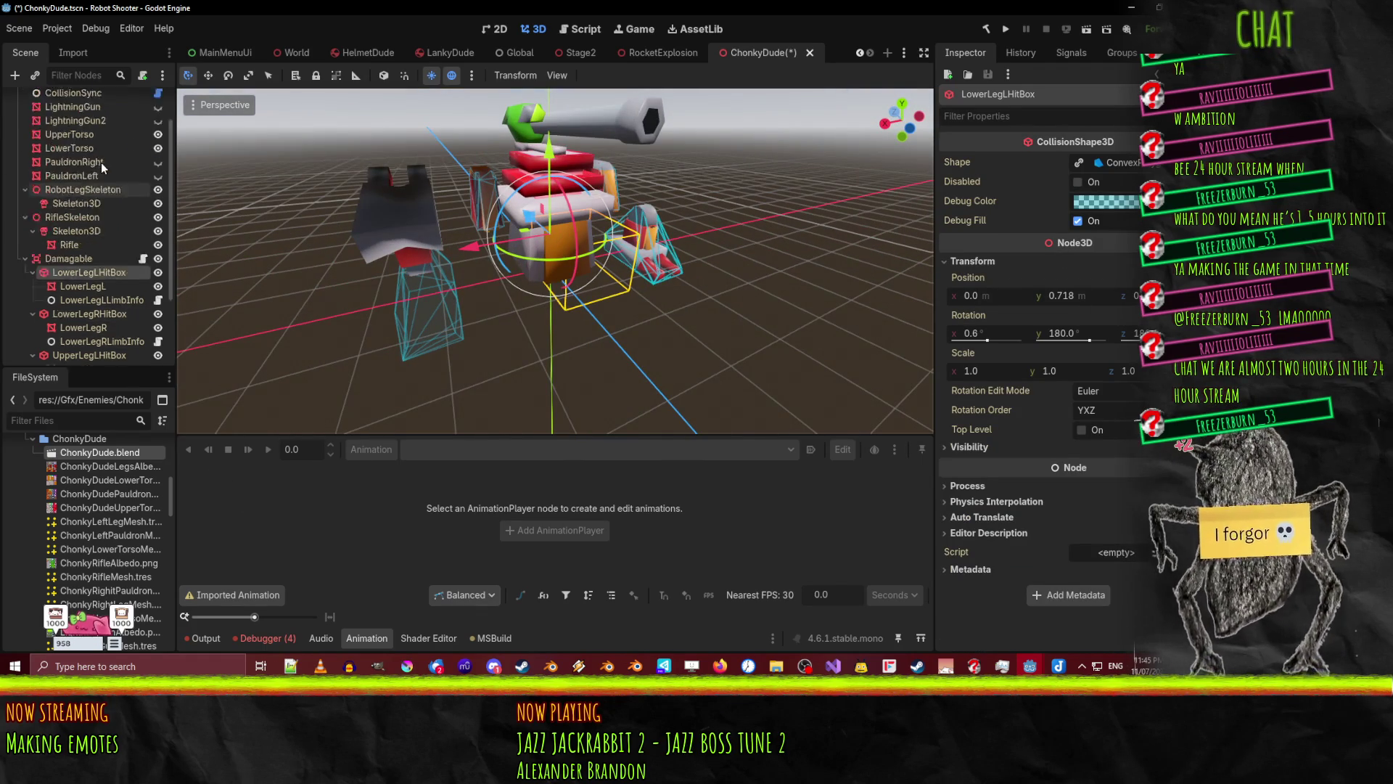
click(79, 127)
click(268, 449)
mouse_move(377, 304)
middle_down()
mouse_move(542, 285)
mouse_move(527, 254)
mouse_move(663, 278)
mouse_move(632, 280)
middle_up()
scroll(517, 257, up, 3)
scroll(663, 278, down, 3)
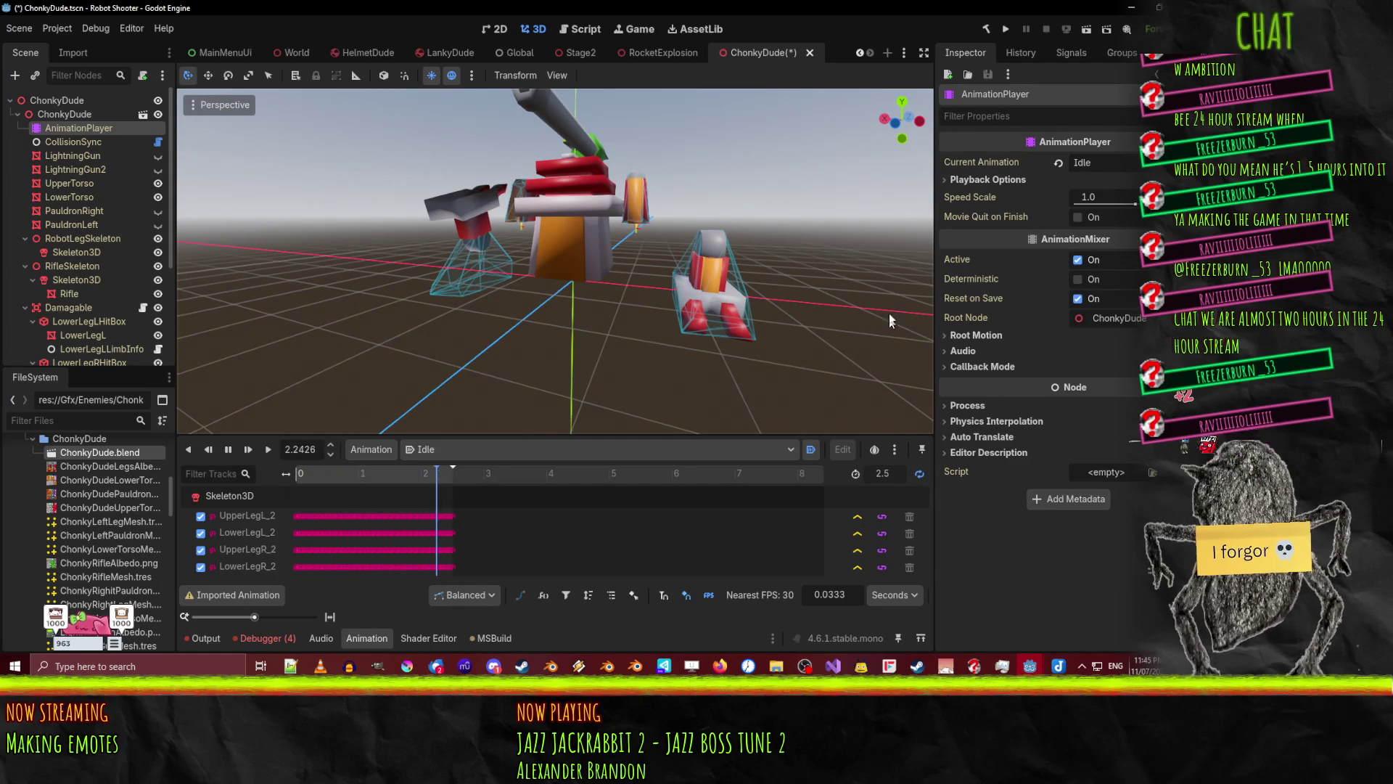
middle_drag(631, 280, 561, 278)
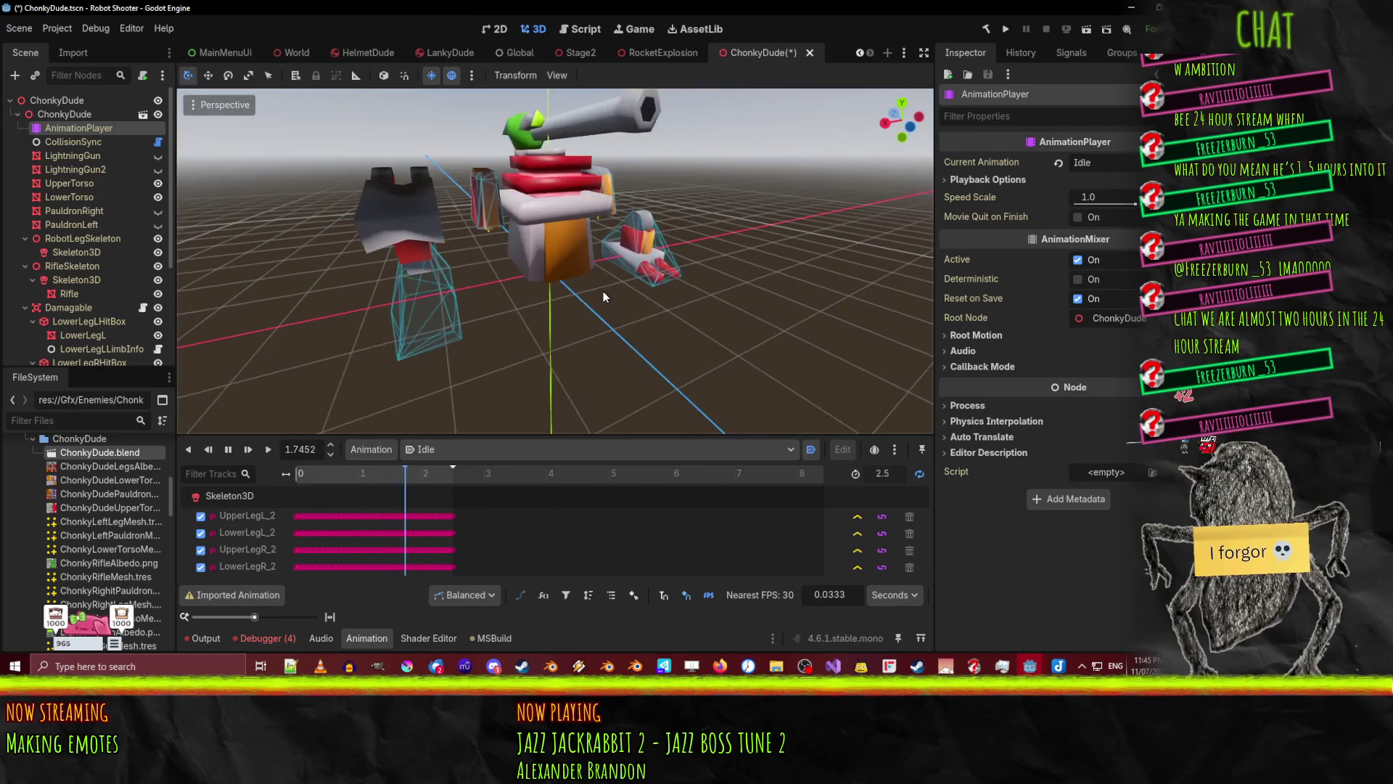
scroll(603, 290, up, 5)
mouse_move(659, 293)
middle_down()
mouse_move(600, 303)
mouse_move(612, 292)
mouse_move(416, 268)
mouse_move(573, 292)
mouse_move(385, 305)
mouse_move(633, 311)
mouse_move(465, 298)
mouse_move(287, 411)
middle_up()
scroll(416, 268, down, 3)
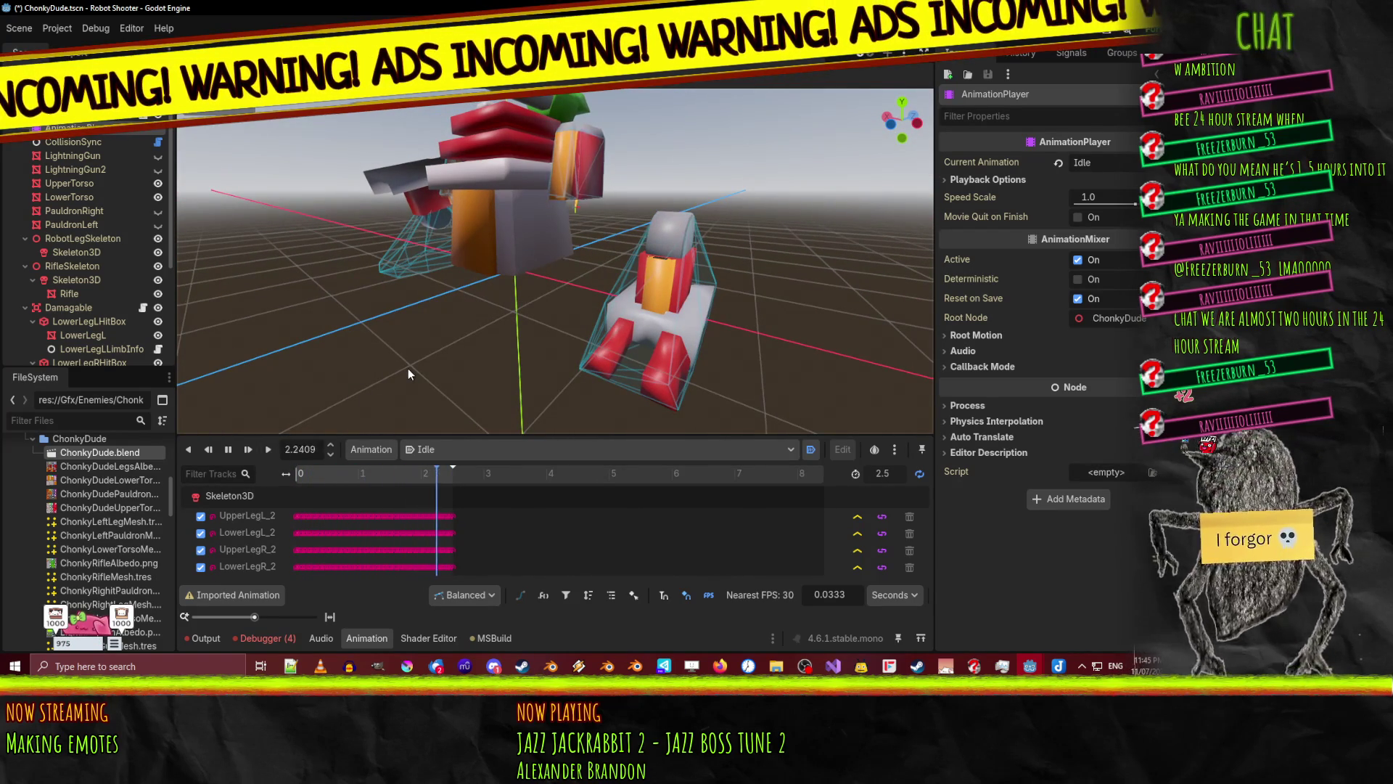
mouse_move(396, 394)
middle_down()
mouse_move(421, 382)
mouse_move(368, 376)
middle_up()
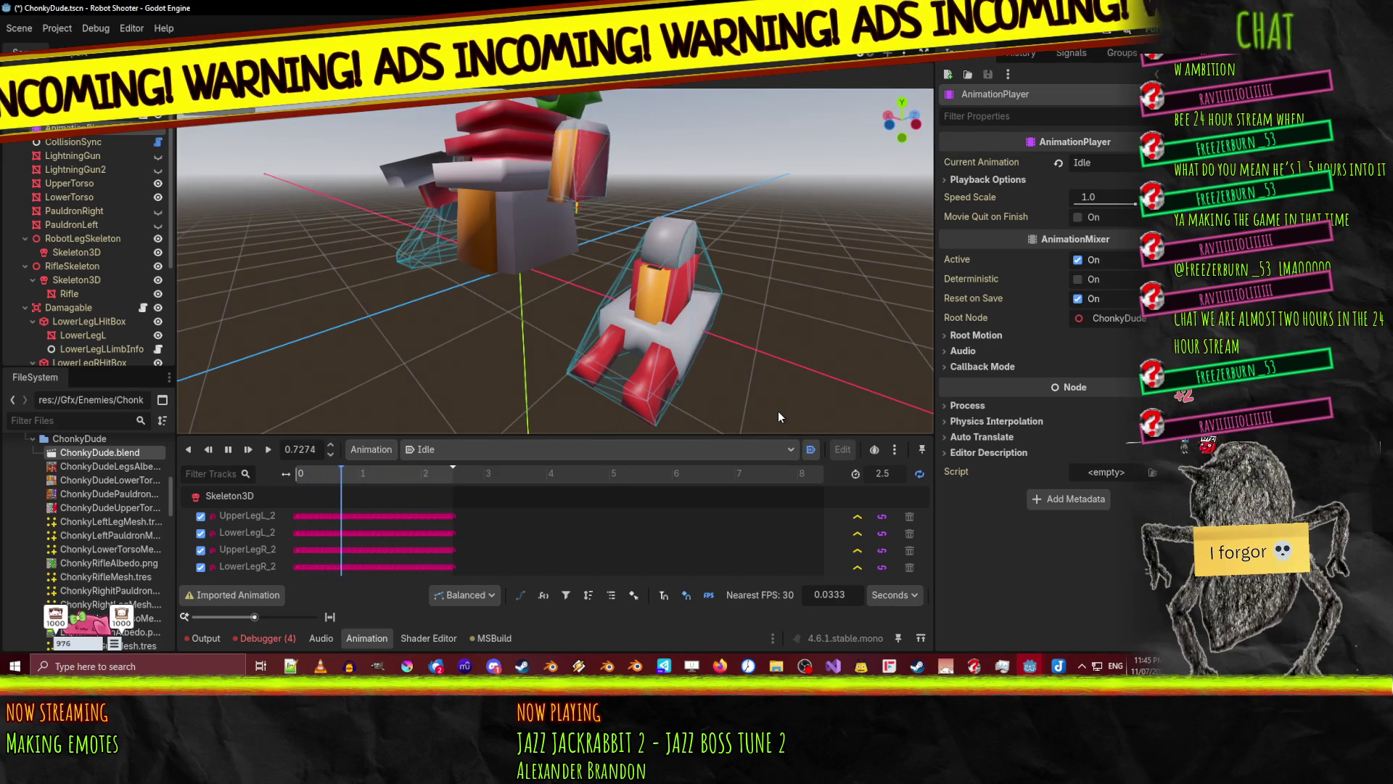
key(alt+Tab)
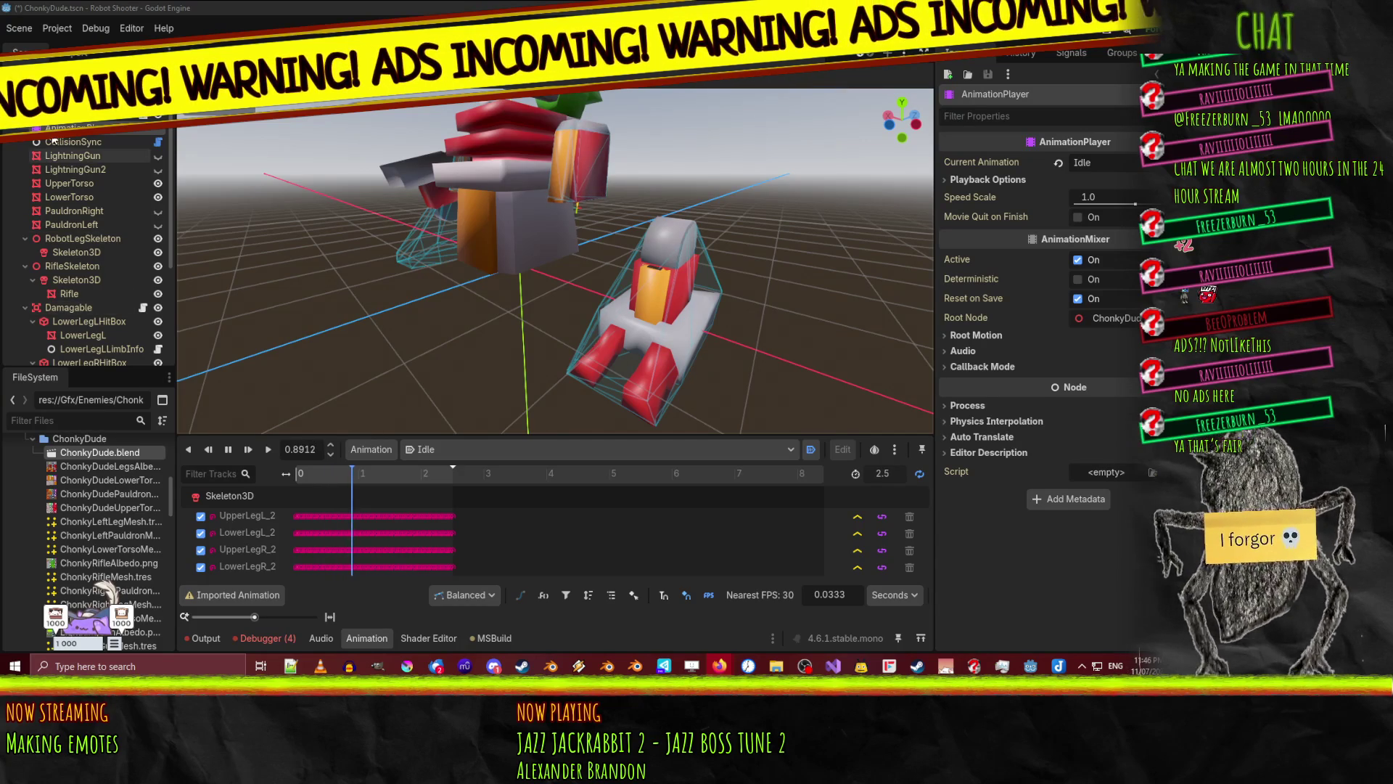
middle_drag(748, 324, 809, 321)
- Inspect LowerLegLHitBox around the robot, pause Idle, and switch to the script editor with Ctrl+F3
click(482, 320)
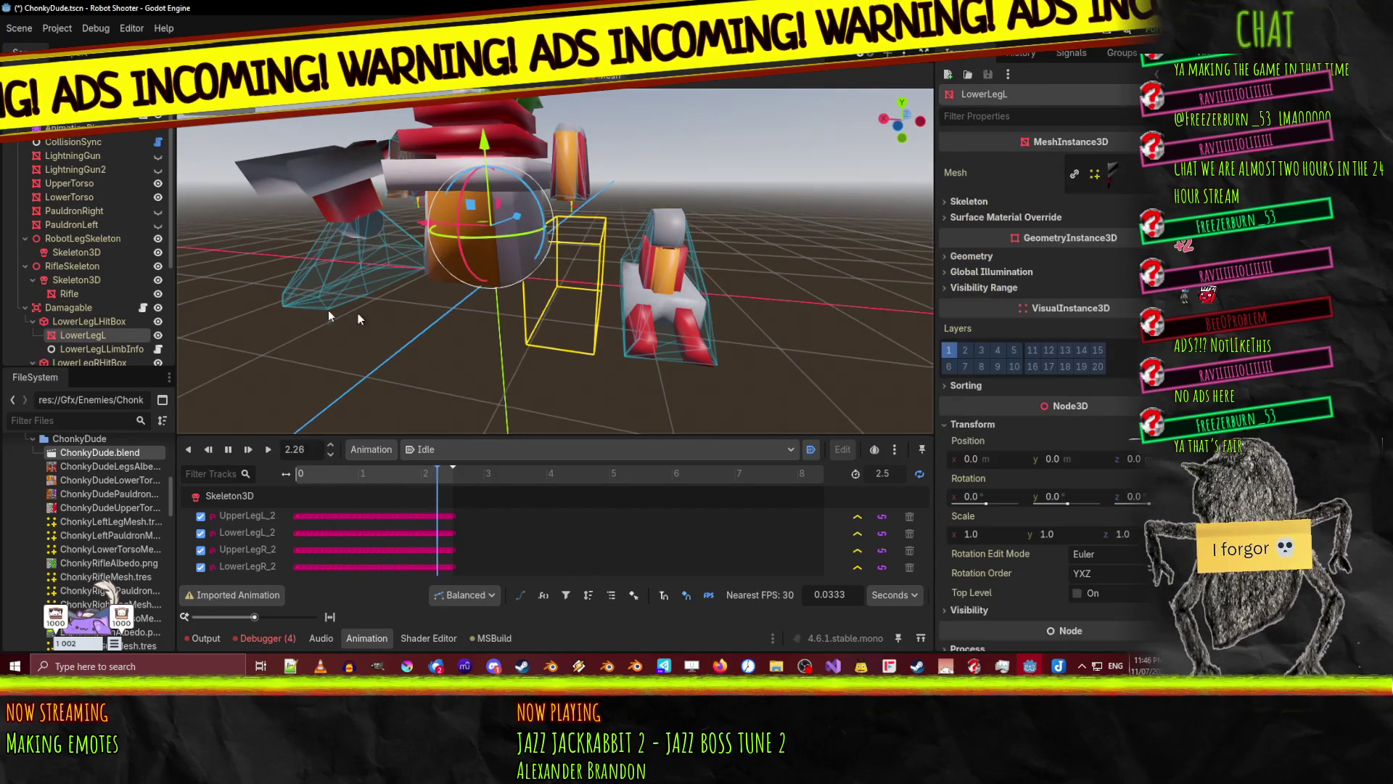
click(81, 320)
middle_drag(768, 303, 943, 305)
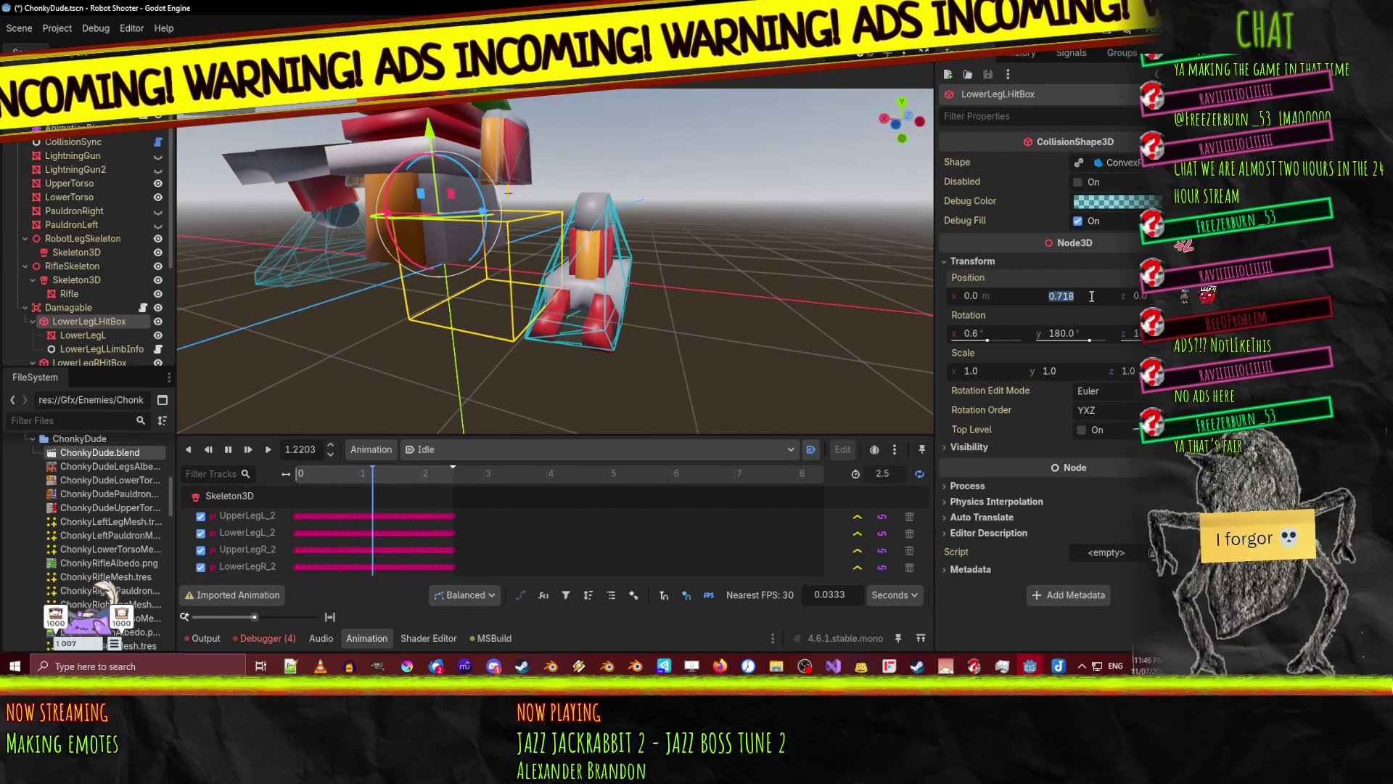
mouse_move(687, 313)
middle_down()
mouse_move(730, 264)
mouse_move(313, 232)
middle_up()
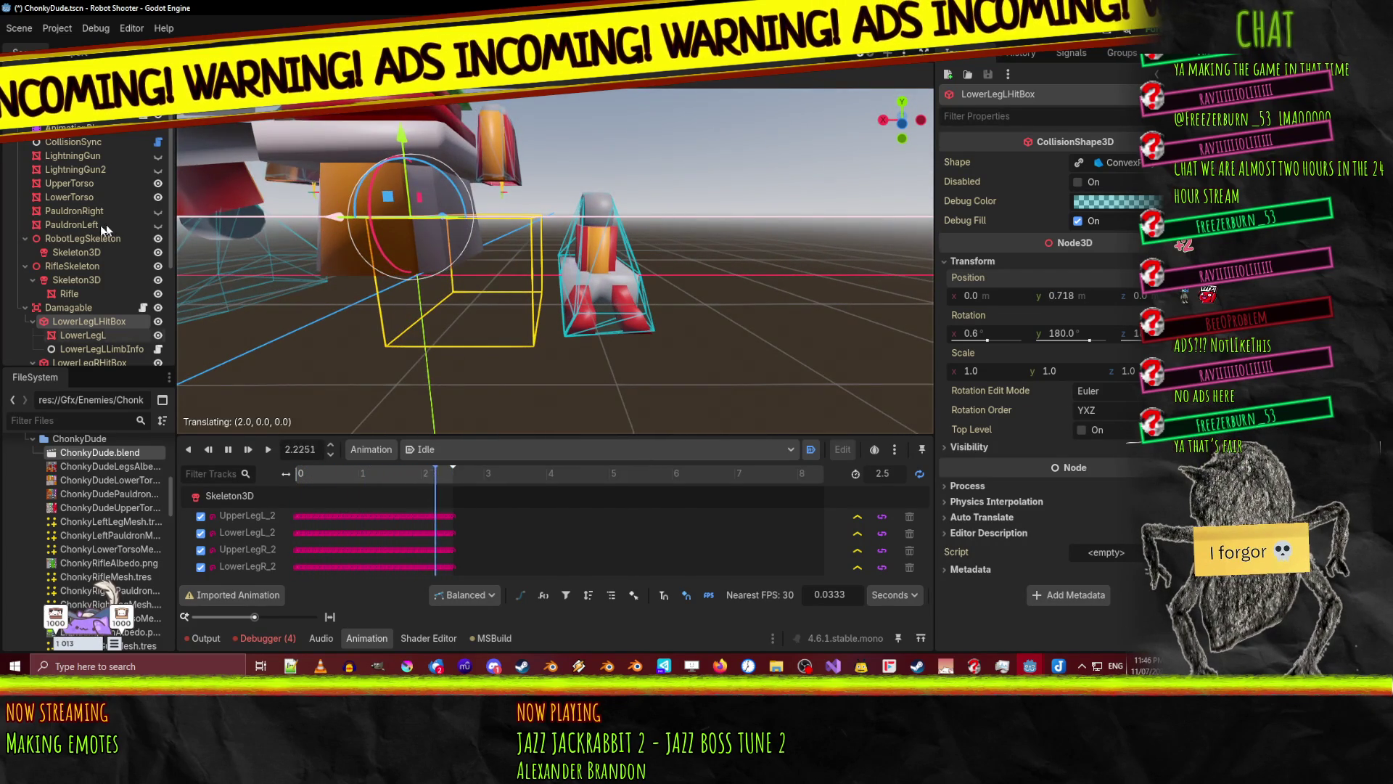
mouse_move(464, 319)
middle_down()
mouse_move(610, 258)
mouse_move(566, 283)
middle_up()
click(228, 450)
mouse_move(468, 306)
middle_down()
mouse_move(546, 289)
mouse_move(377, 301)
mouse_move(442, 308)
mouse_move(312, 305)
mouse_move(365, 313)
middle_up()
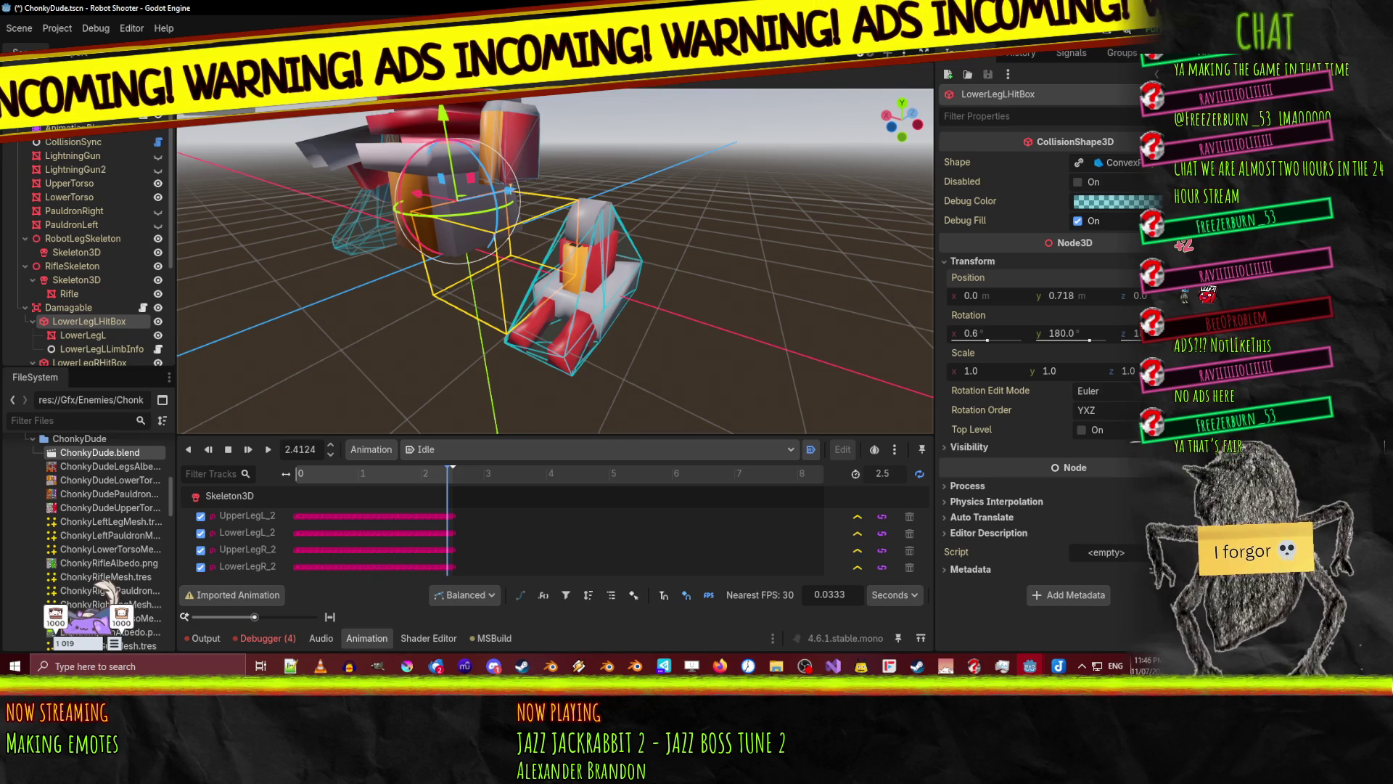
key(ctrl+F3)
- Review bonePoseInv on line 44 and bonePose on line 39 in EnemyPostprocess.gd
click(674, 280)
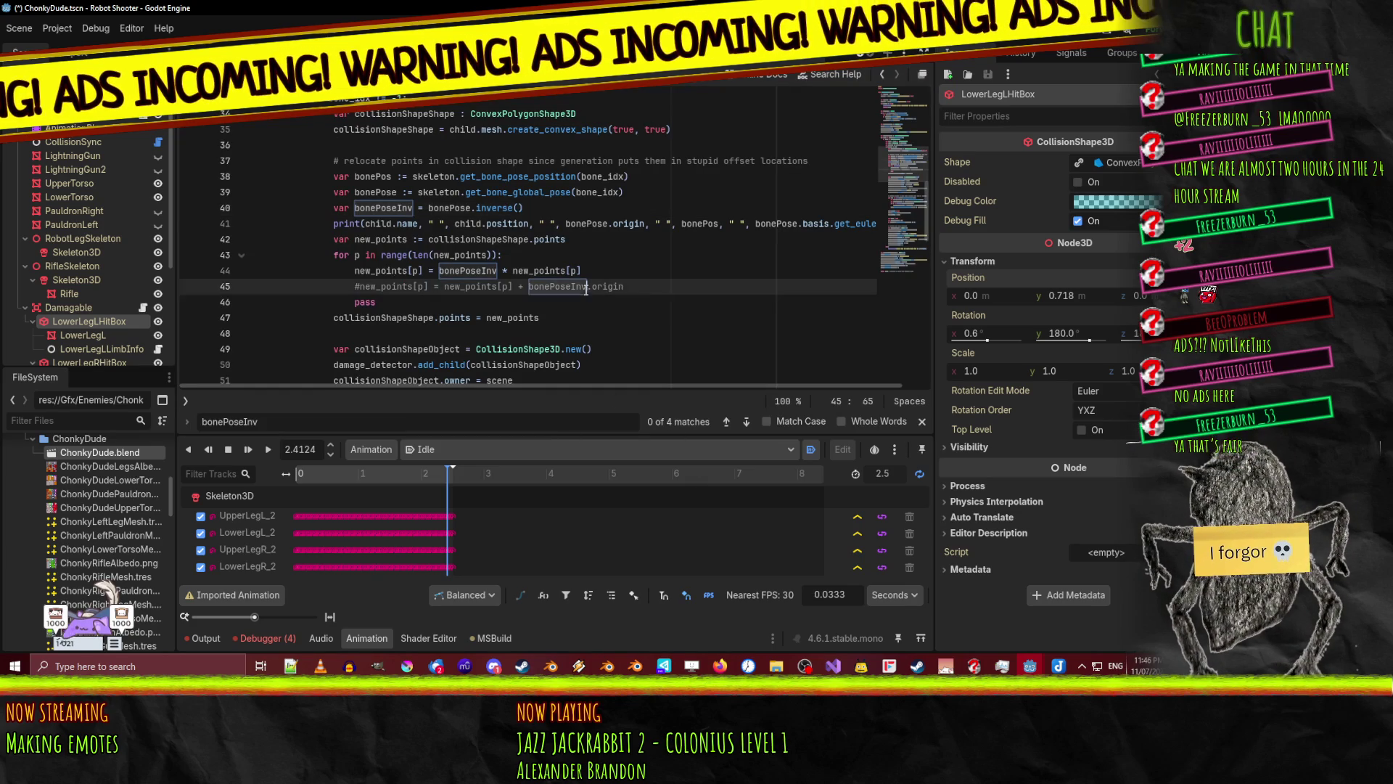
scroll(674, 279, up, 1)
scroll(674, 279, down, 1)
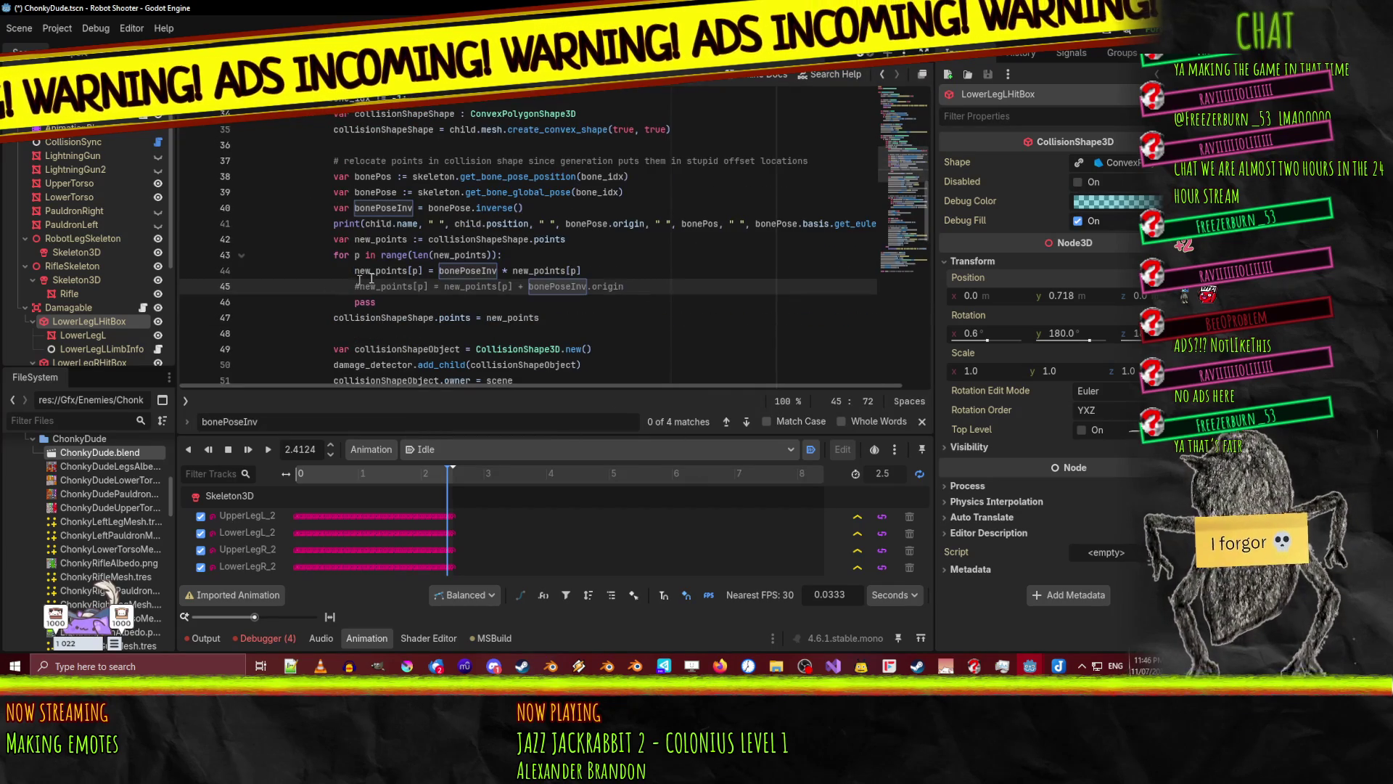
double_click(468, 270)
scroll(712, 297, up, 1)
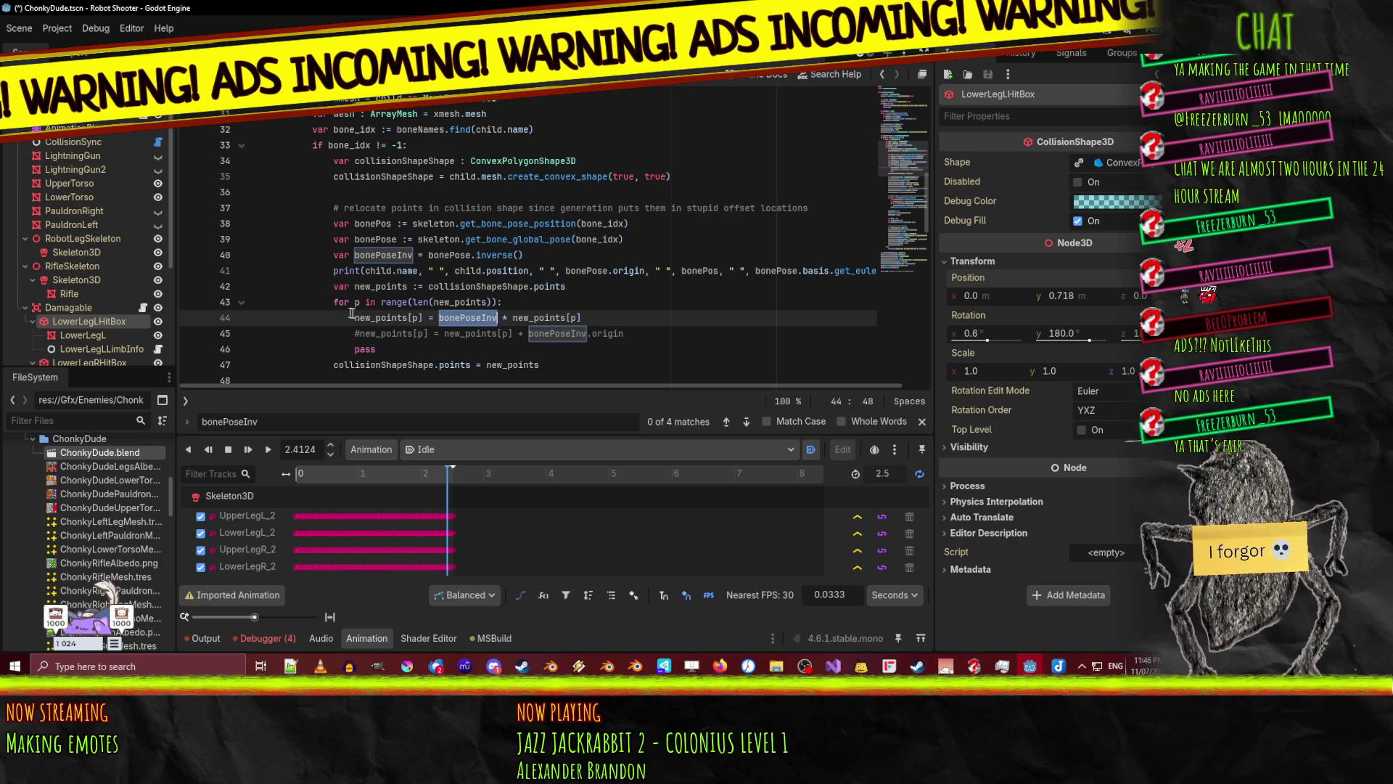
double_click(381, 320)
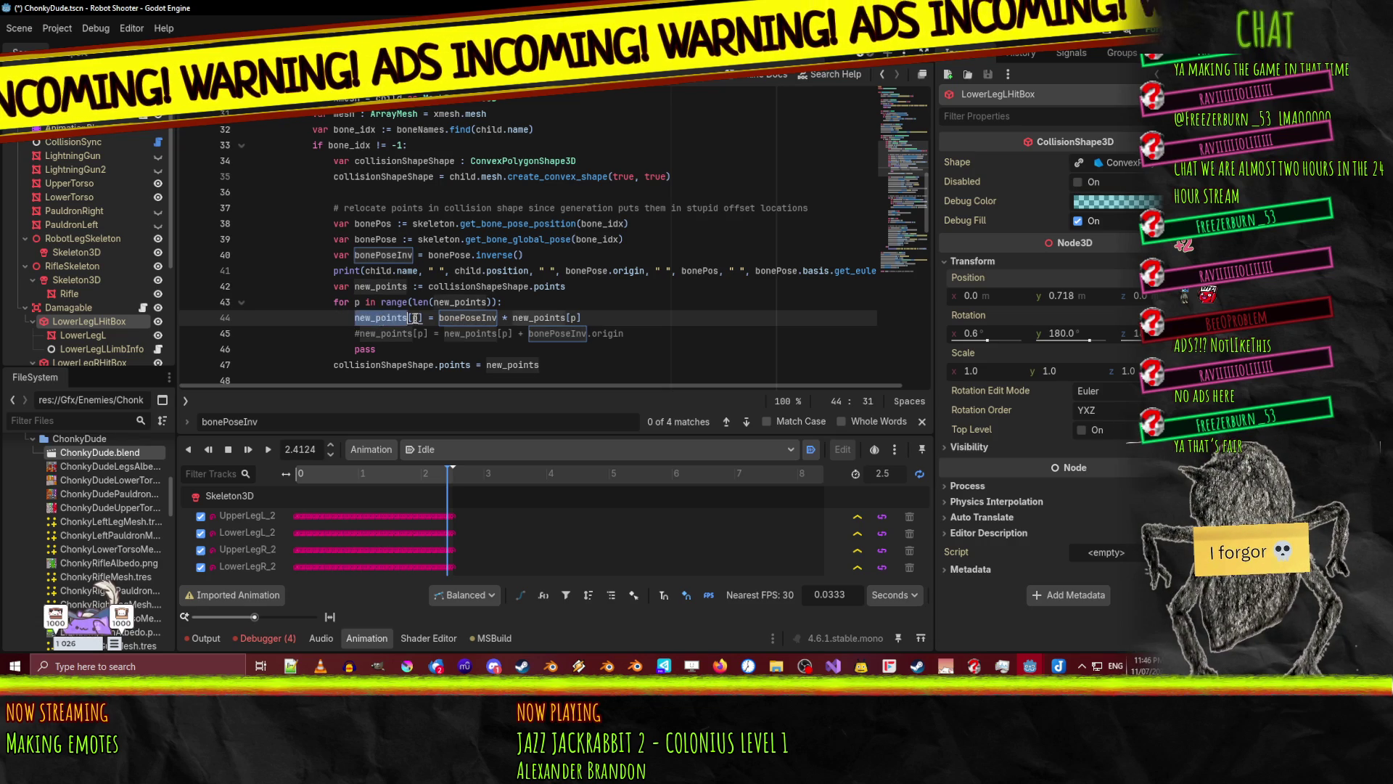
double_click(451, 317)
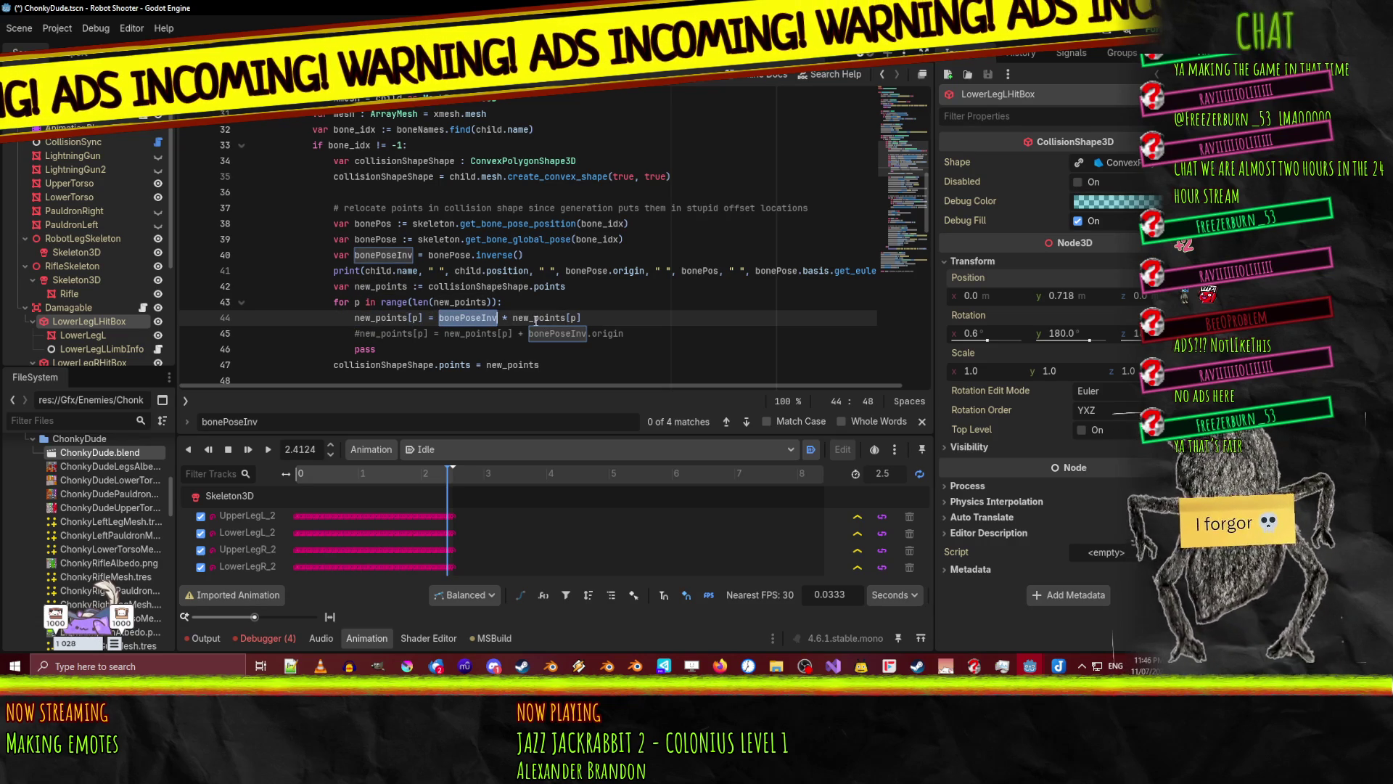
click(582, 319)
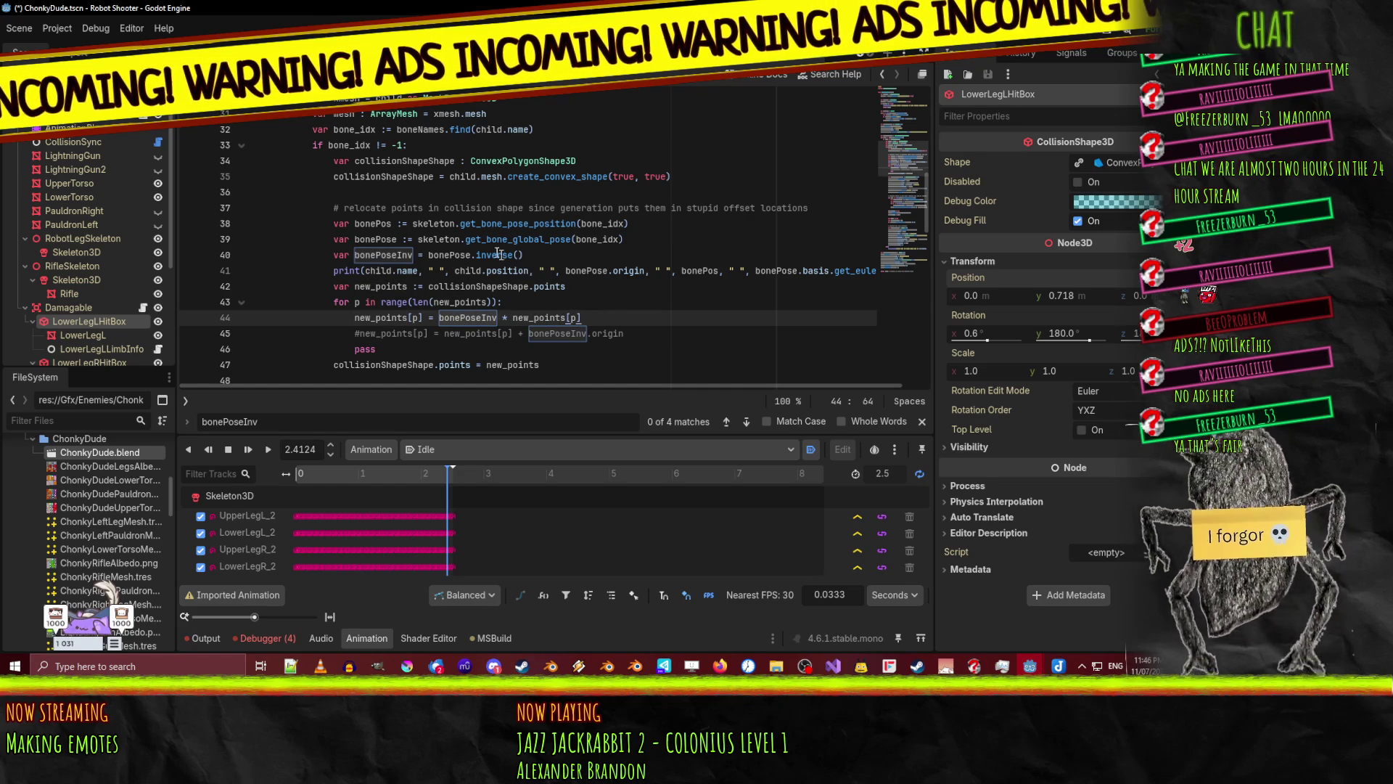
double_click(376, 239)
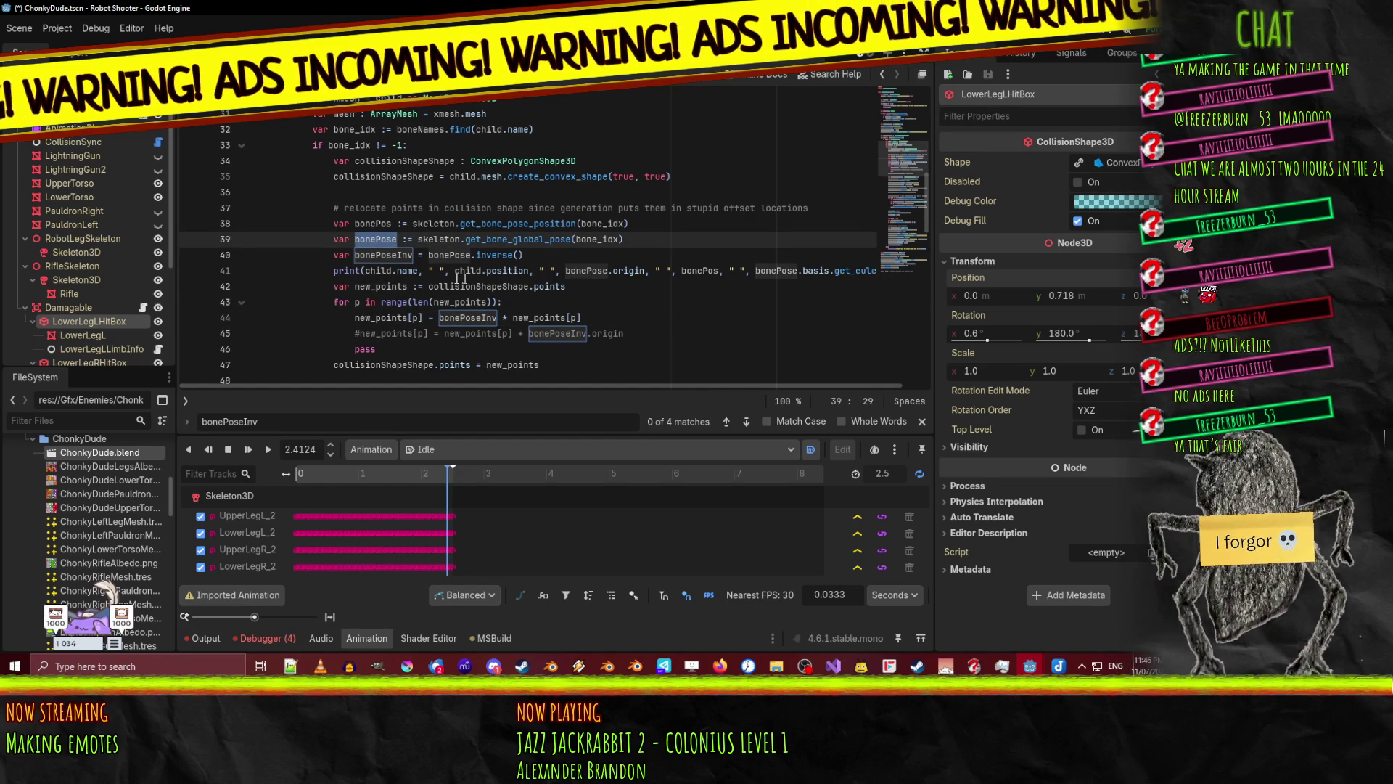
- Copy the bonePose line 39 to line 60 and remove its 'var'
click(521, 240)
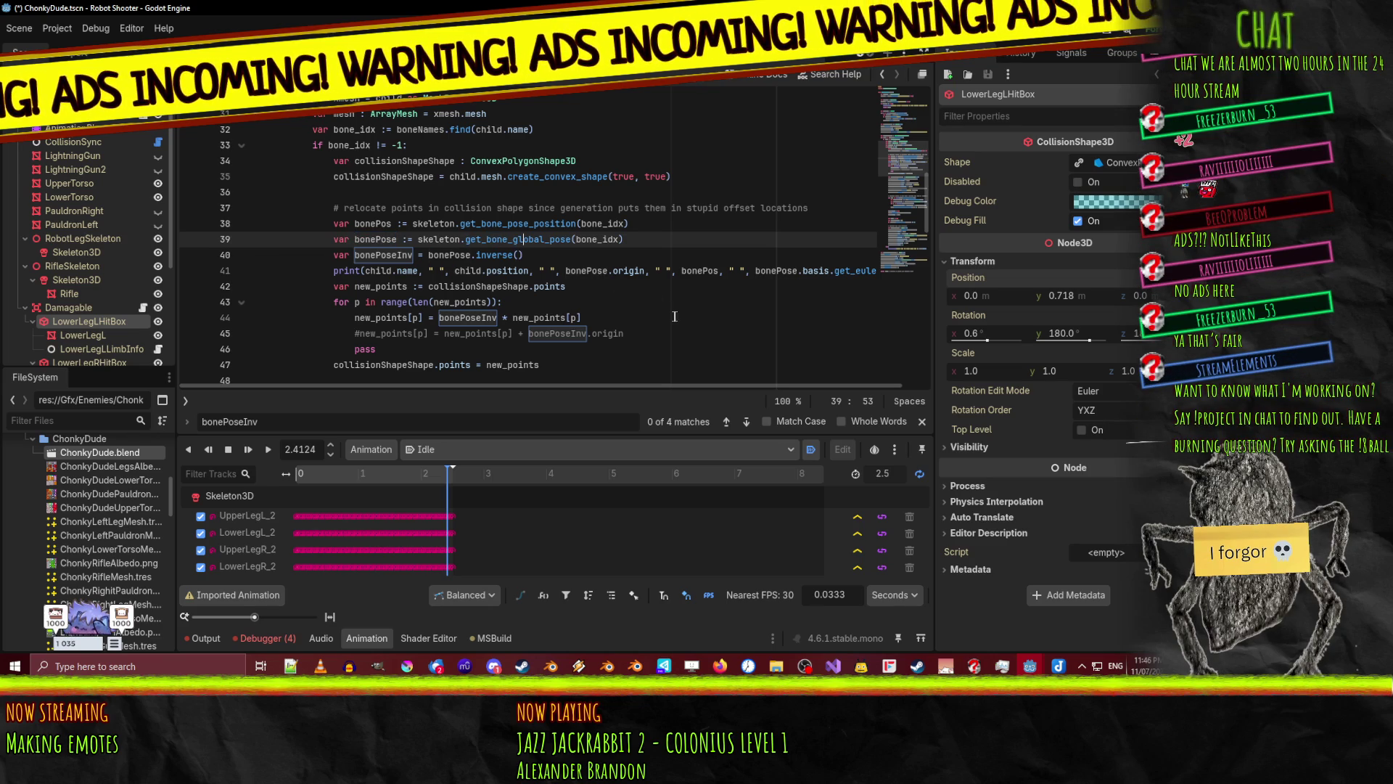
key(Home)
key(Home)
key(shift+Down)
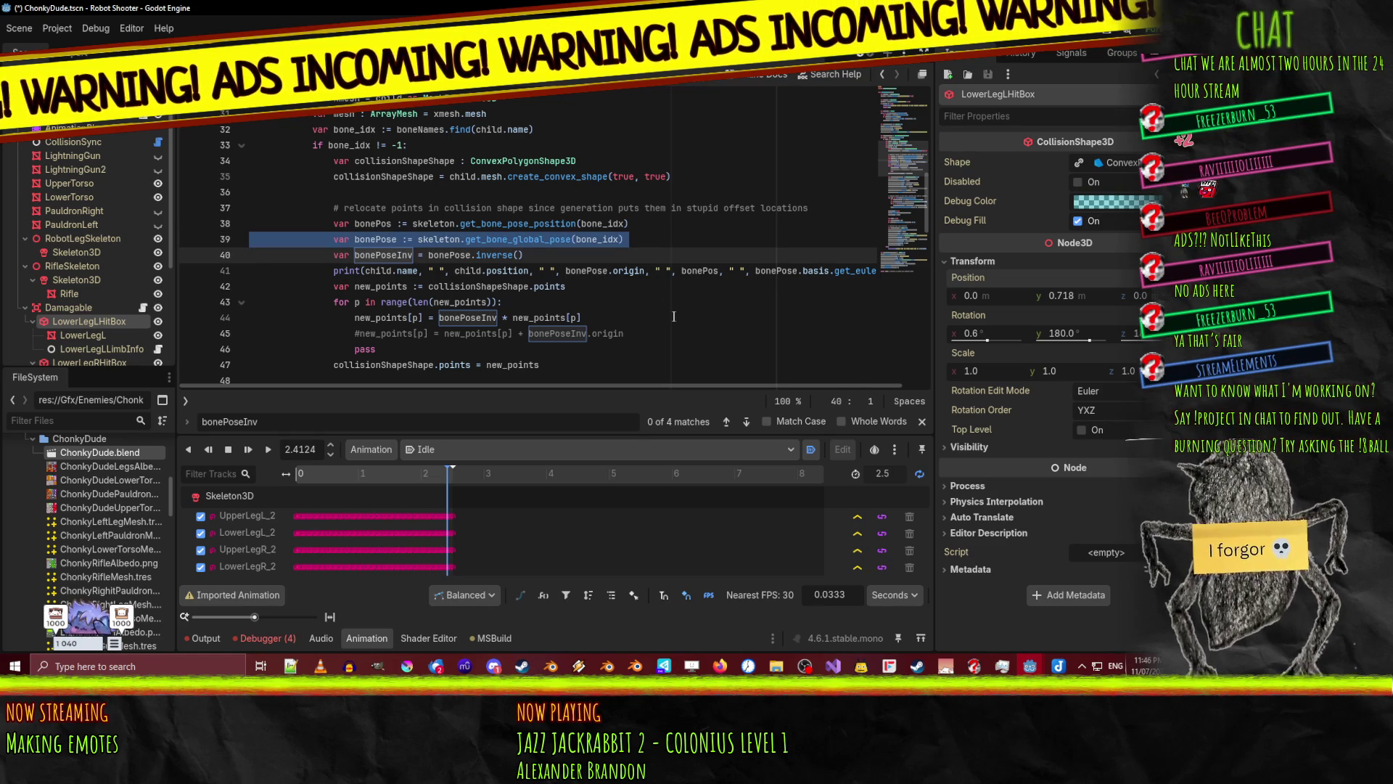
scroll(634, 299, down, 4)
scroll(634, 299, down, 4)
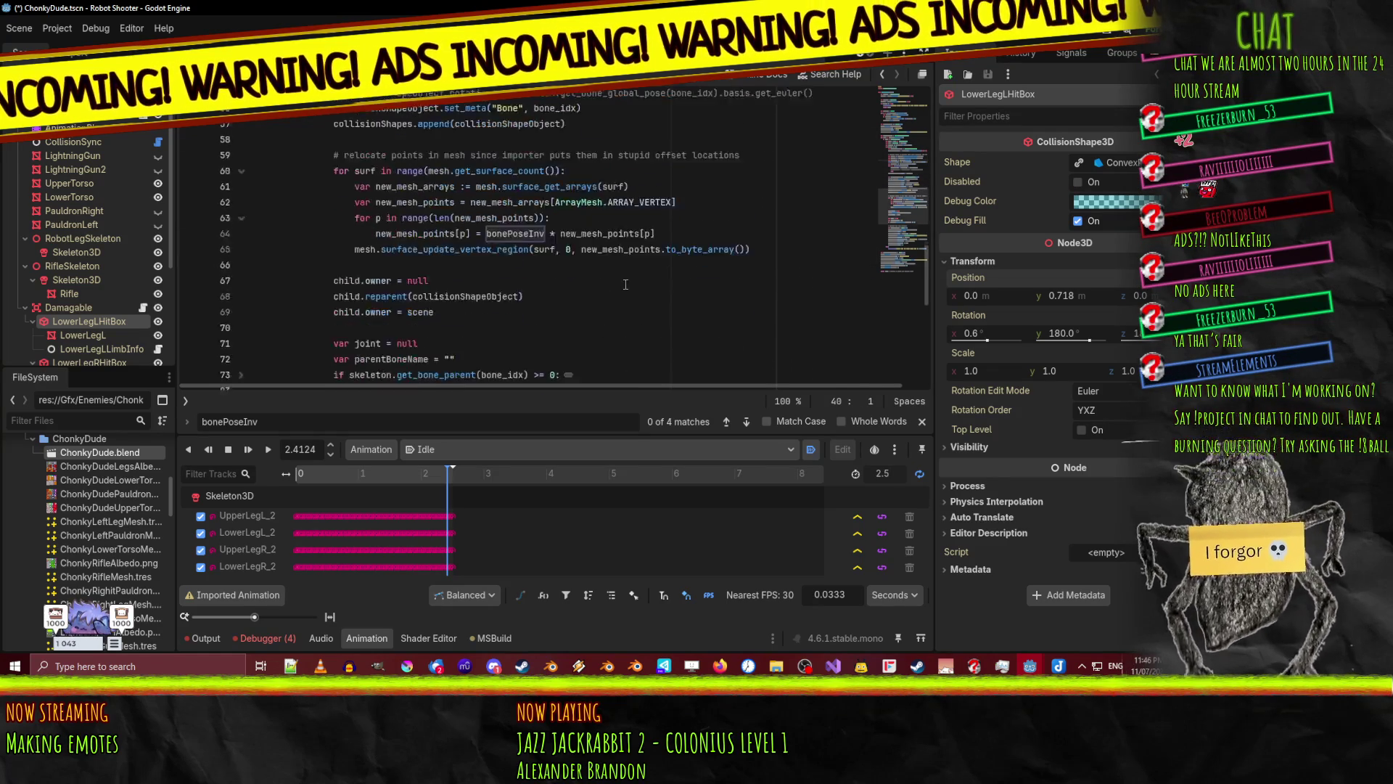
click(376, 191)
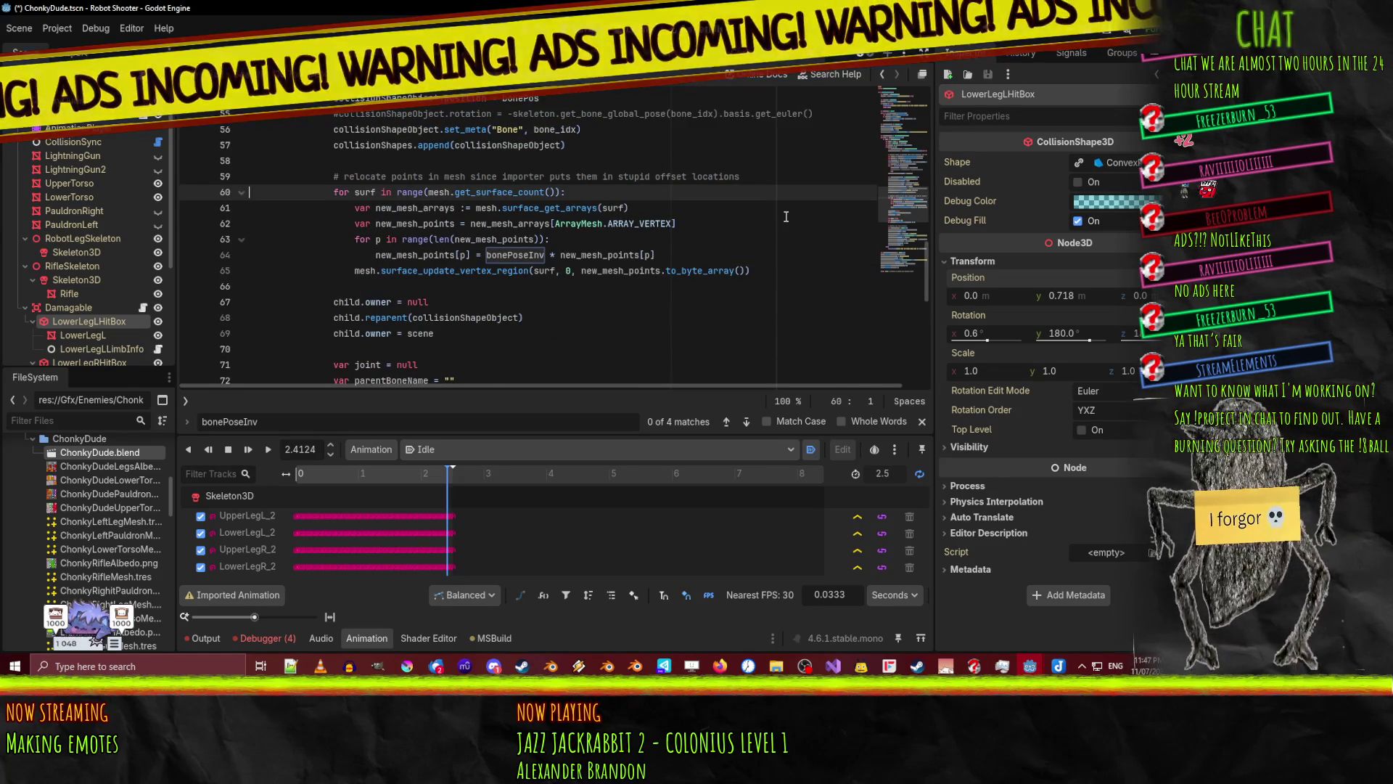
key(Home)
key(Home)
key(ctrl+v)
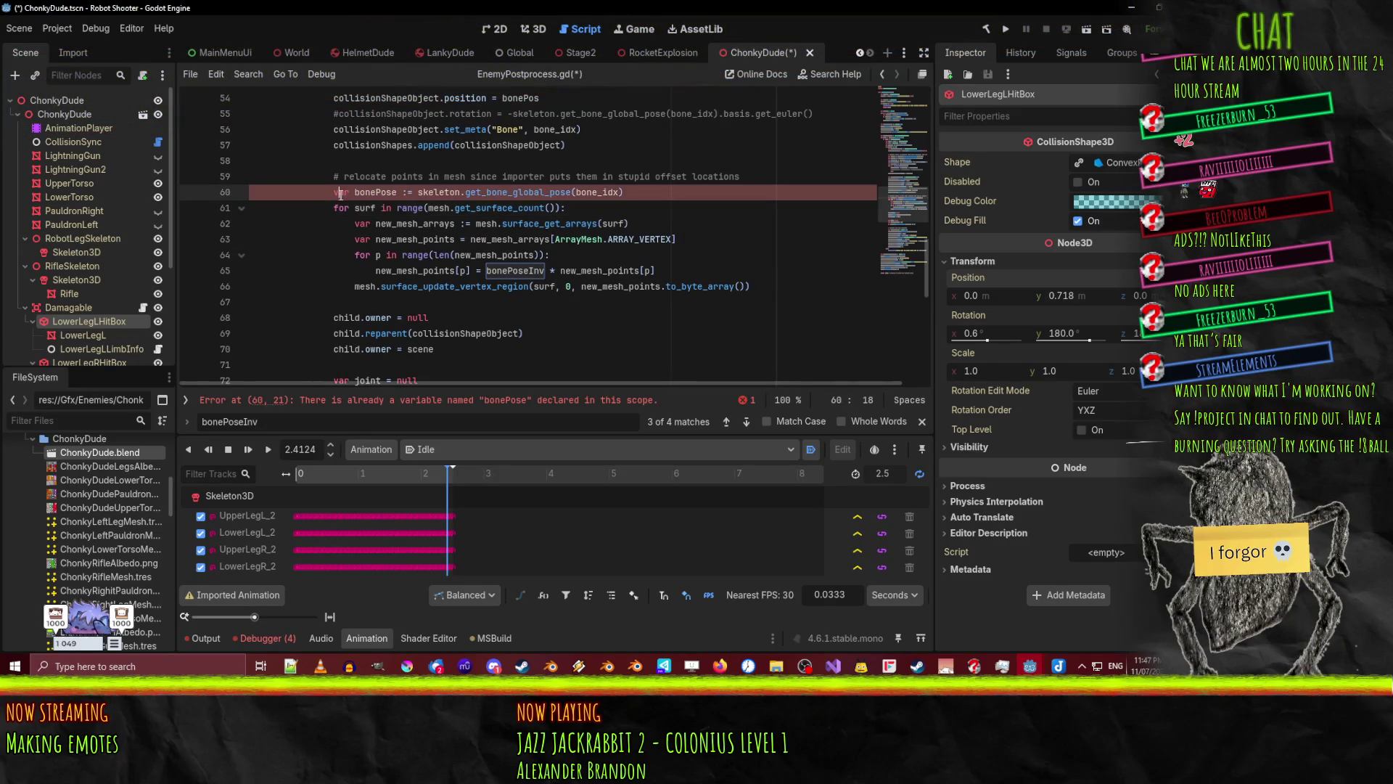
double_click(352, 191)
key(Delete)
key(Delete)
- Change line 39 to get_bone_pose by deleting '_global', save, and return to 3D
scroll(392, 187, up, 1)
scroll(392, 186, up, 7)
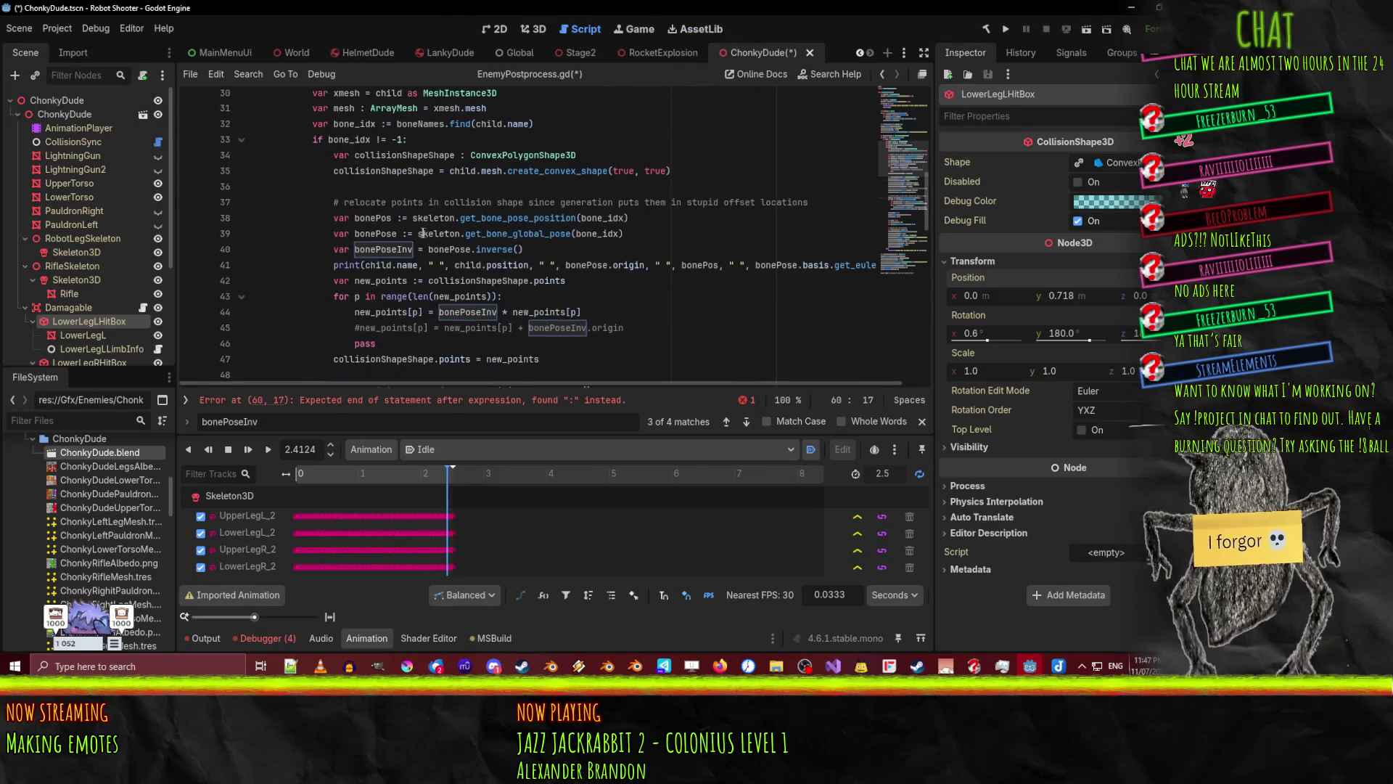
drag(510, 239, 546, 238)
key(BackSpace)
key(ctrl+s)
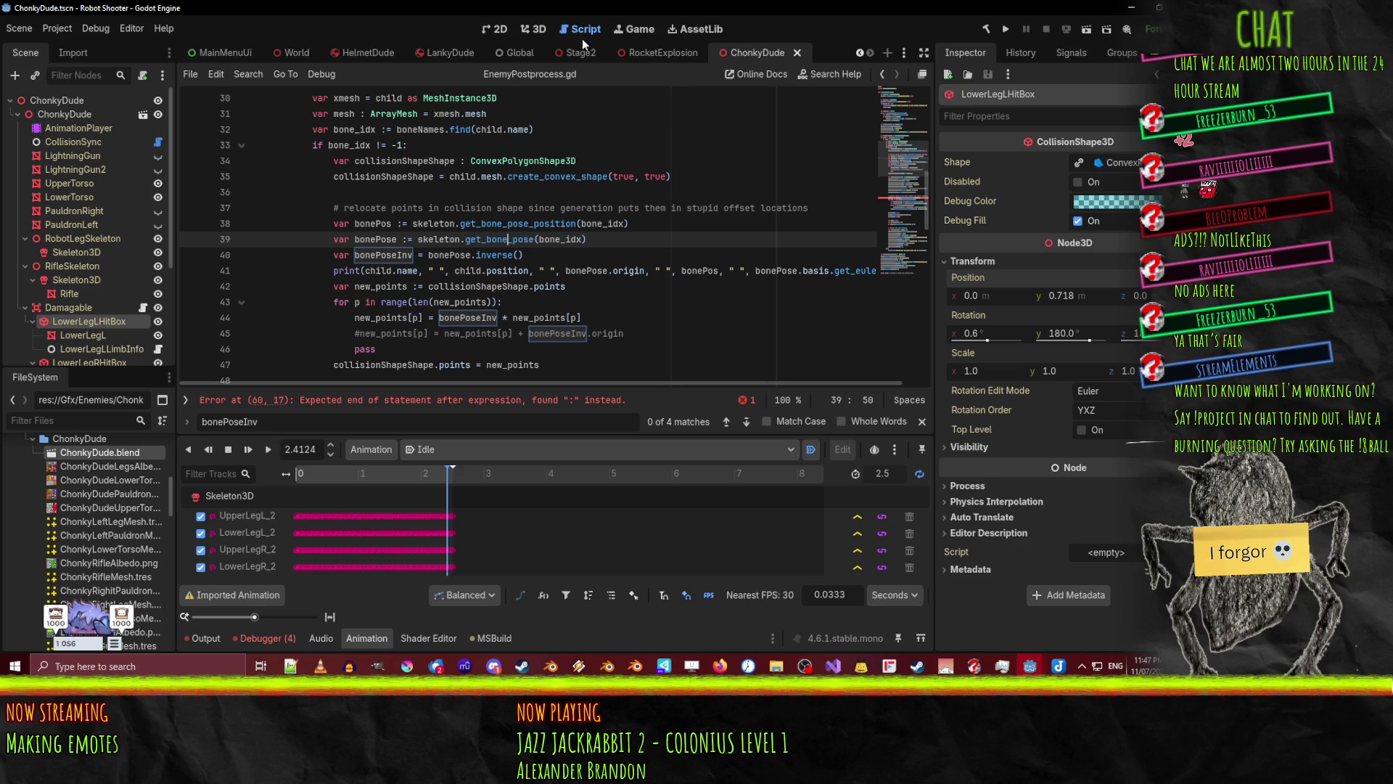
click(532, 30)
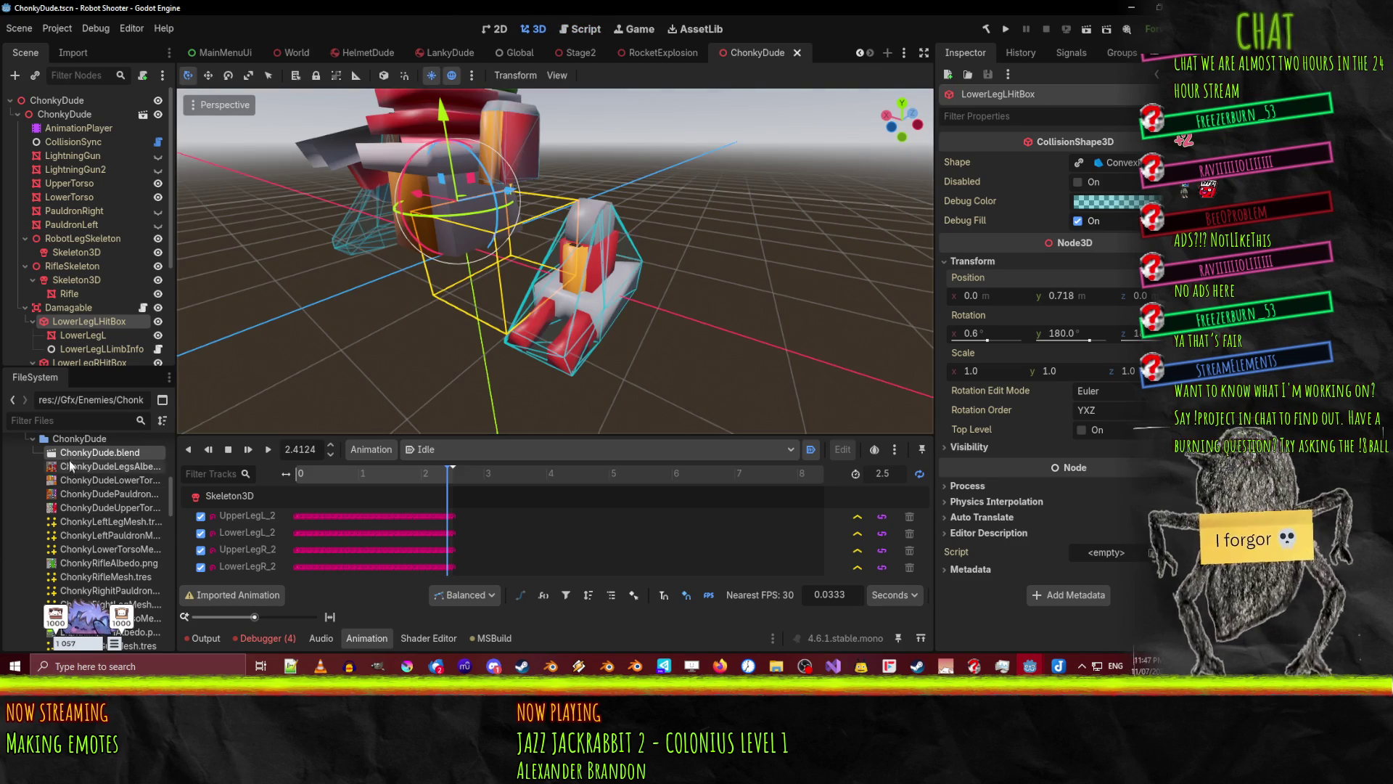
- Reimport ChonkyDude.blend from the FileSystem dock and orbit around the reloaded robot
right_click(69, 452)
click(185, 591)
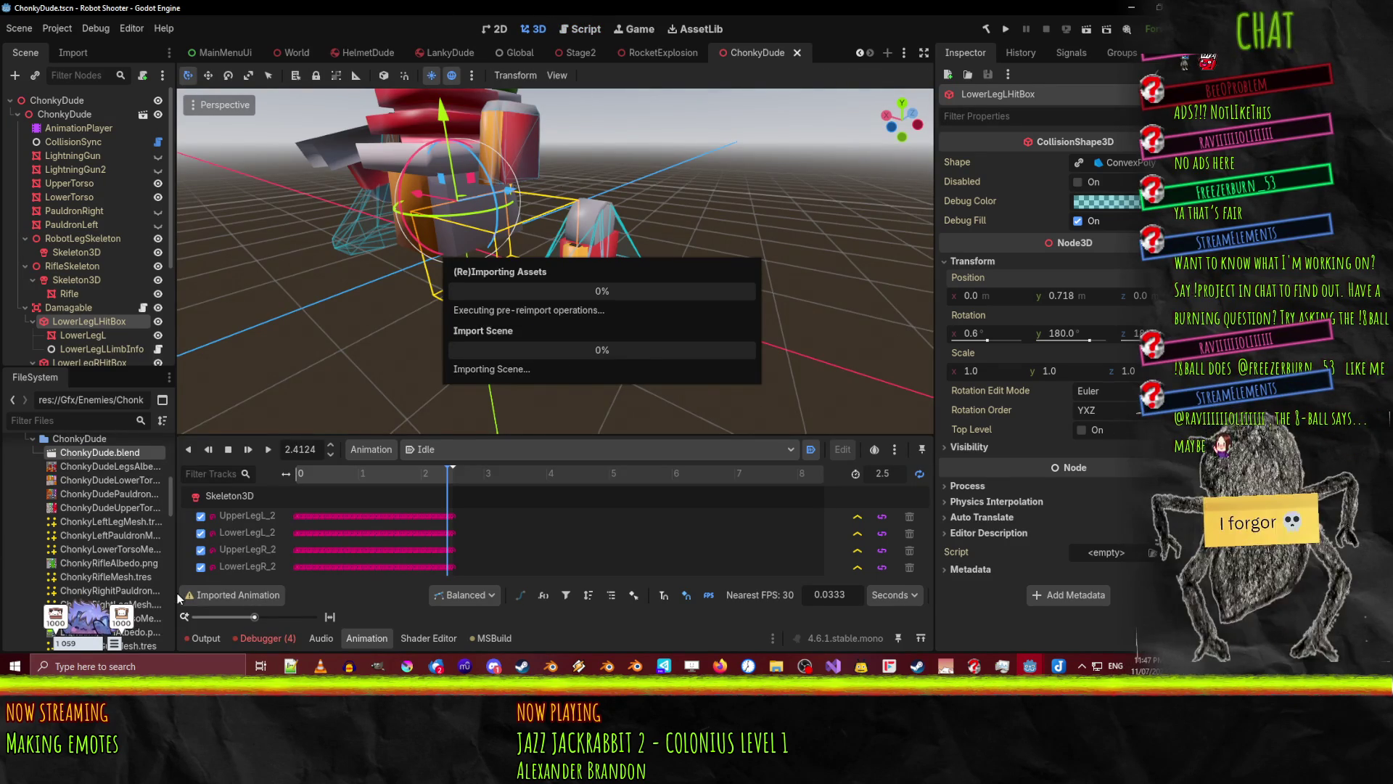
scroll(450, 348, up, 4)
mouse_move(450, 349)
middle_down()
mouse_move(521, 306)
mouse_move(448, 316)
mouse_move(508, 310)
mouse_move(474, 351)
middle_up()
scroll(454, 315, down, 5)
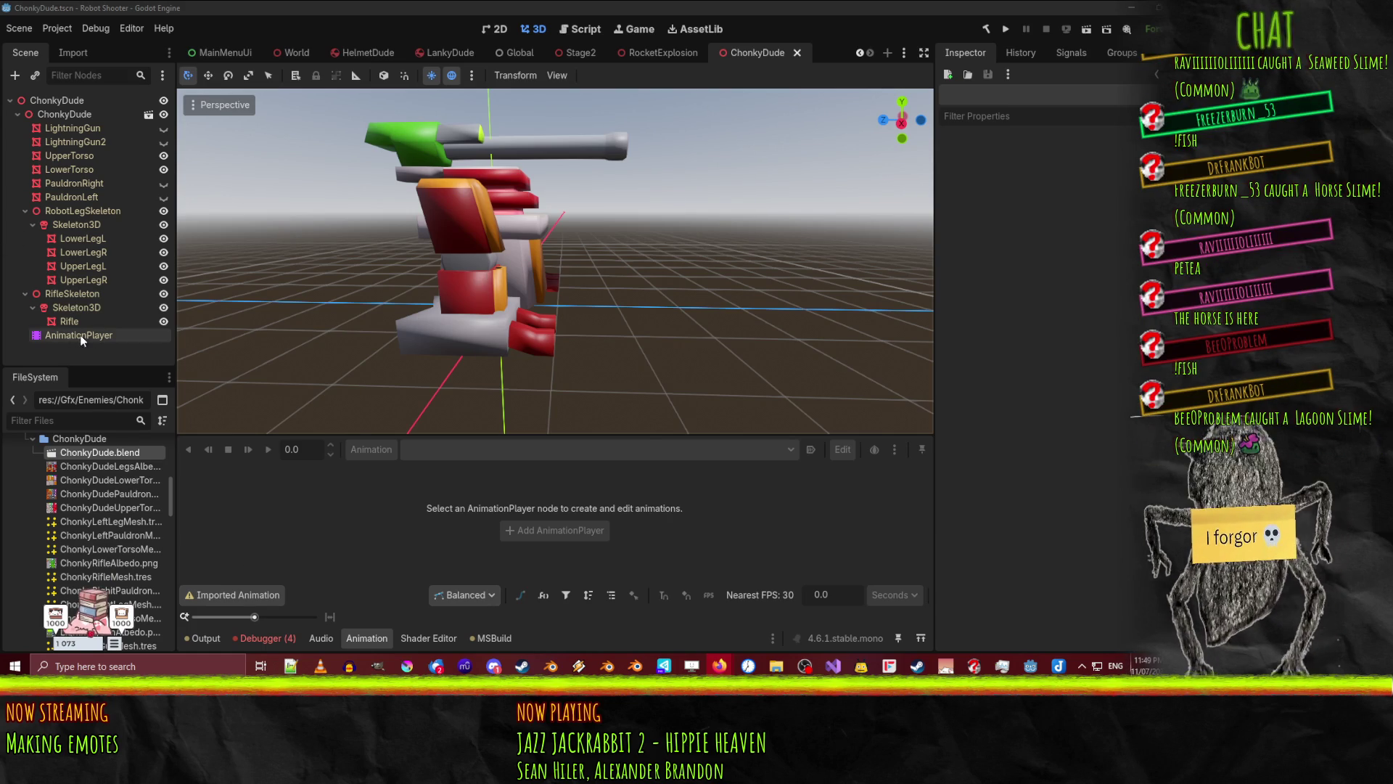
- Play Idle from the AnimationPlayer and orbit to side and low front views of the moving robot
click(80, 336)
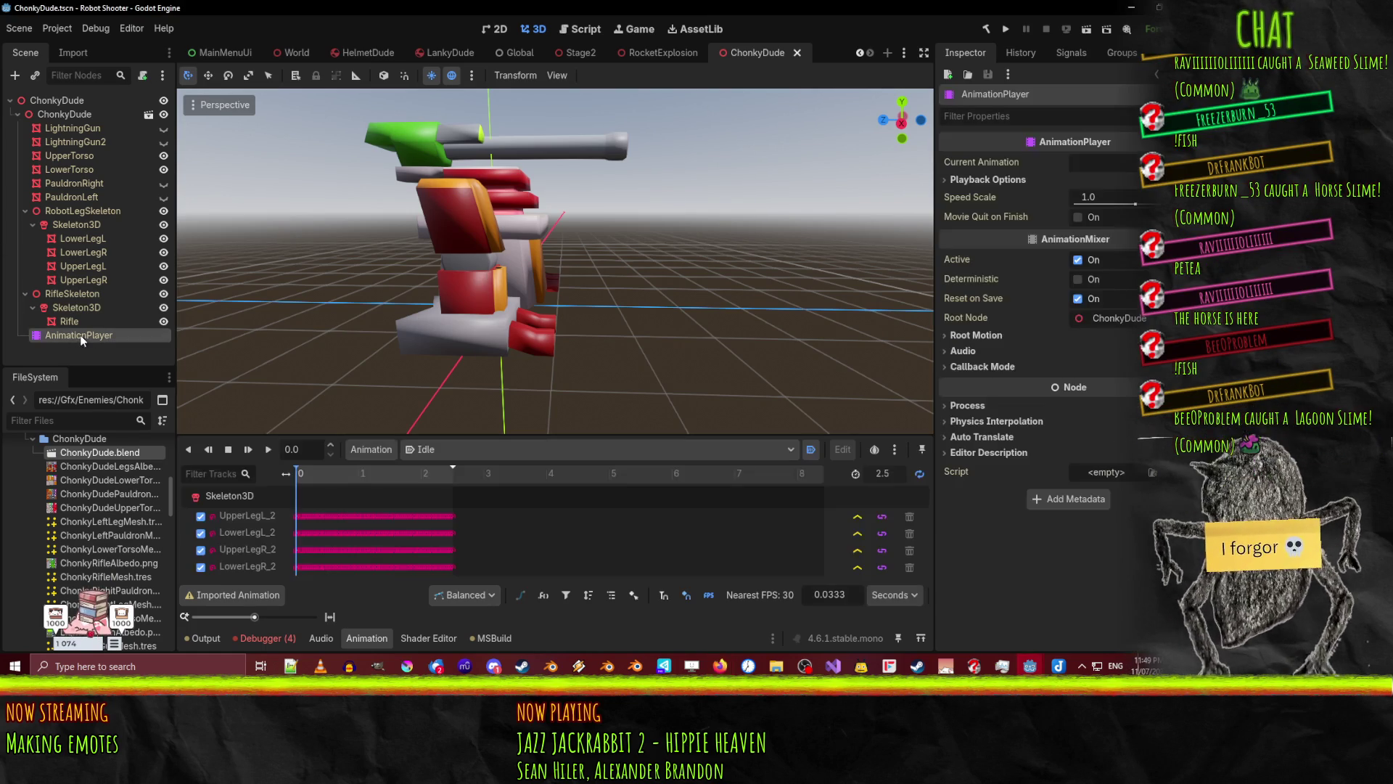
click(270, 449)
mouse_move(430, 346)
middle_down()
mouse_move(527, 273)
mouse_move(511, 264)
mouse_move(619, 256)
mouse_move(529, 257)
mouse_move(477, 283)
middle_up()
scroll(528, 282, up, 2)
scroll(581, 251, down, 2)
mouse_move(659, 273)
middle_down()
mouse_move(435, 268)
mouse_move(734, 253)
mouse_move(563, 256)
mouse_move(650, 338)
middle_up()
scroll(493, 265, up, 3)
scroll(588, 277, down, 2)
scroll(588, 277, down, 2)
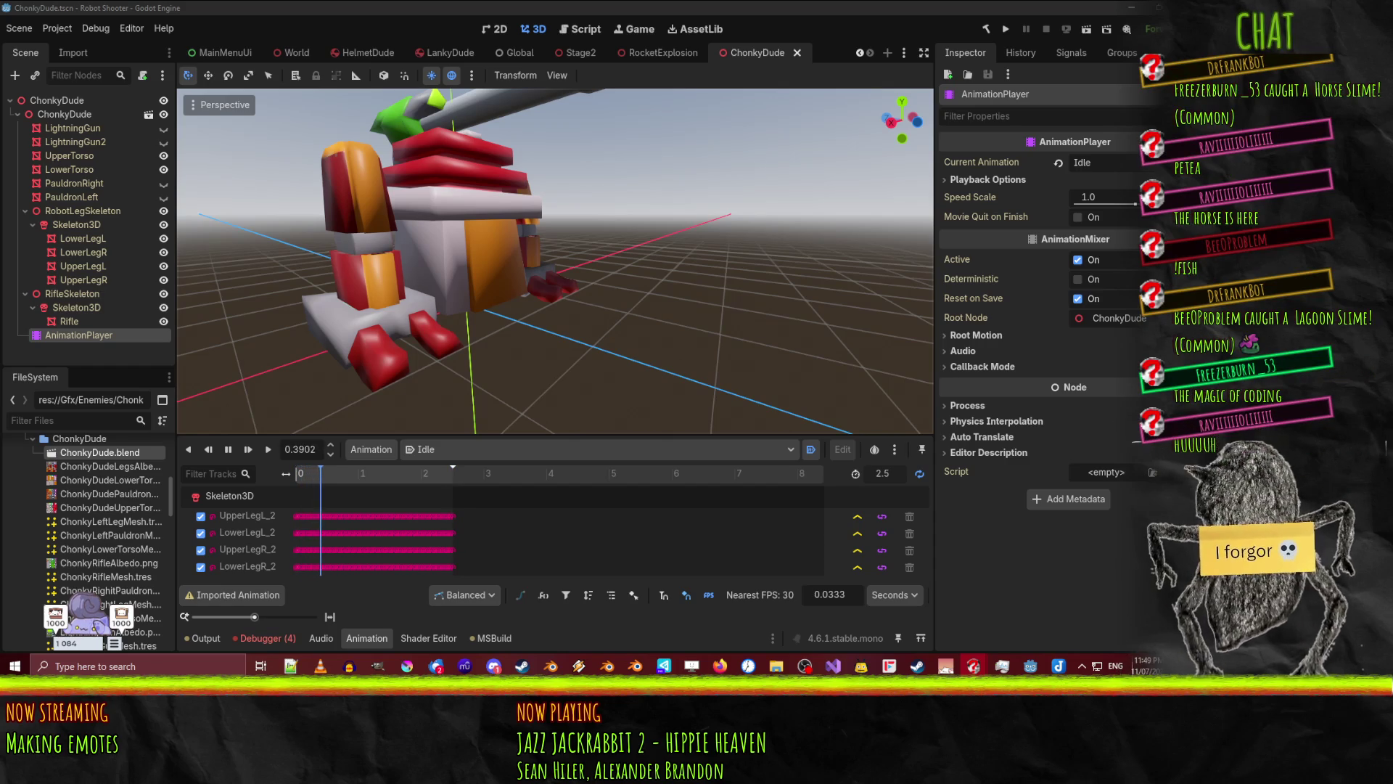
scroll(541, 329, up, 5)
mouse_move(602, 290)
middle_down()
mouse_move(685, 327)
mouse_move(713, 263)
mouse_move(675, 245)
mouse_move(664, 289)
middle_up()
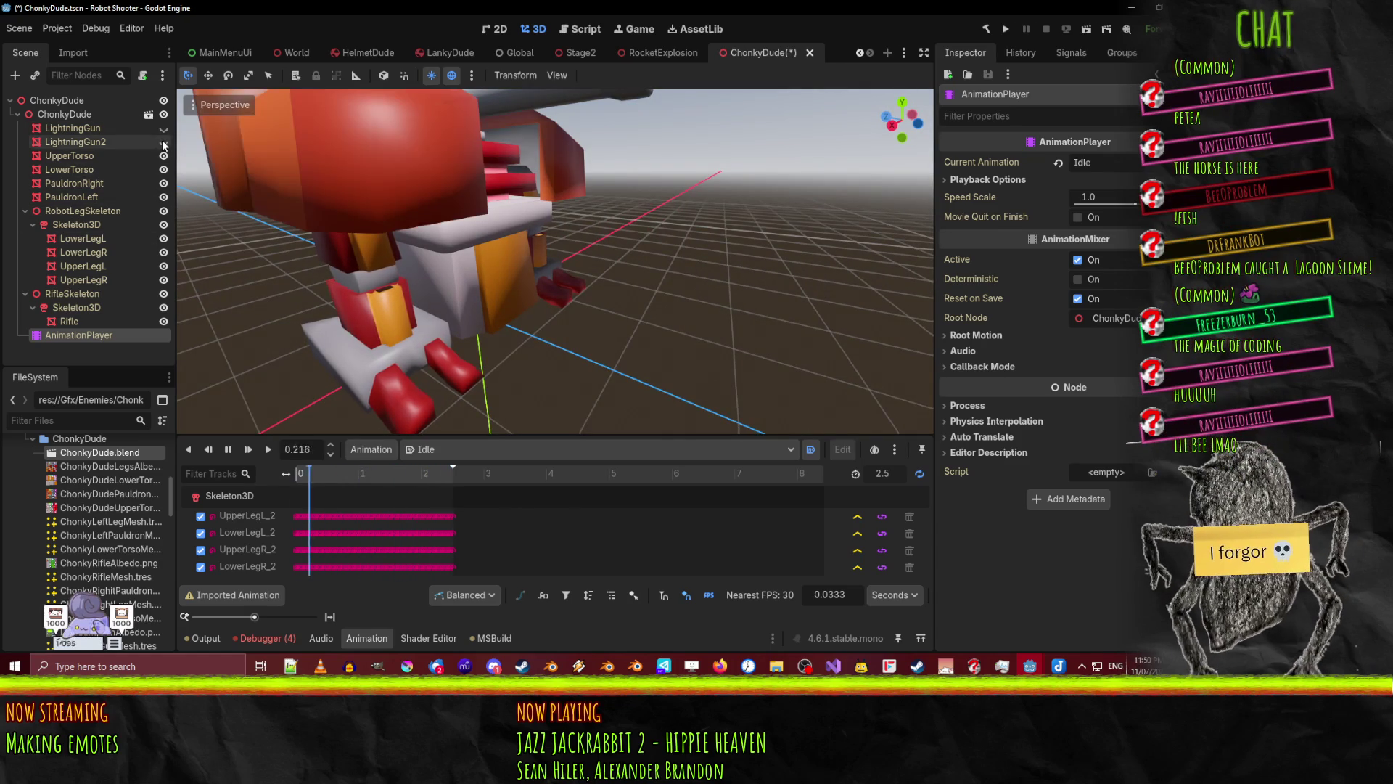
- Stop Idle at 0.4001 s, orbit around the posed robot, and briefly select UpperTorso
scroll(578, 232, down, 5)
mouse_move(610, 229)
middle_down()
mouse_move(630, 229)
mouse_move(604, 260)
mouse_move(650, 254)
middle_up()
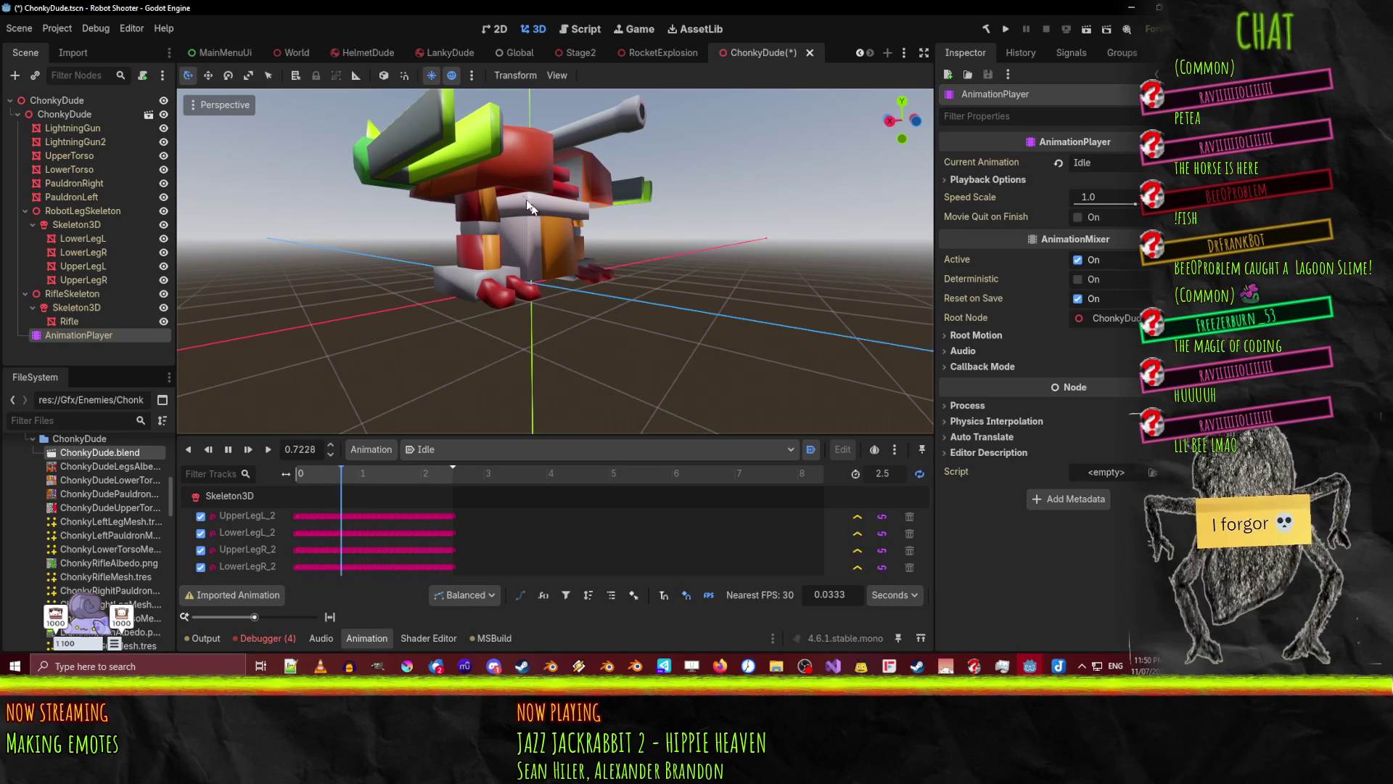
click(228, 449)
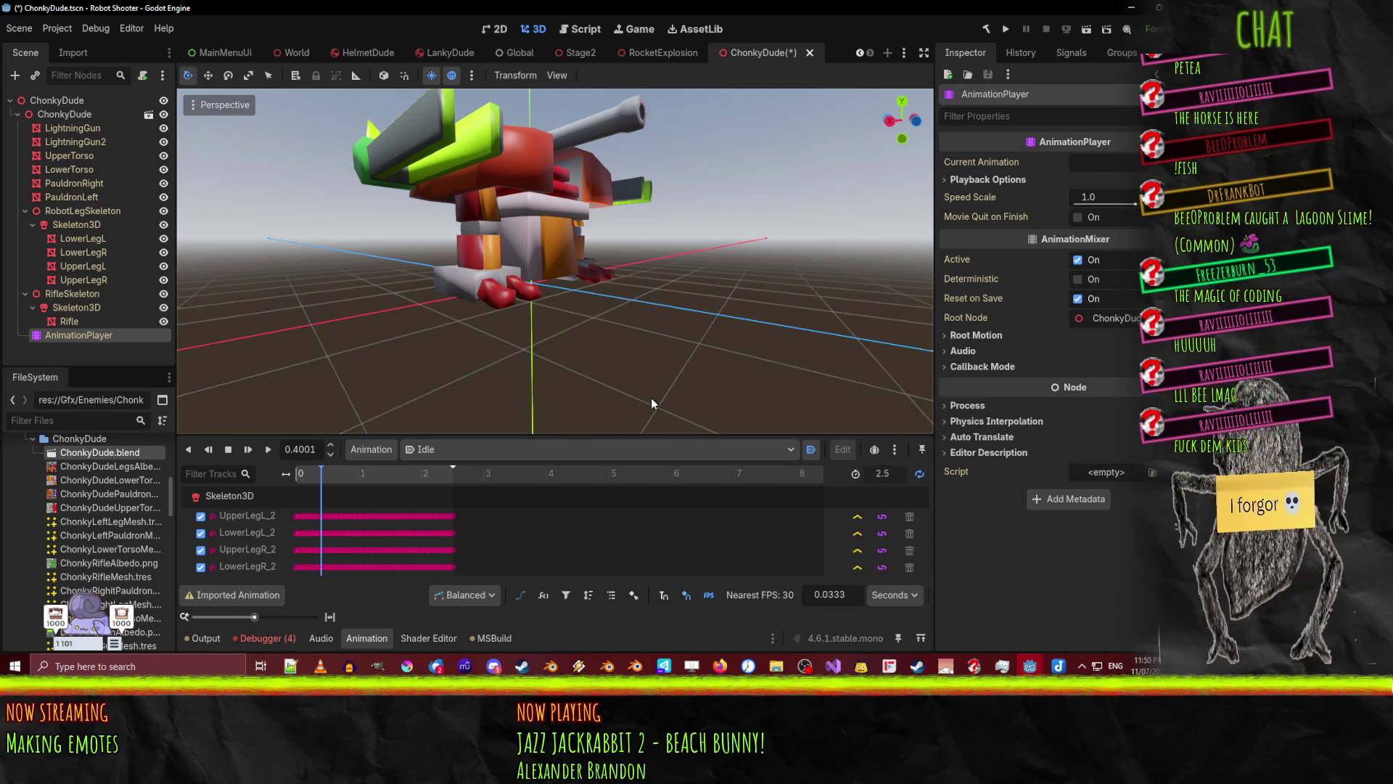
click(120, 618)
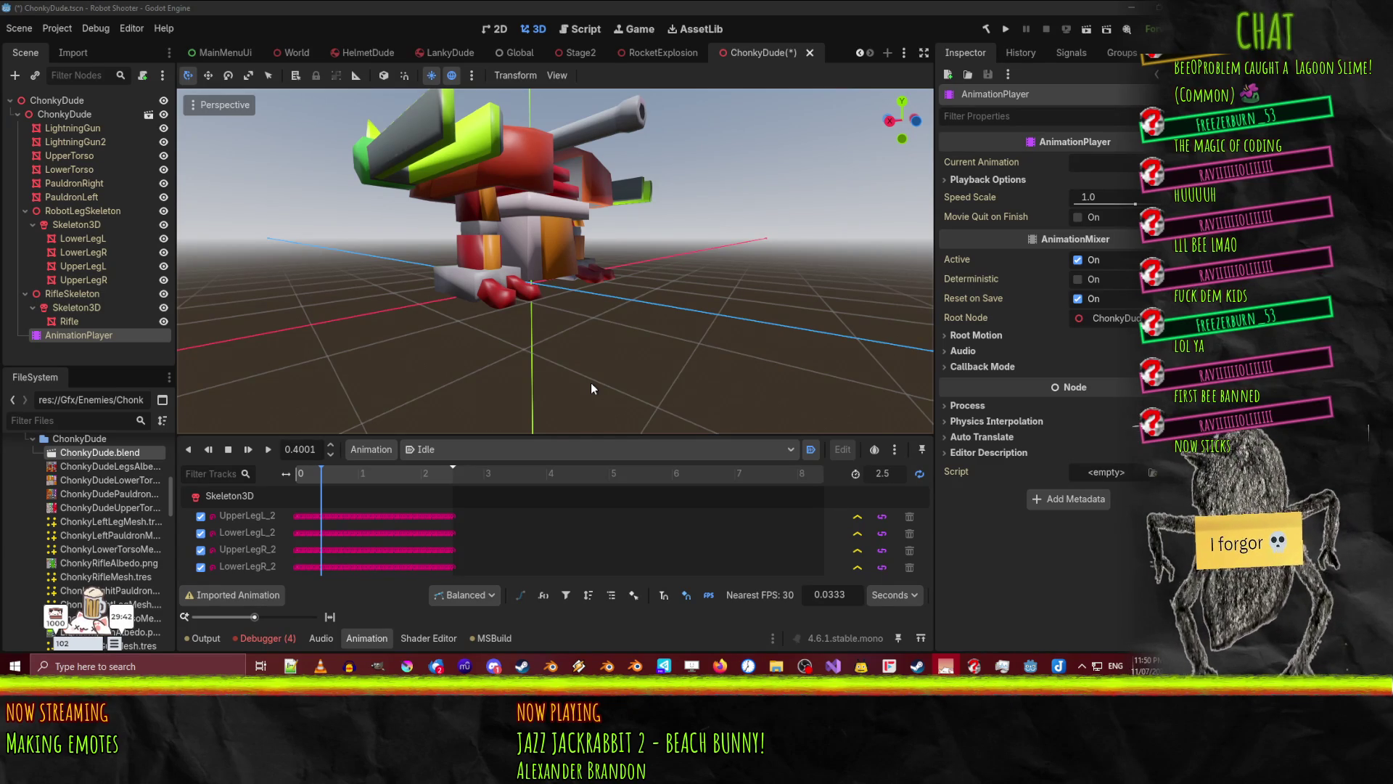
mouse_move(639, 313)
middle_down()
mouse_move(372, 366)
mouse_move(467, 367)
mouse_move(488, 325)
mouse_move(471, 331)
mouse_move(524, 370)
mouse_move(500, 290)
mouse_move(405, 172)
middle_up()
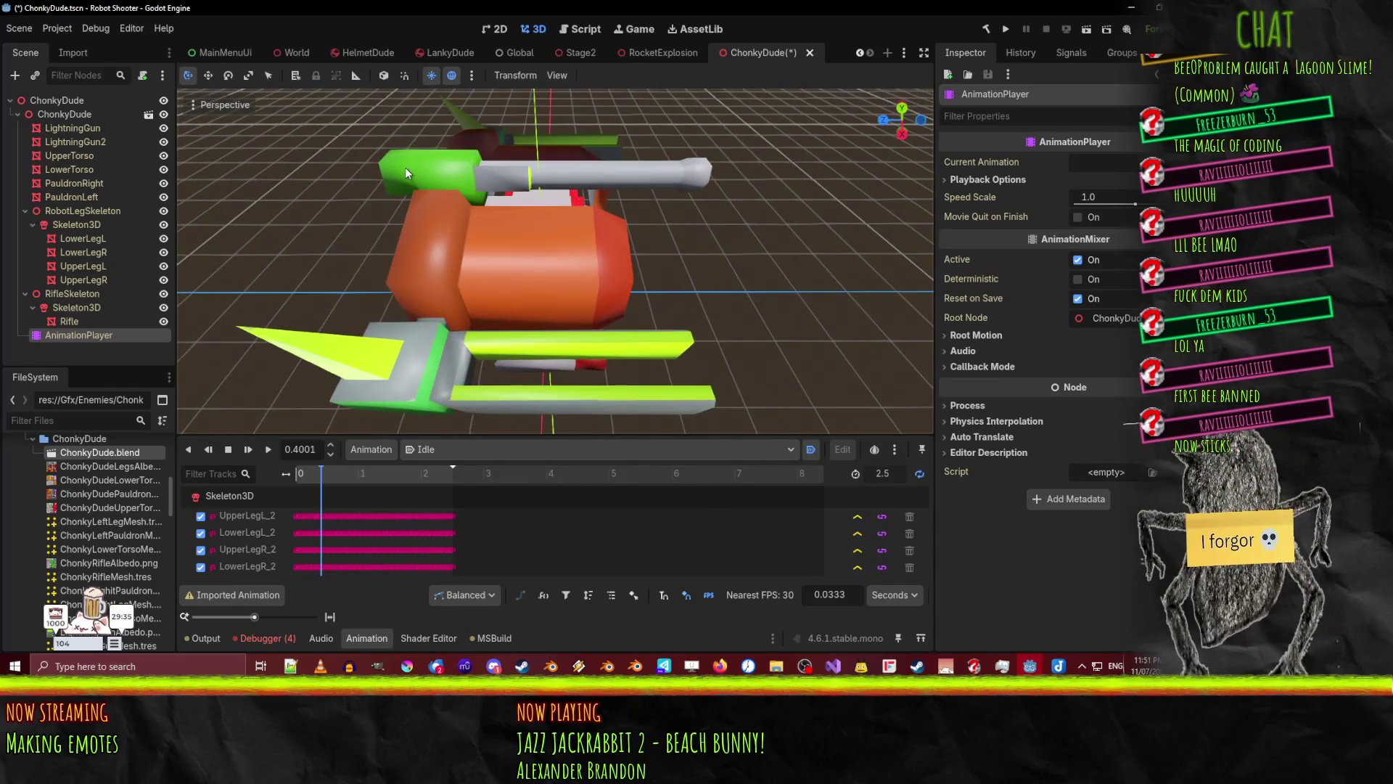
click(566, 201)
click(684, 167)
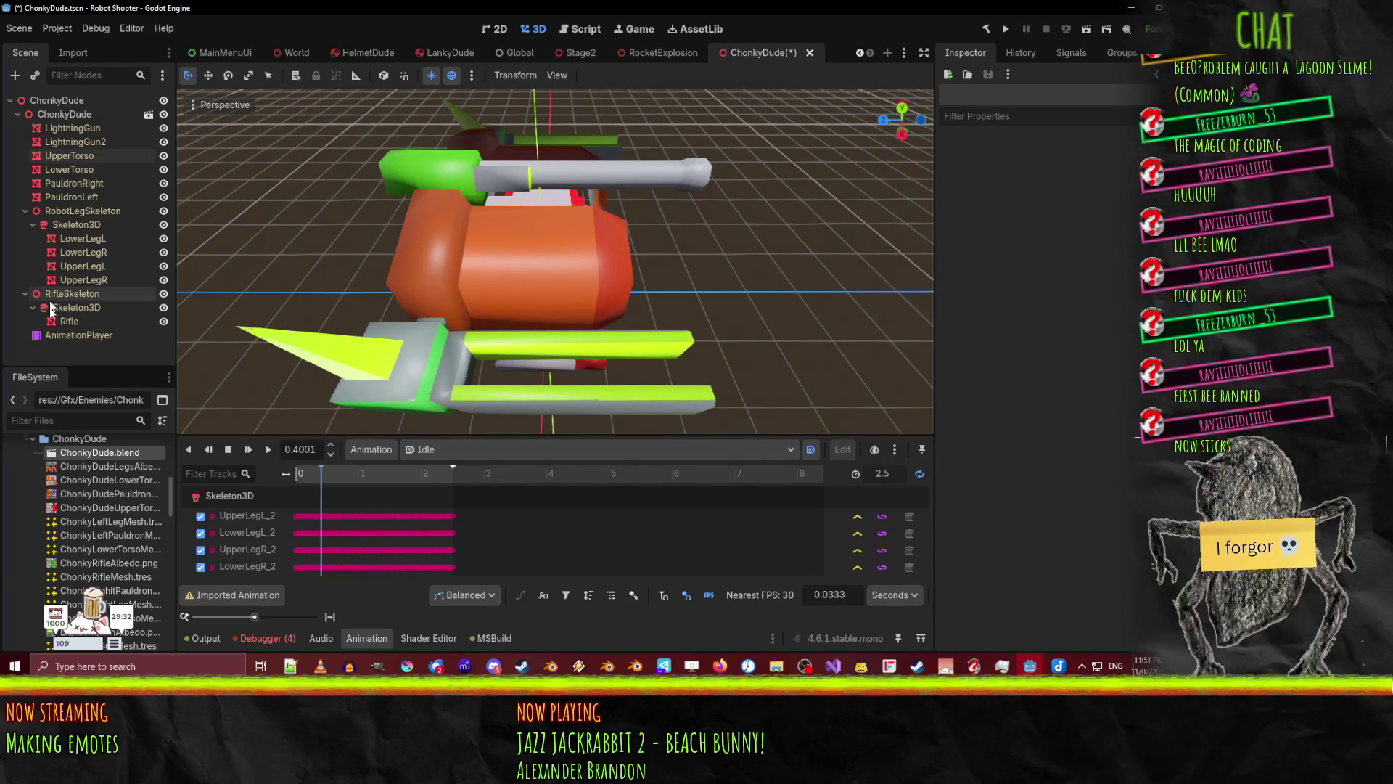
double_click(72, 321)
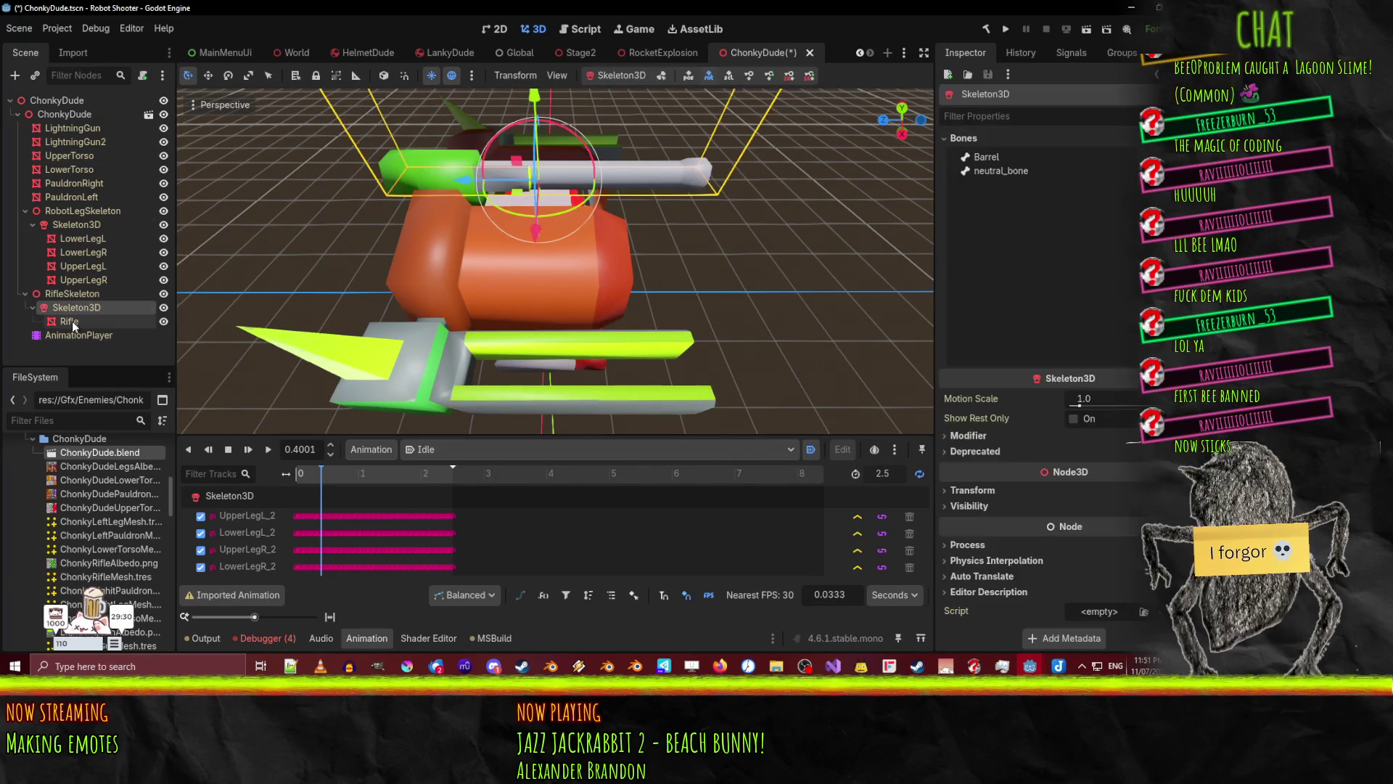
mouse_move(251, 300)
middle_down()
mouse_move(475, 164)
mouse_move(603, 171)
mouse_move(706, 256)
mouse_move(699, 266)
middle_up()
scroll(653, 217, down, 2)
mouse_move(585, 221)
middle_down()
mouse_move(552, 236)
mouse_move(634, 208)
mouse_move(595, 220)
mouse_move(624, 225)
middle_up()
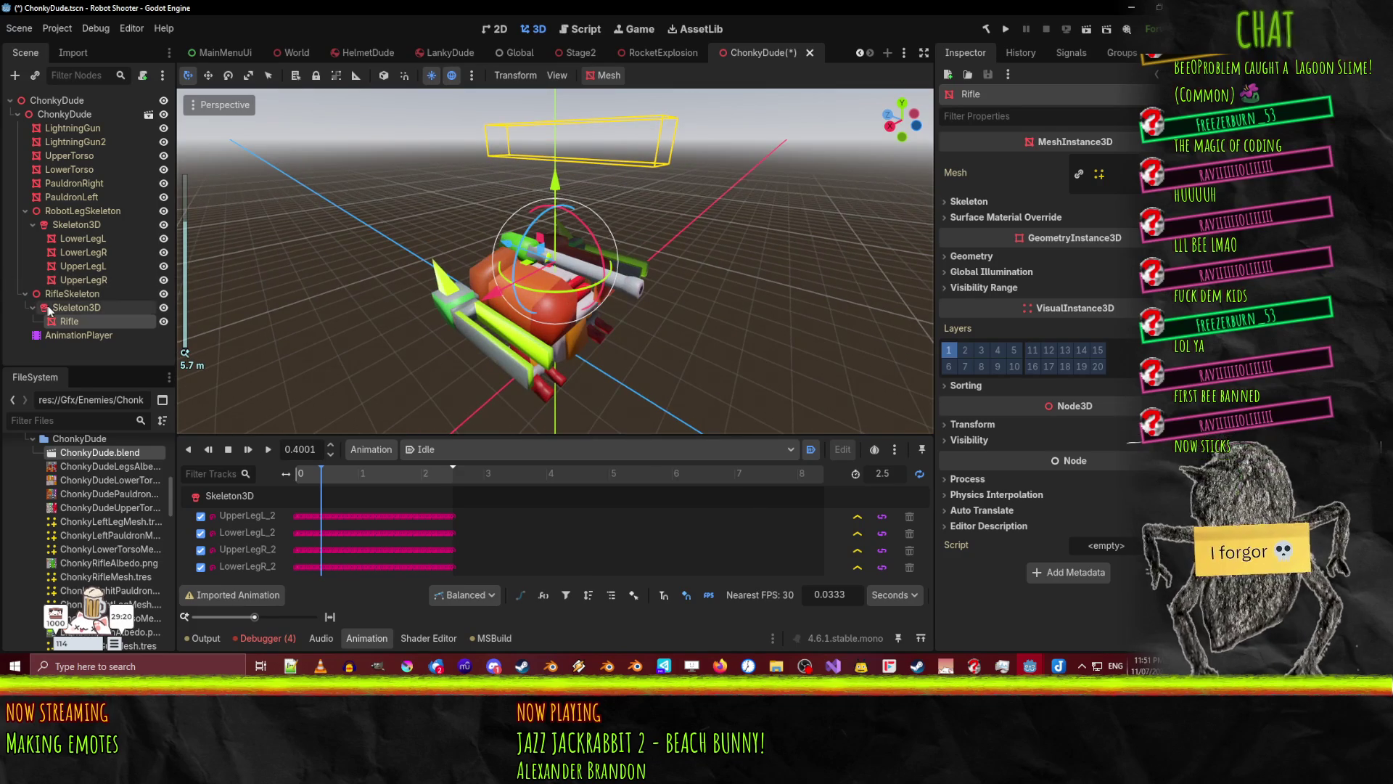
click(994, 423)
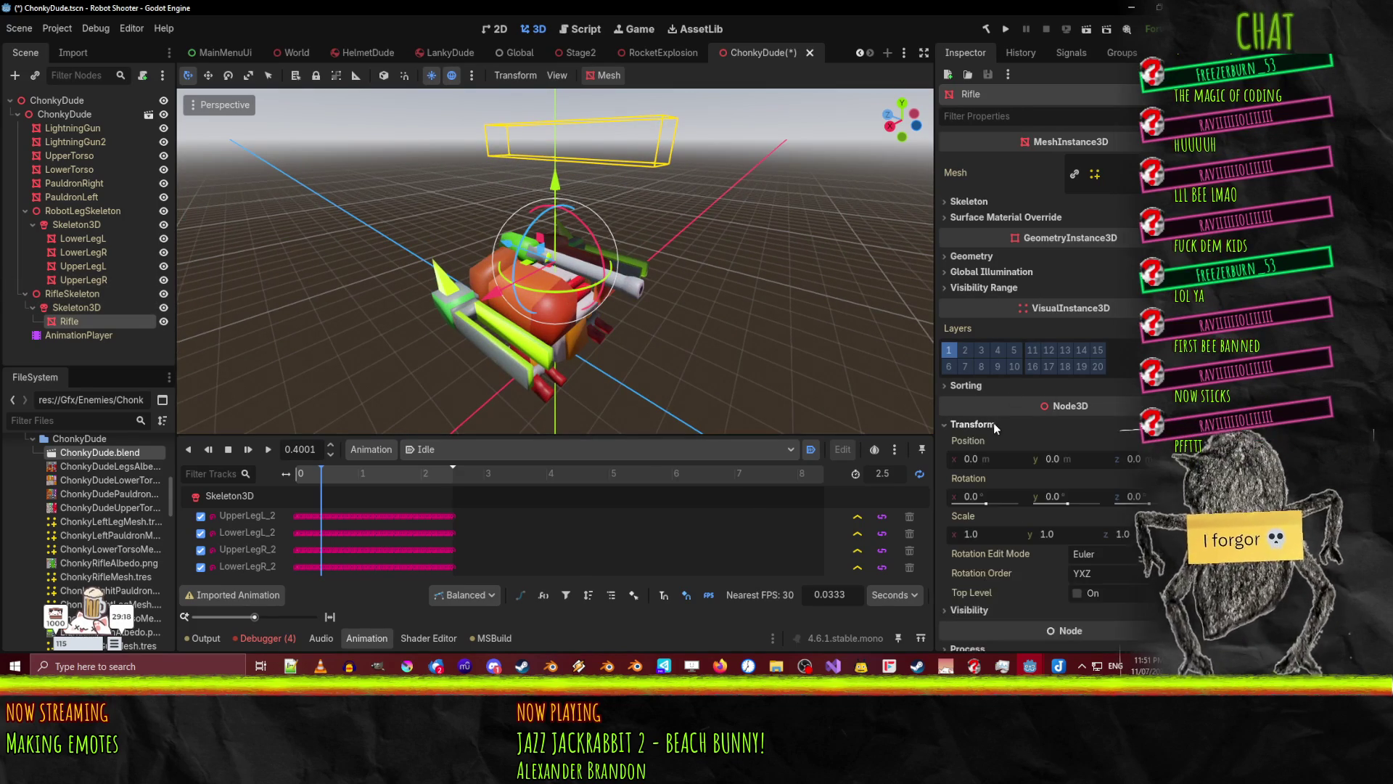
click(108, 306)
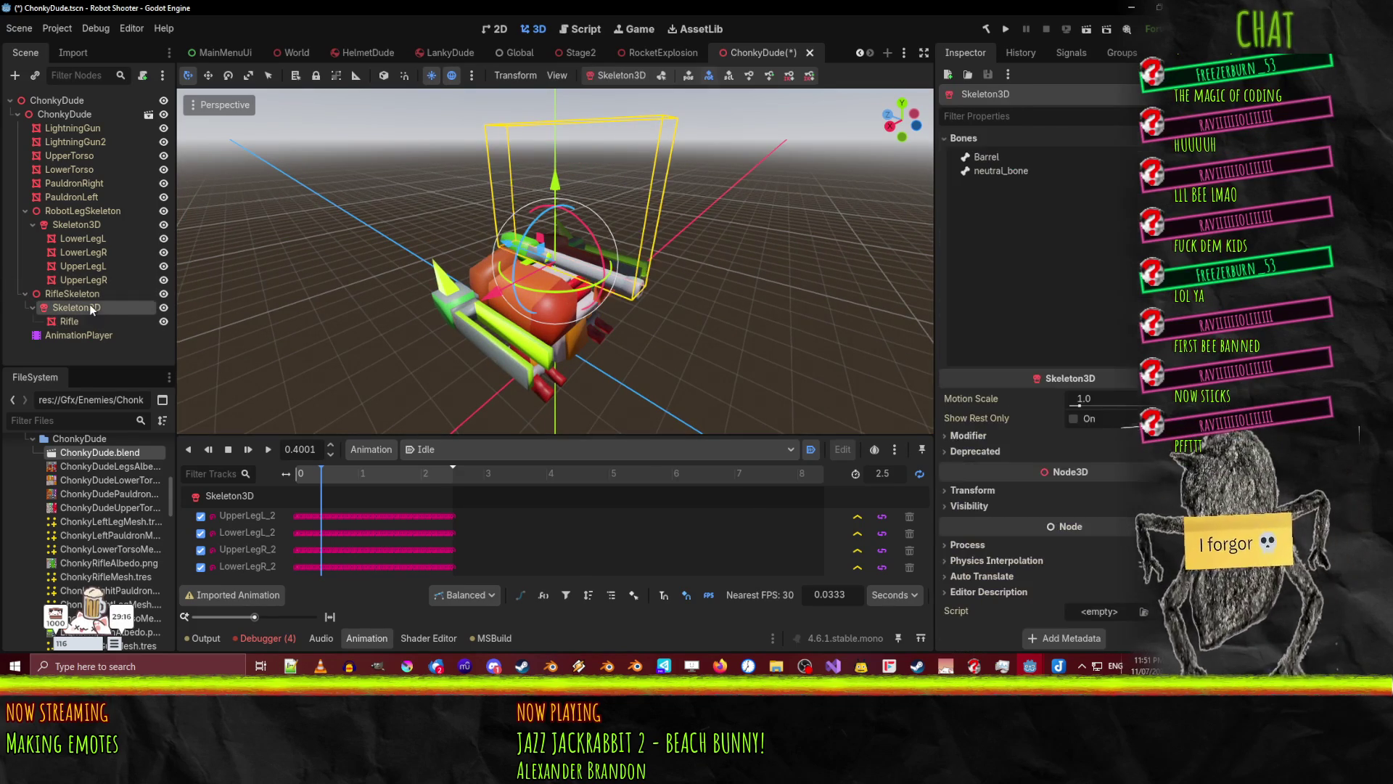
click(94, 296)
mouse_move(522, 218)
middle_down()
mouse_move(568, 212)
mouse_move(580, 285)
mouse_move(679, 319)
mouse_move(656, 241)
mouse_move(546, 237)
mouse_move(458, 260)
mouse_move(508, 256)
mouse_move(520, 277)
mouse_move(597, 269)
middle_up()
scroll(581, 284, up, 2)
scroll(508, 256, down, 1)
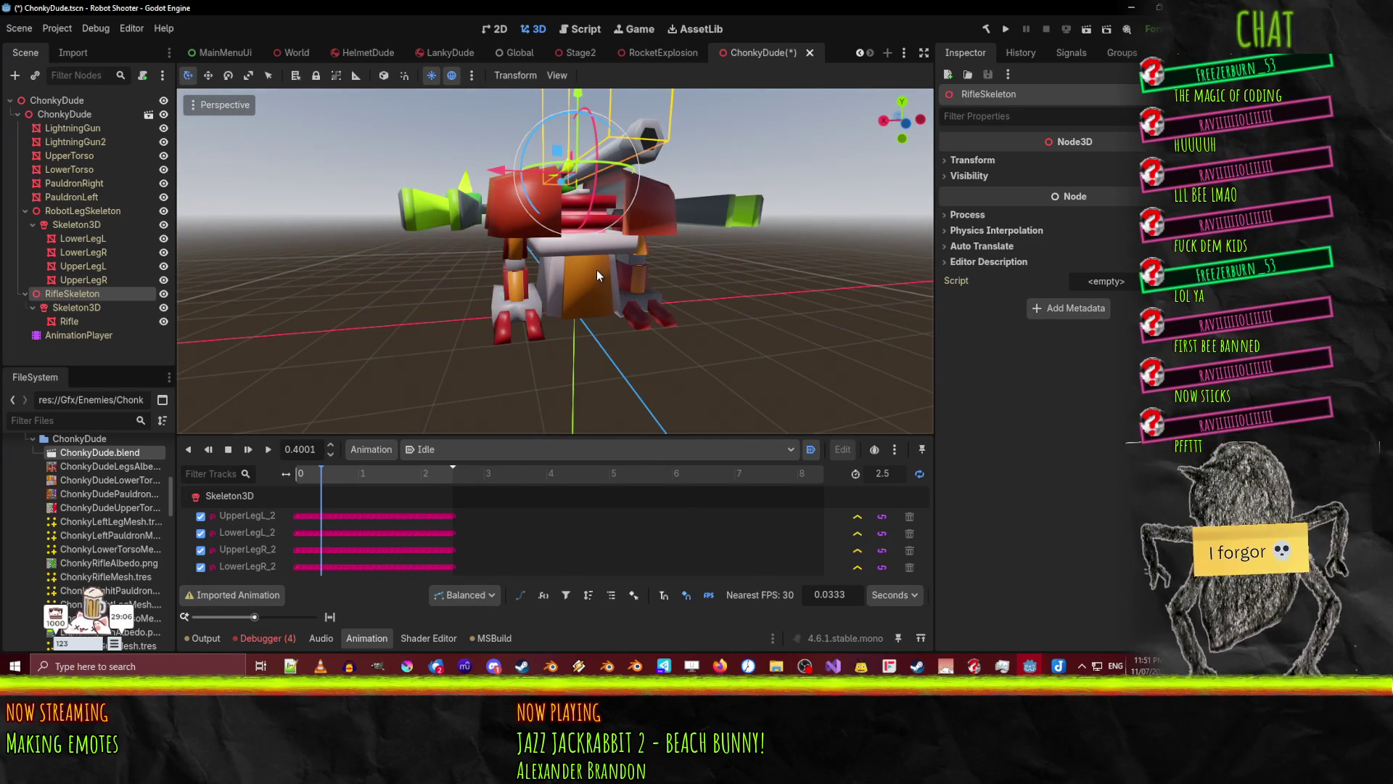
click(612, 281)
middle_drag(723, 308, 660, 312)
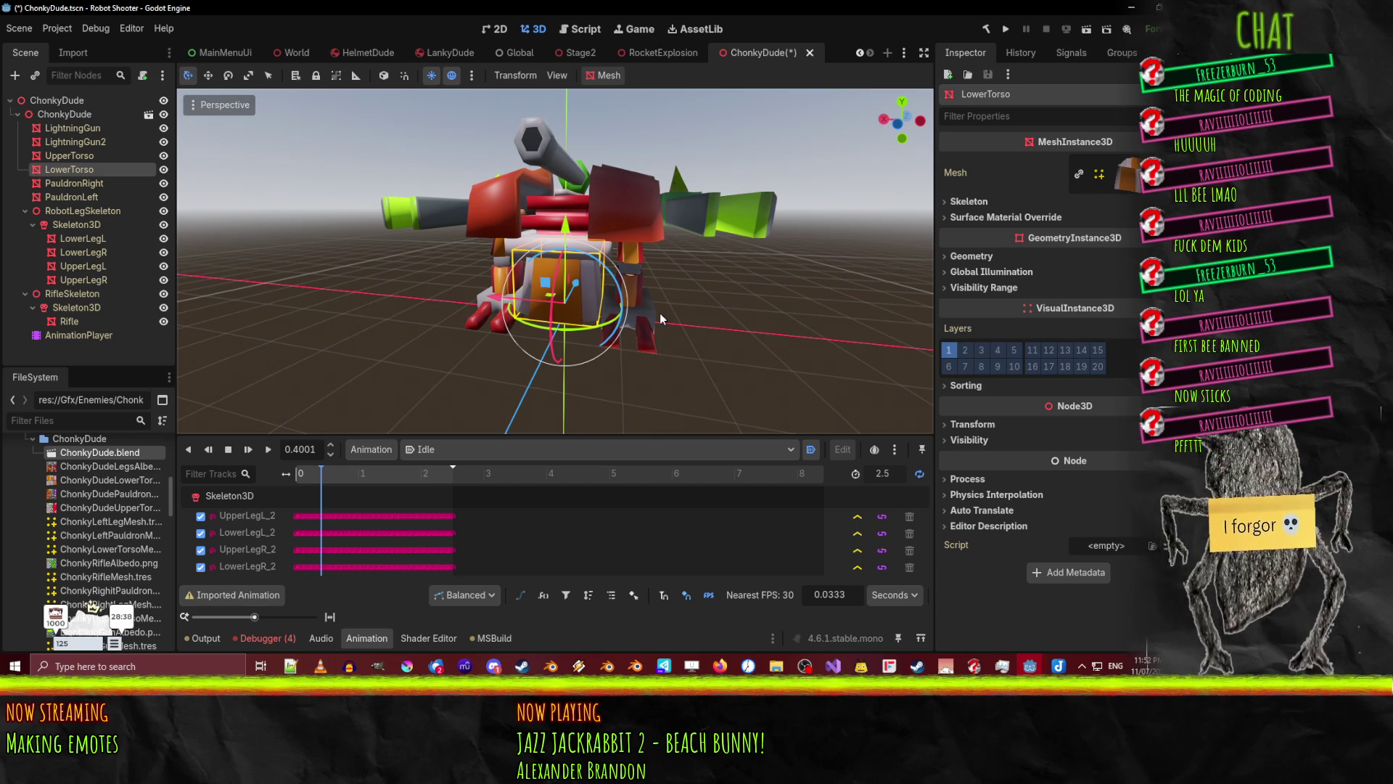
mouse_move(424, 339)
middle_down()
mouse_move(546, 311)
mouse_move(633, 347)
mouse_move(607, 341)
middle_up()
scroll(546, 306, up, 6)
scroll(624, 346, down, 5)
scroll(633, 347, up, 2)
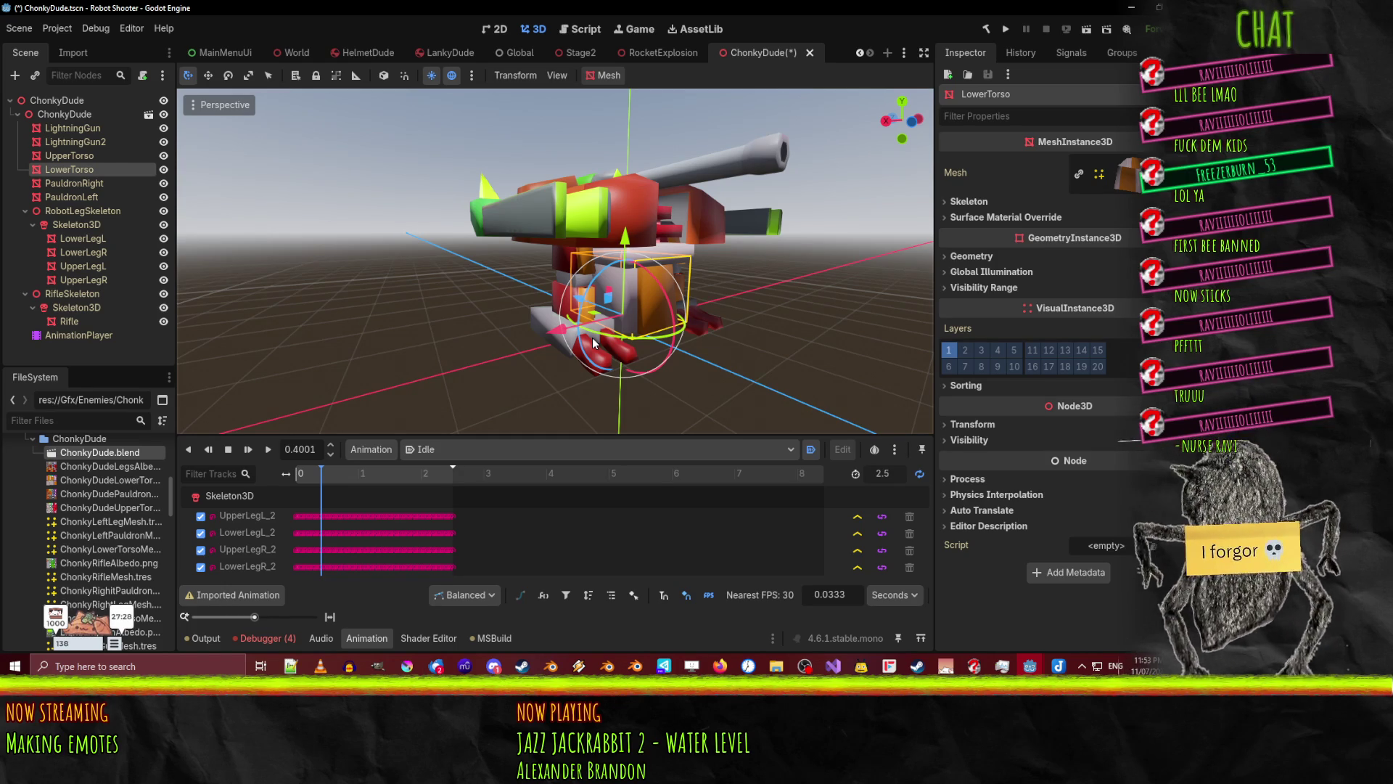
- Orbit around LowerTorso, then bring up the Overlay Jukebox window and position it over the editor
middle_drag(663, 285, 675, 305)
mouse_move(638, 294)
middle_down()
mouse_move(595, 287)
mouse_move(709, 275)
mouse_move(720, 288)
middle_up()
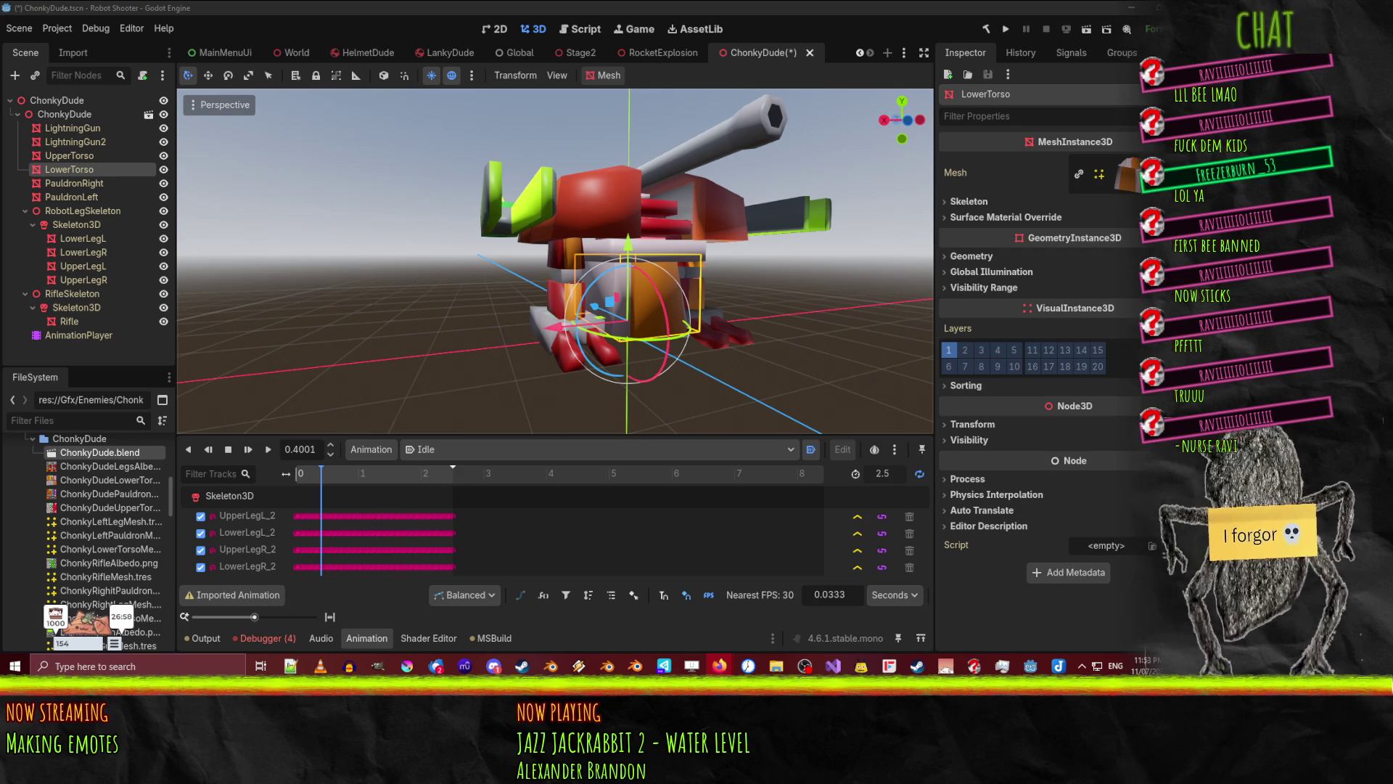
click(973, 666)
mouse_move(871, 247)
mouse_down()
mouse_move(900, 261)
mouse_move(676, 208)
mouse_up()
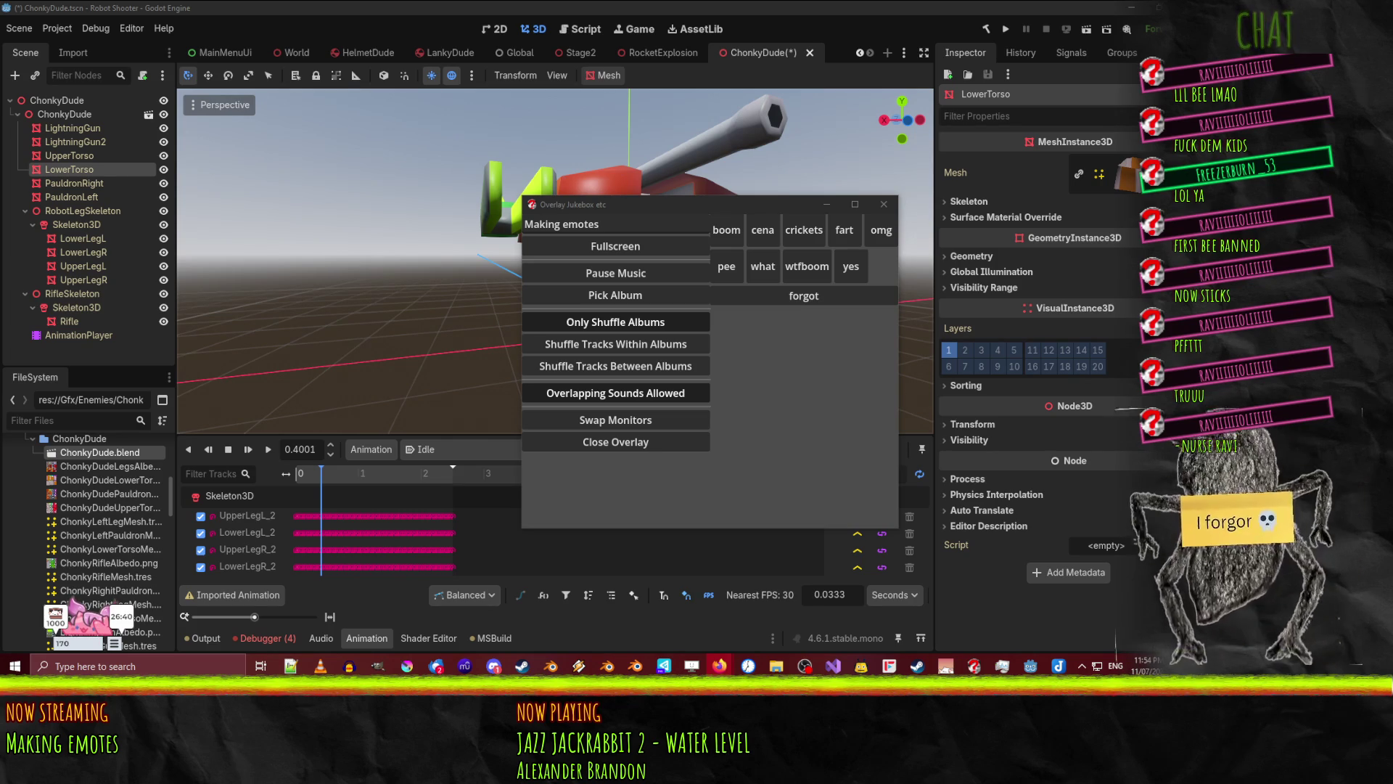
- Refocus Godot and drag the Overlay Jukebox window off to the right edge
click(1158, 545)
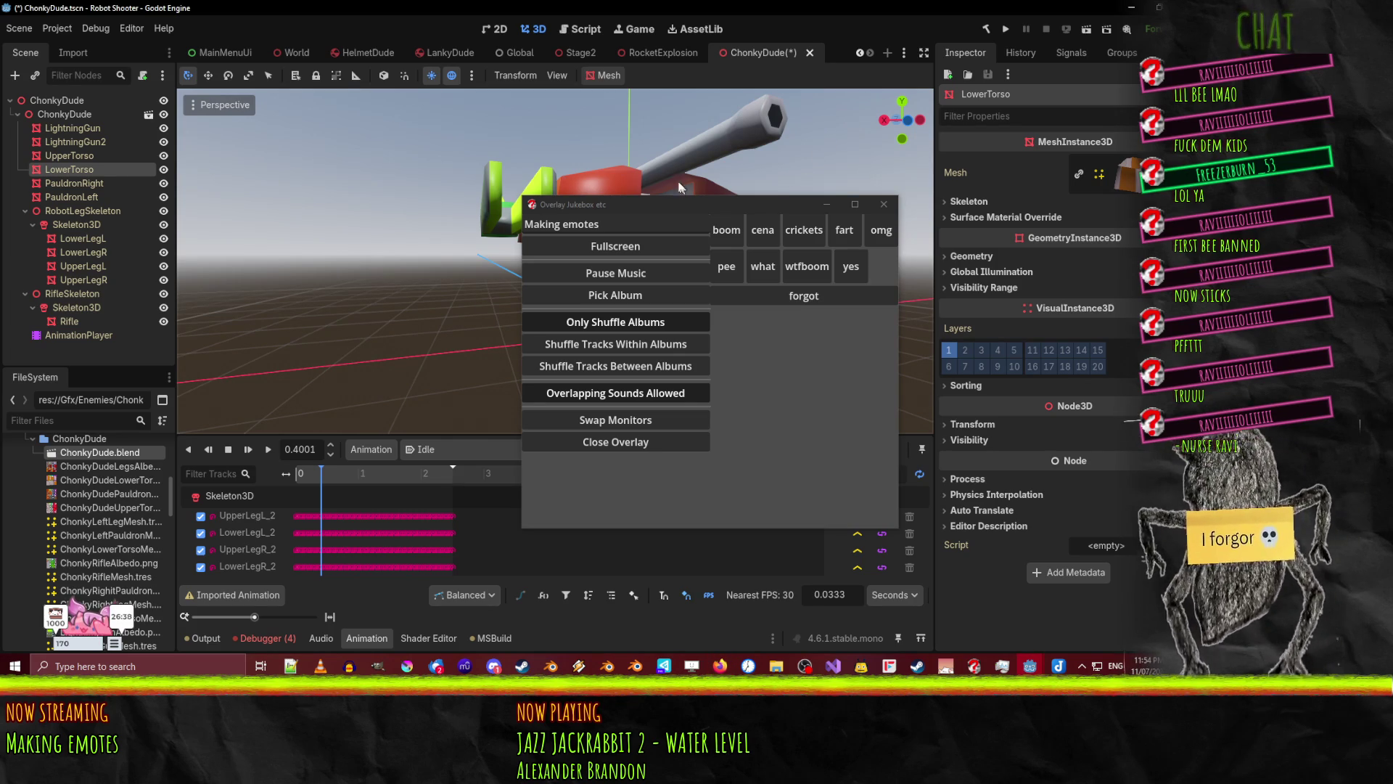
drag(611, 207, 1392, 205)
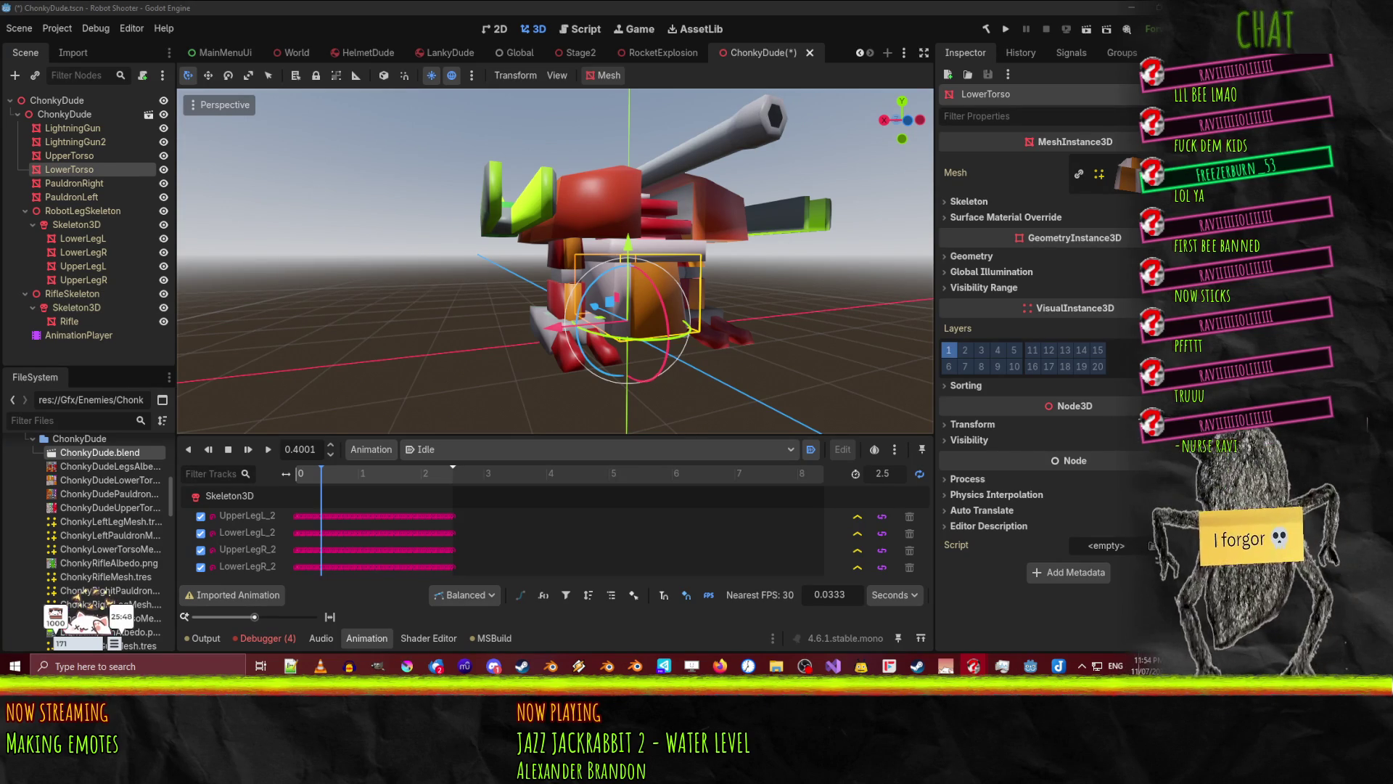
- Save the ChonkyDude scene, launch P4V, and accept the Open Connection settings
mouse_move(584, 277)
middle_down()
mouse_move(513, 293)
mouse_move(334, 246)
mouse_move(393, 266)
mouse_move(739, 268)
mouse_move(672, 282)
mouse_move(661, 302)
mouse_move(587, 294)
mouse_move(652, 324)
mouse_move(615, 328)
middle_up()
scroll(731, 270, up, 5)
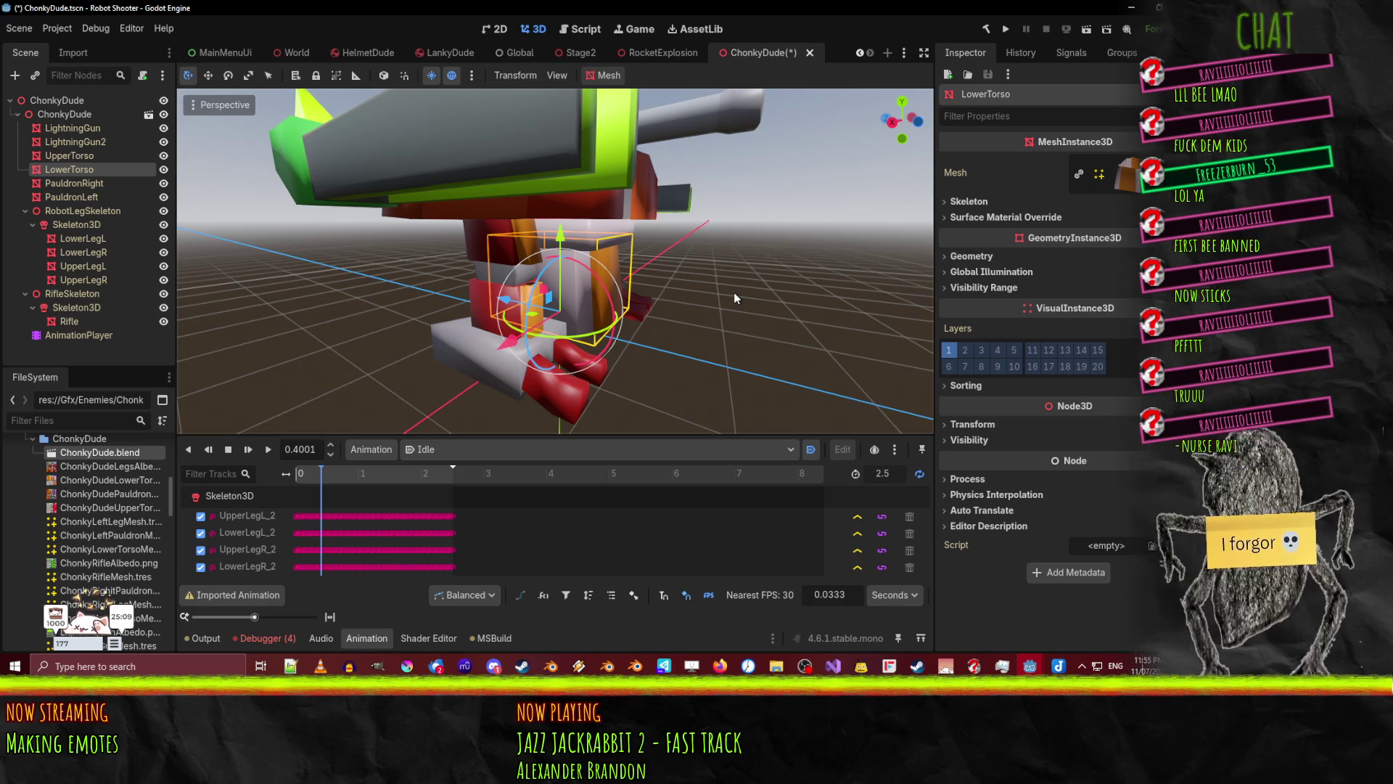
middle_drag(734, 291, 781, 289)
key(ctrl+s)
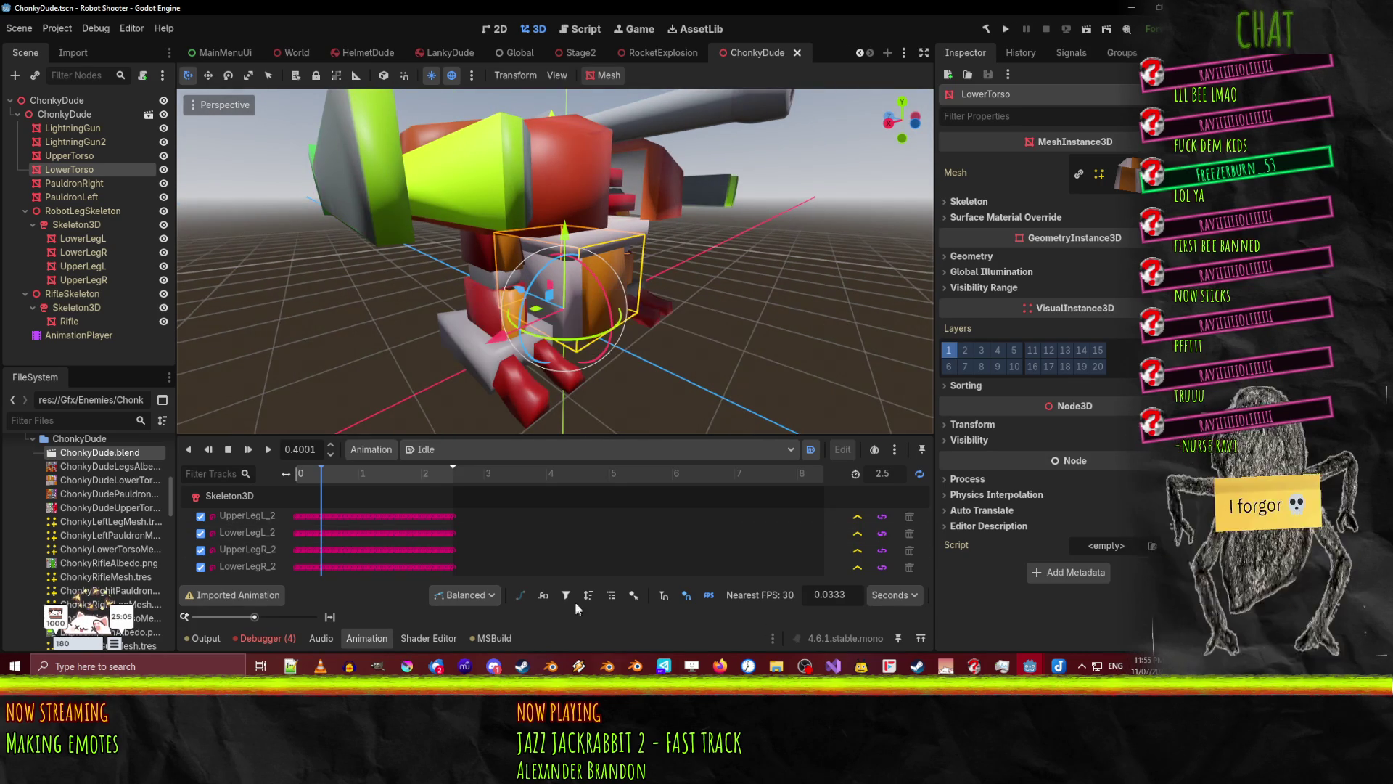
click(662, 666)
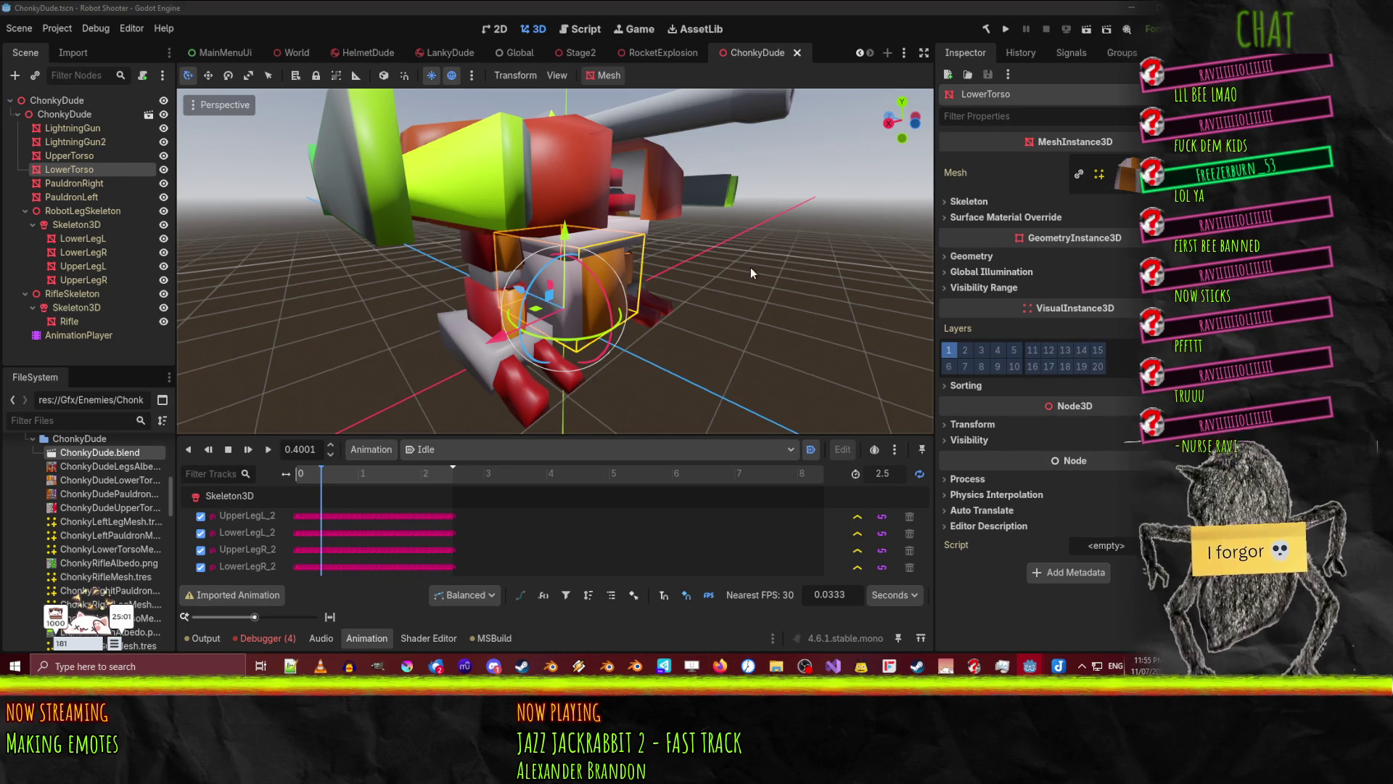
click(666, 390)
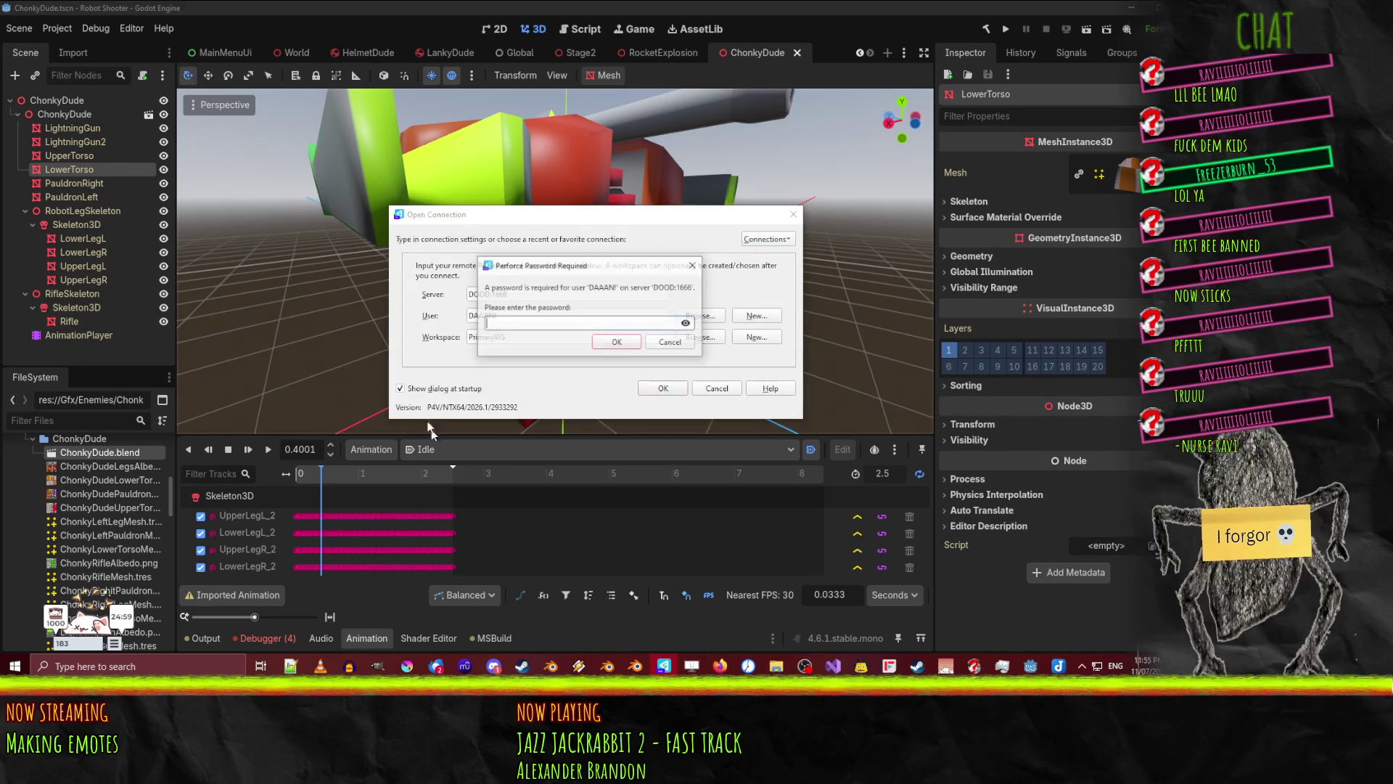
- Enter the account password to connect to Perforce, then switch over to P4V
text(*******)
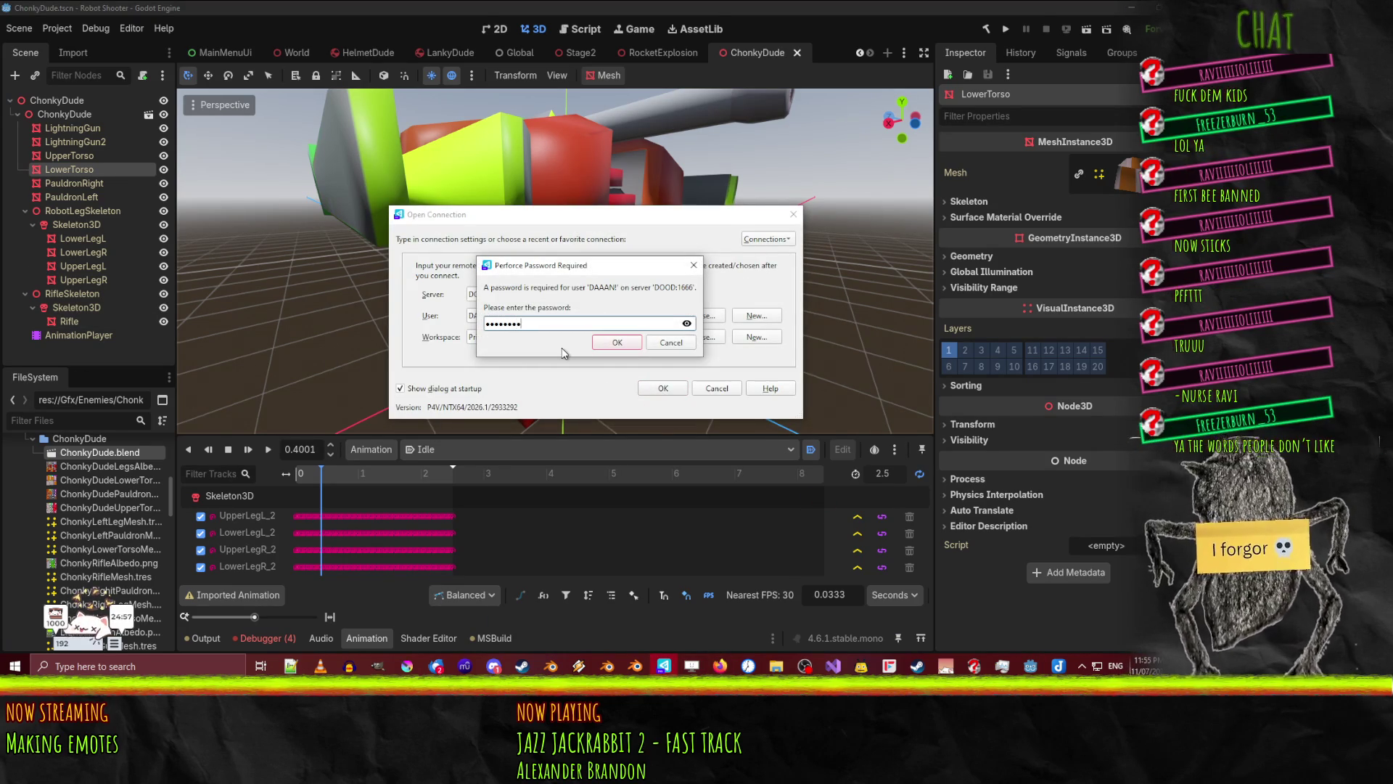
key(Return)
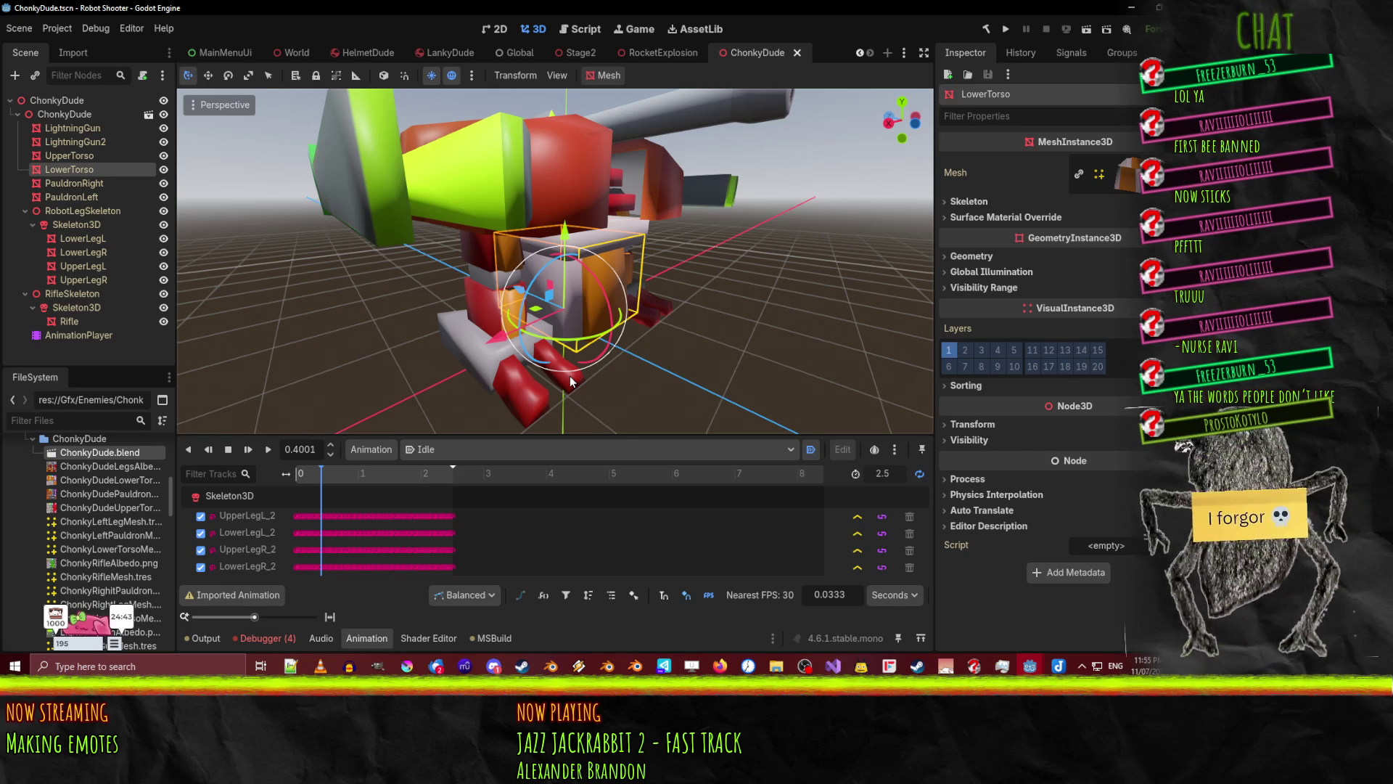
key(alt+Tab)
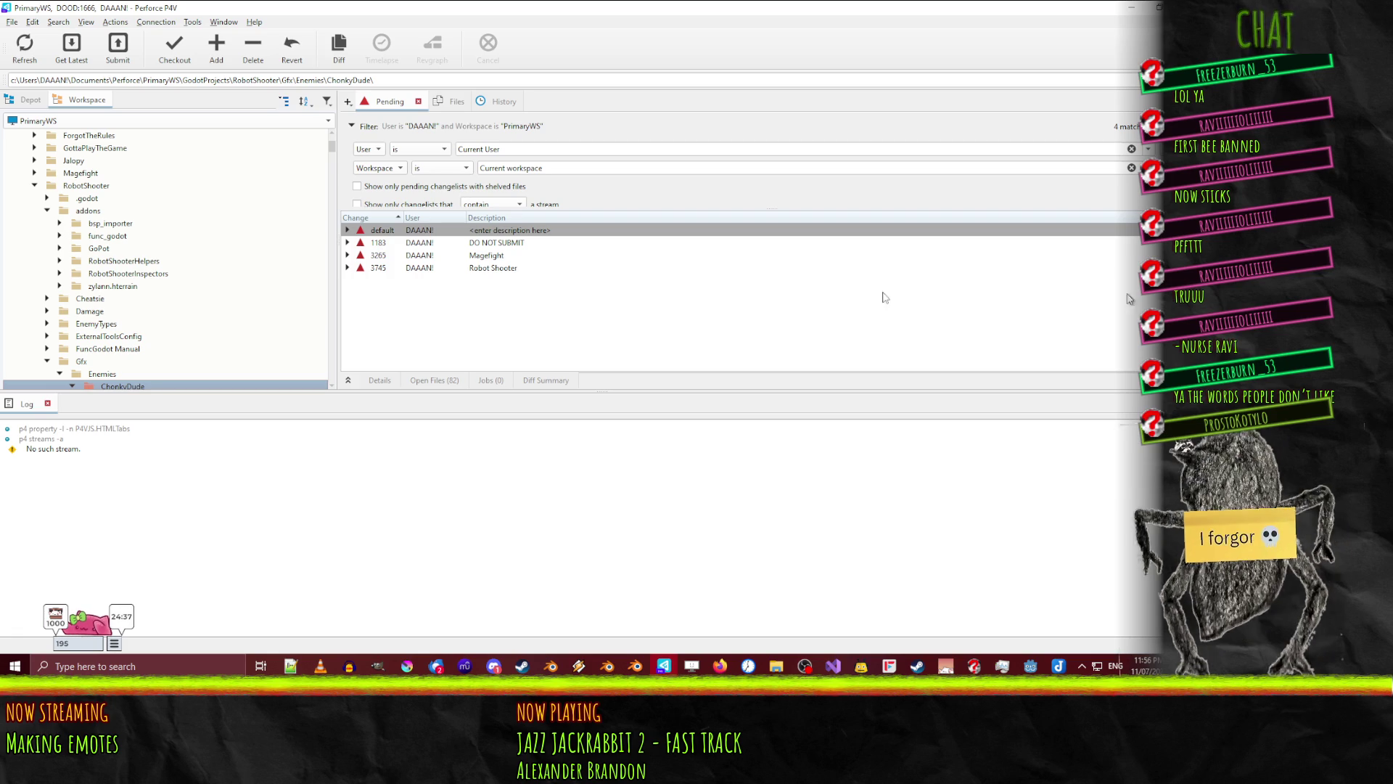
- Check out the RobotShooter depot folder and revert unchanged files in the default changelist
key(ctrl+1)
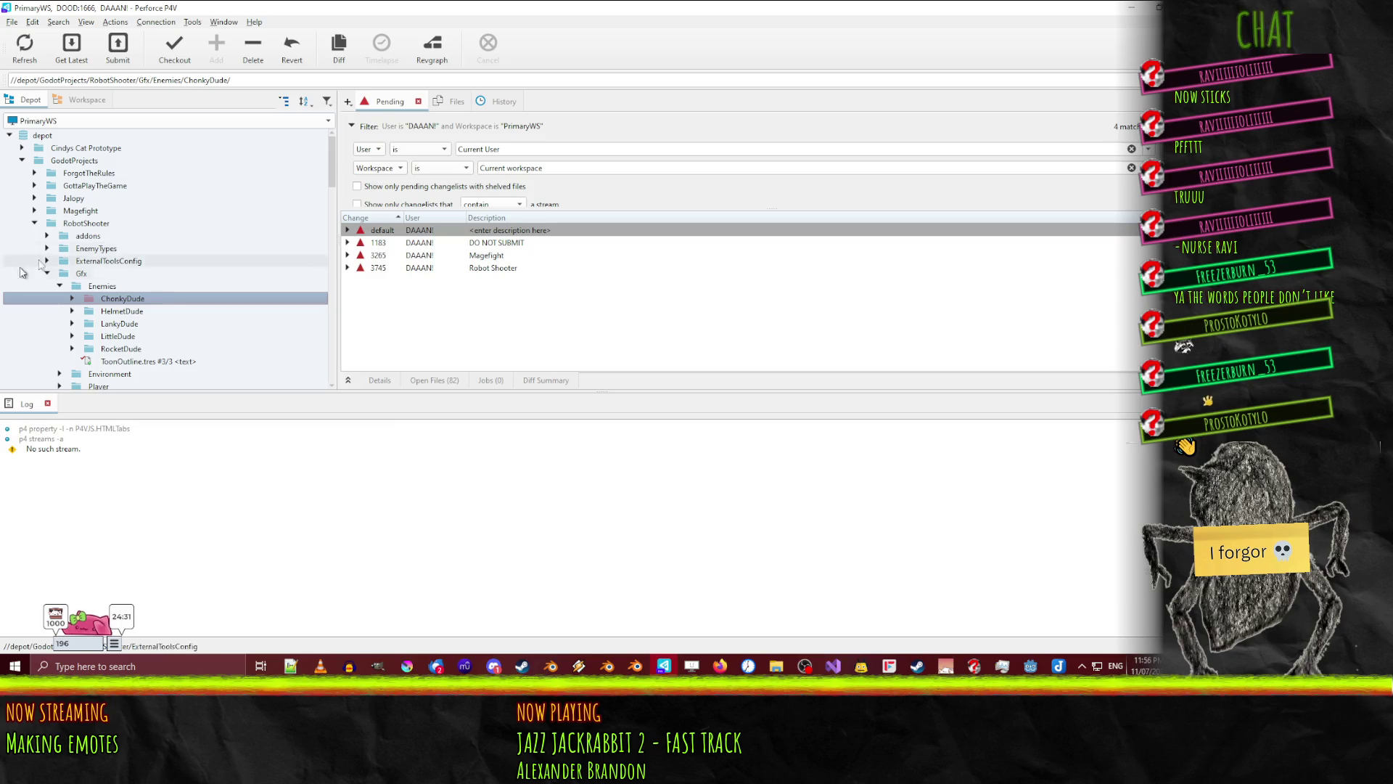
mouse_move(85, 223)
mouse_down()
mouse_move(425, 238)
mouse_move(412, 230)
mouse_up()
right_click(412, 228)
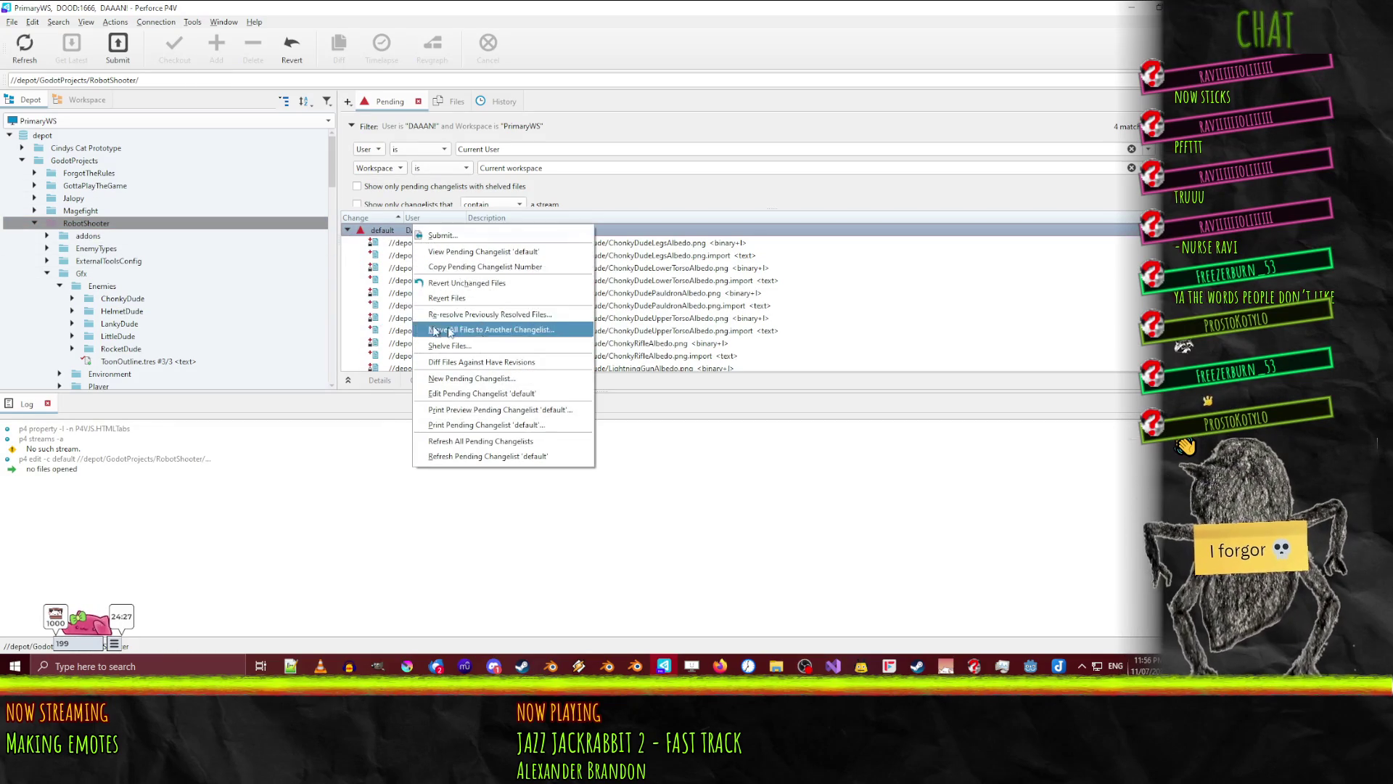
click(450, 284)
- Move the ChonkyDude texture files, from LightningGunAlbedo.png.import on, into changelist 3745
scroll(678, 349, down, 2)
click(649, 305)
scroll(617, 298, up, 1)
scroll(616, 298, down, 1)
scroll(632, 316, up, 1)
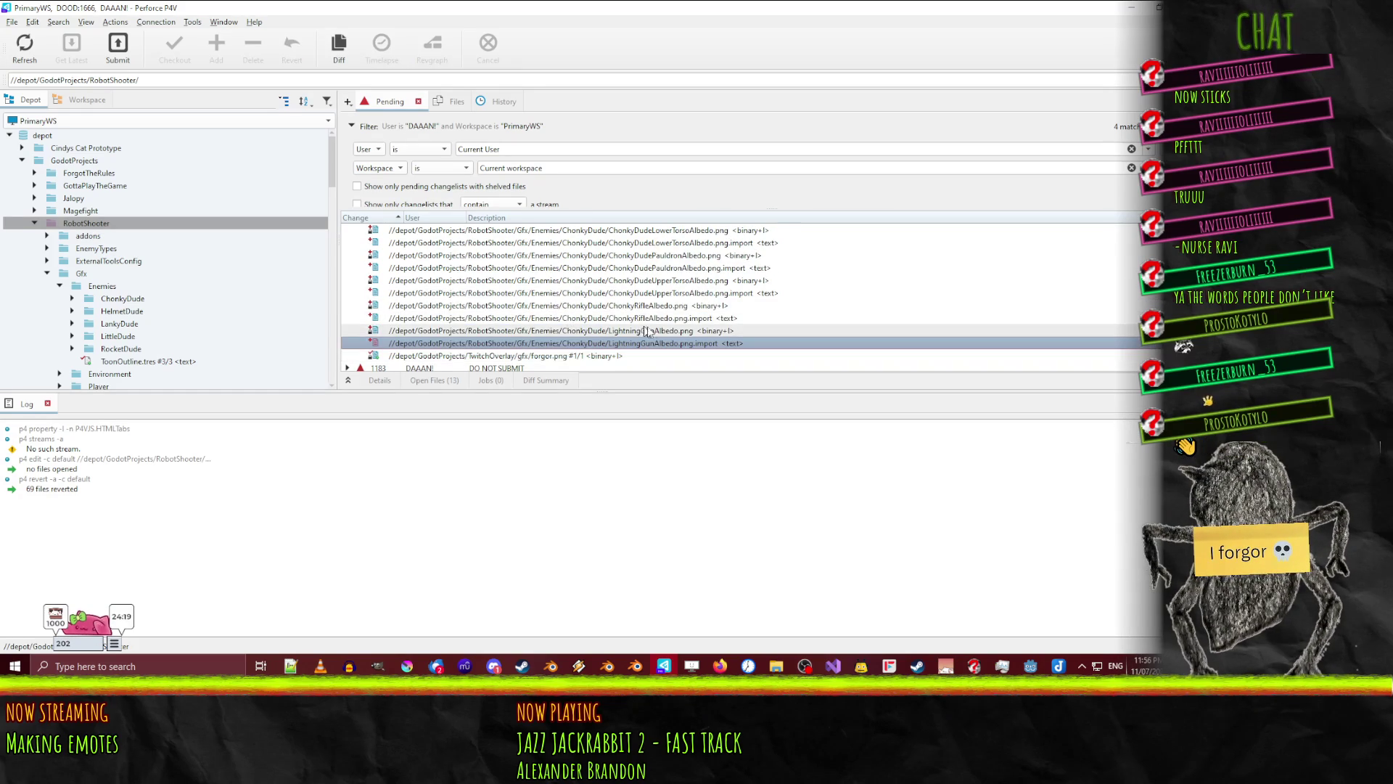
shift+click(522, 268)
scroll(520, 254, down, 1)
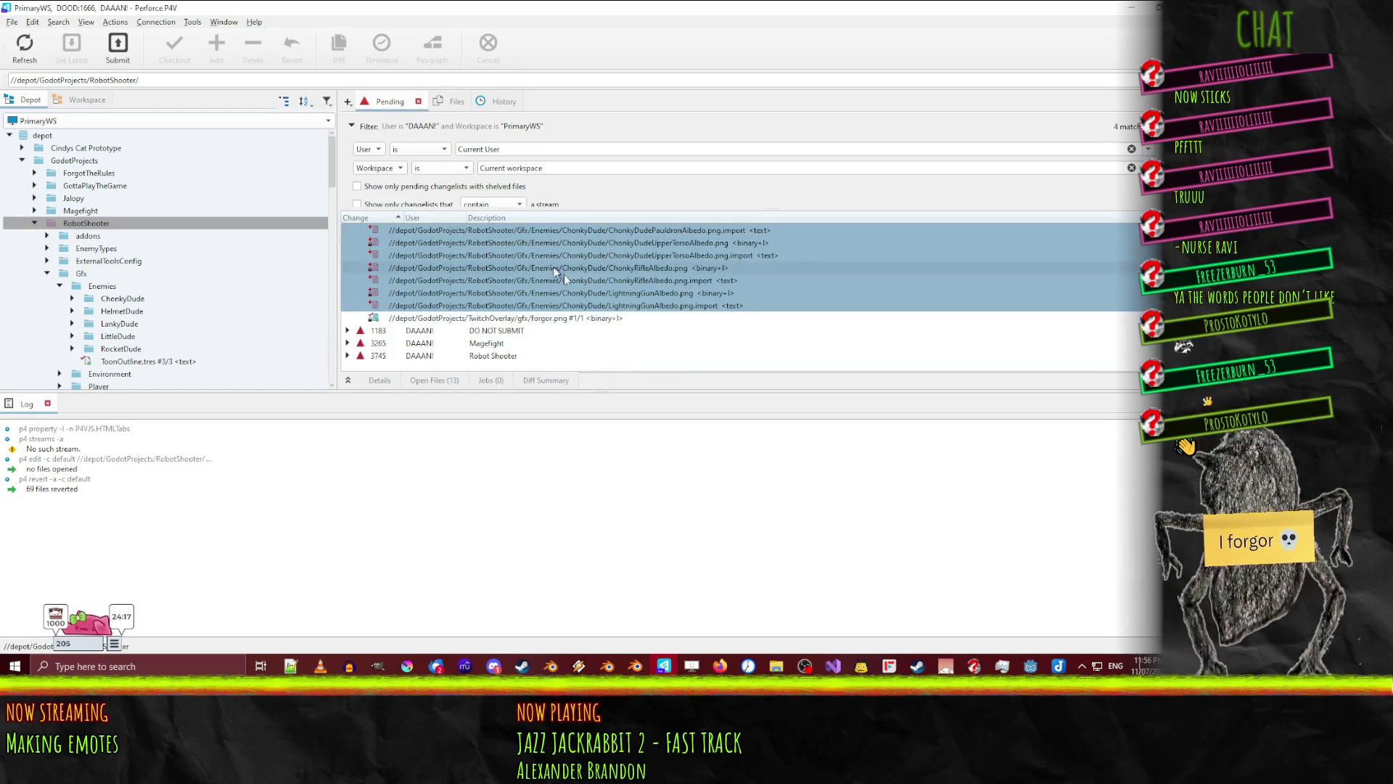
drag(588, 306, 384, 357)
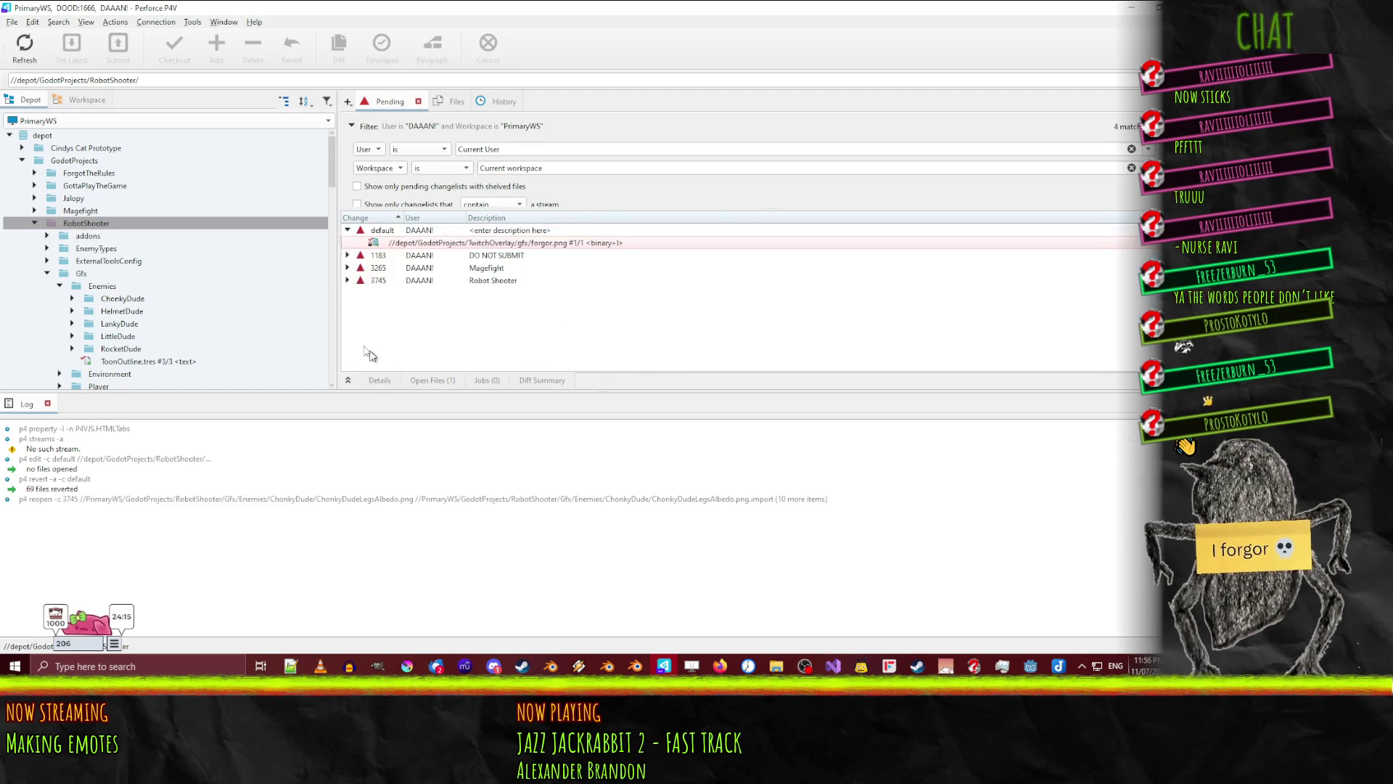
click(346, 280)
- Revert unchanged files in changelist 3745, then select EnemyPostprocess.gd among the remaining files
right_click(396, 285)
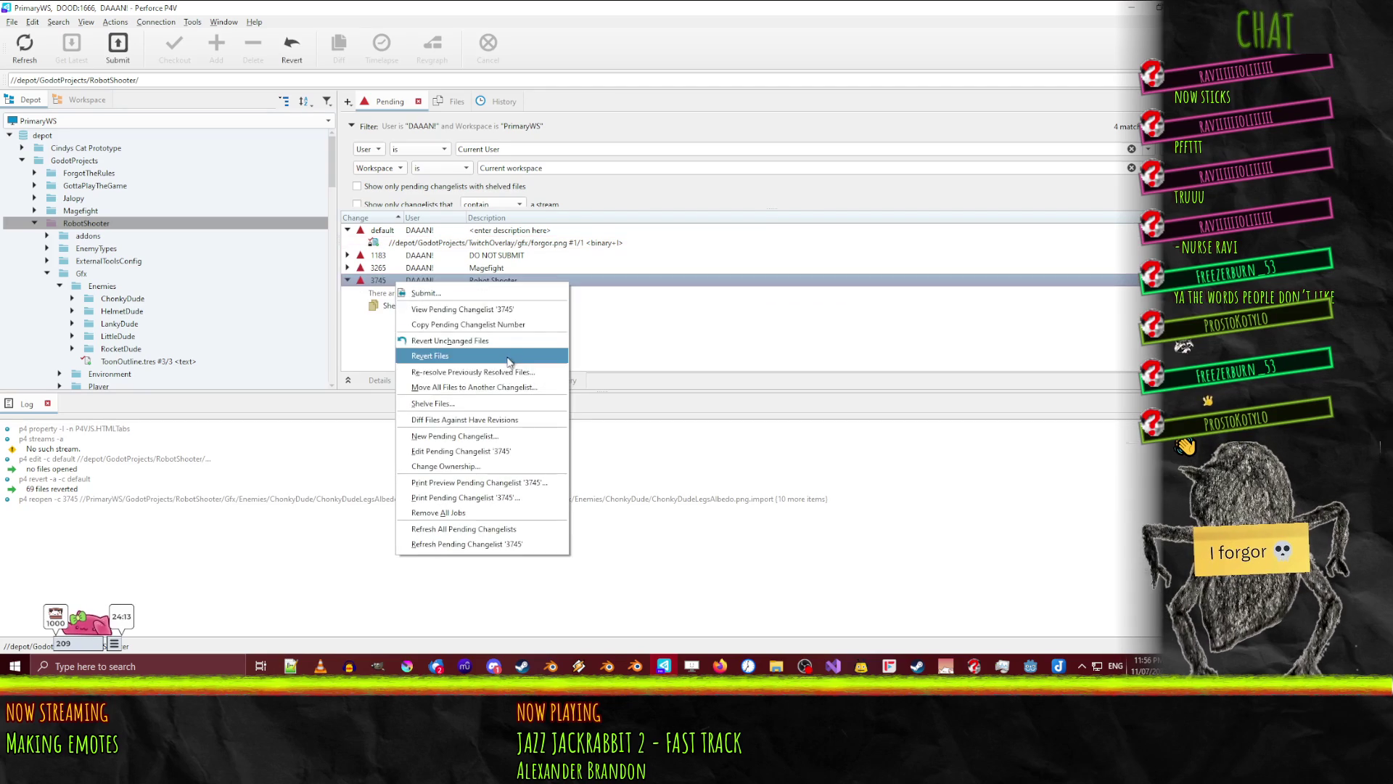
click(479, 340)
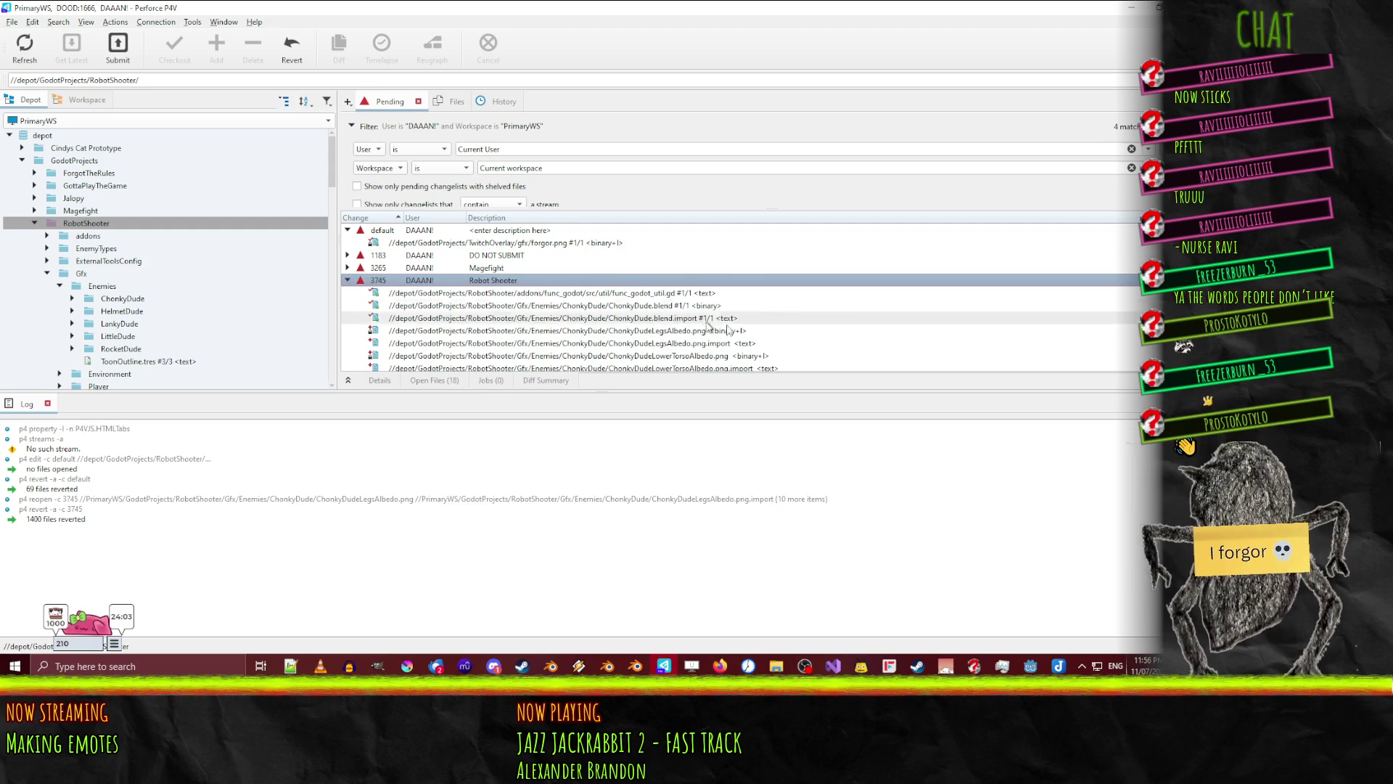
scroll(639, 341, down, 2)
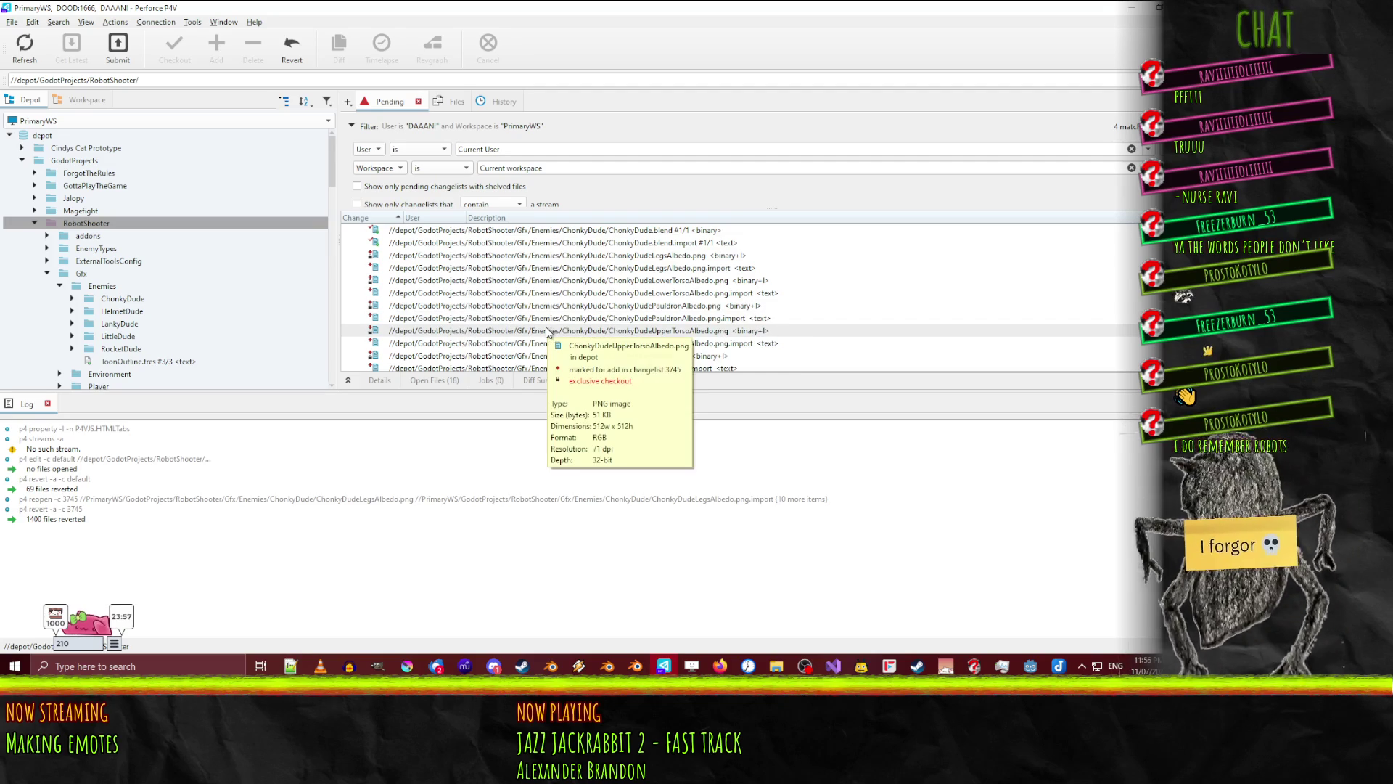
scroll(661, 323, down, 2)
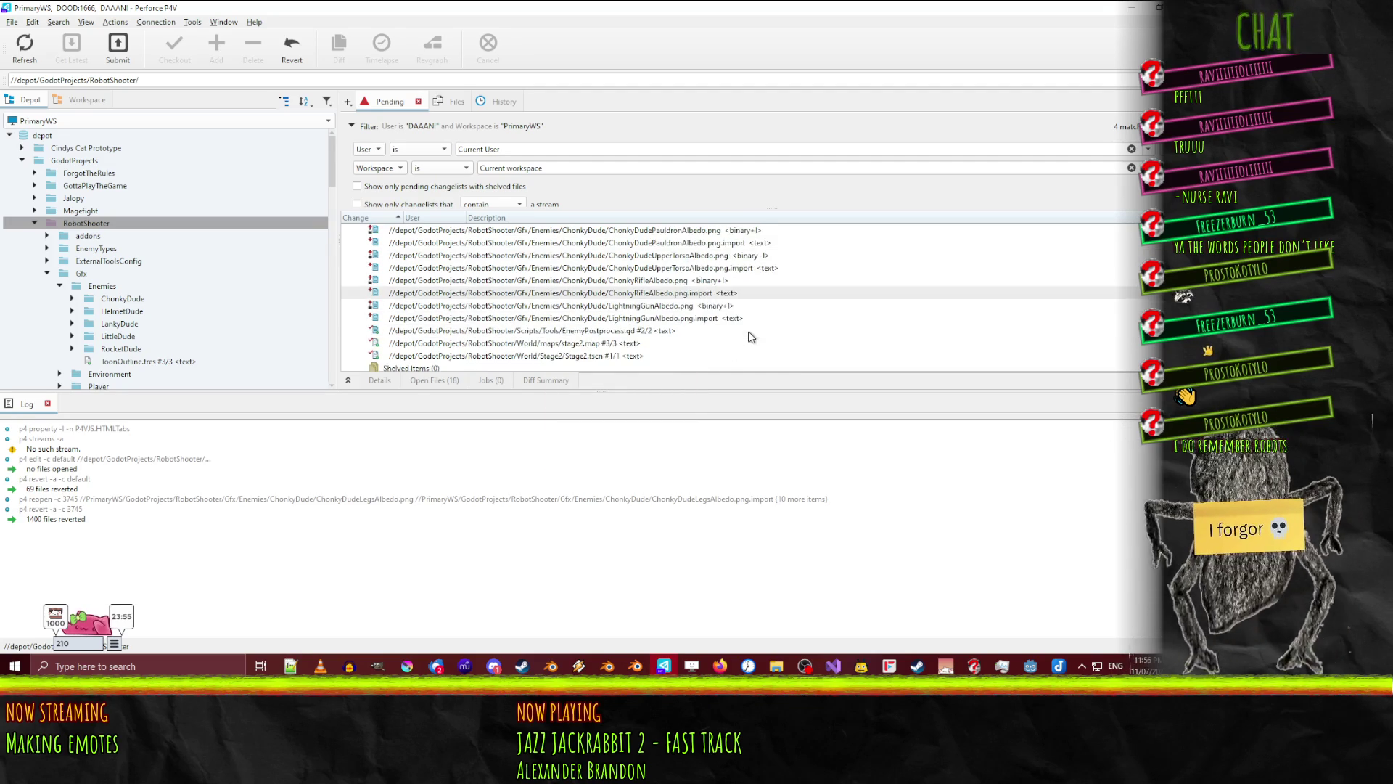
click(628, 331)
right_click(641, 334)
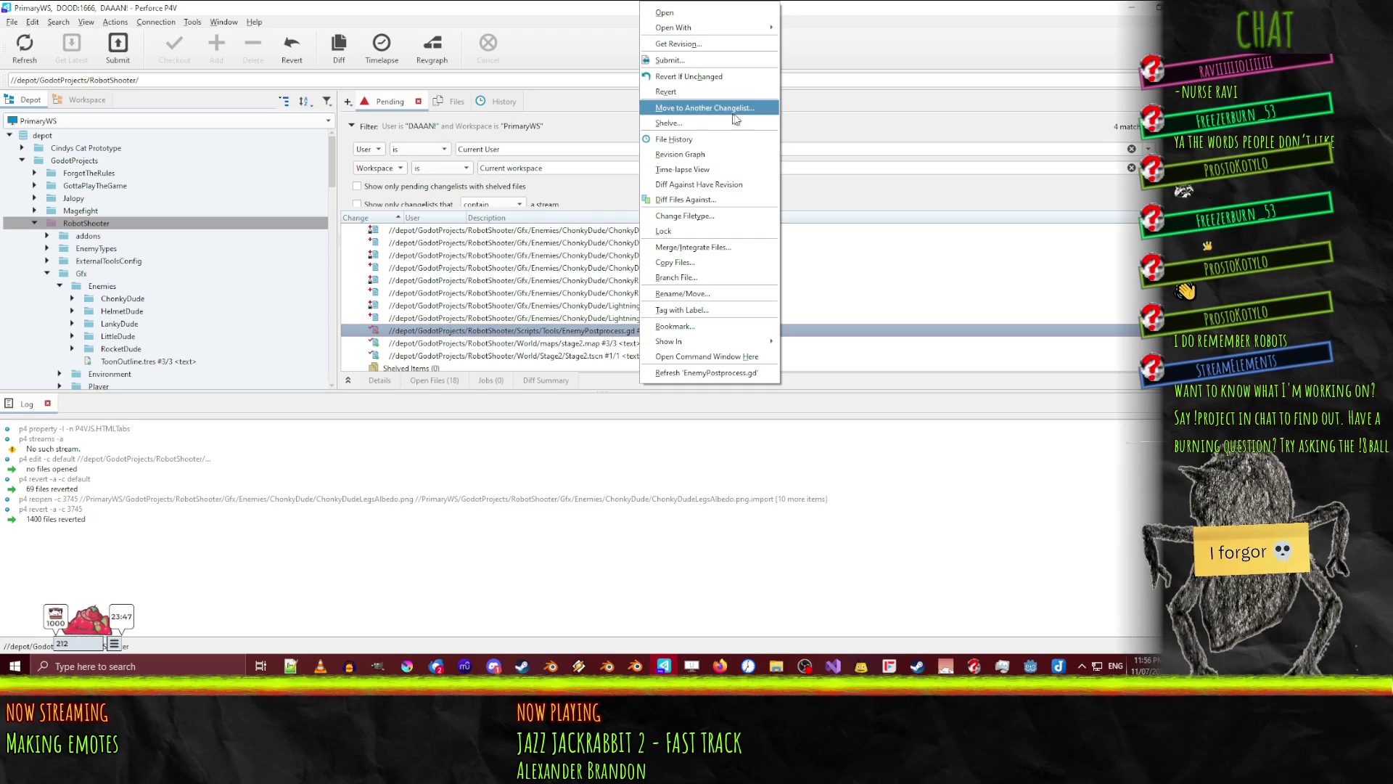
click(733, 188)
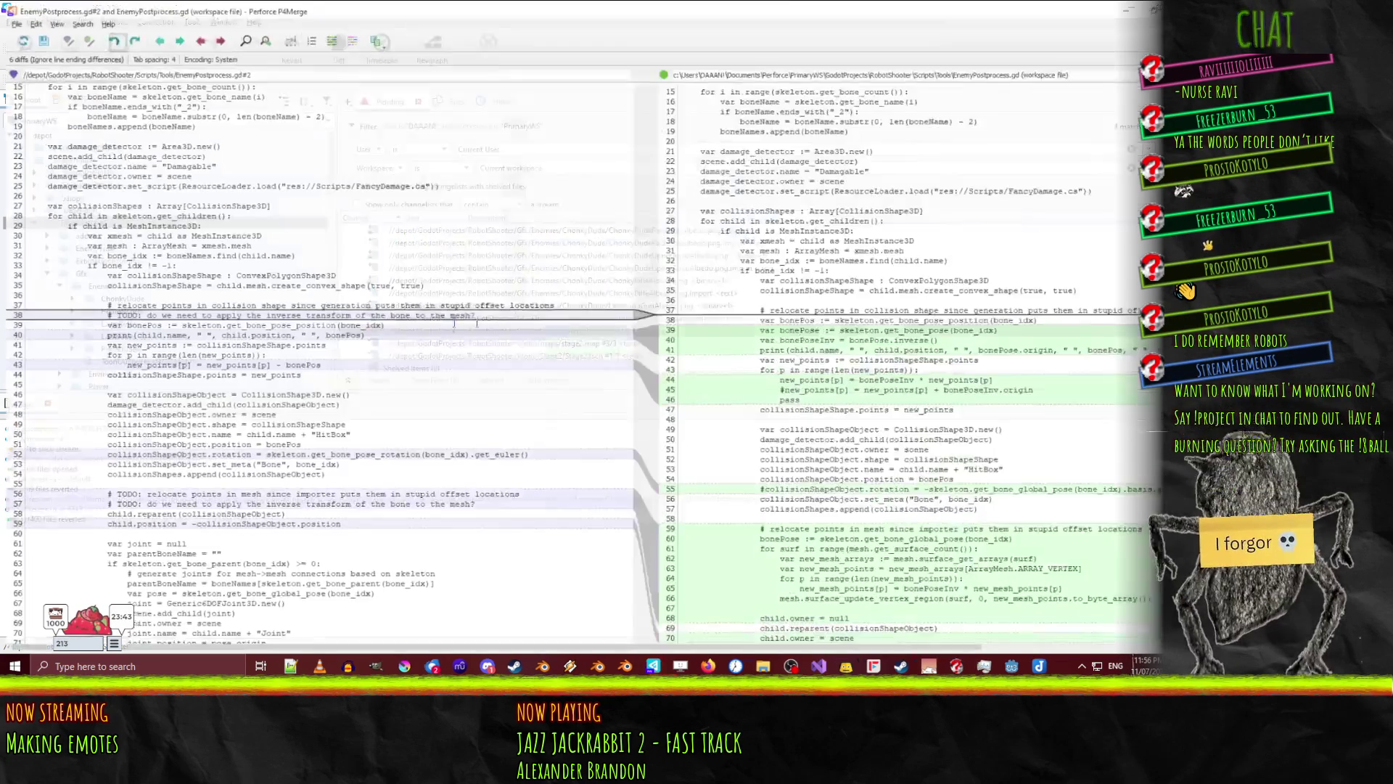
scroll(578, 227, down, 4)
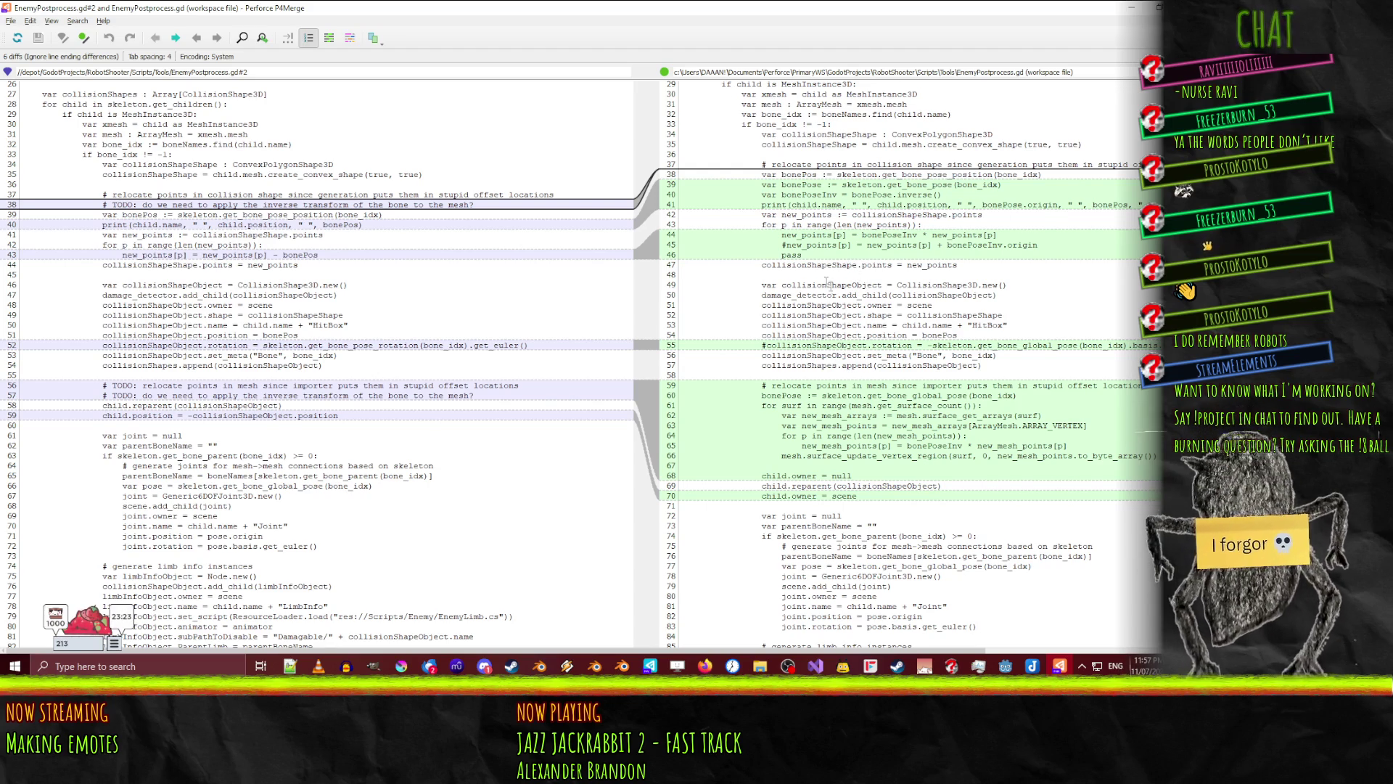
drag(781, 236, 1003, 232)
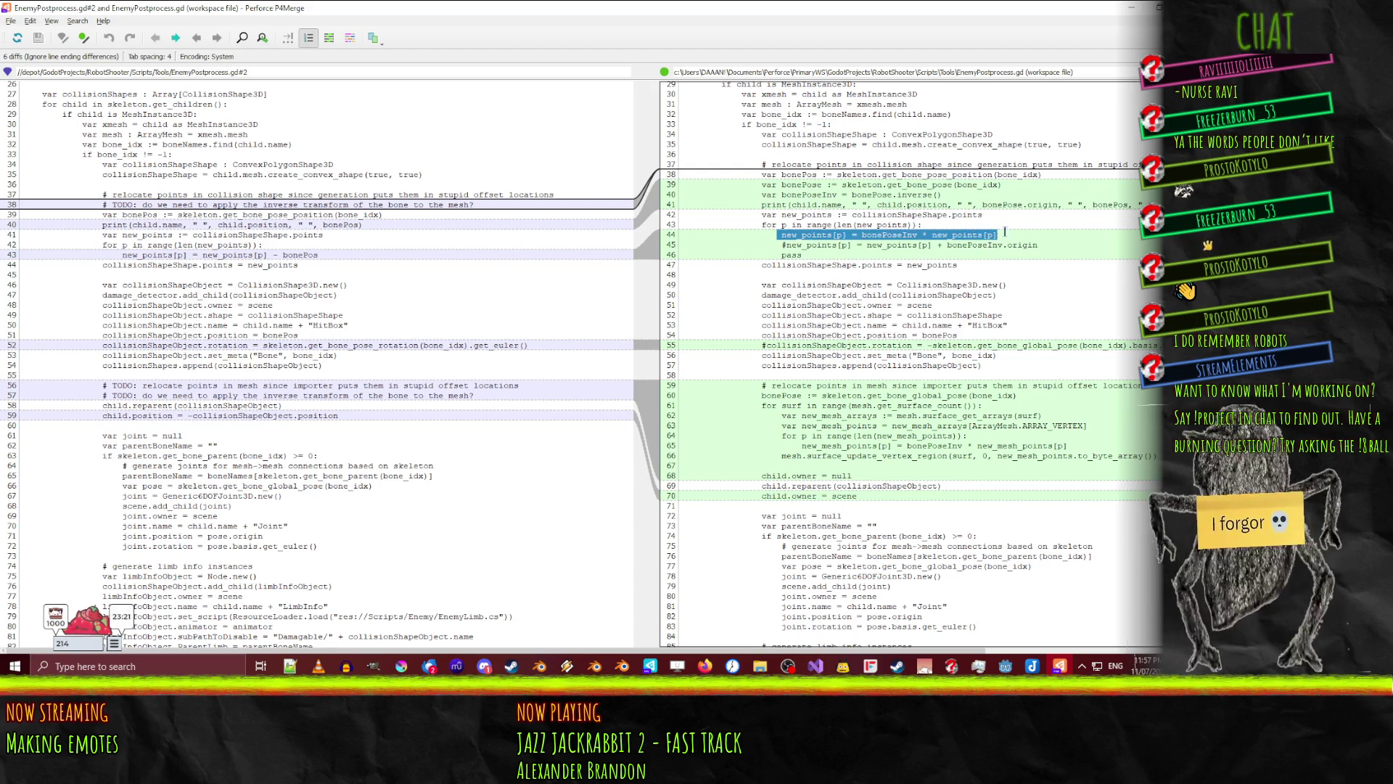
click(996, 252)
scroll(921, 246, down, 3)
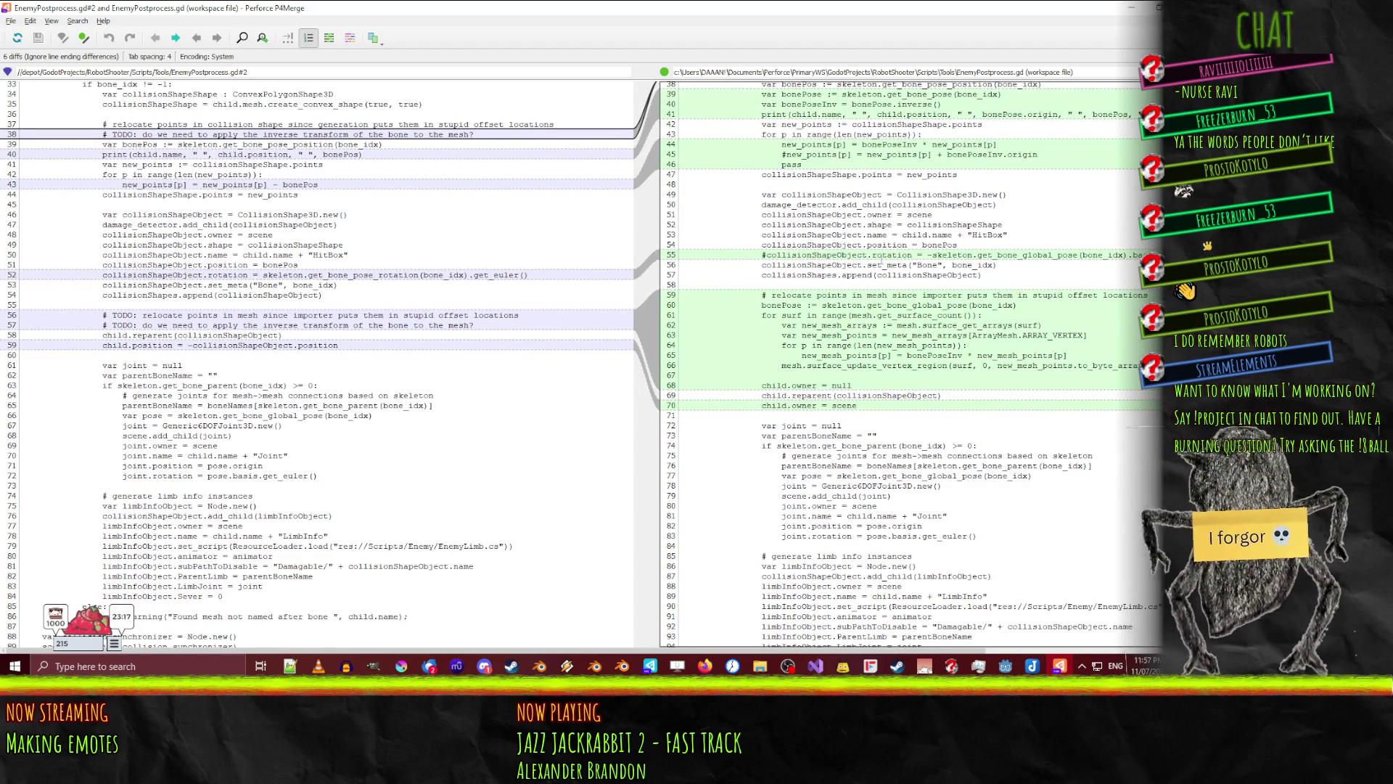
scroll(881, 269, down, 1)
scroll(947, 300, down, 2)
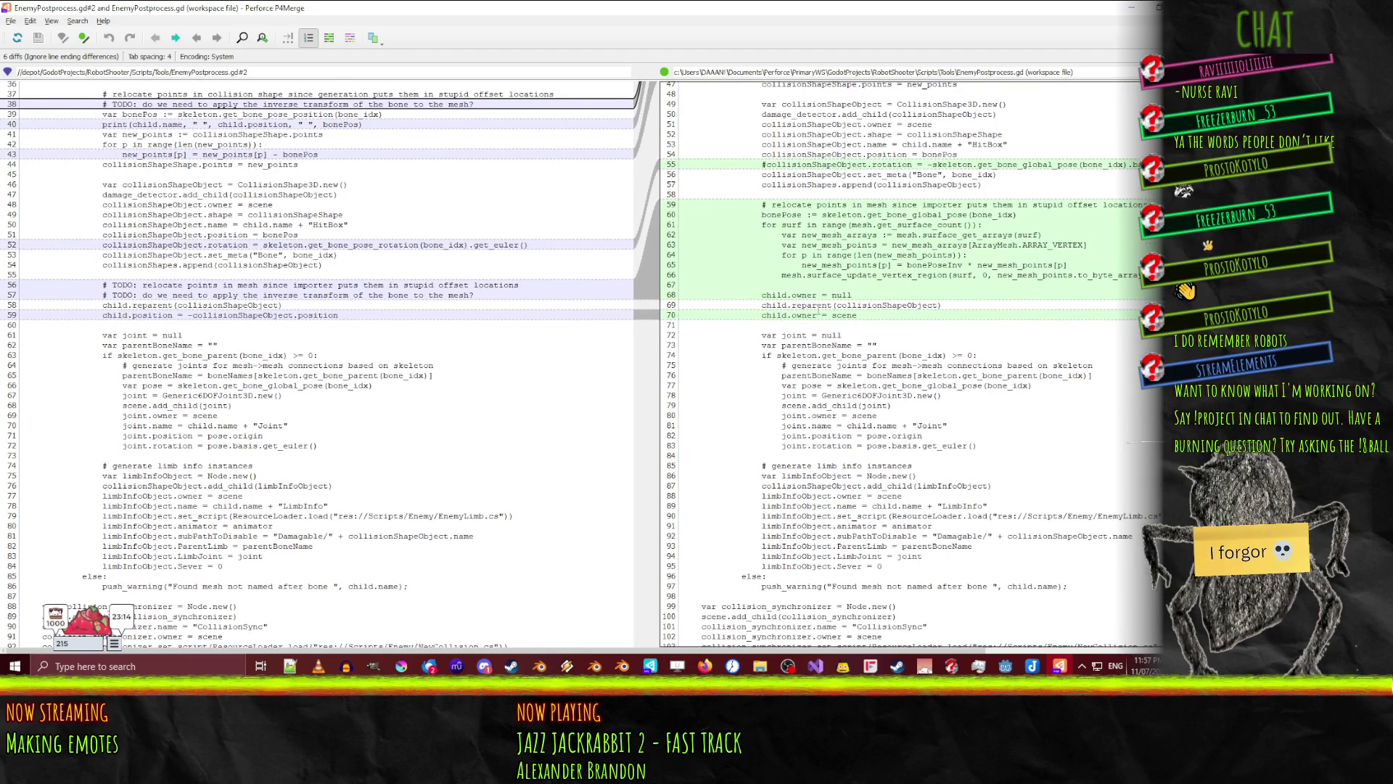
scroll(818, 311, down, 2)
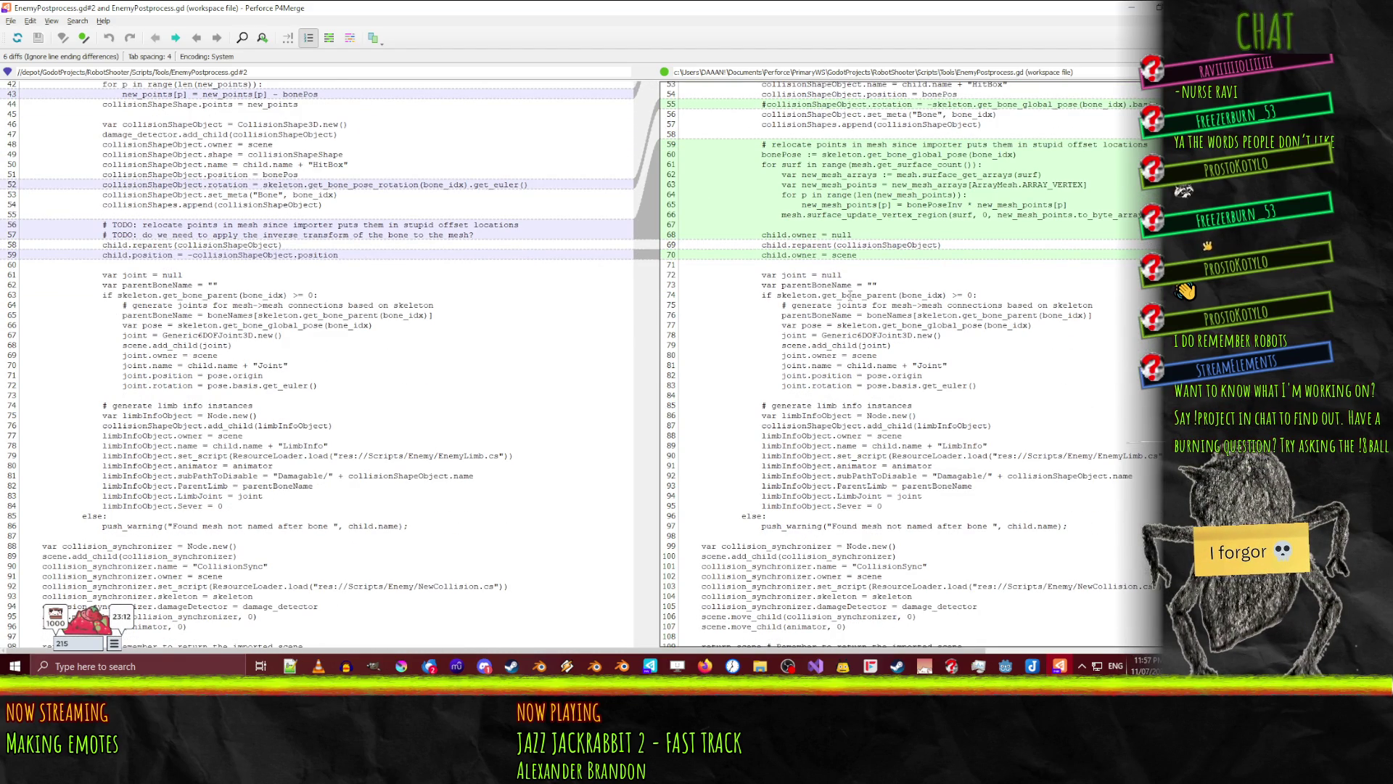
scroll(850, 295, down, 1)
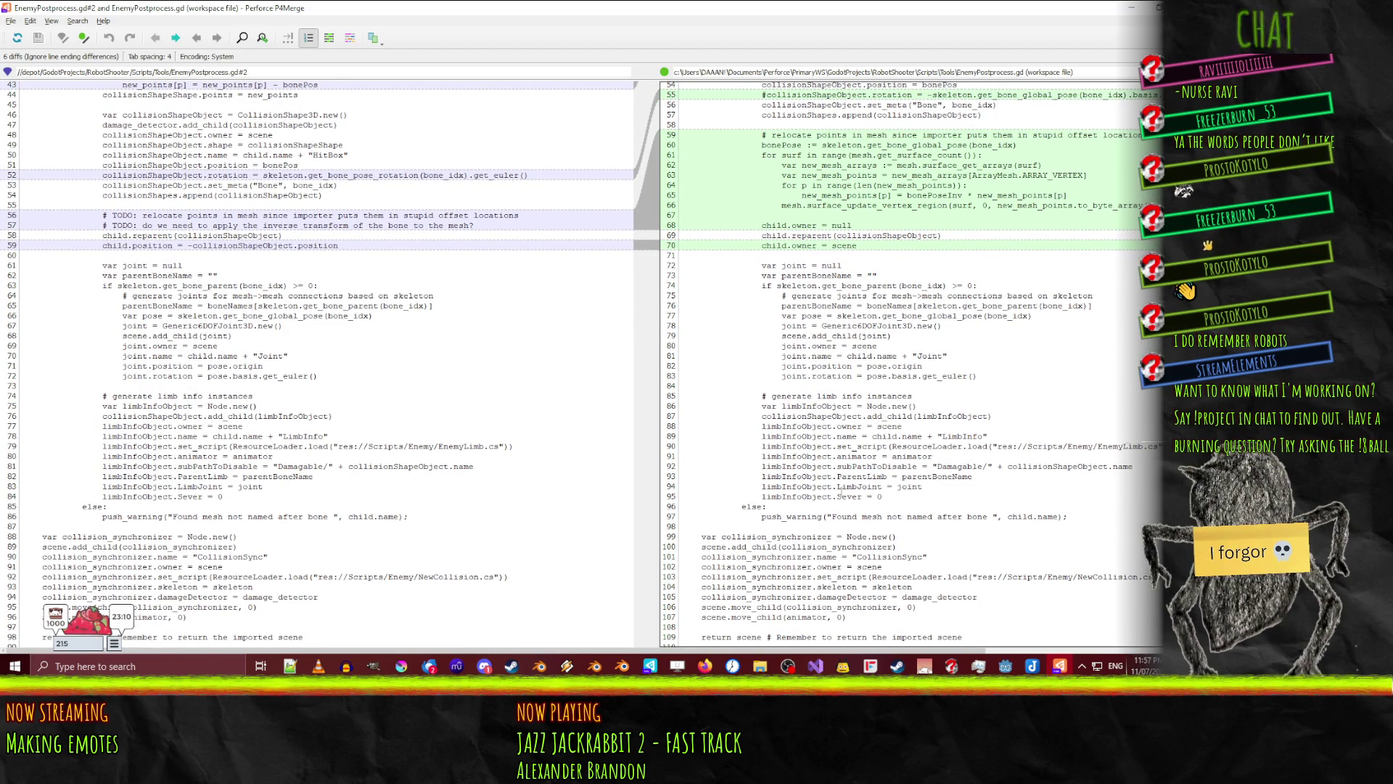
scroll(840, 492, up, 14)
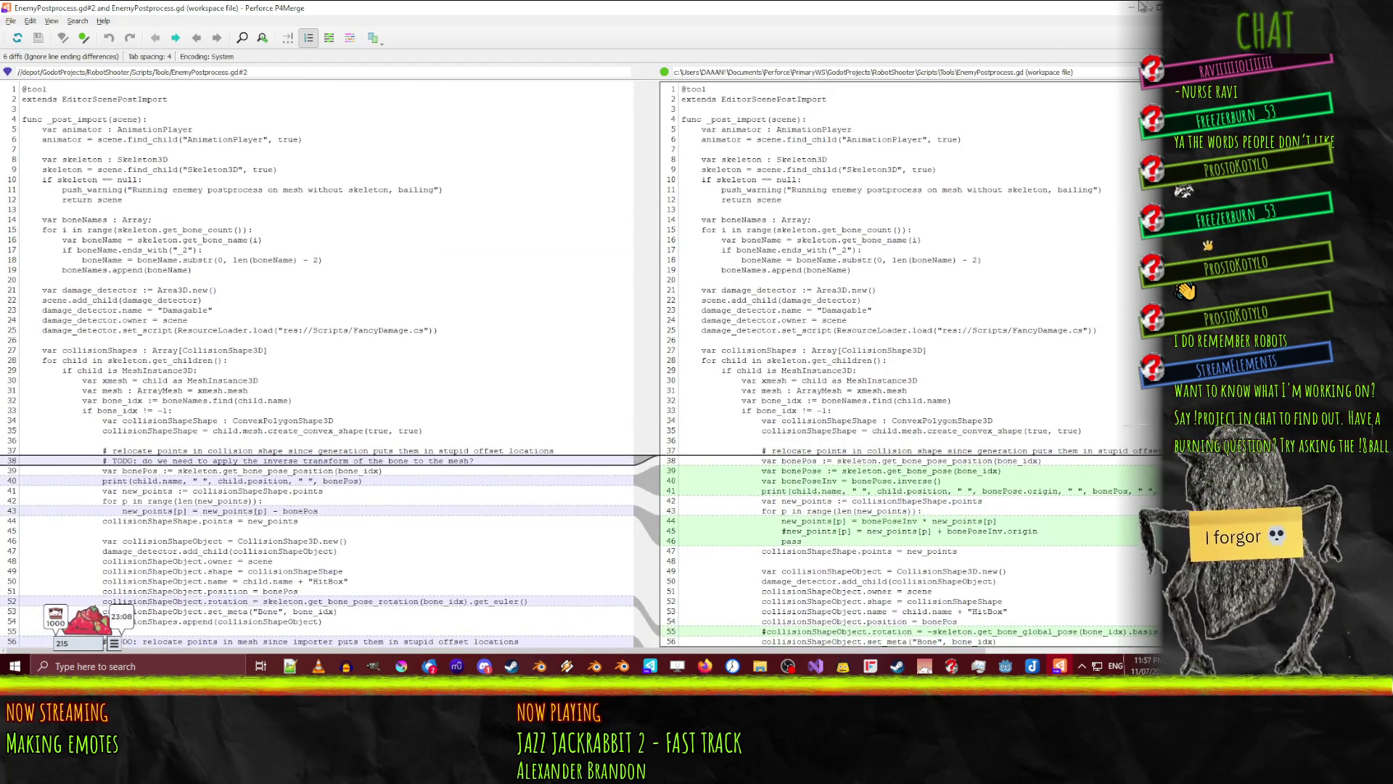
key(alt+F4)
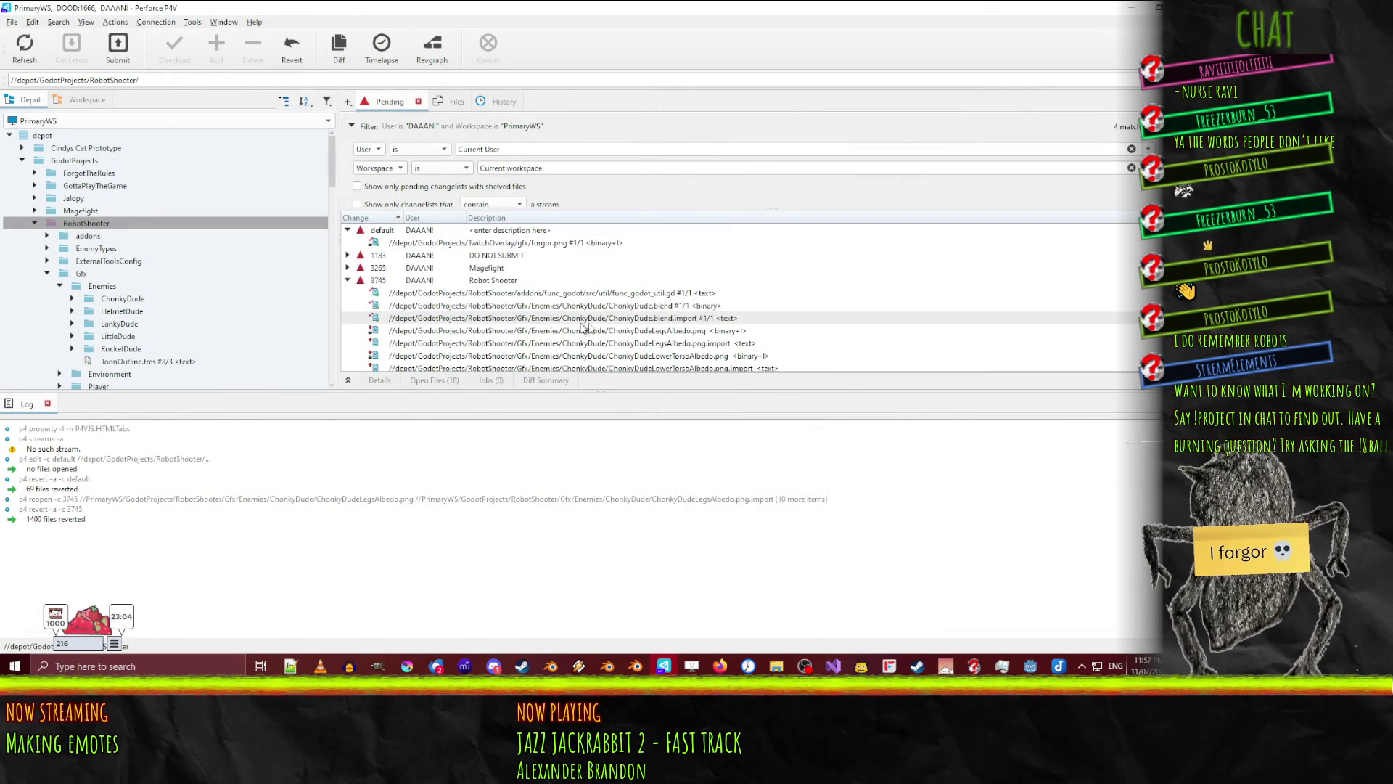
- Select changelist 3745's files down to EnemyPostprocess.gd and choose Submit for them
scroll(493, 290, down, 5)
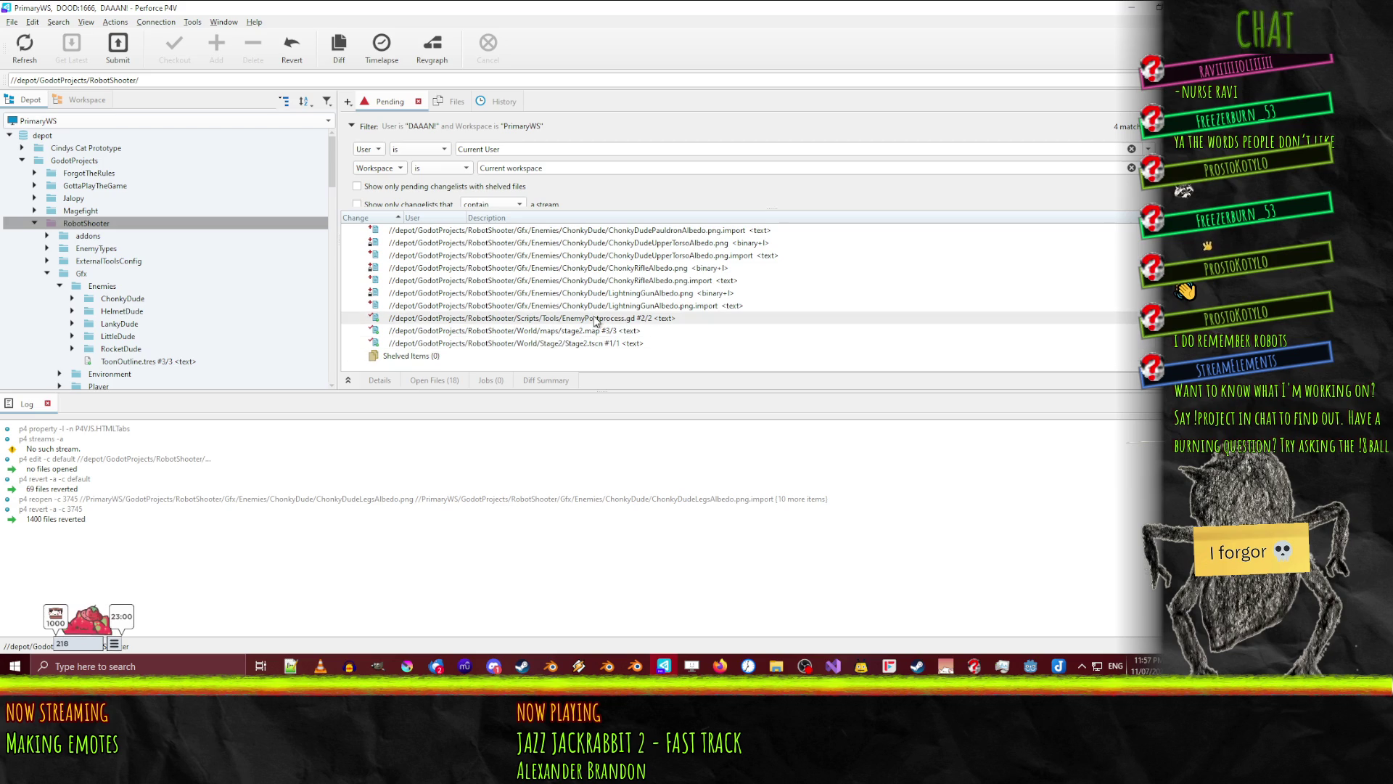
shift+click(609, 319)
right_click(610, 320)
click(650, 374)
- Describe 3745 as a new enemy type with parented-bone import script fixes, submit, and dismiss the TracSync warning
click(539, 201)
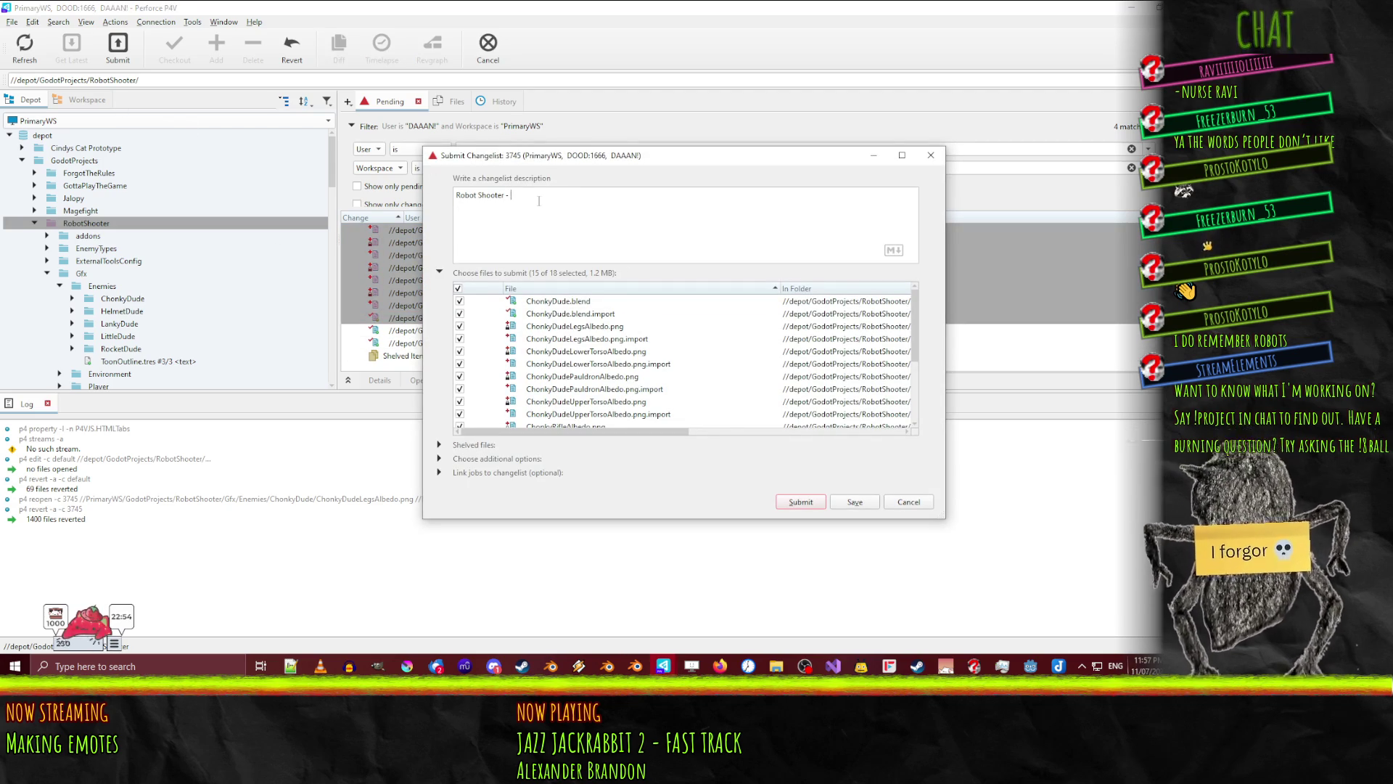
text(NEw enemy tyy)
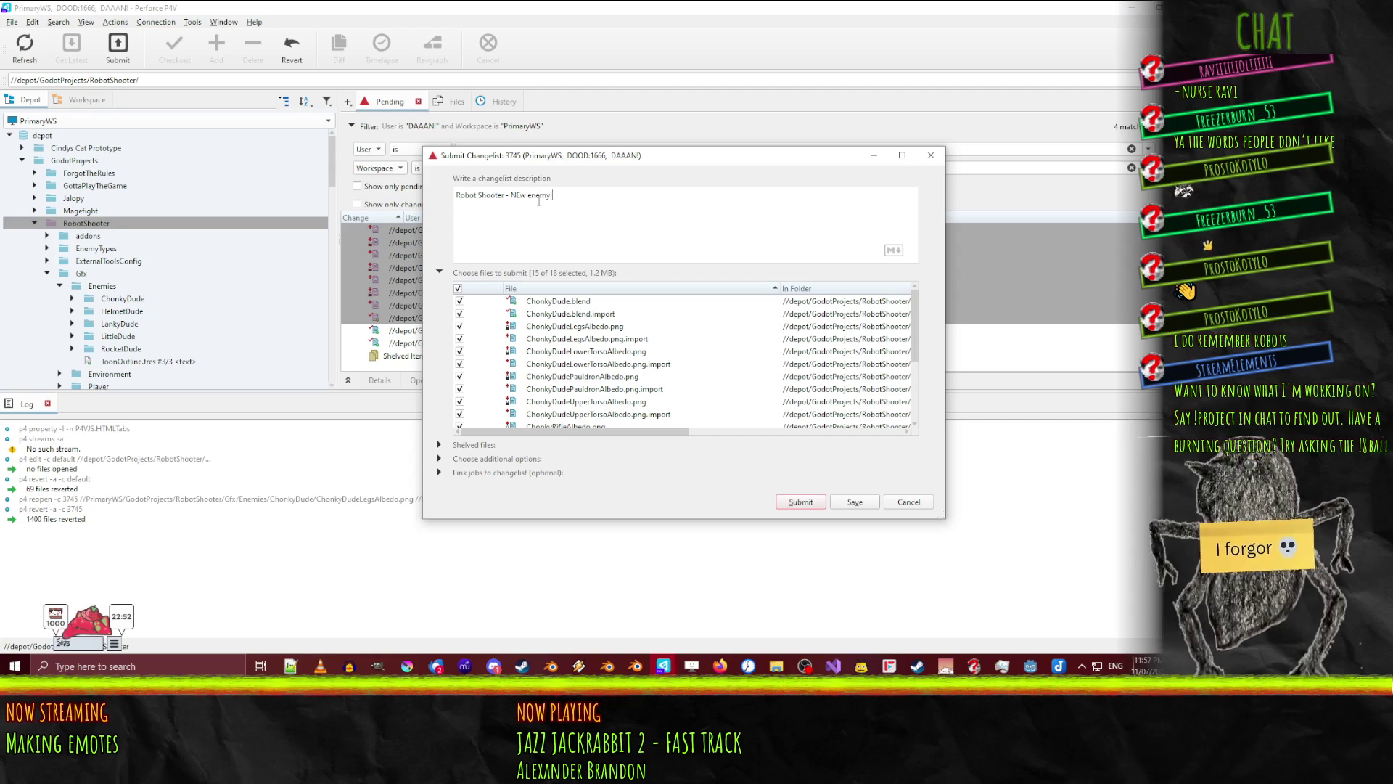
text(pe and upda)
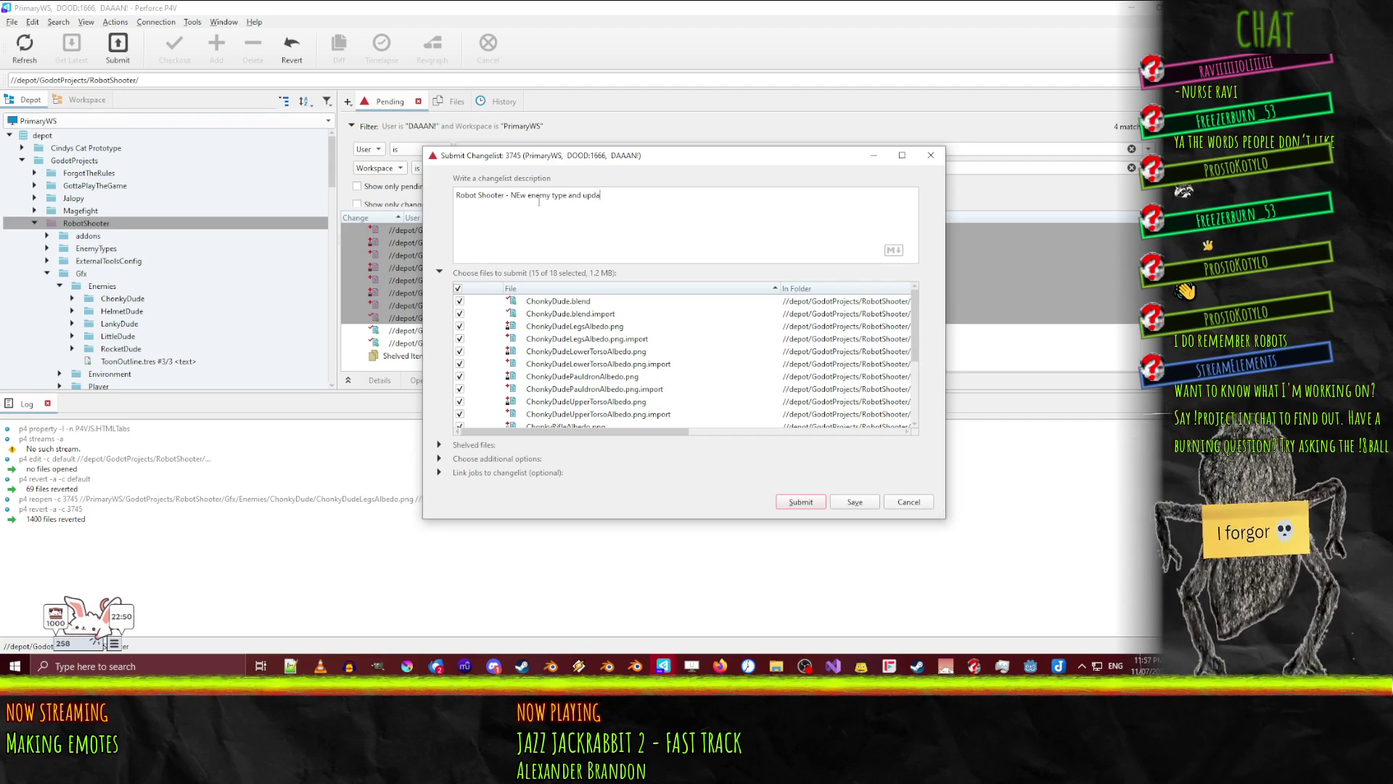
text(tes to import )
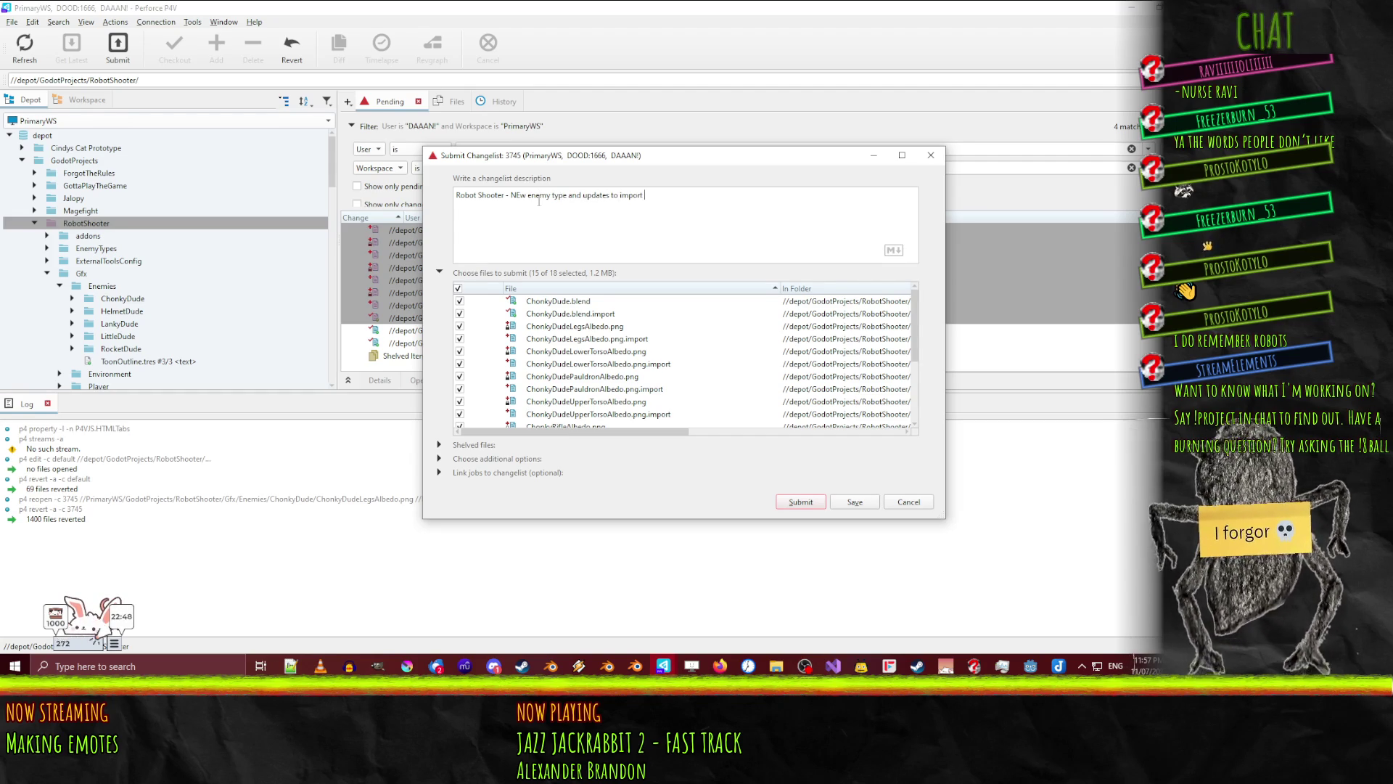
text(script)
text( actua)
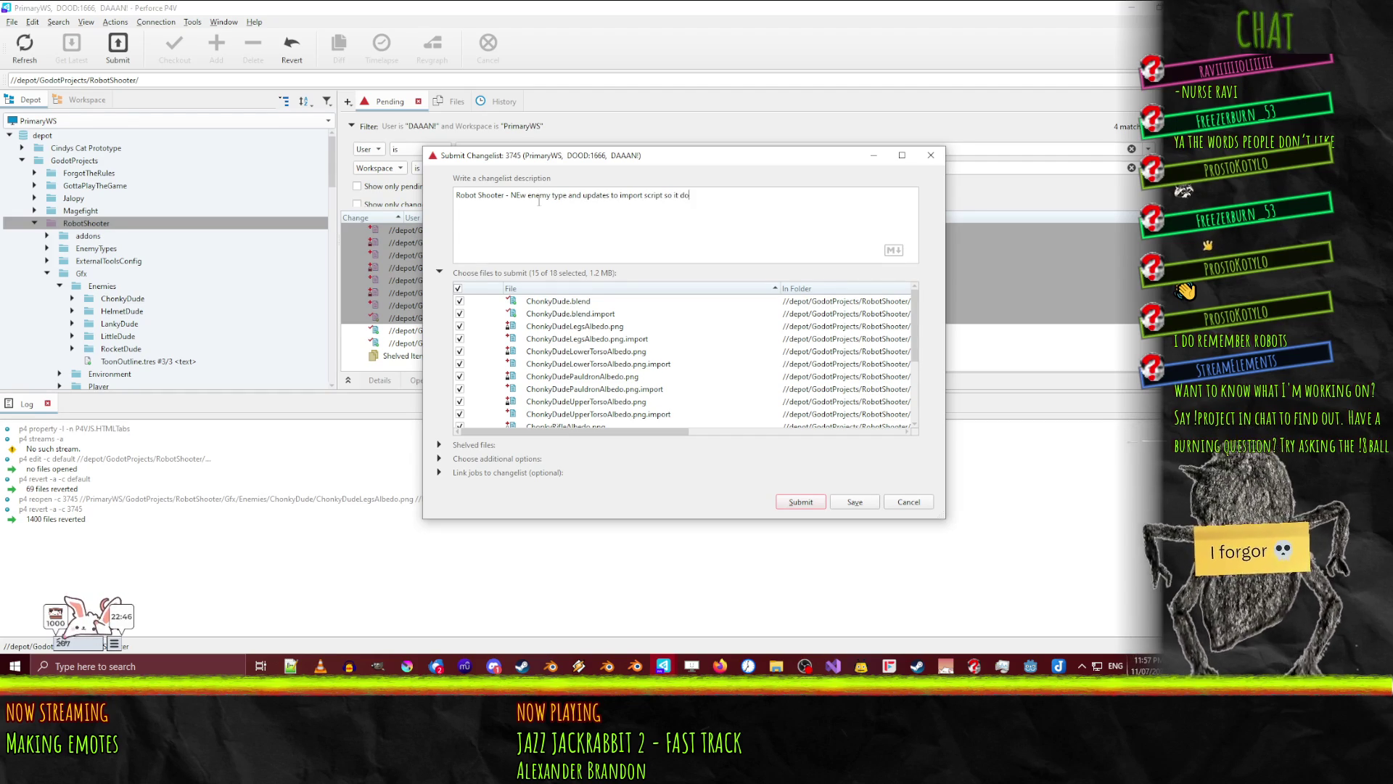
text(impor)
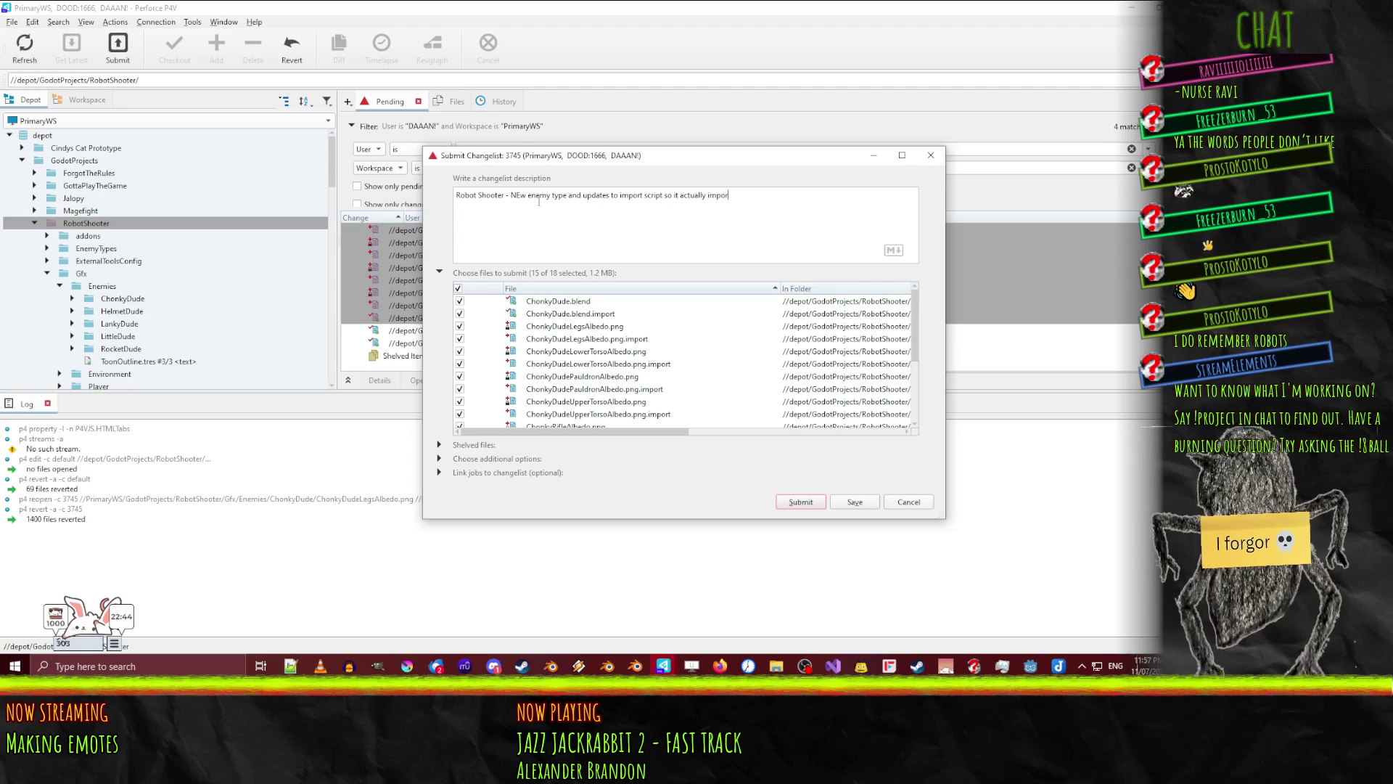
text(ts properly ()
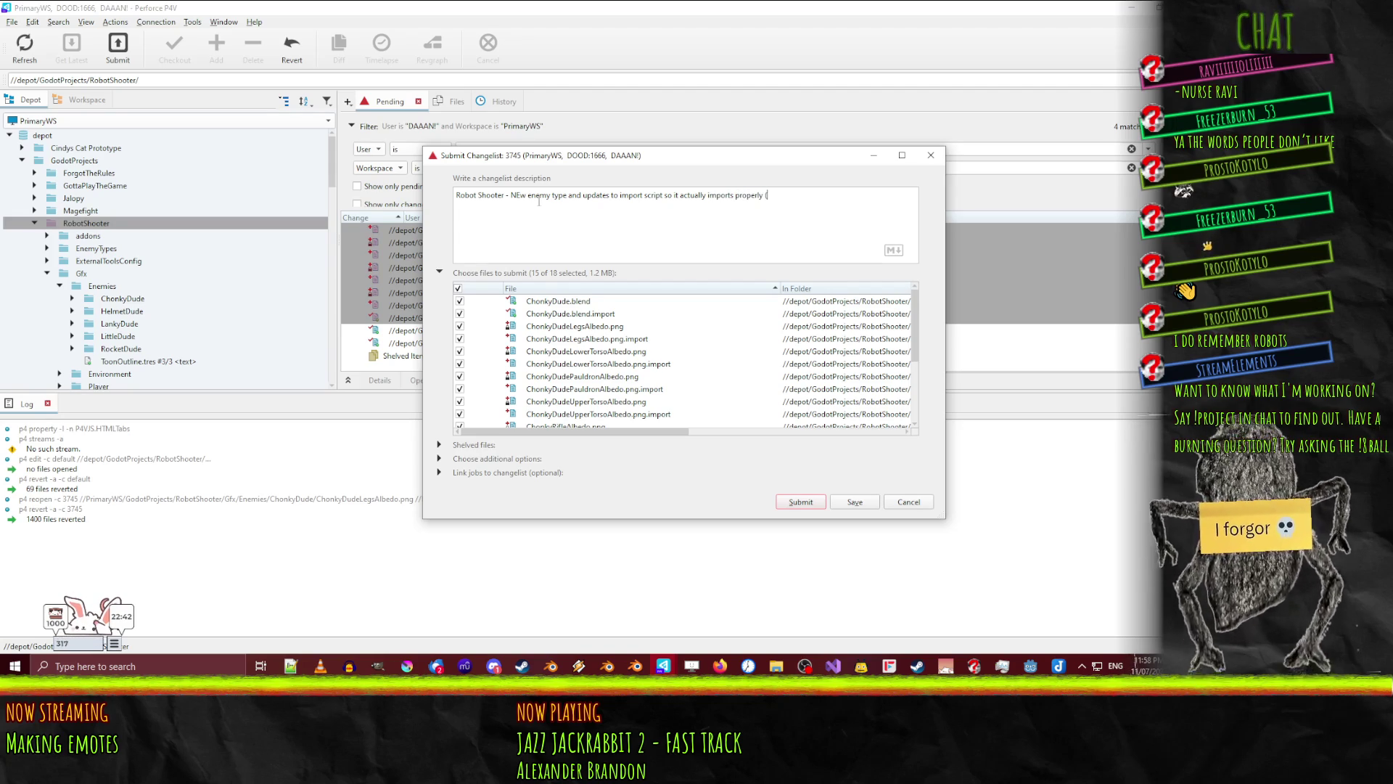
text(script didn't )
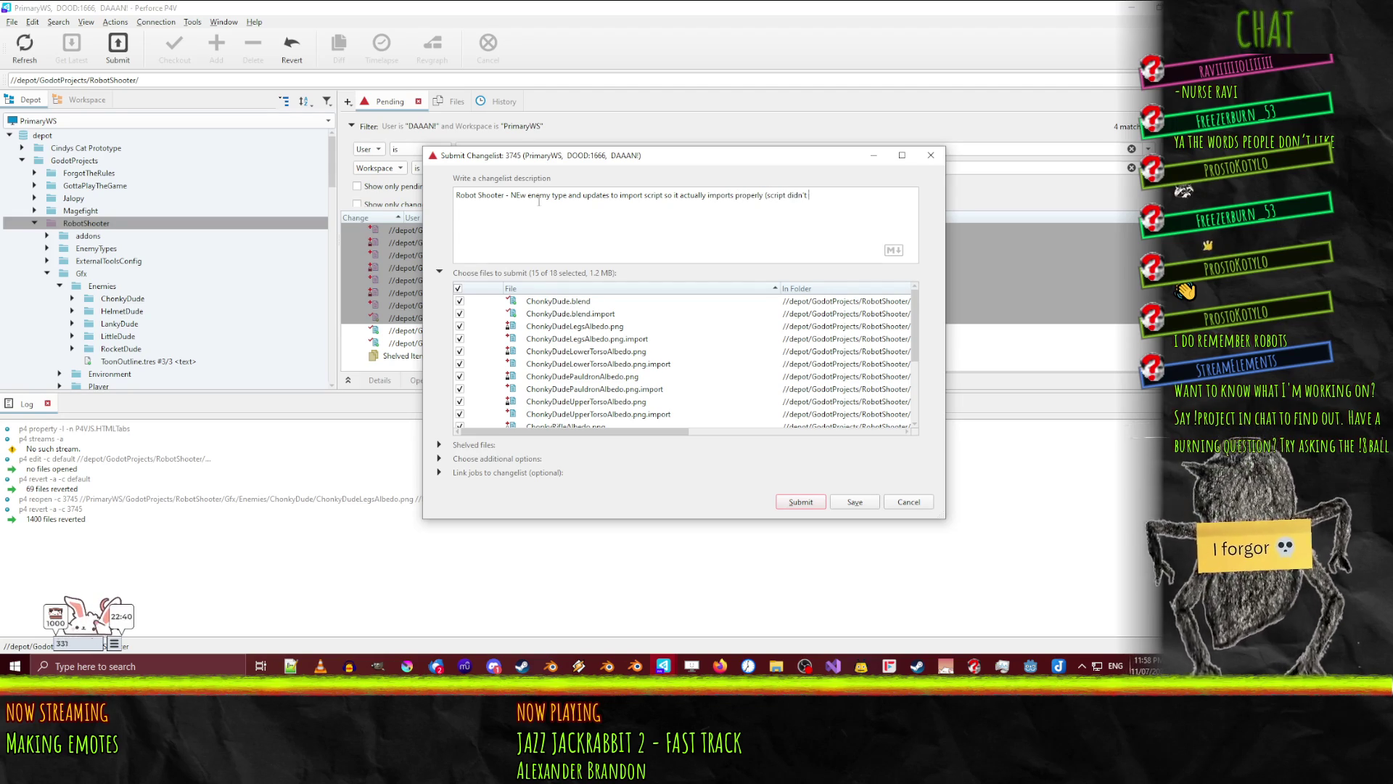
text(handle bons)
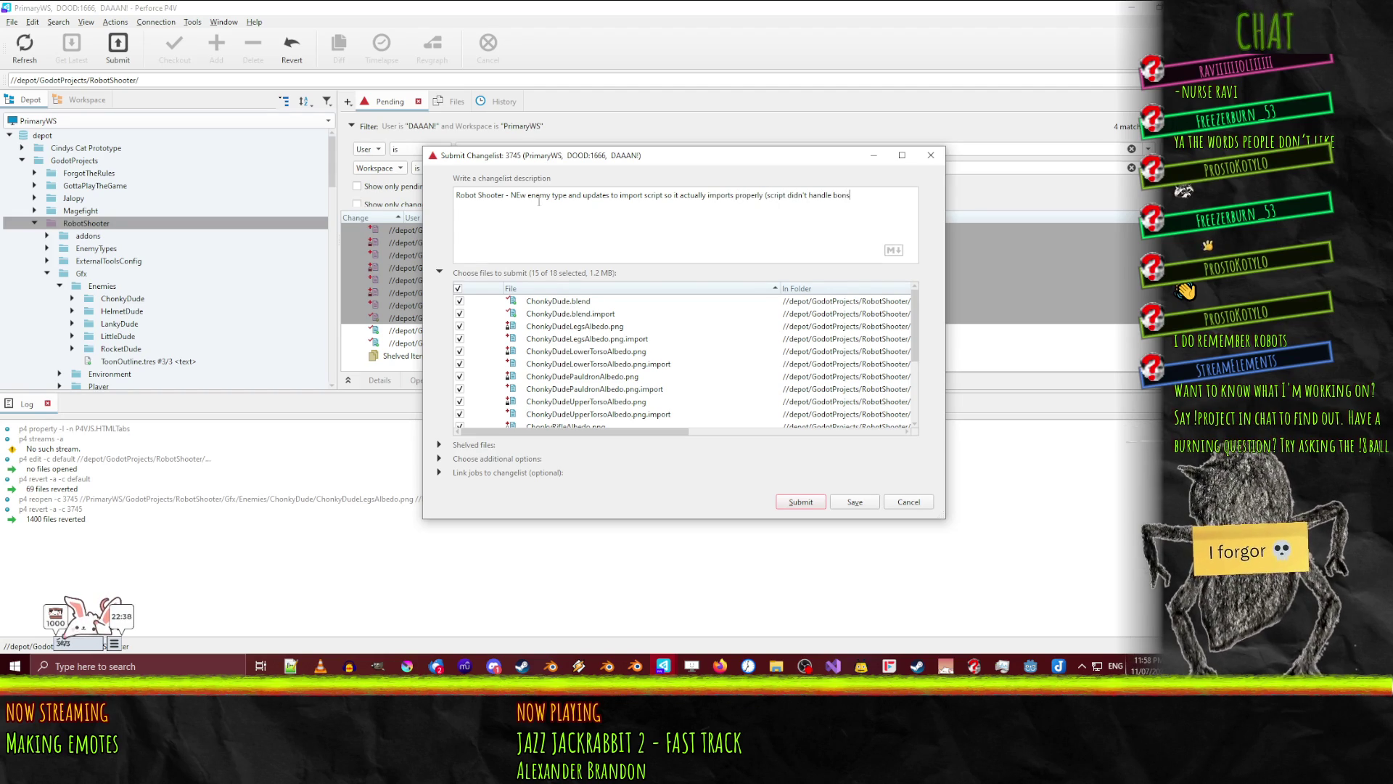
key(BackSpace)
text(es parented to )
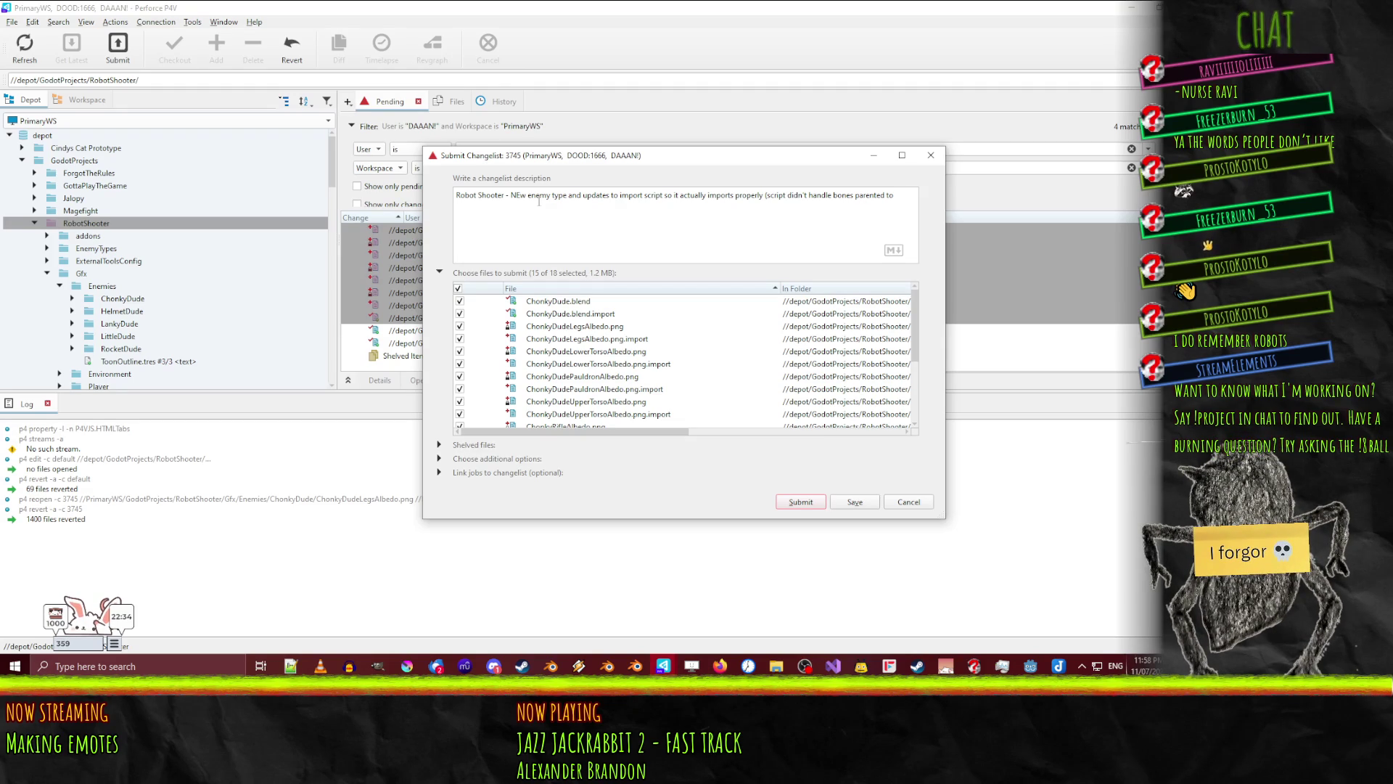
text(each)
text(-other quite righ))
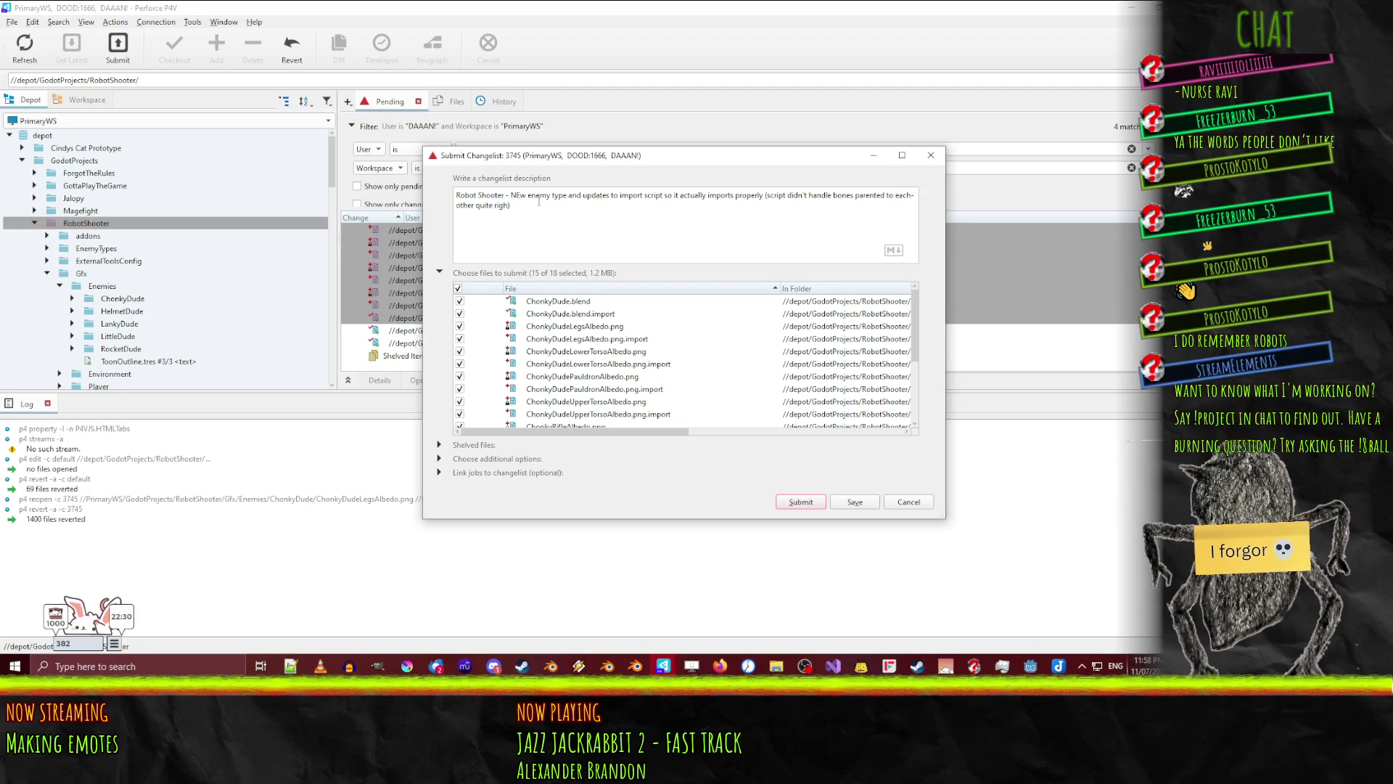
click(801, 503)
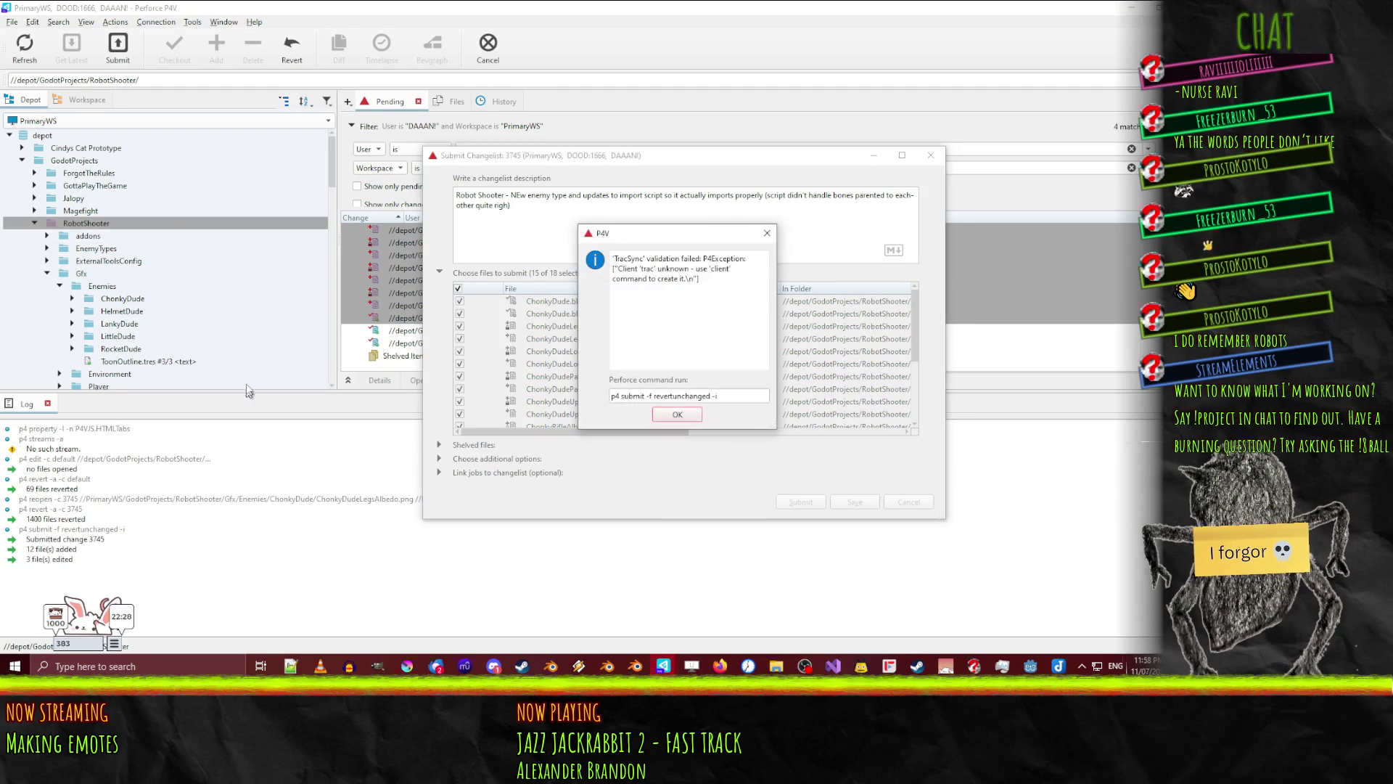
click(678, 415)
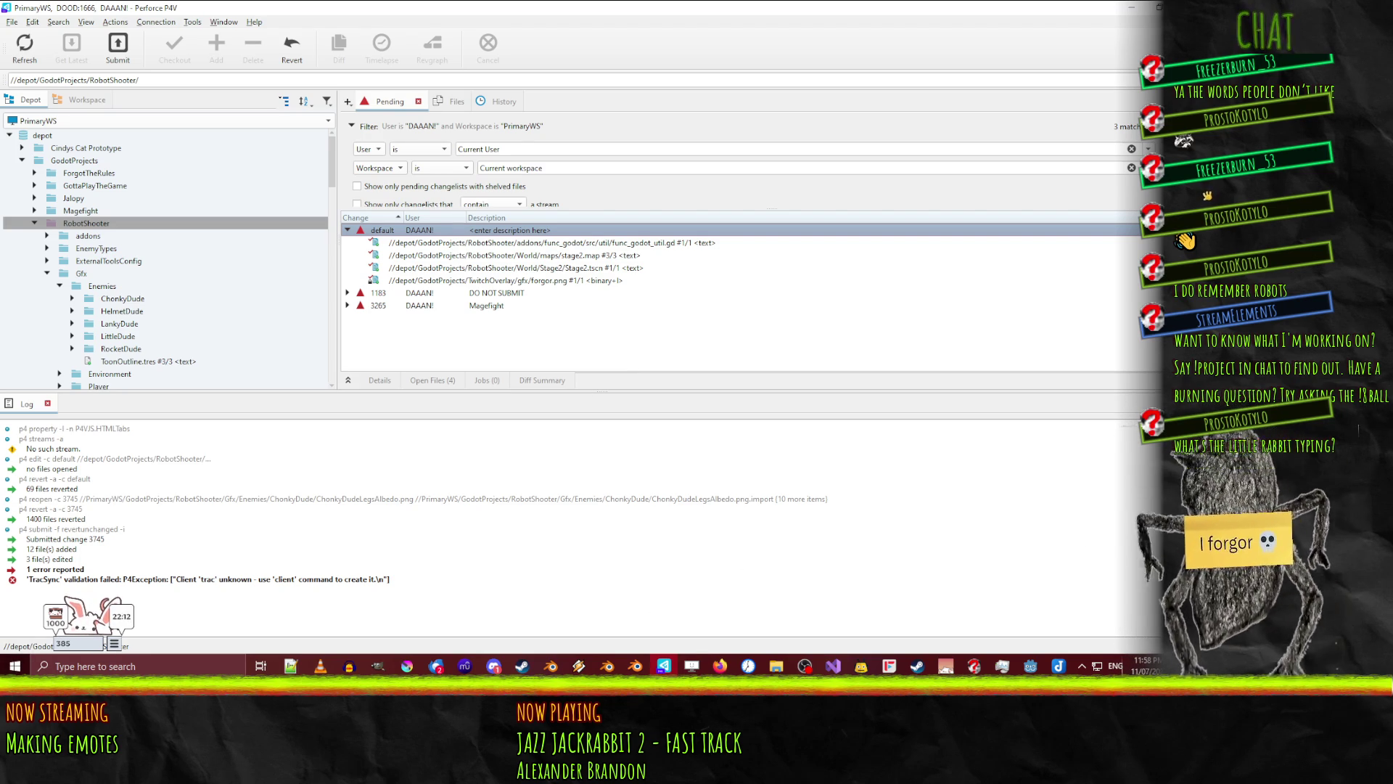
- Bring the Steam window with Bongo Cat's library page to the front
key(alt+Tab)
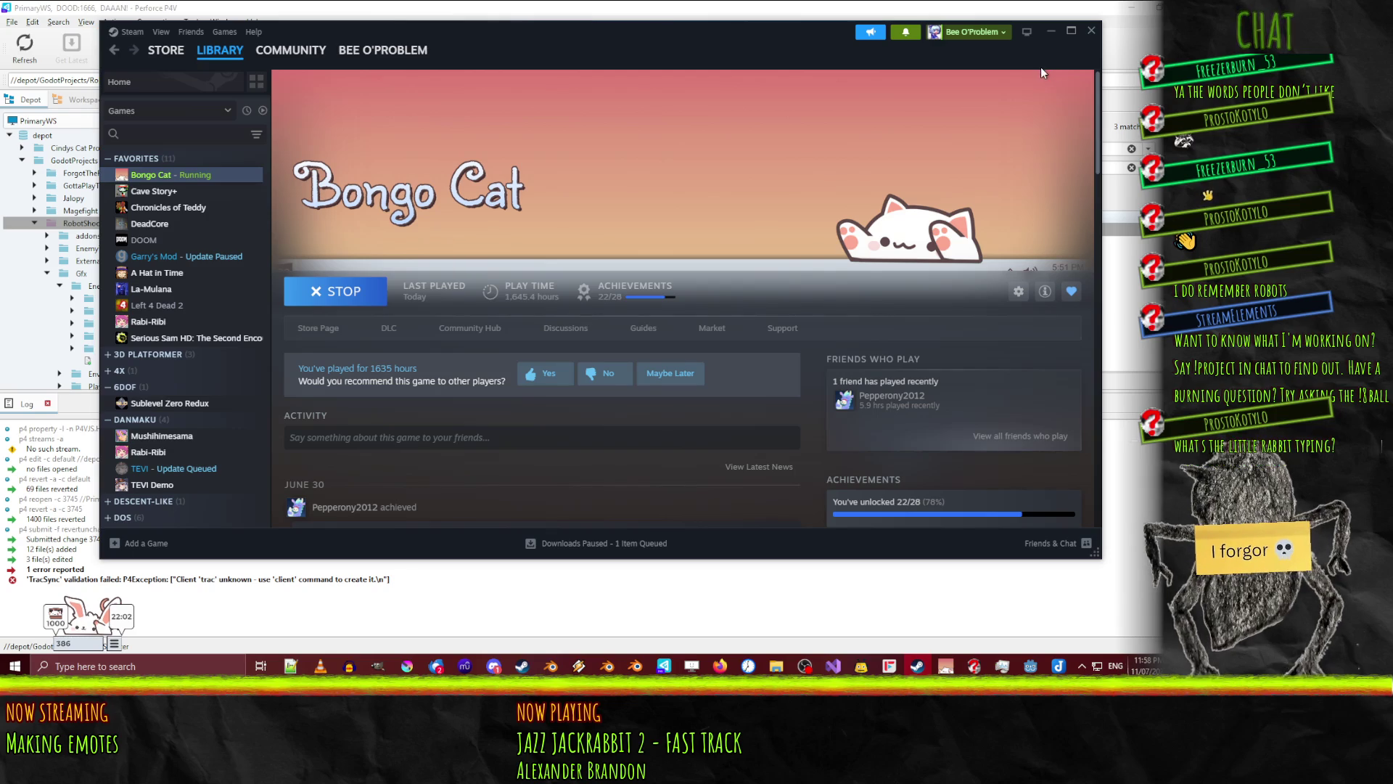
- Minimize Steam and open Bongo Cat's skins and presets panel
click(1050, 35)
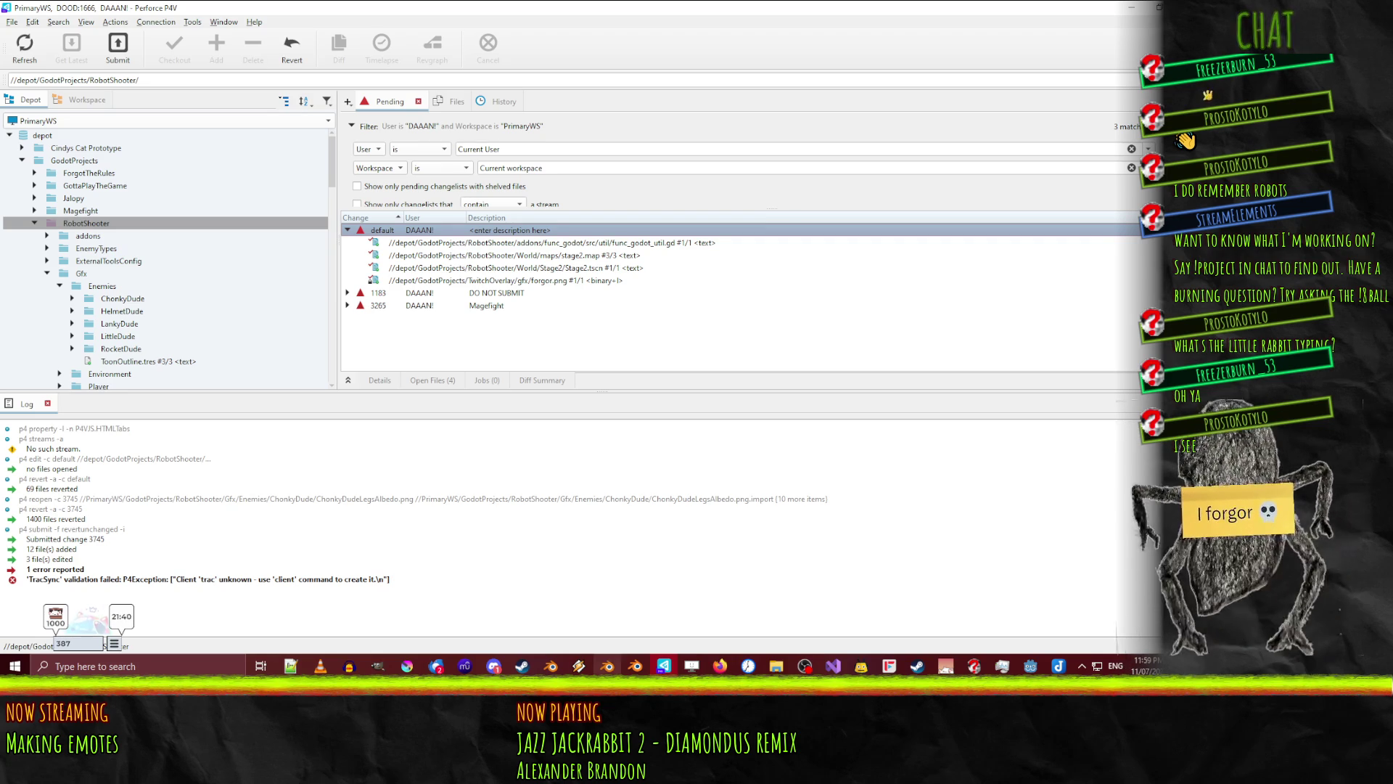
click(115, 646)
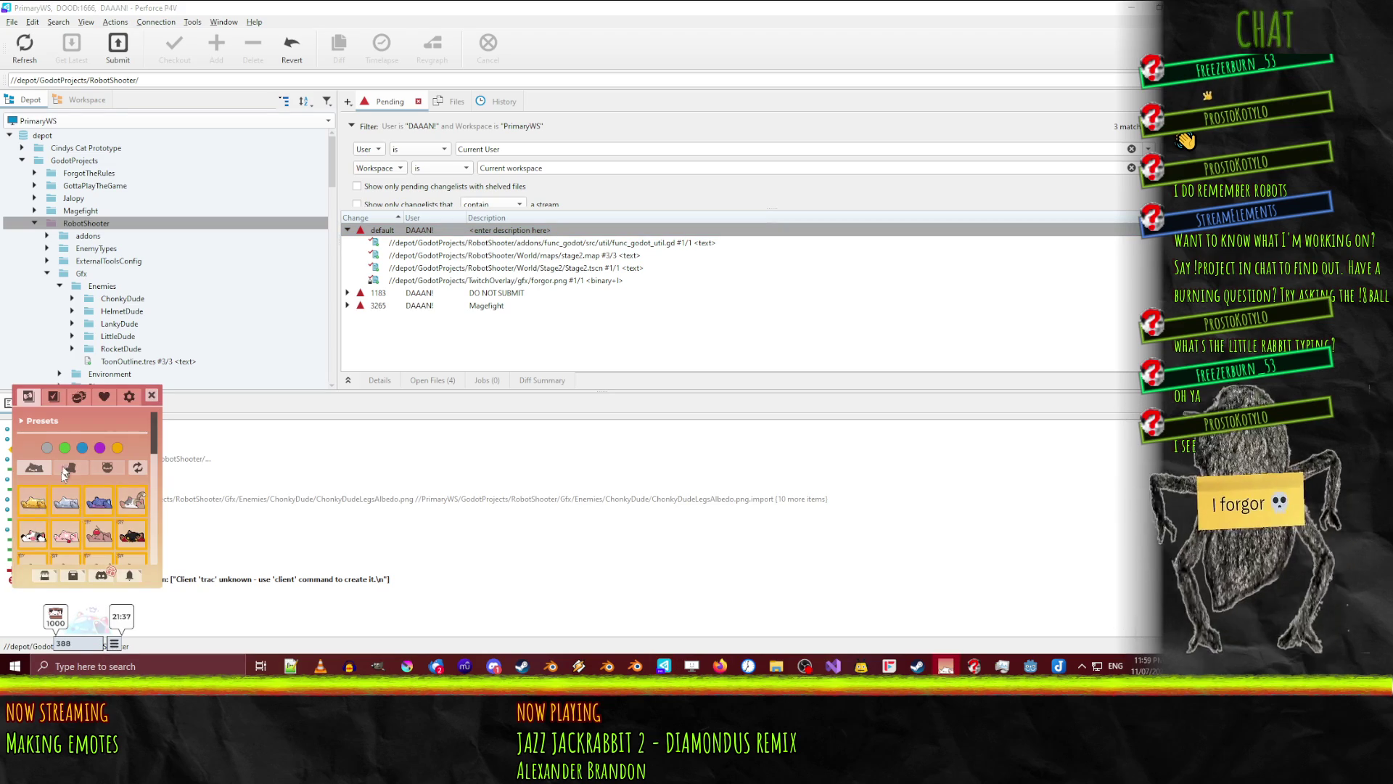
- Switch Bongo Cat to the blue cat skin
scroll(83, 533, down, 2)
click(99, 439)
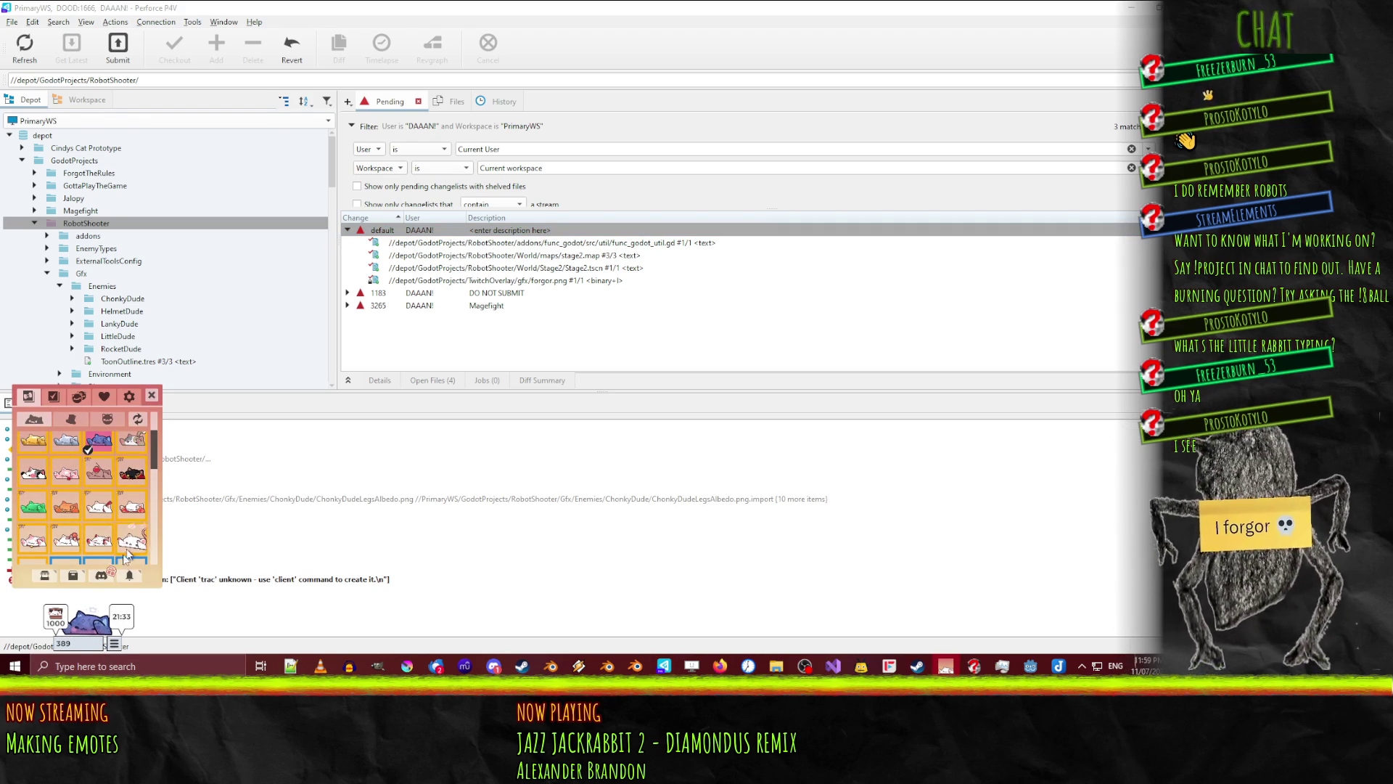
scroll(85, 479, down, 3)
scroll(83, 468, down, 5)
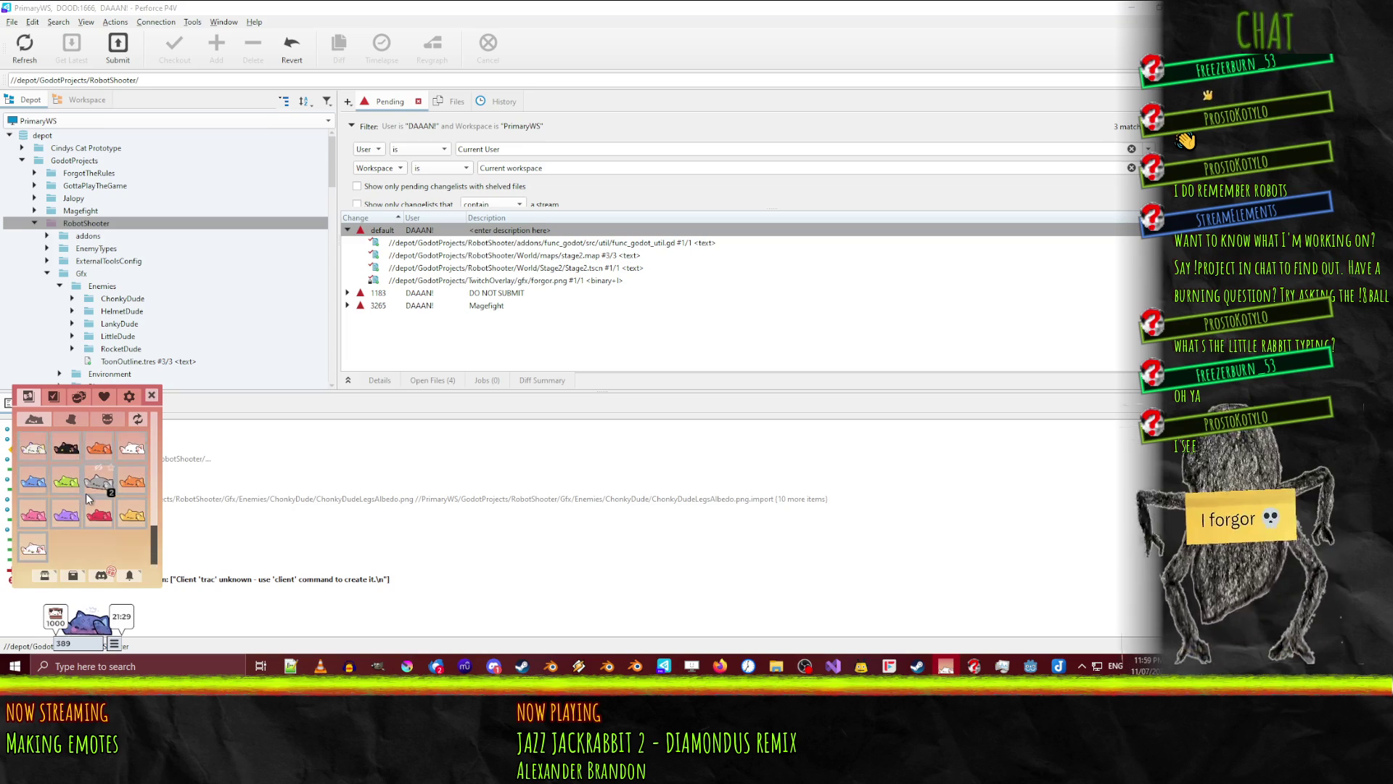
scroll(86, 493, up, 10)
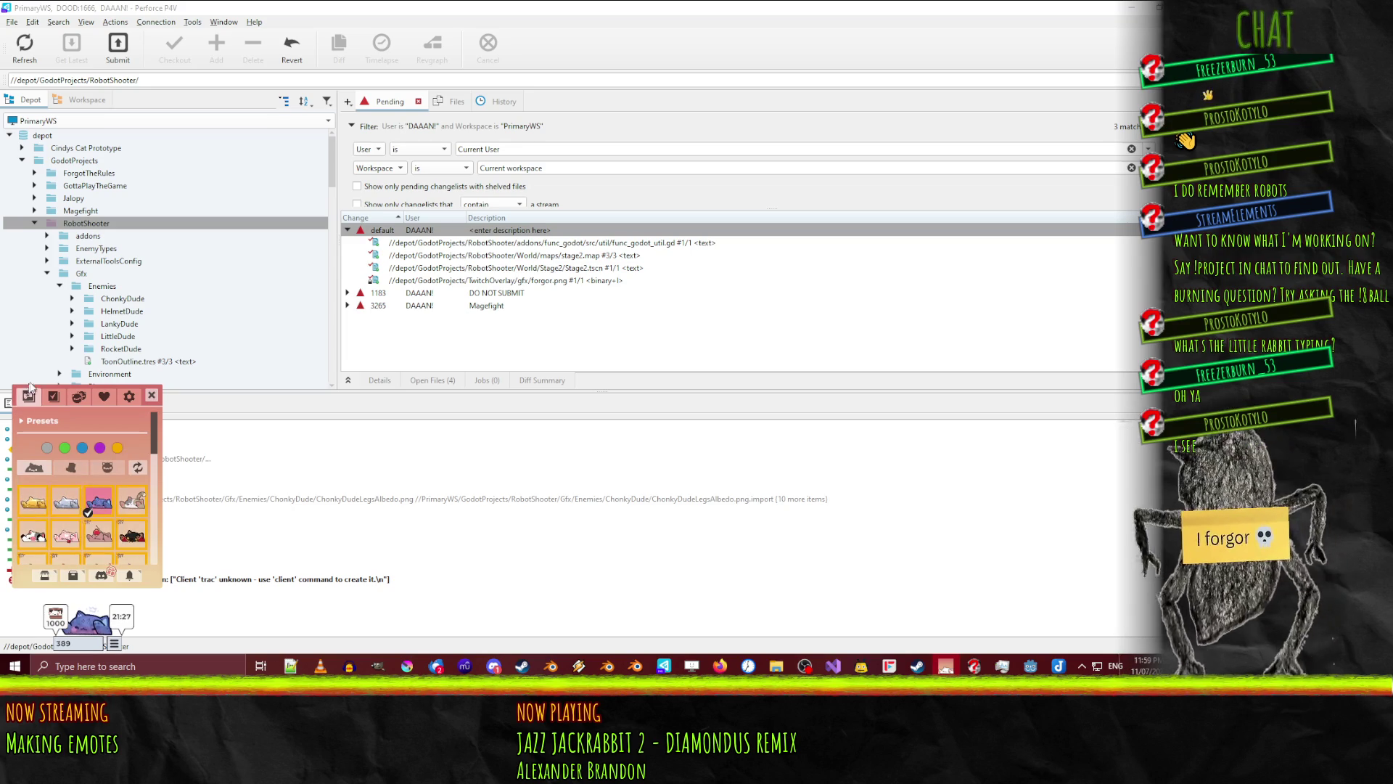
- Try the wizard-hat and light-blue cats, settle on the orange cat, then select the DO NOT SUBMIT changelist
click(32, 421)
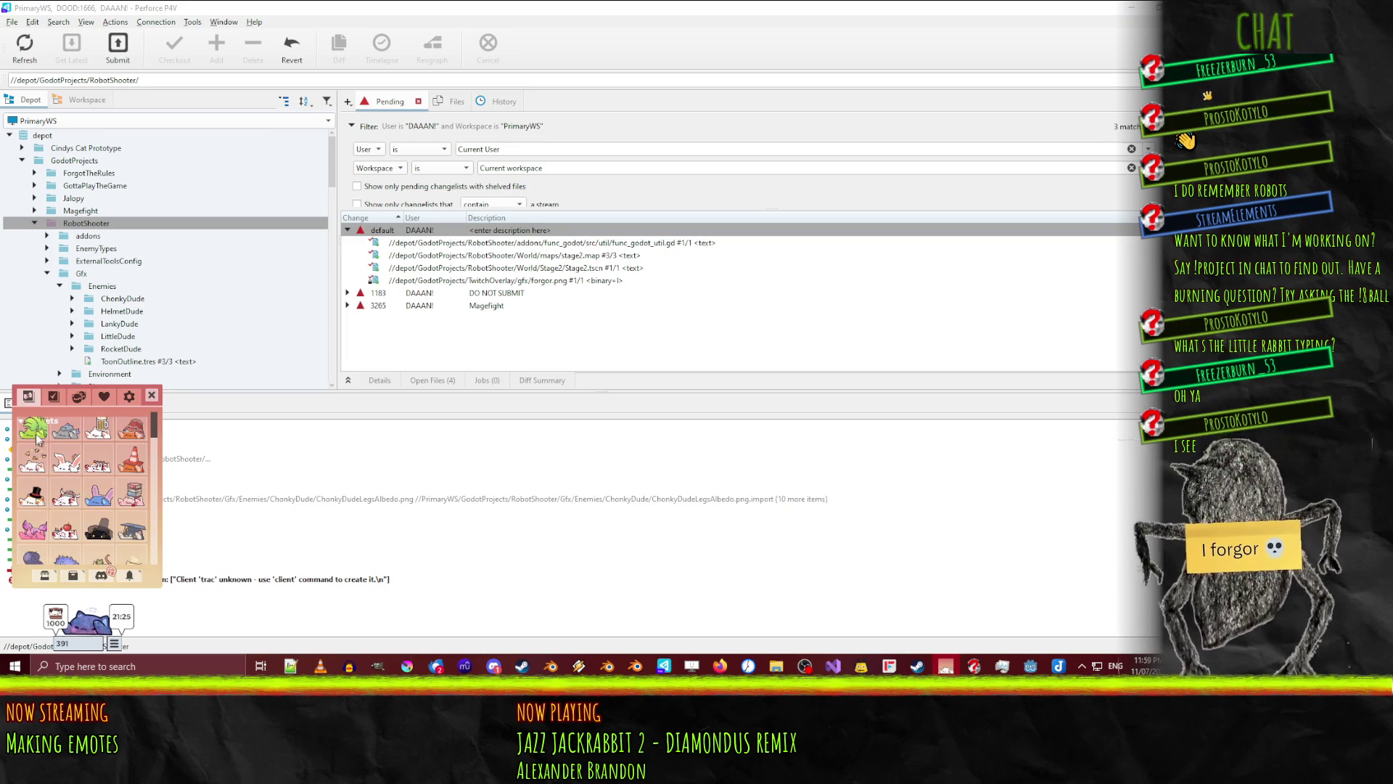
scroll(73, 493, up, 2)
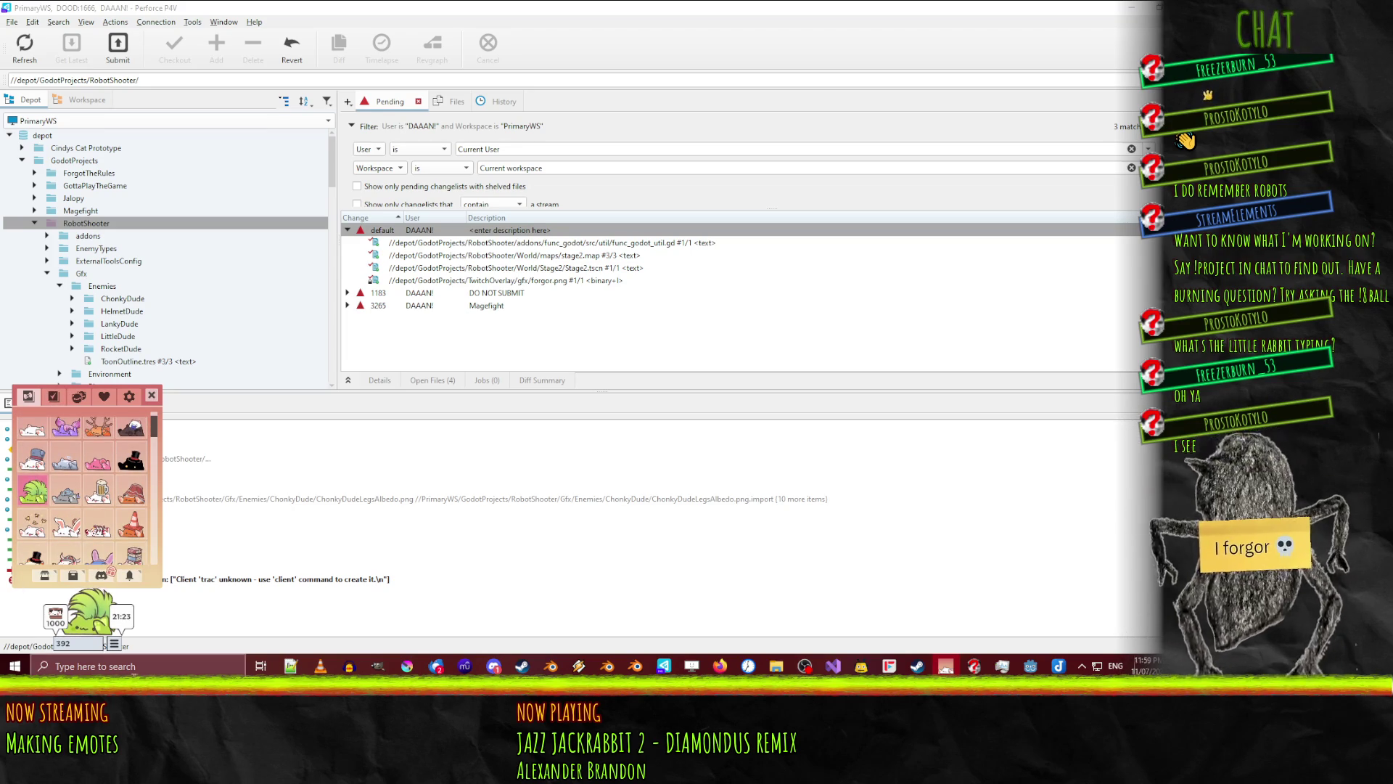
scroll(107, 499, down, 1)
scroll(102, 472, down, 3)
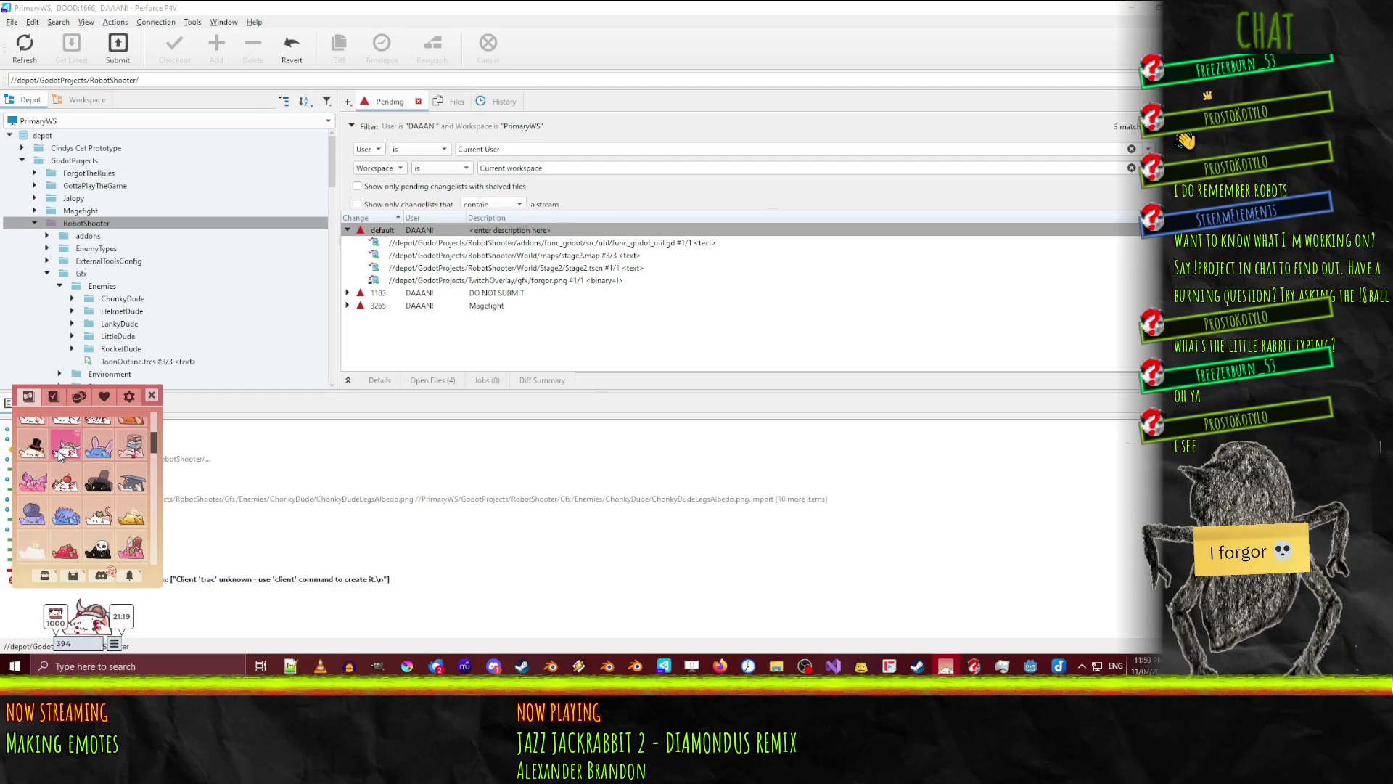
scroll(80, 468, down, 3)
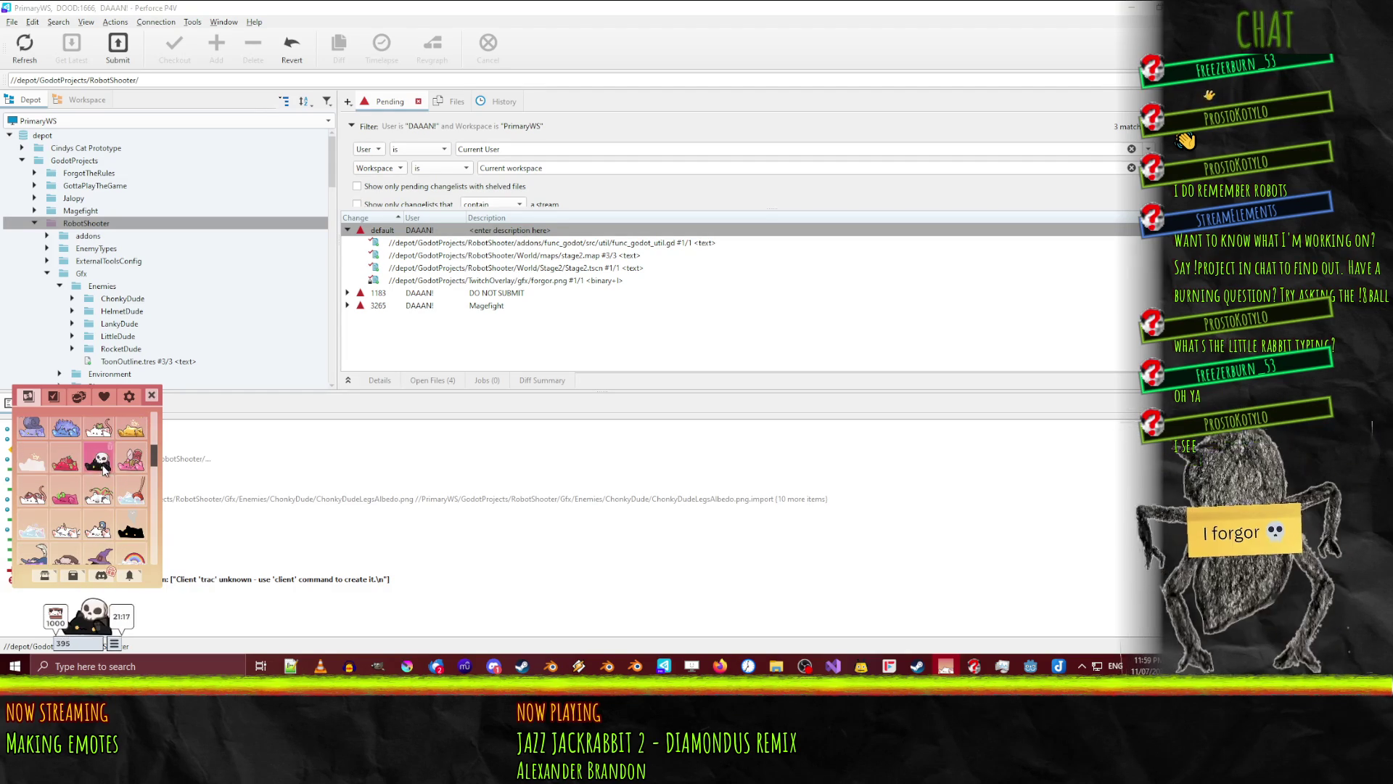
scroll(73, 479, down, 3)
scroll(80, 482, down, 3)
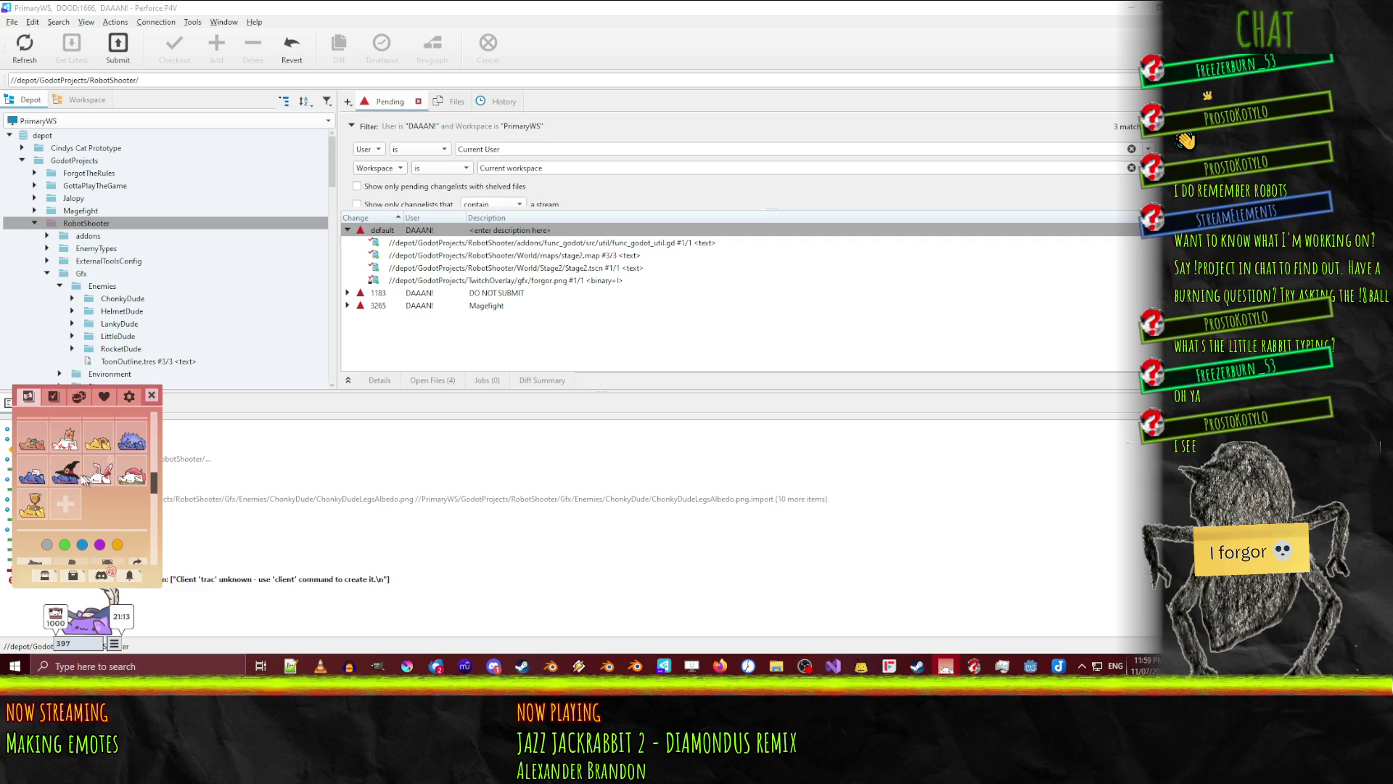
click(69, 478)
click(37, 479)
scroll(43, 482, up, 1)
click(33, 473)
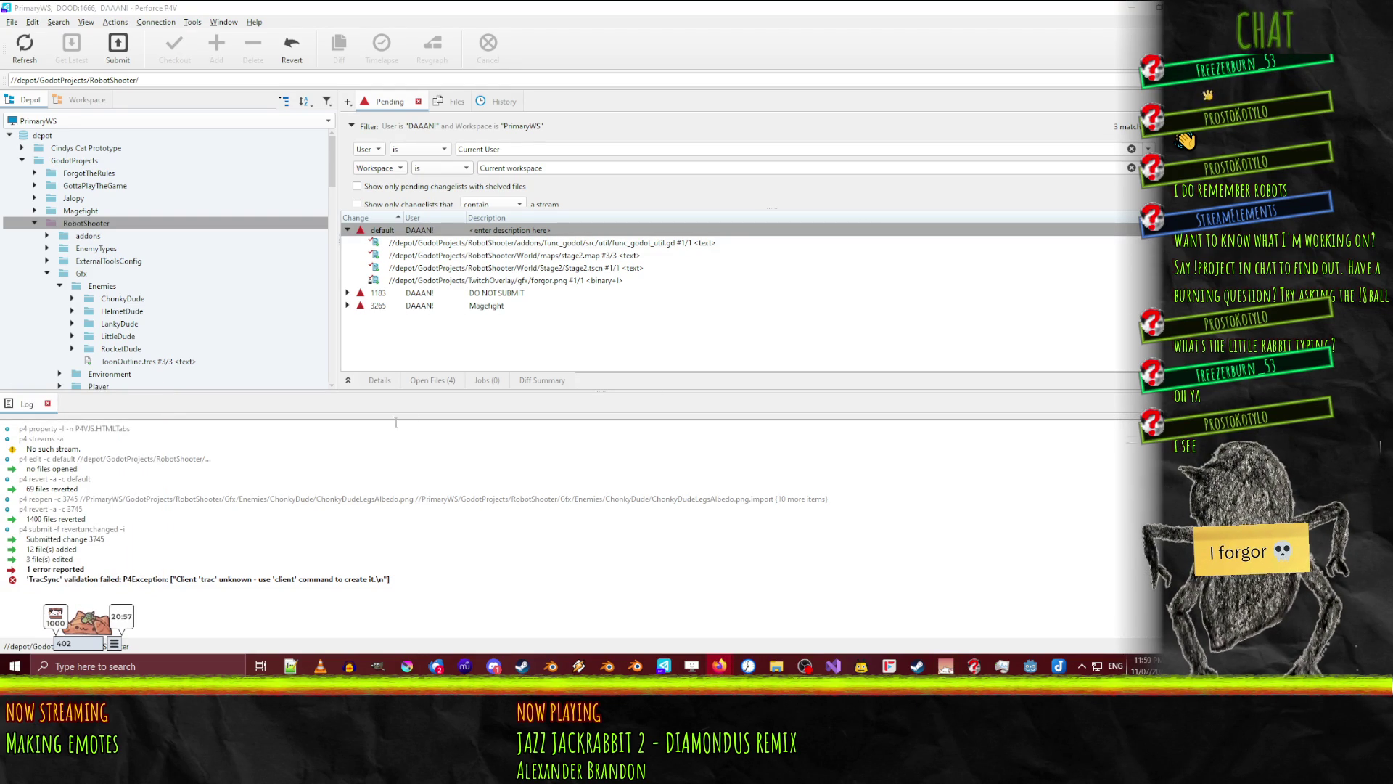
click(609, 305)
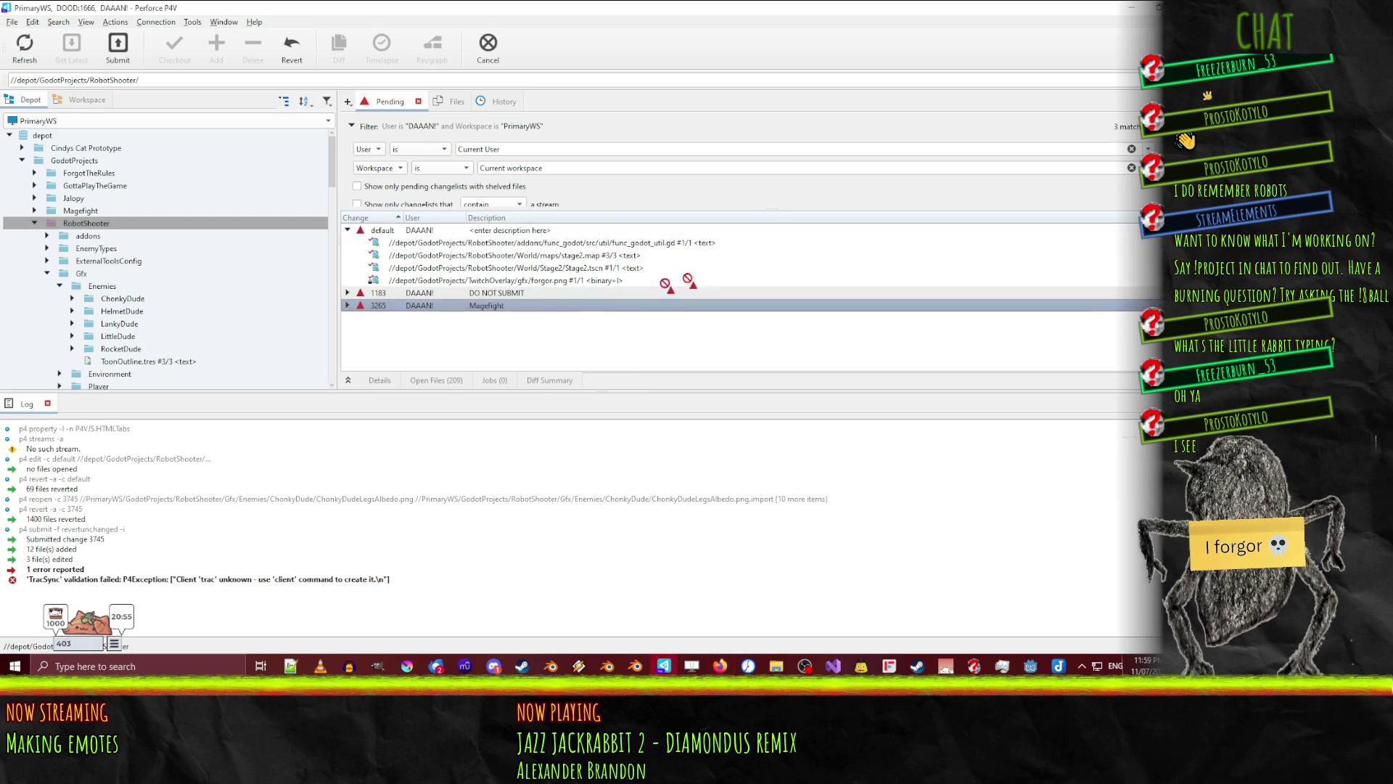
- In the DO NOT SUBMIT changelist, diff func_godot_util.gd against its synced revision
click(567, 292)
click(581, 256)
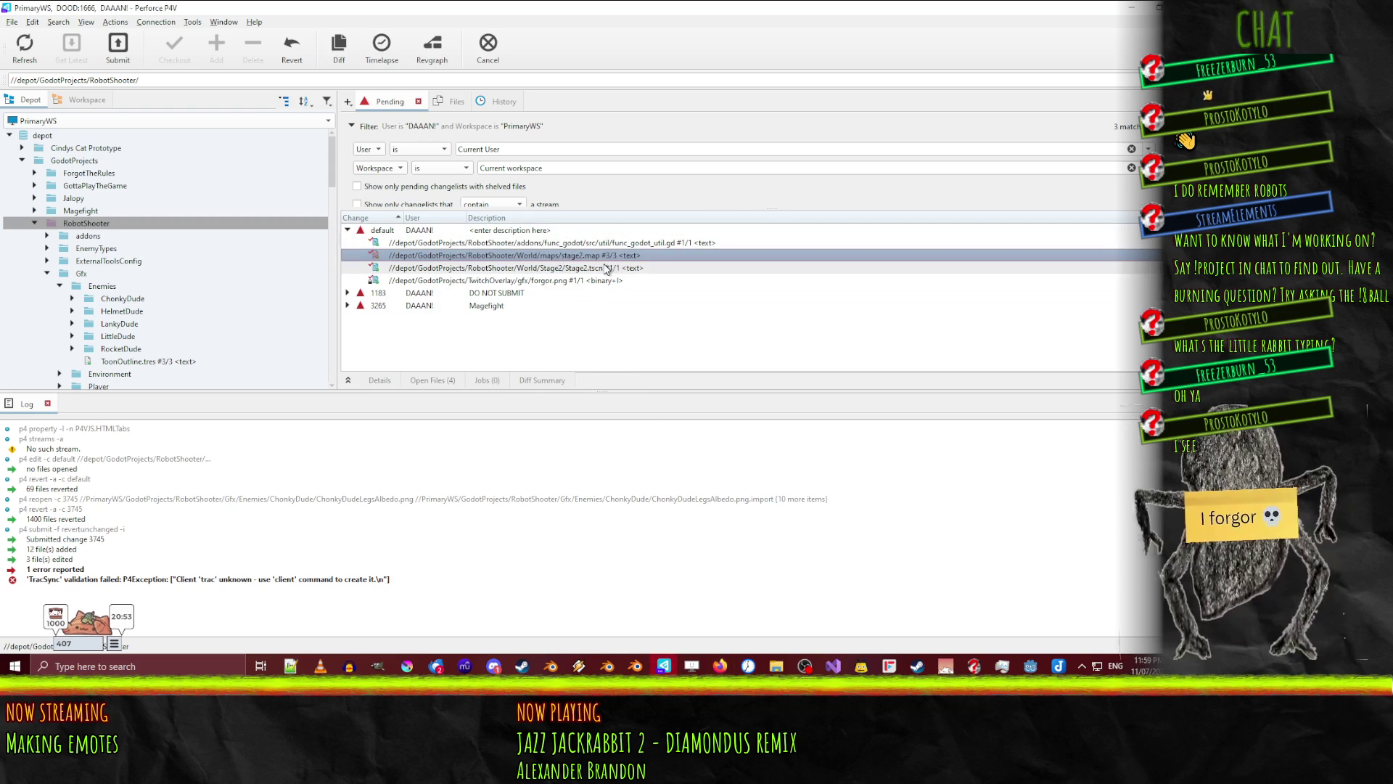
click(594, 243)
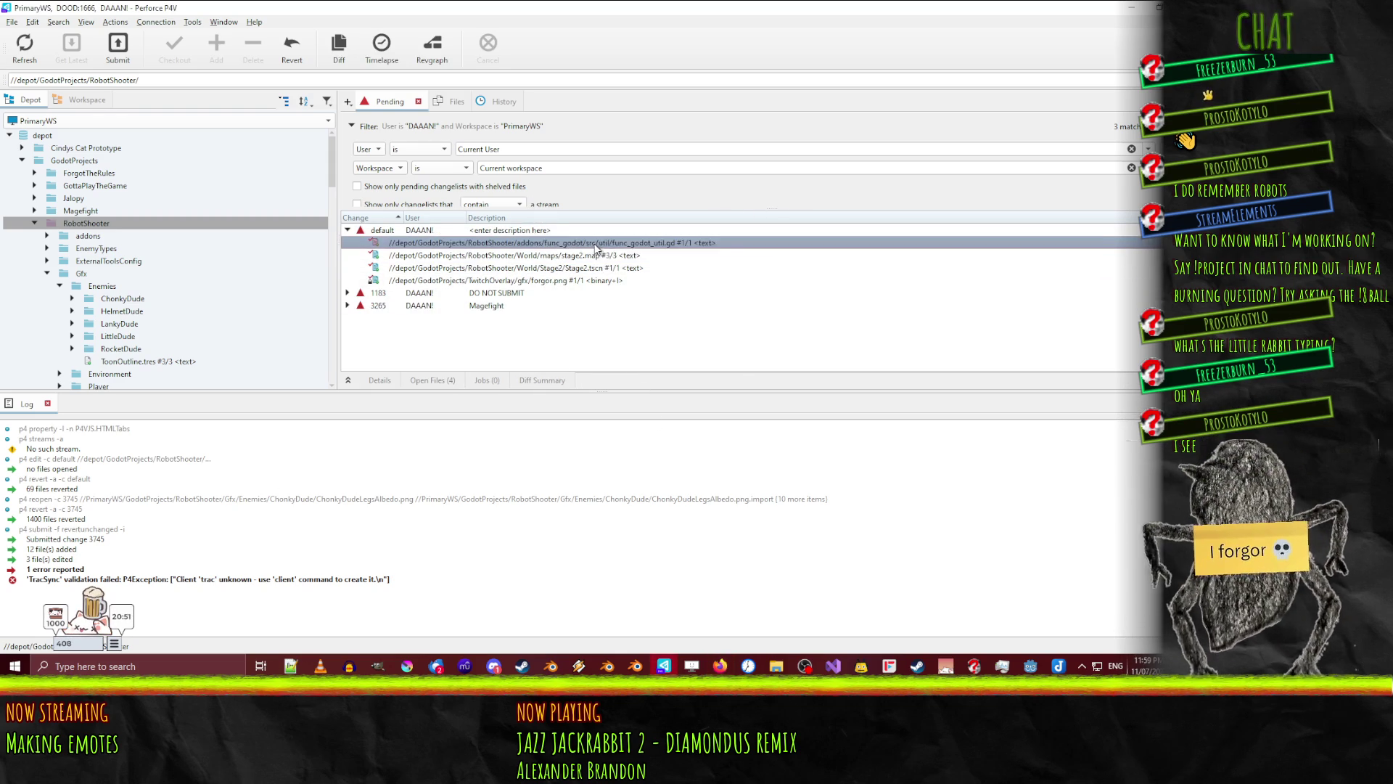
right_click(594, 244)
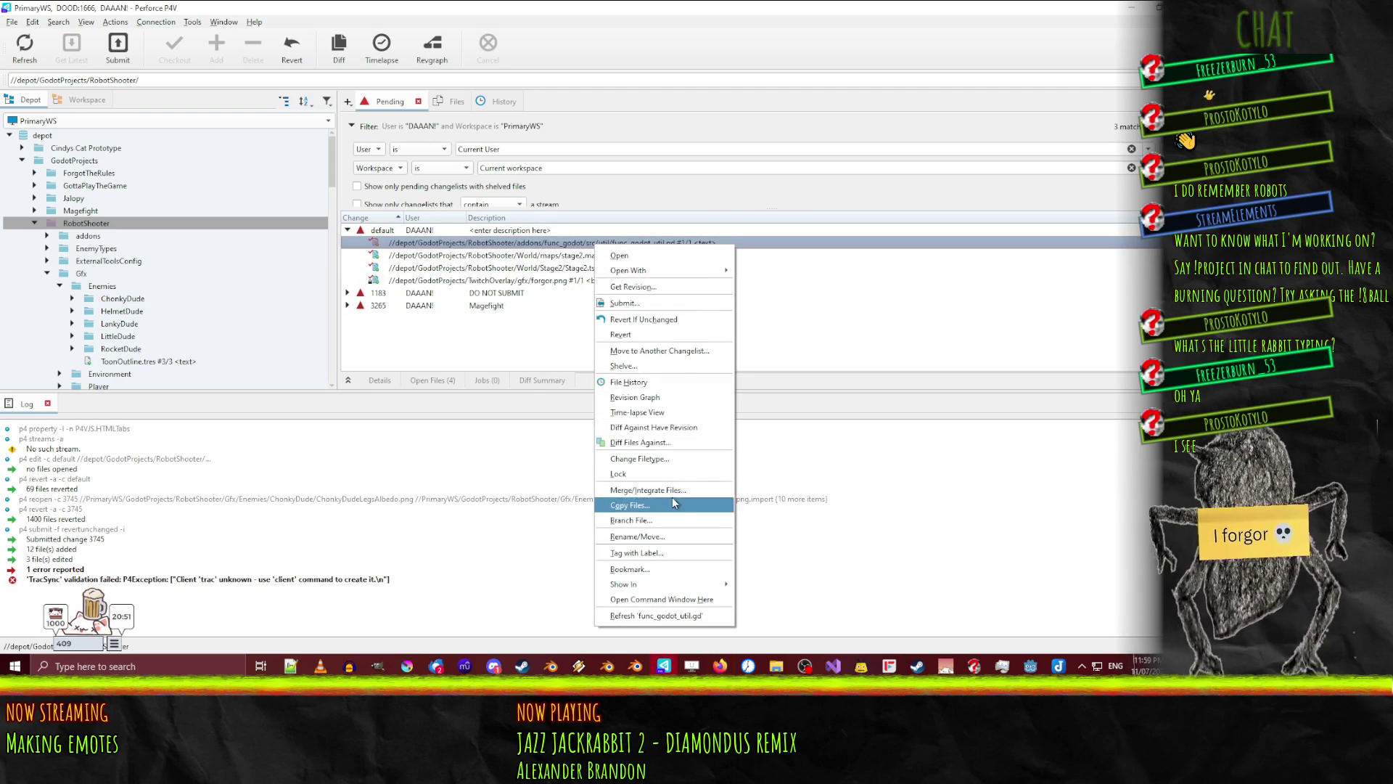
click(657, 428)
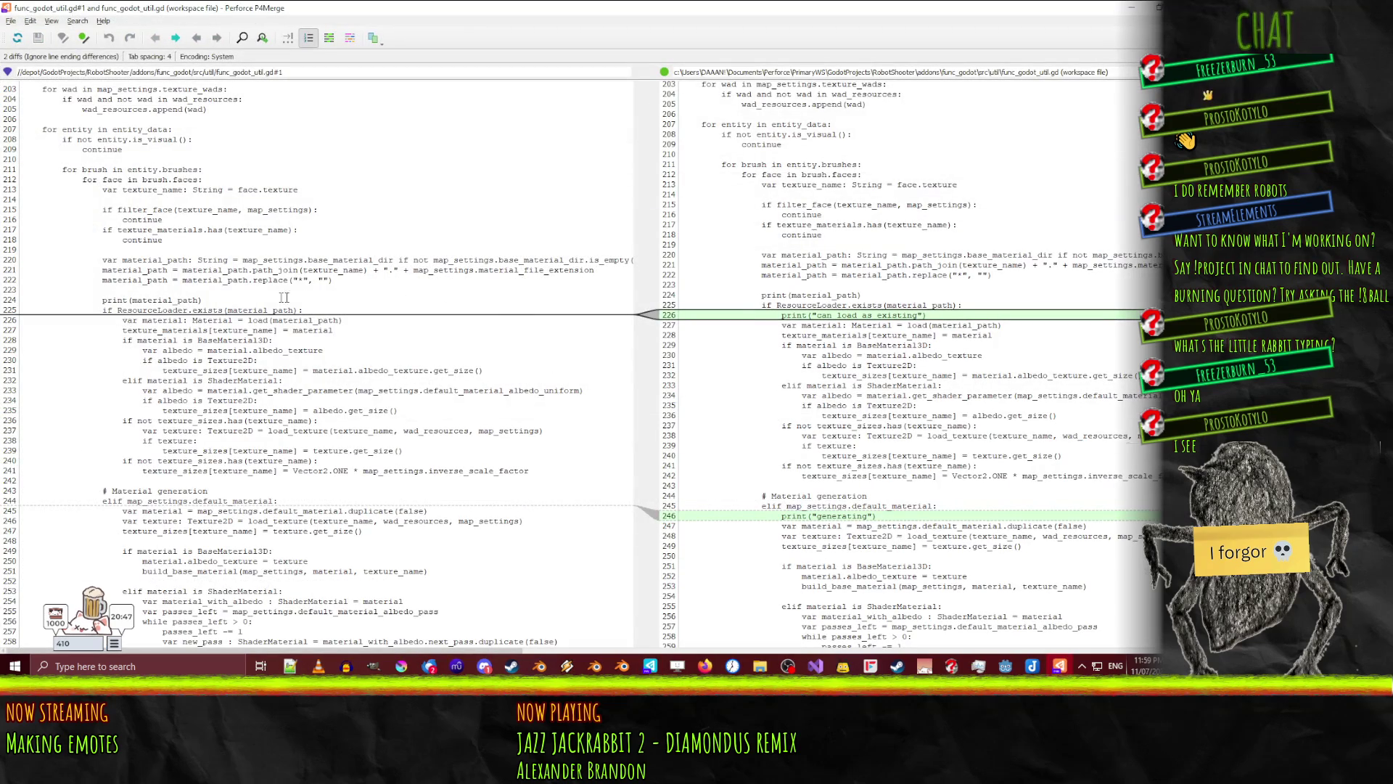
- Review the two added debug print lines in the diff, then close P4Merge
scroll(878, 337, down, 2)
scroll(878, 337, down, 20)
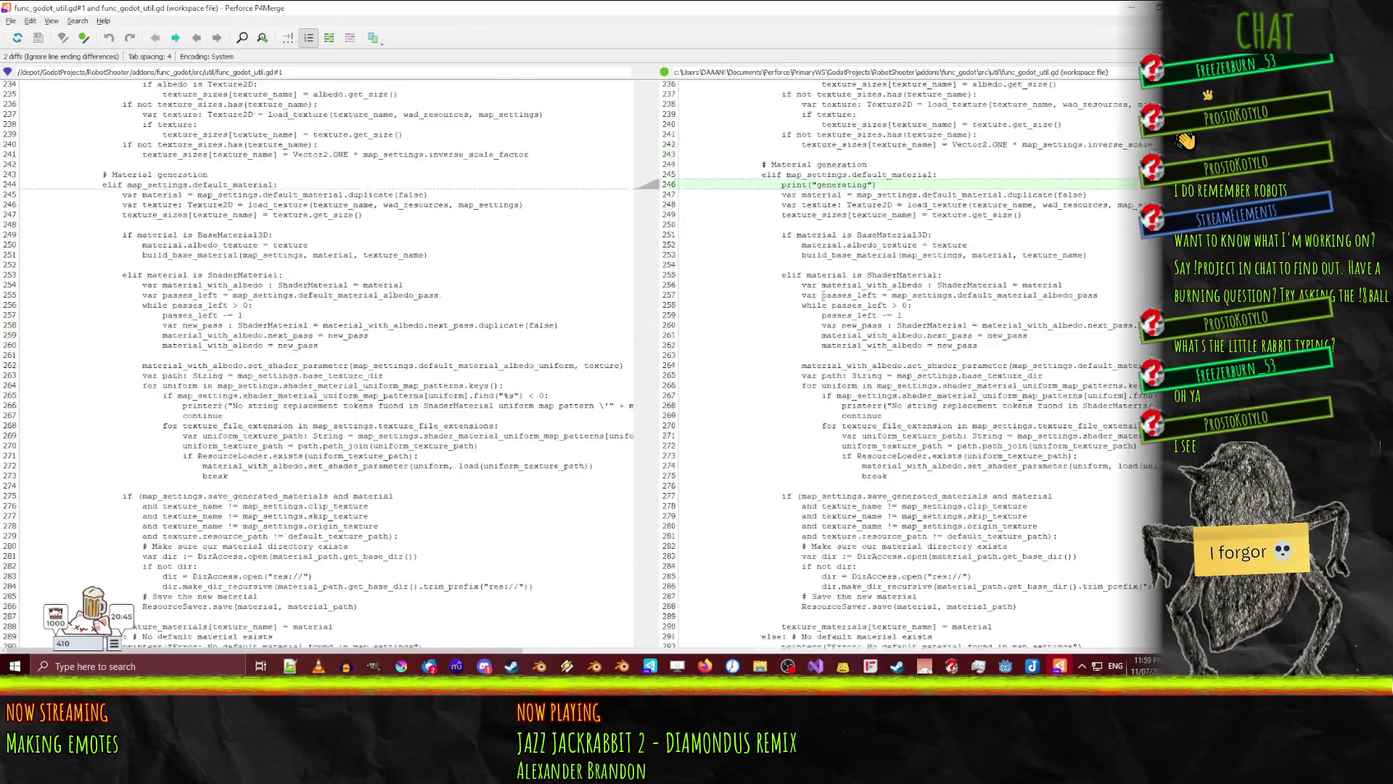
scroll(807, 289, down, 20)
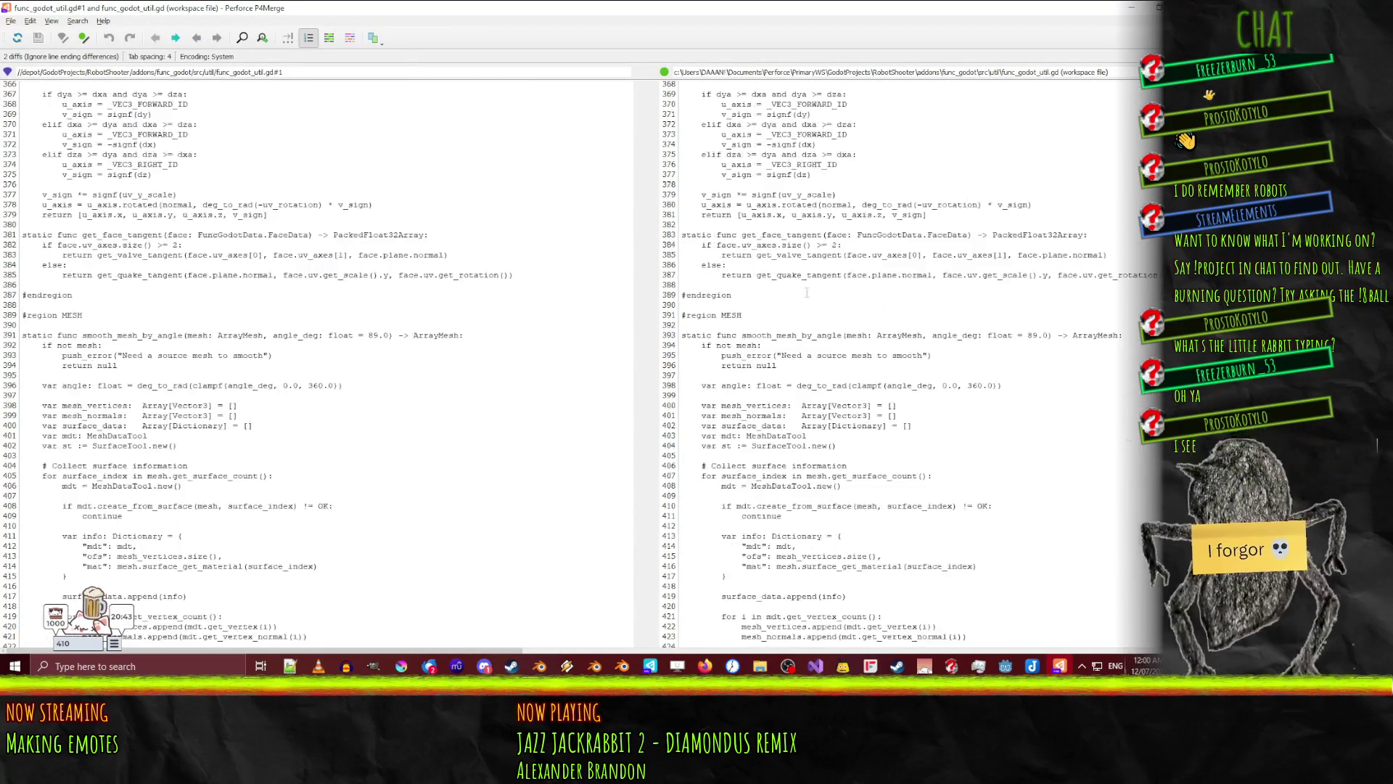
scroll(813, 292, up, 20)
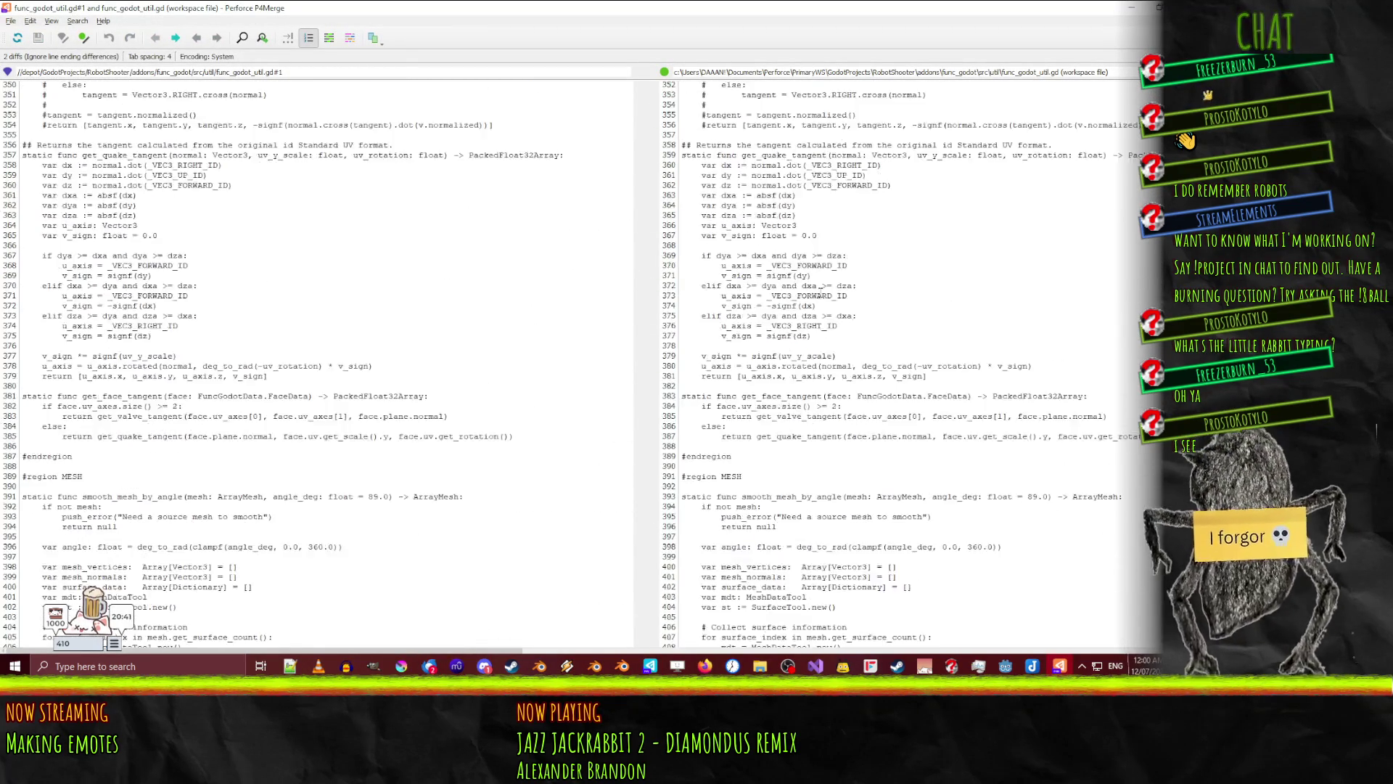
scroll(820, 295, up, 4)
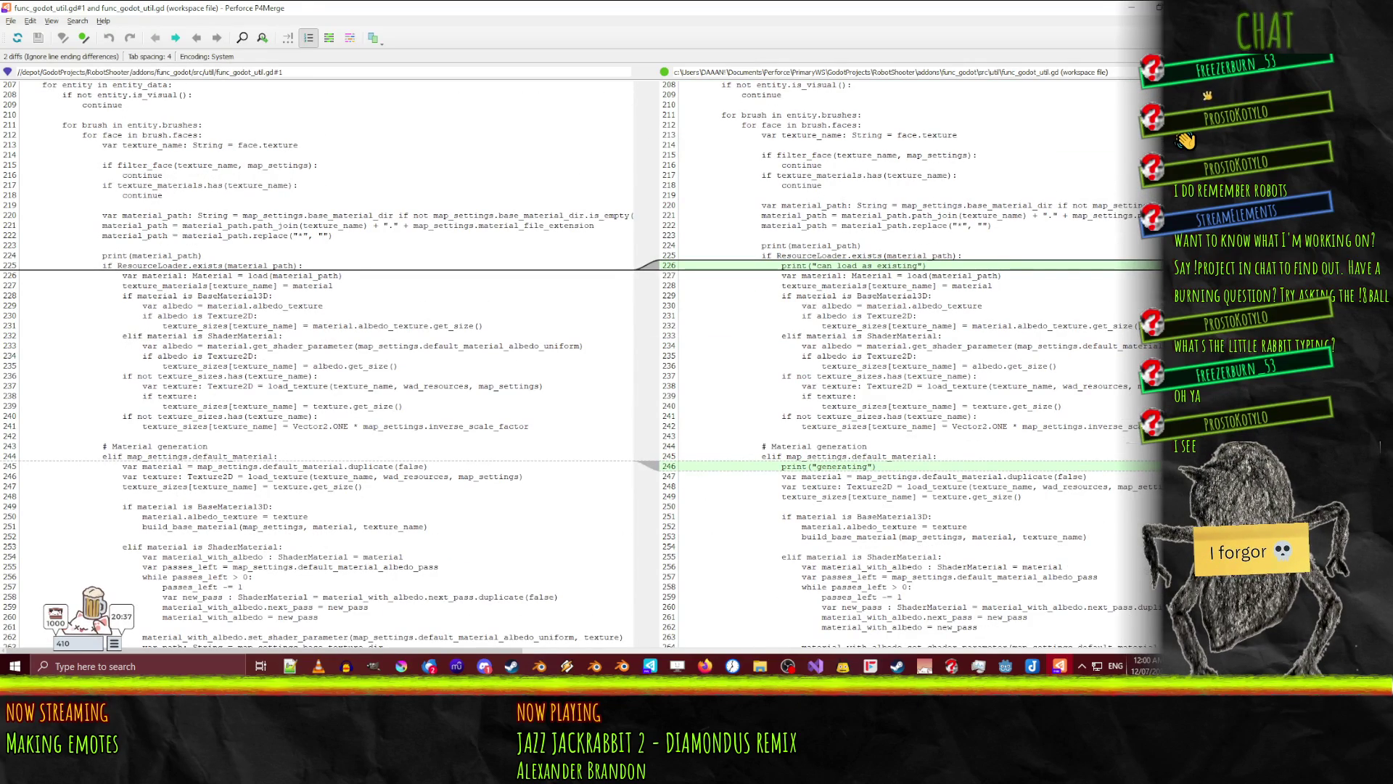
key(alt+F4)
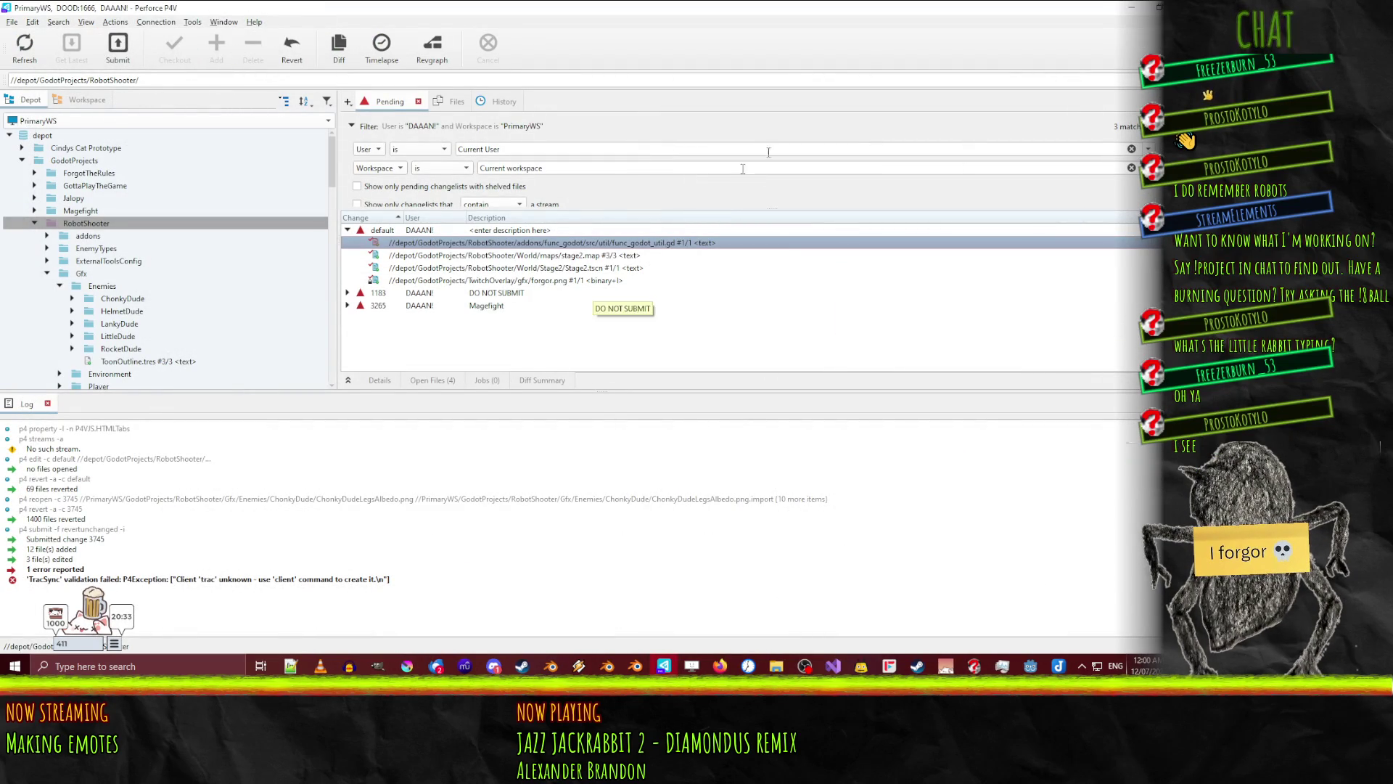
- Orbit Godot's 3D viewport around the ChonkyDude robot, then switch to Blender showing BEE.blend
key(alt+Tab)
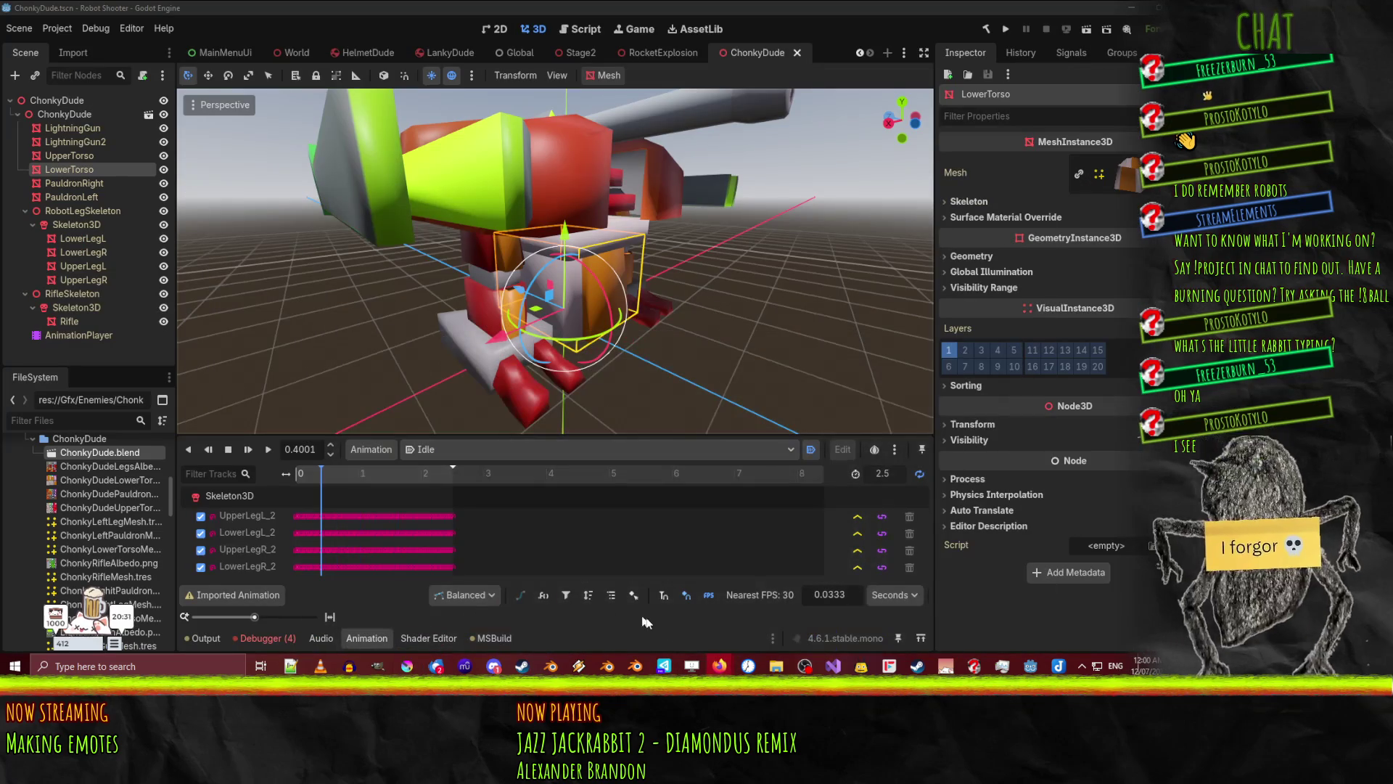
scroll(598, 274, up, 4)
scroll(598, 272, down, 3)
mouse_move(599, 272)
middle_down()
mouse_move(518, 269)
mouse_move(657, 250)
mouse_move(674, 284)
mouse_move(633, 279)
mouse_move(746, 229)
mouse_move(615, 340)
mouse_move(486, 286)
mouse_move(407, 277)
middle_up()
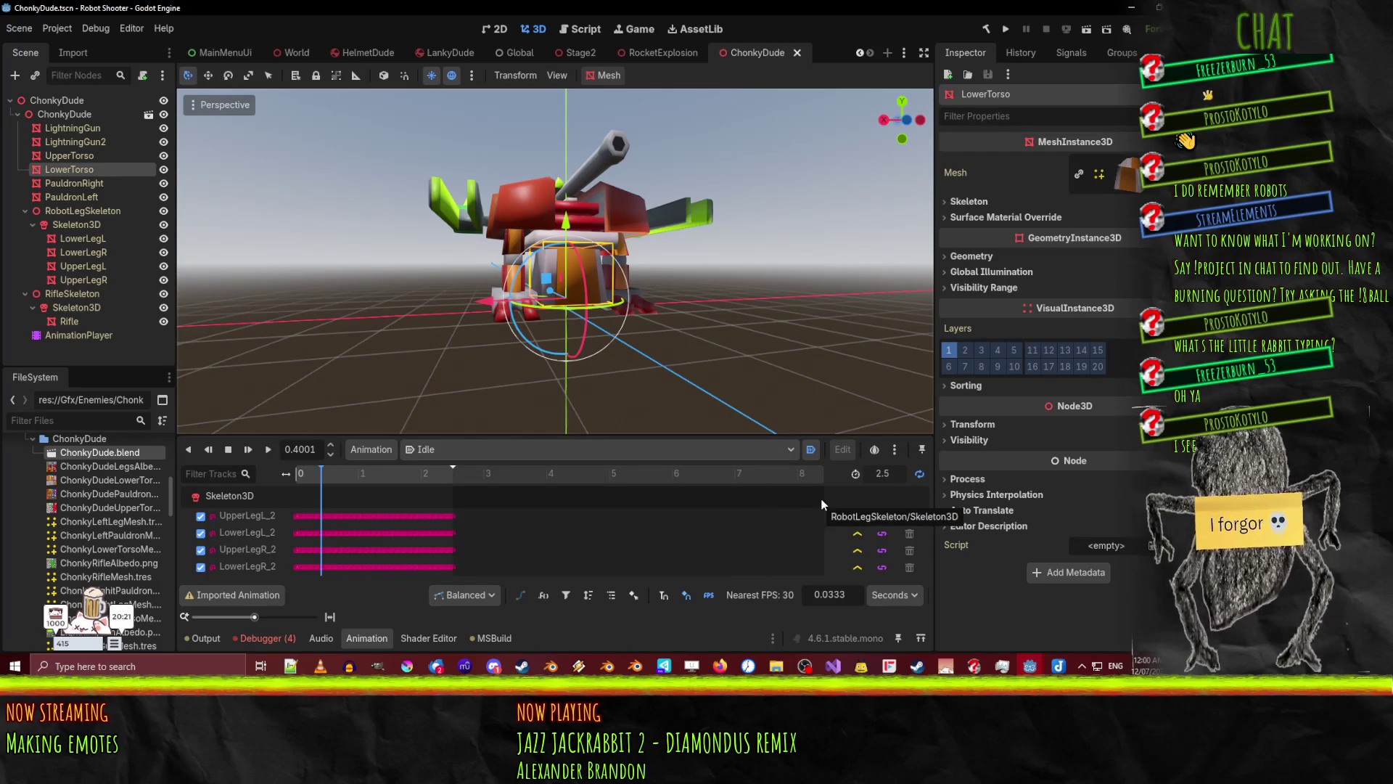
click(550, 666)
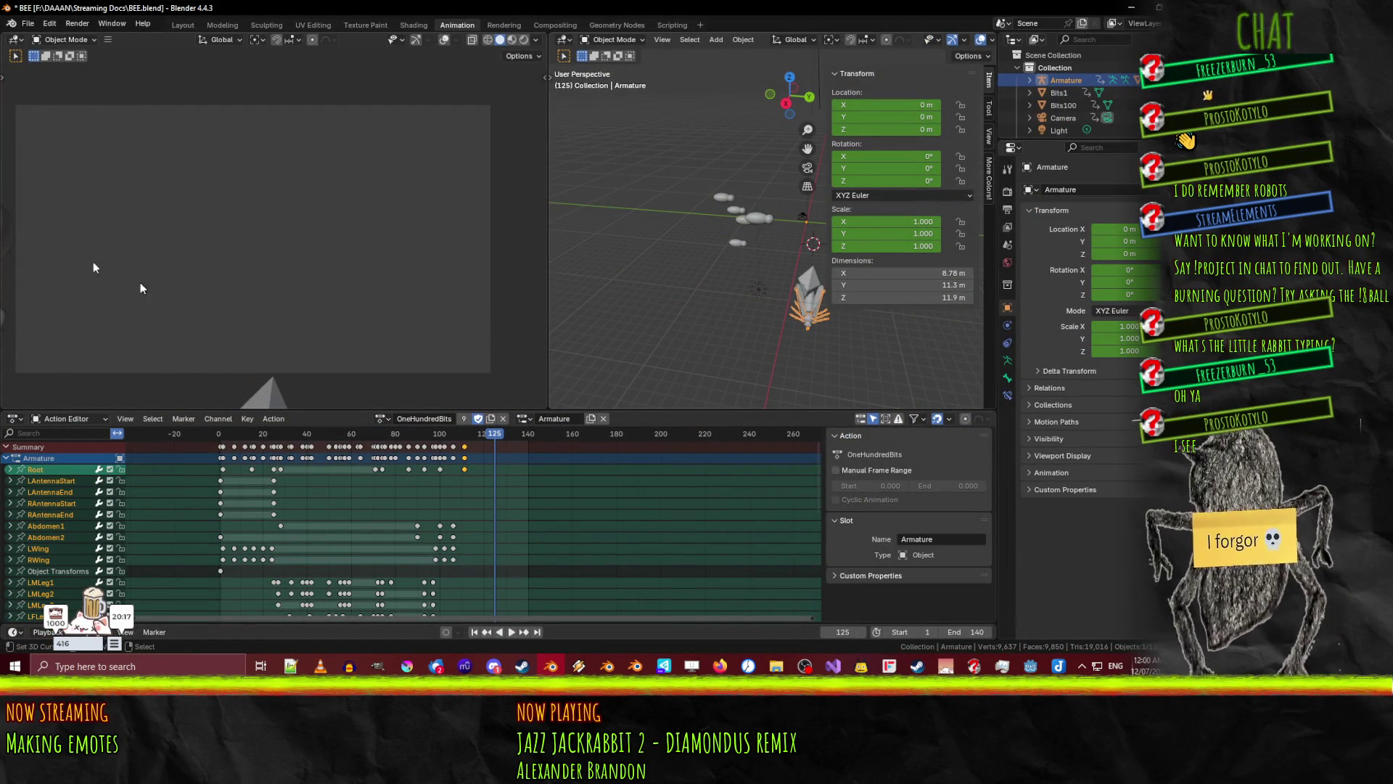
- Save BEE.blend with Ctrl+S, then load ChonkyDude.blend from File > Open Recent
click(28, 24)
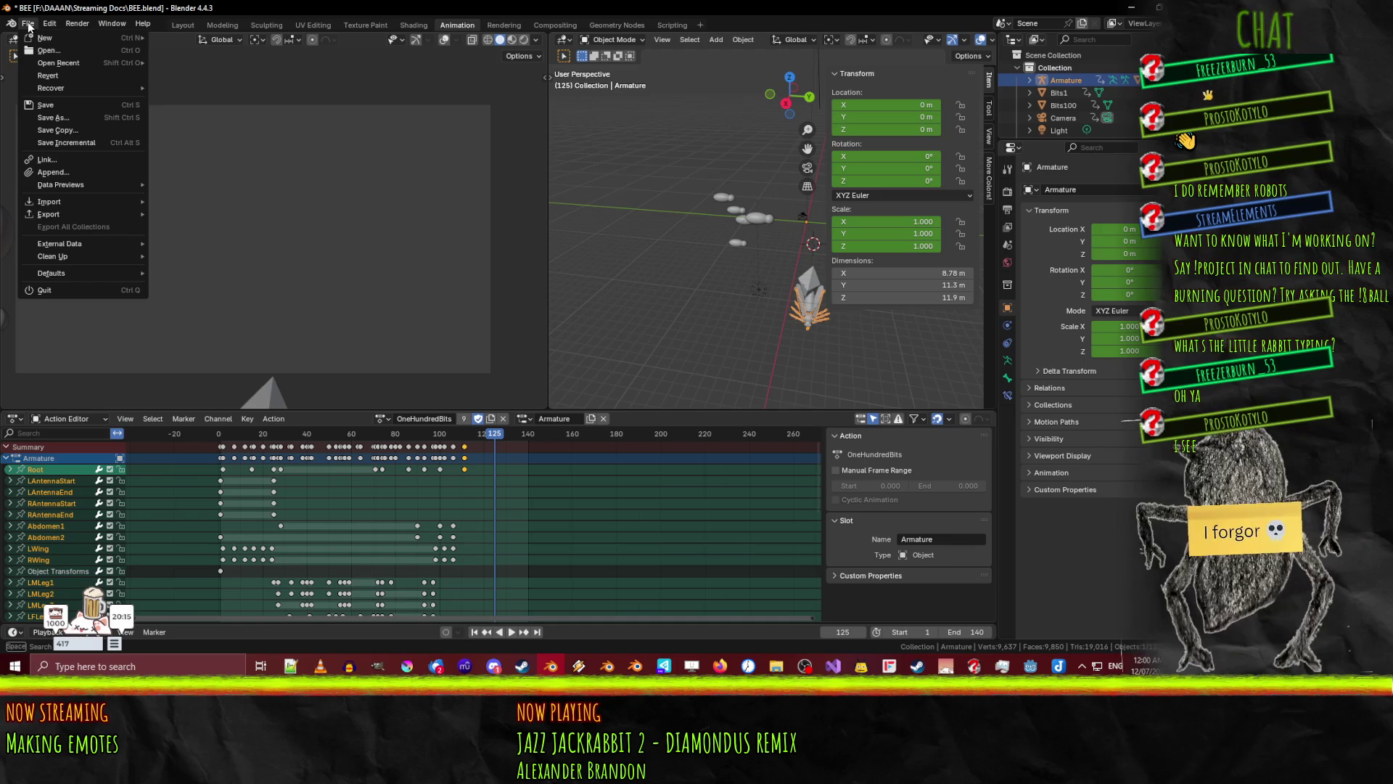
key(ctrl+s)
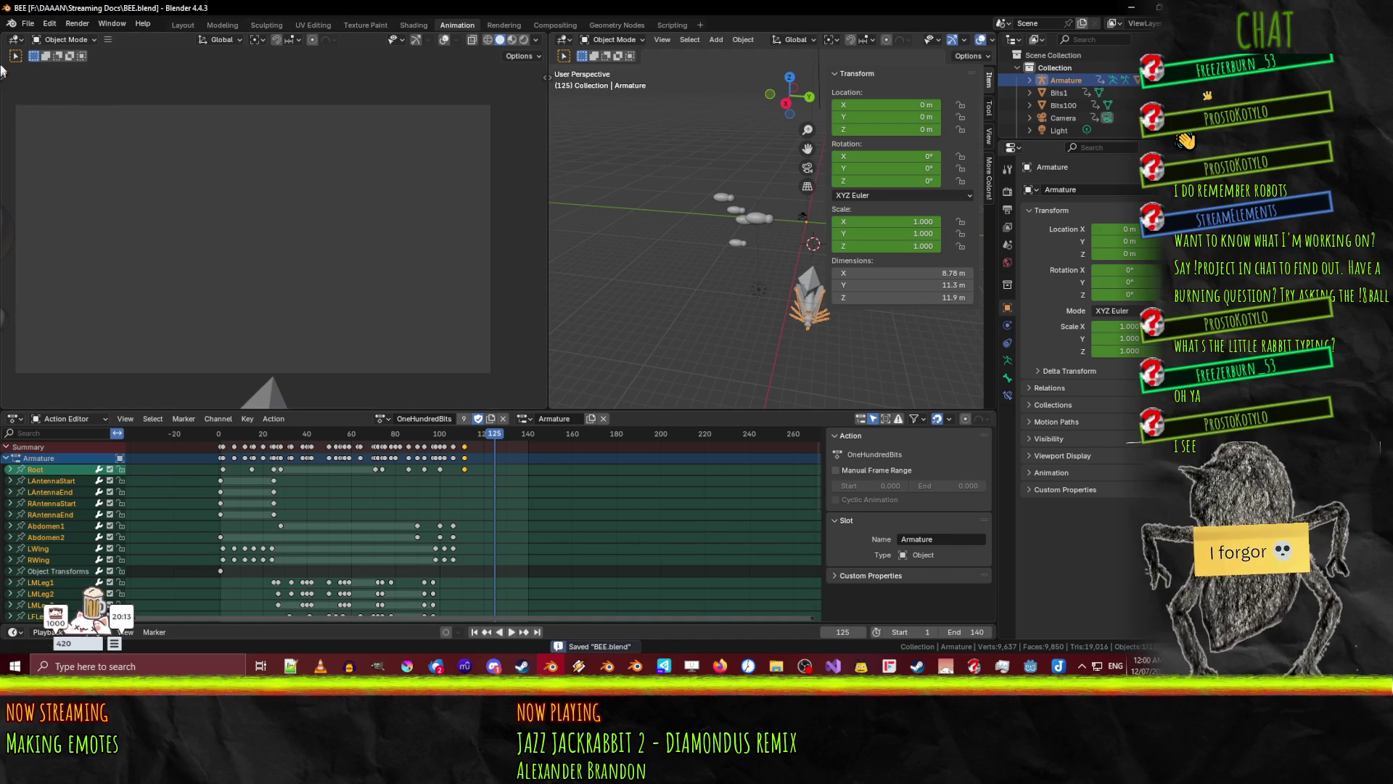
click(27, 24)
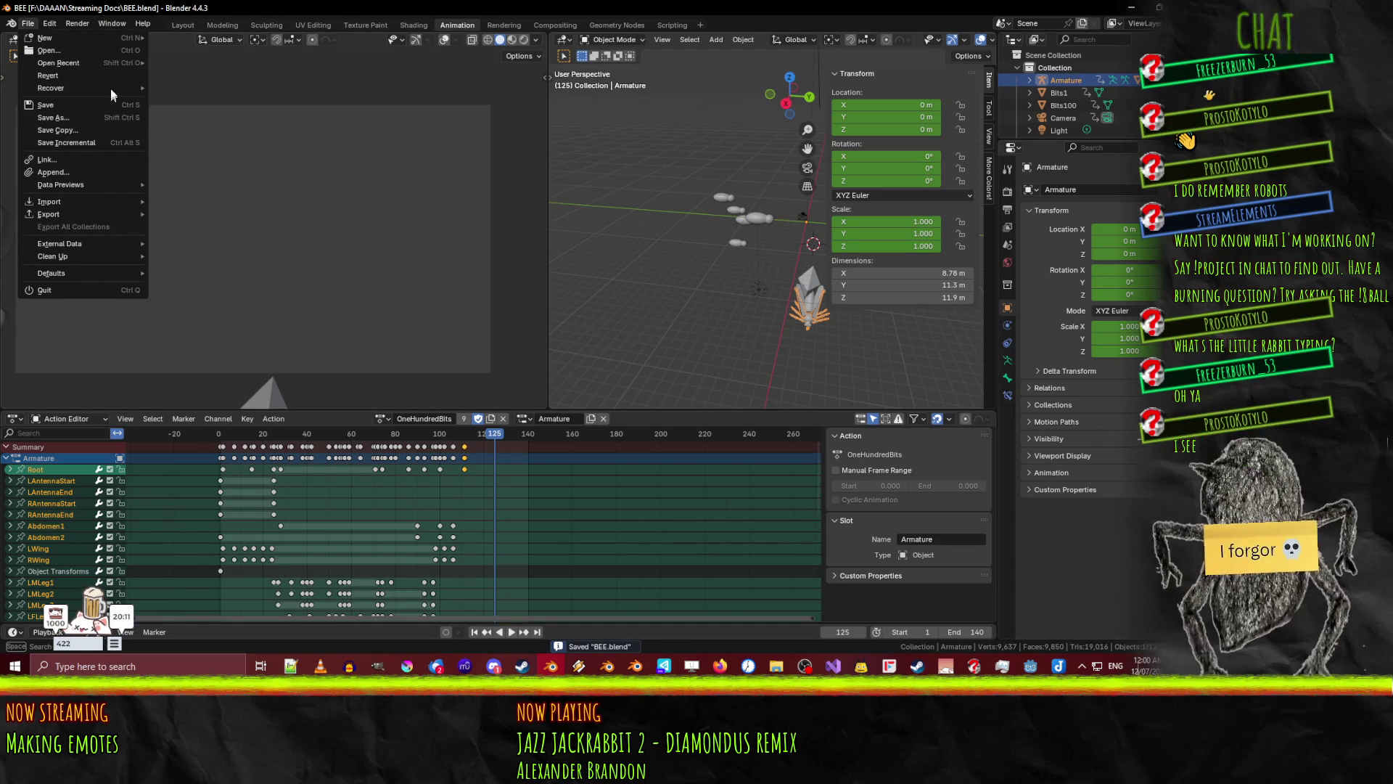
mouse_move(124, 87)
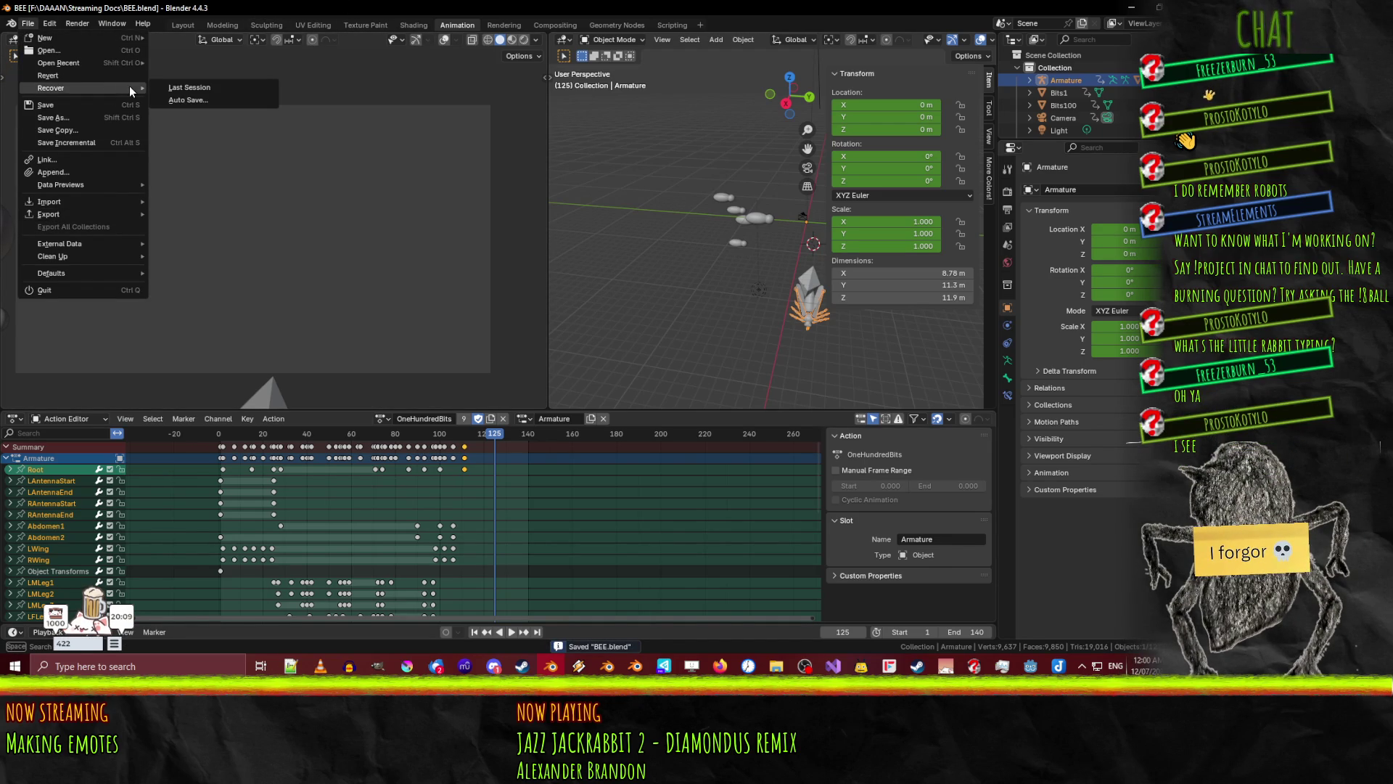
click(24, 27)
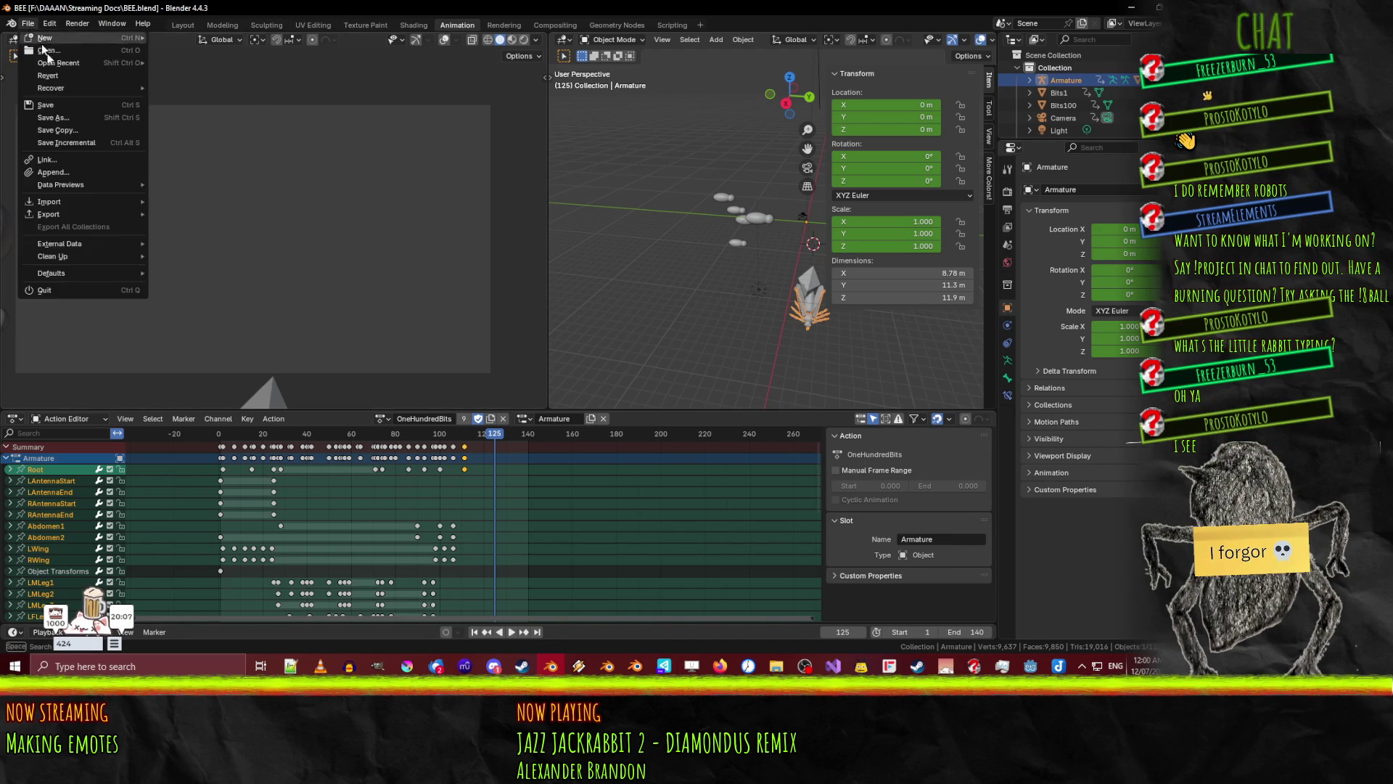
mouse_move(74, 68)
click(255, 73)
mouse_move(582, 337)
middle_down()
mouse_move(473, 263)
mouse_move(629, 320)
mouse_move(557, 302)
mouse_move(553, 320)
middle_up()
- Put RobotLegSkeleton in Edit Mode and add a Single Bone via F3 'bone' search
key(F3)
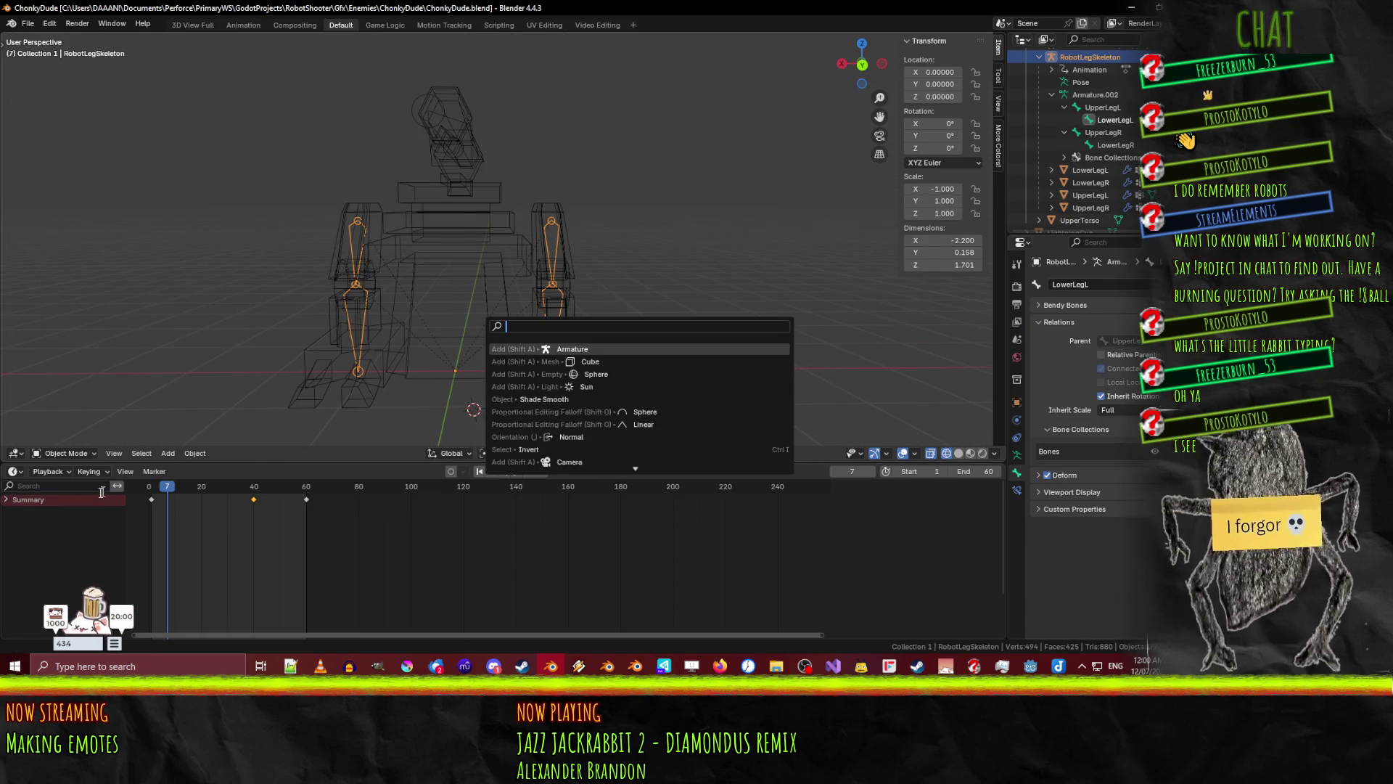
click(62, 452)
click(62, 421)
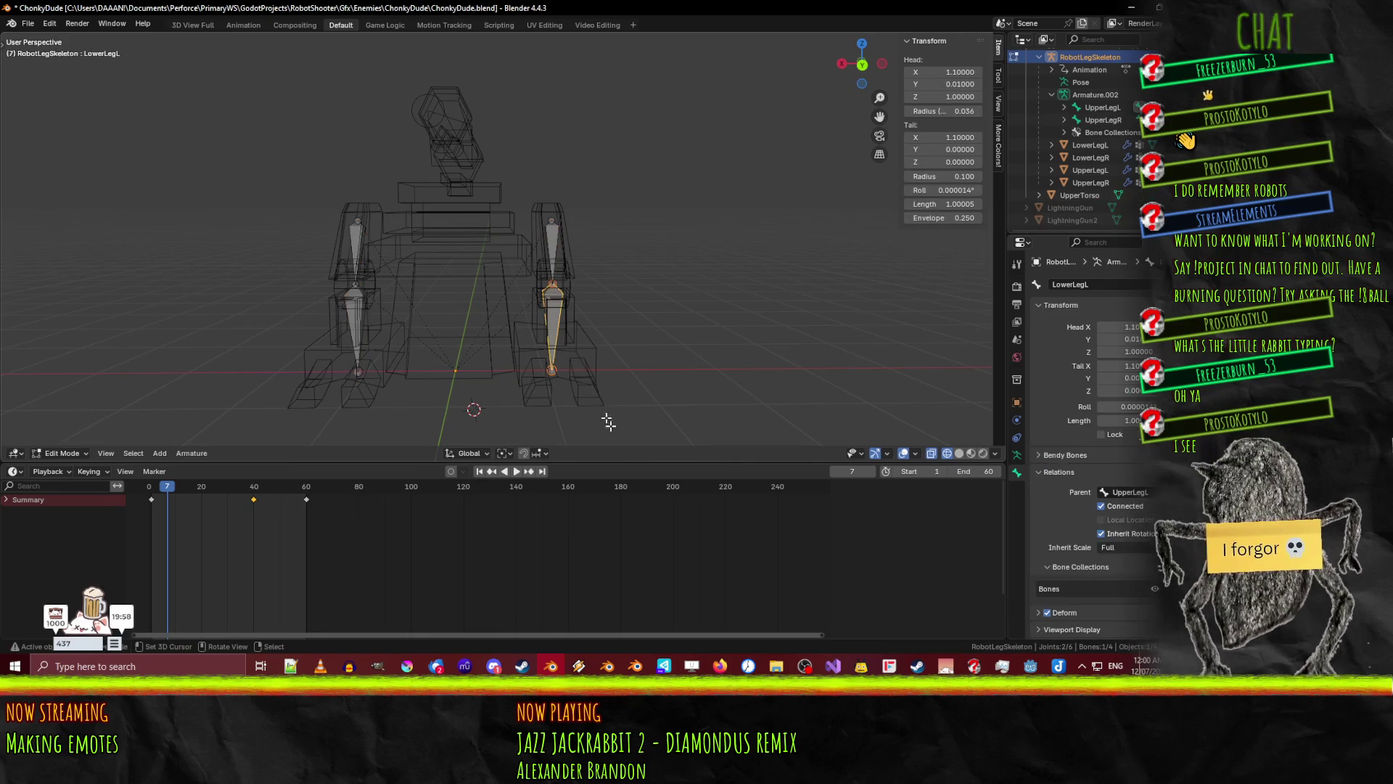
key(F3)
text(bone)
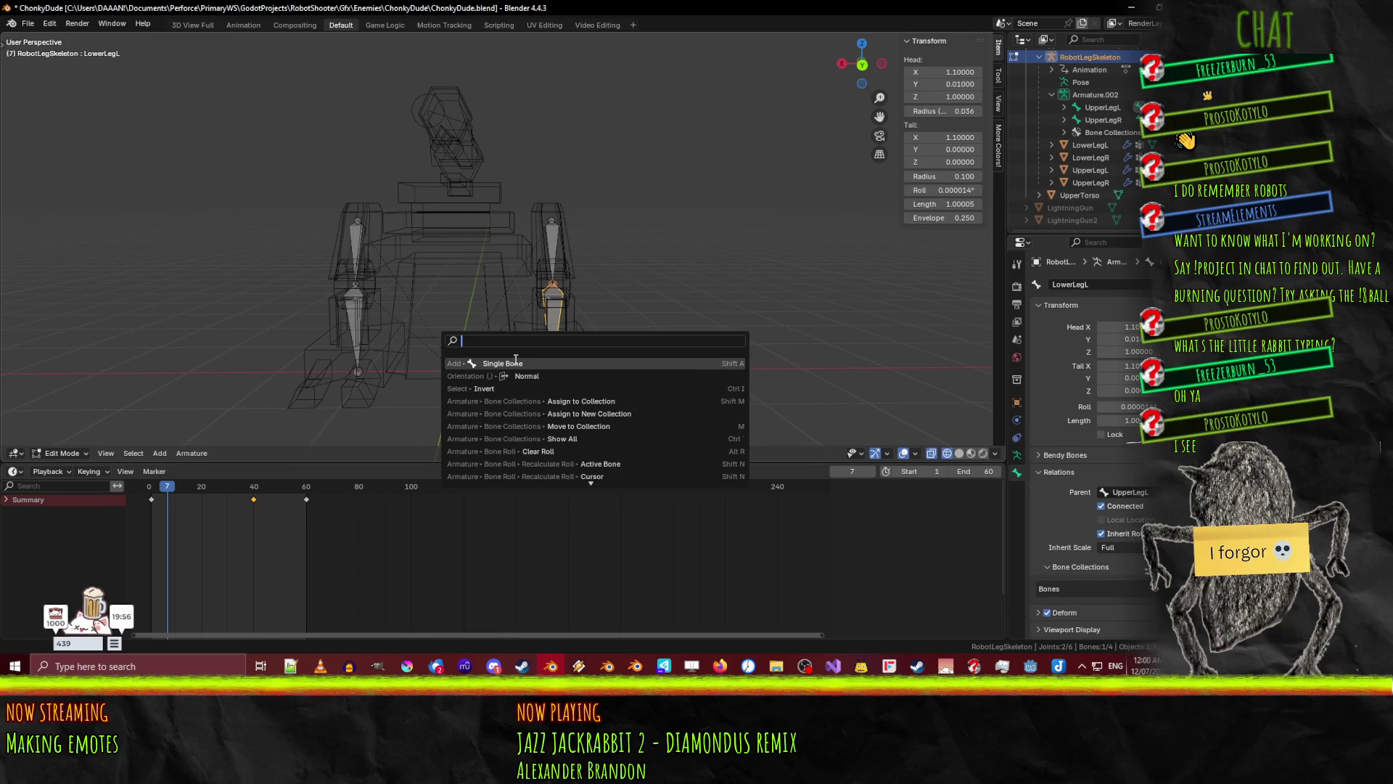
key(Return)
middle_drag(457, 307, 737, 282)
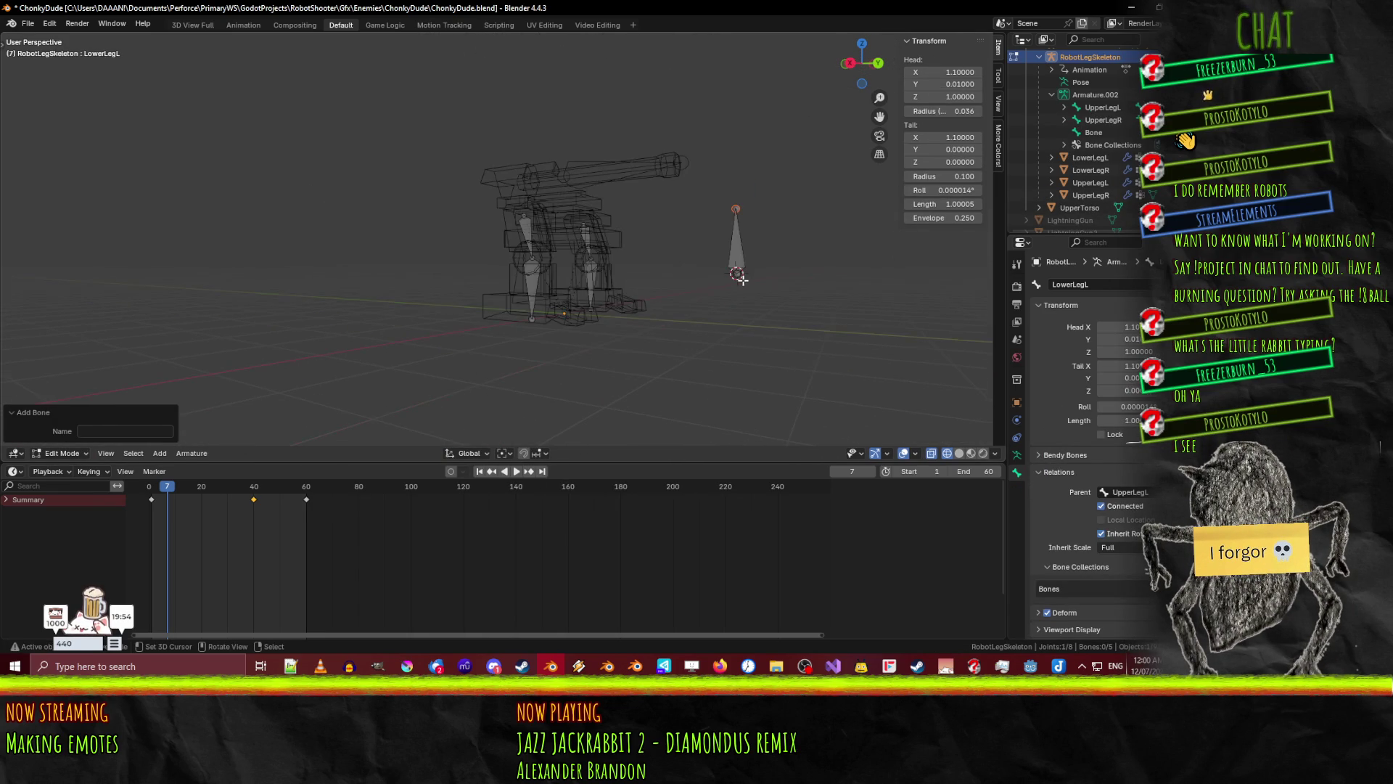
click(737, 253)
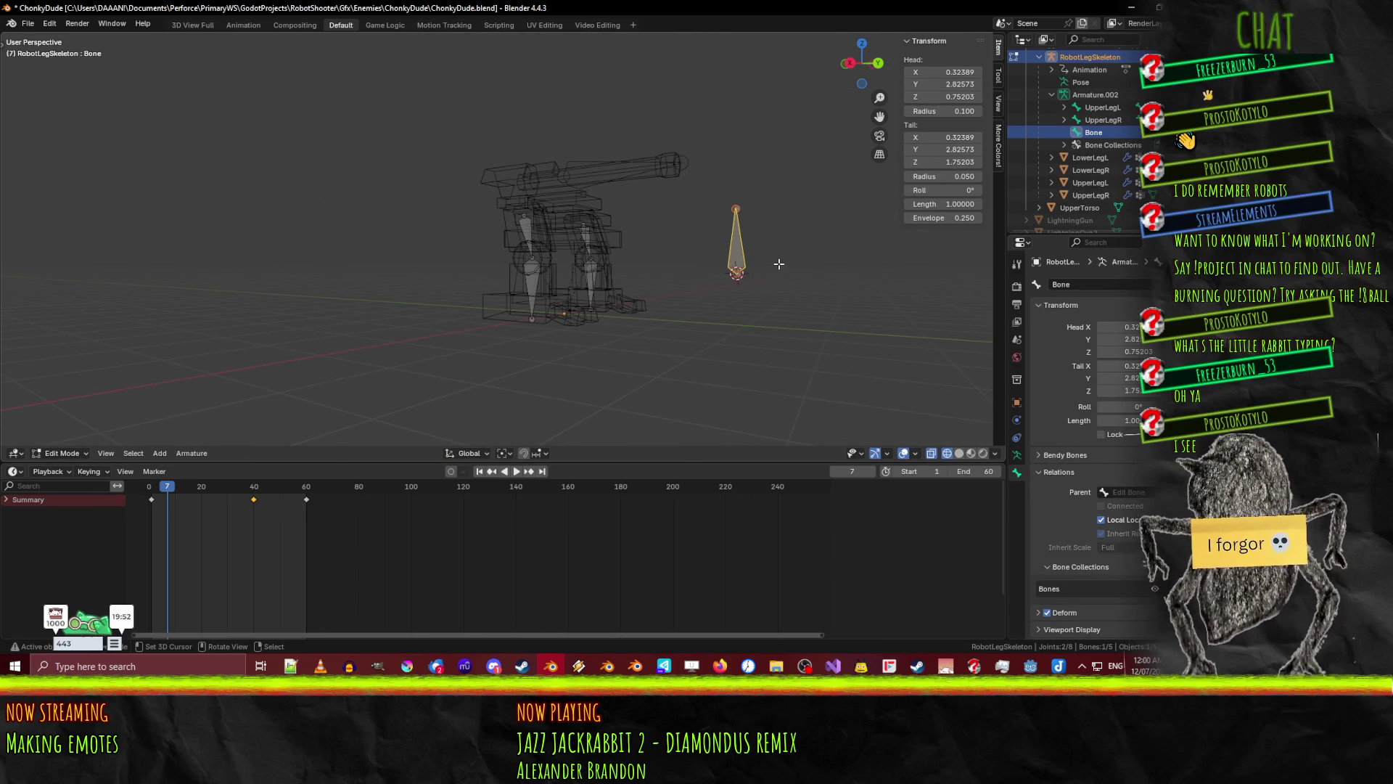
- Set the new bone's Head to 0, 0, 0 at the origin
click(947, 72)
text(0)
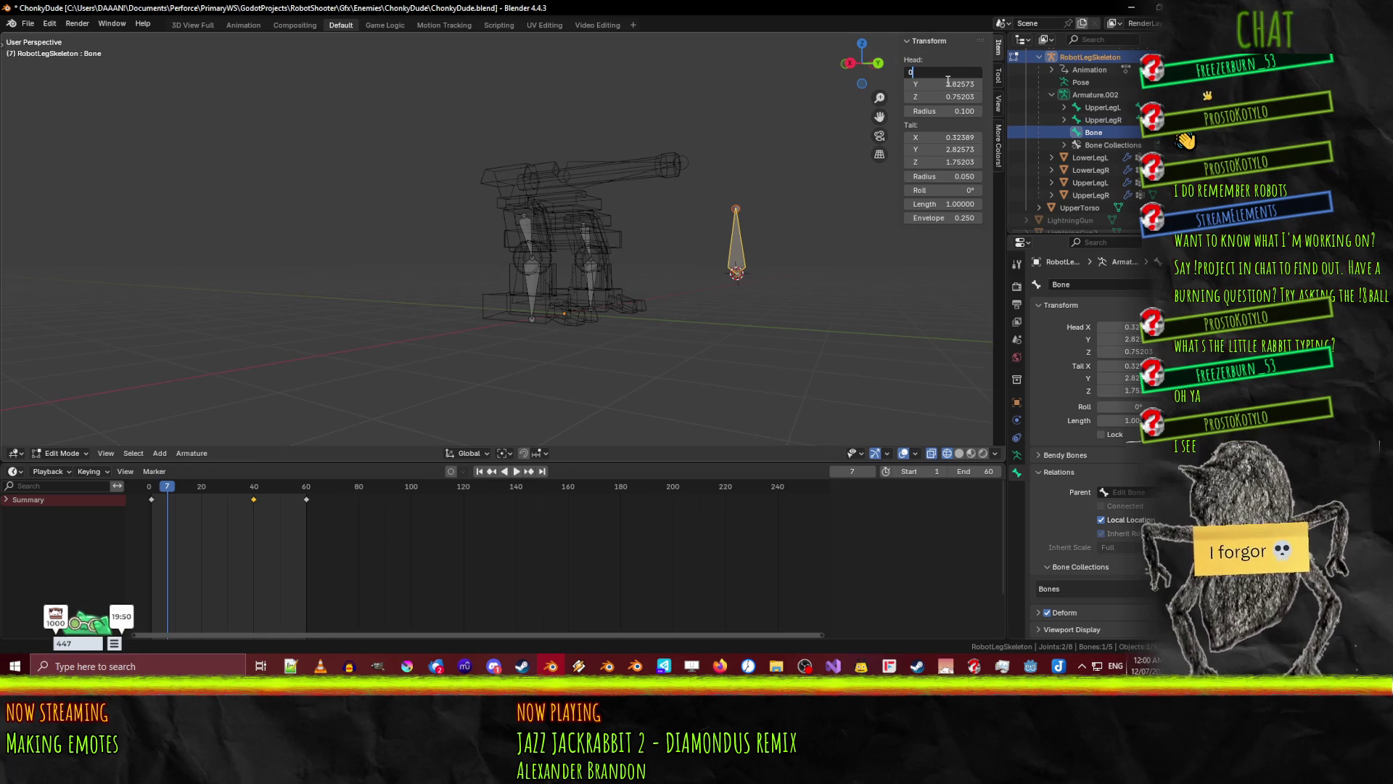
key(Tab)
text(0)
key(Tab)
text(0)
key(Return)
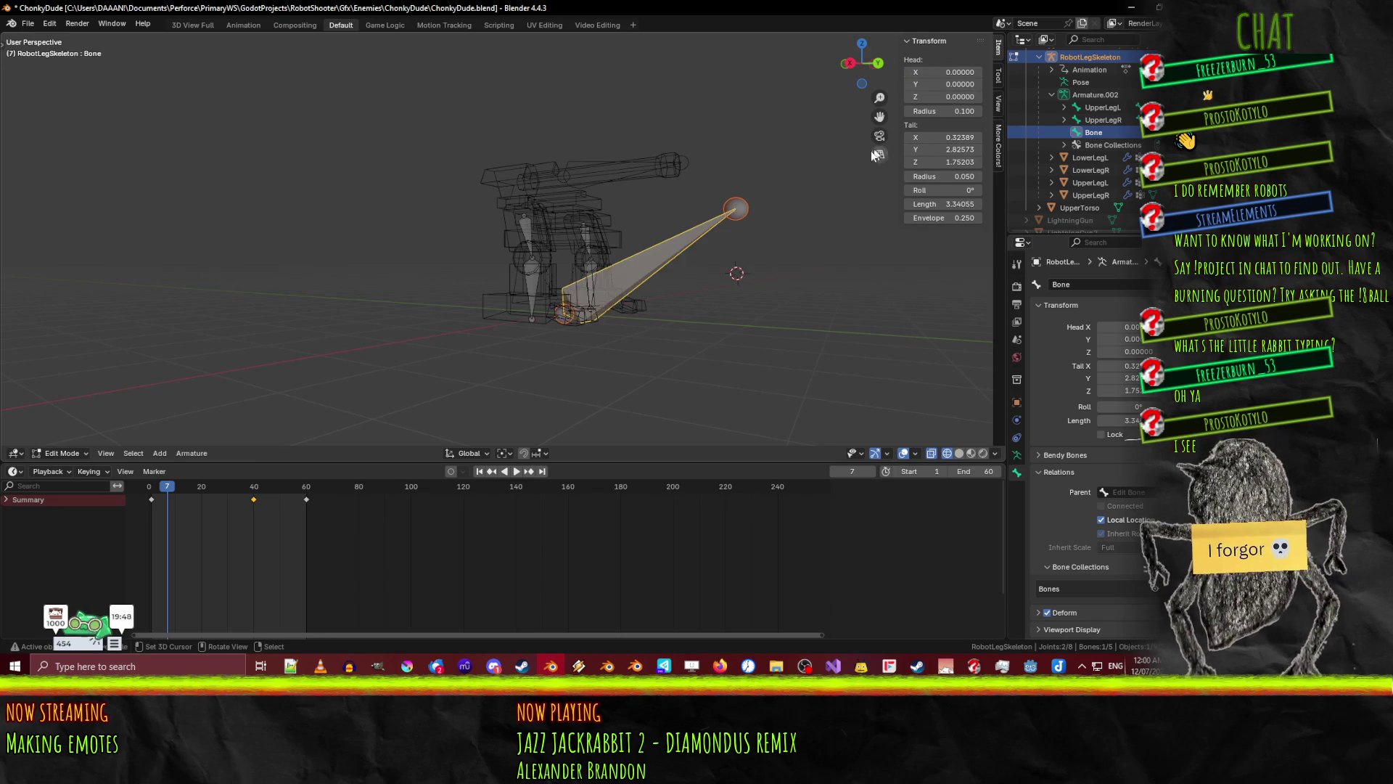
- Set the bone's Tail to 0, 0, 1, giving it length 1
click(951, 135)
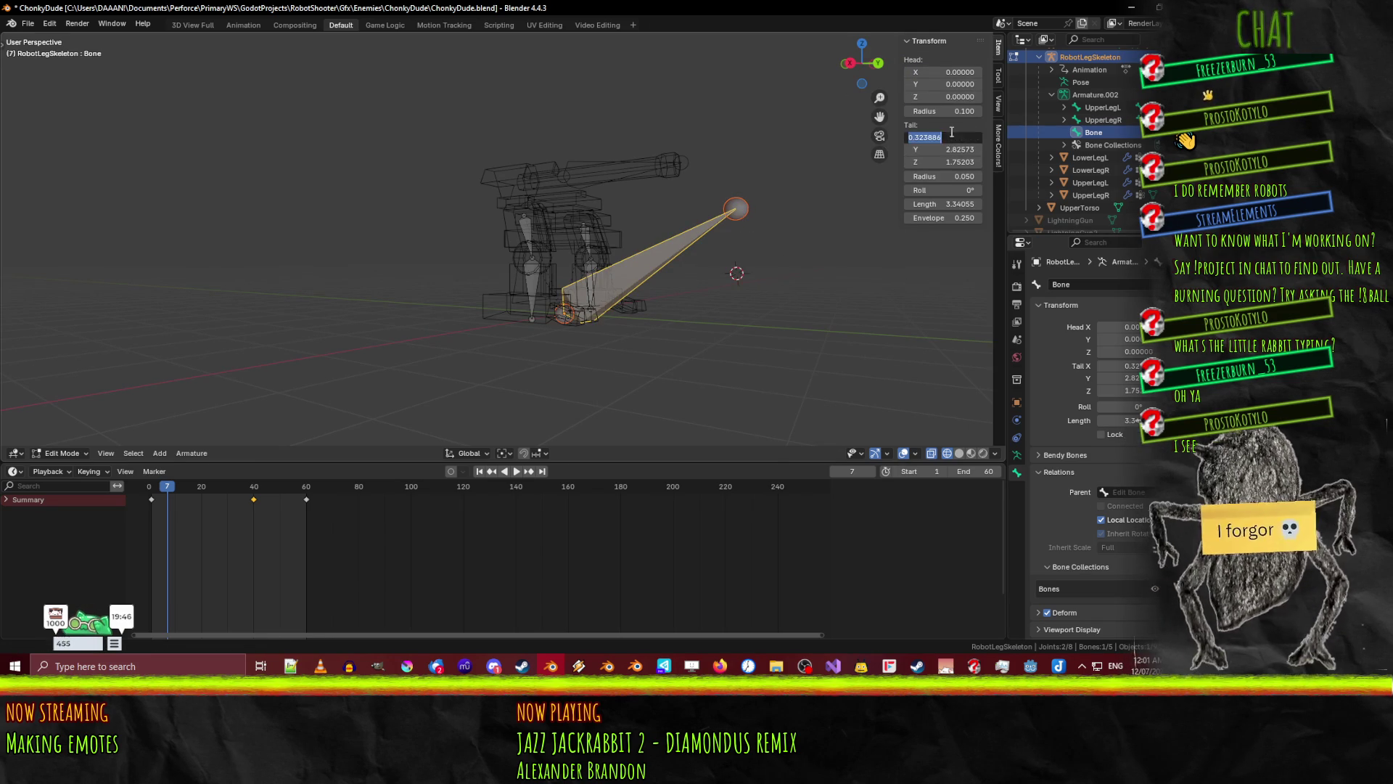
key(Tab)
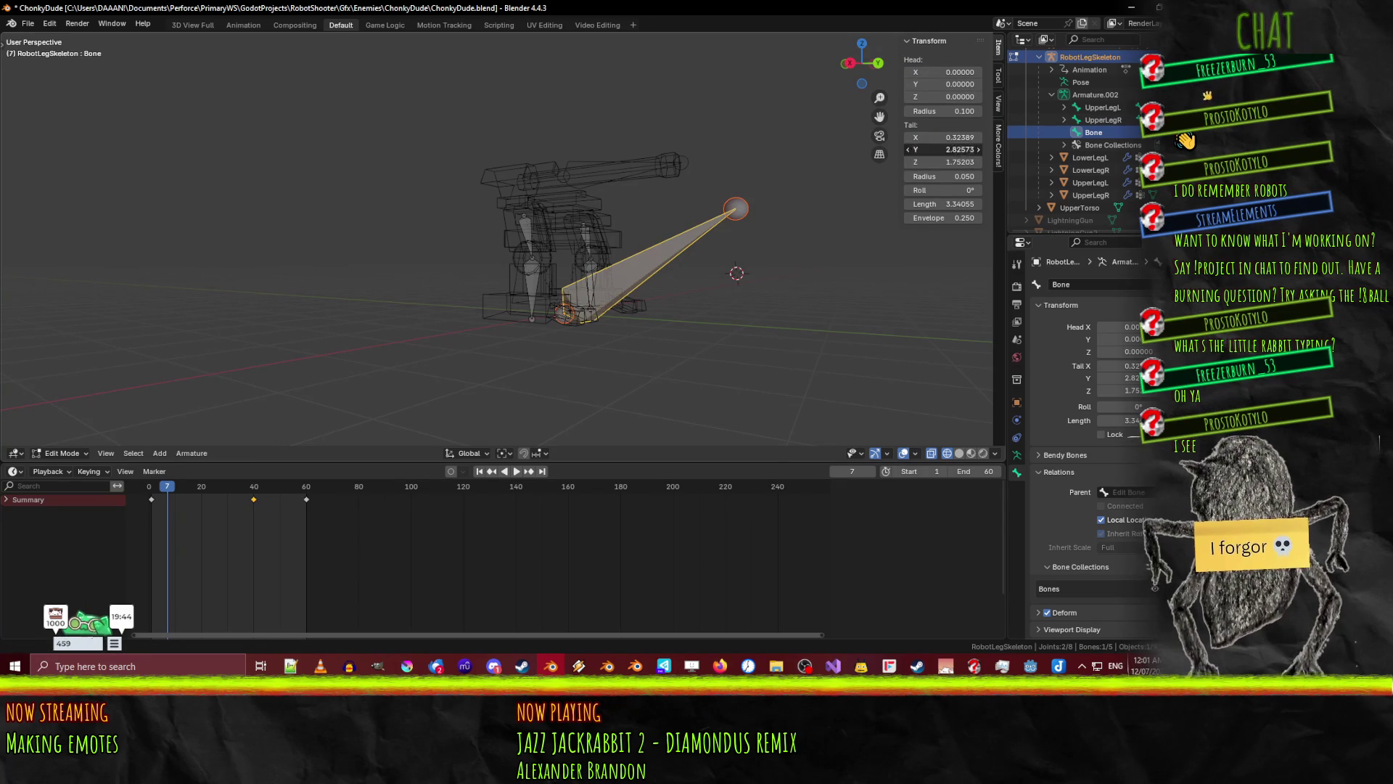
click(949, 138)
text(0)
key(Tab)
text(0)
key(Tab)
text(1)
key(Return)
mouse_move(881, 207)
middle_down()
mouse_move(668, 259)
mouse_move(785, 289)
middle_up()
click(1088, 284)
- Rename the new bone to LowerTorso, replacing the interim name Root
text(Roo)
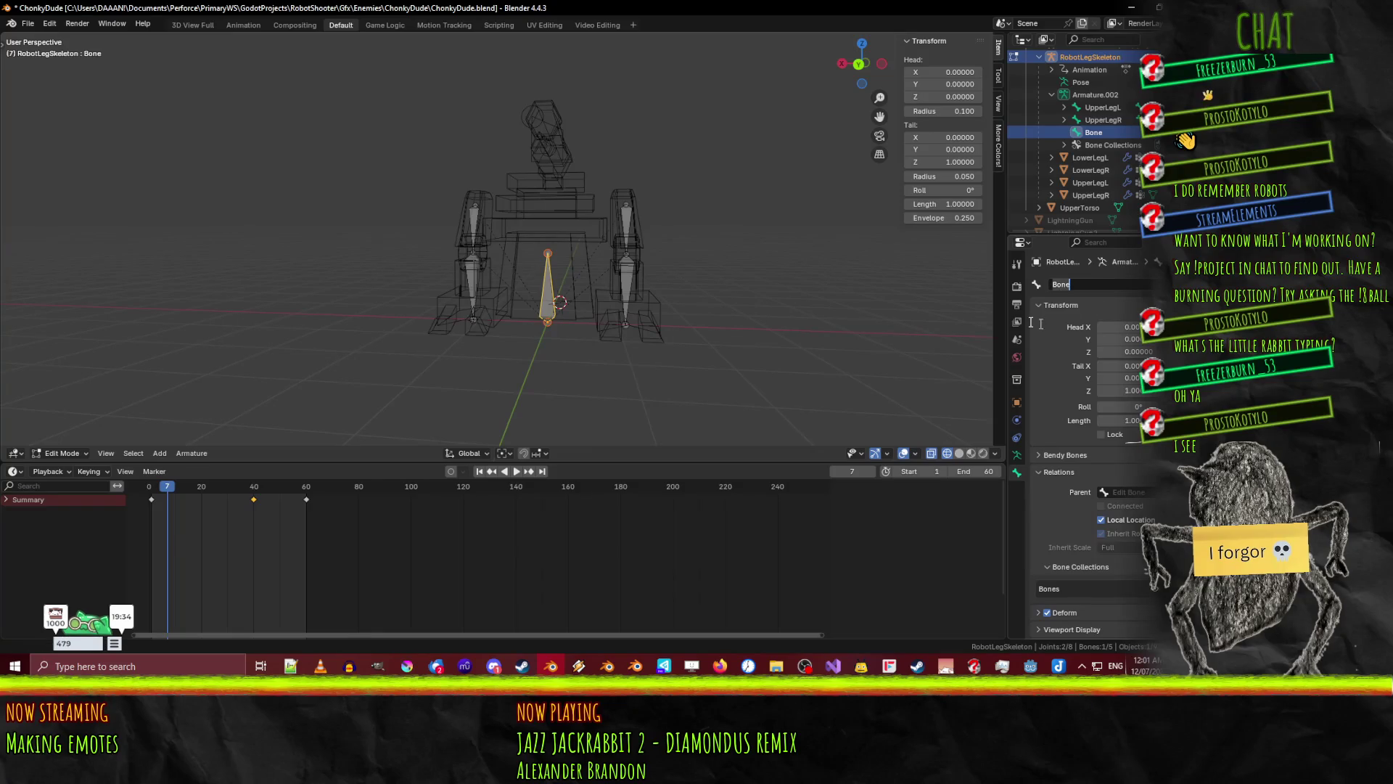
text(t)
key(Return)
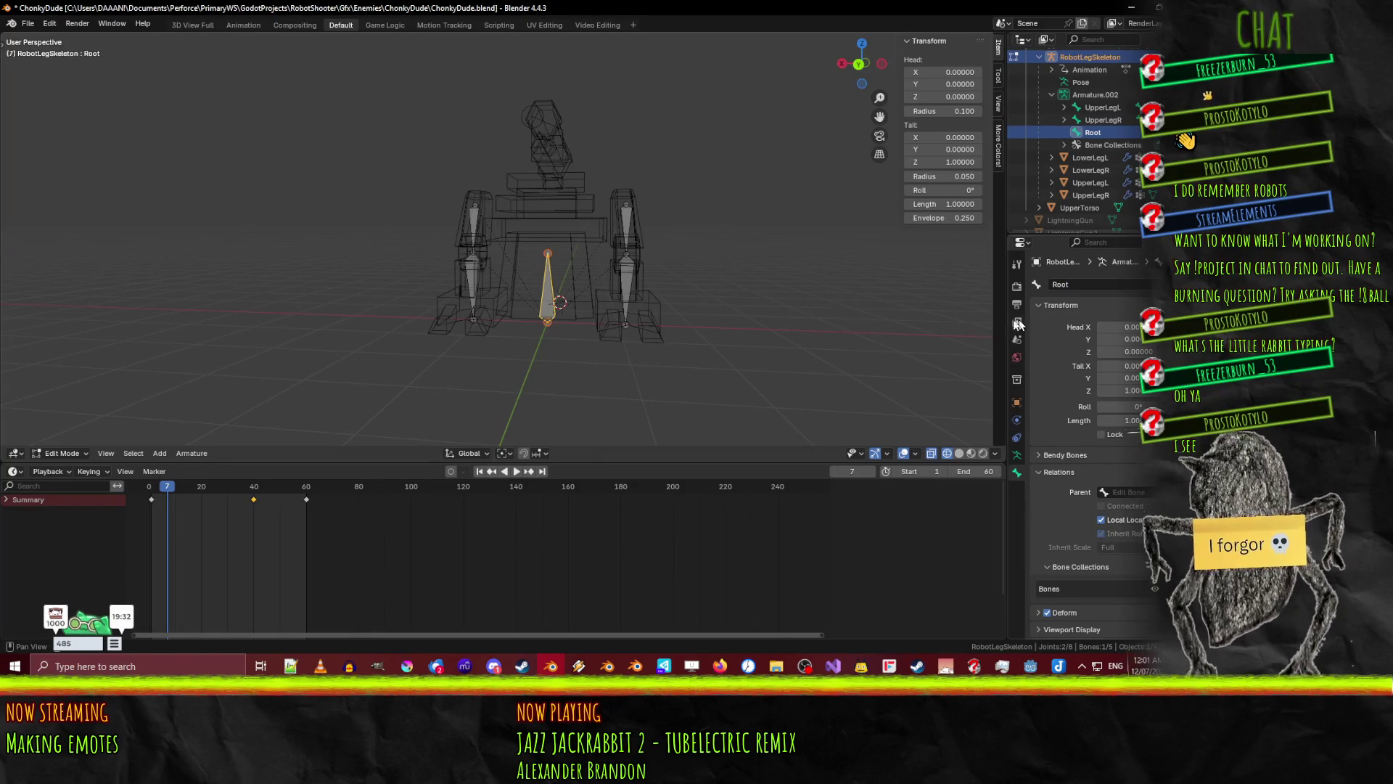
mouse_move(566, 319)
middle_down()
mouse_move(508, 327)
mouse_move(602, 330)
middle_up()
click(1081, 285)
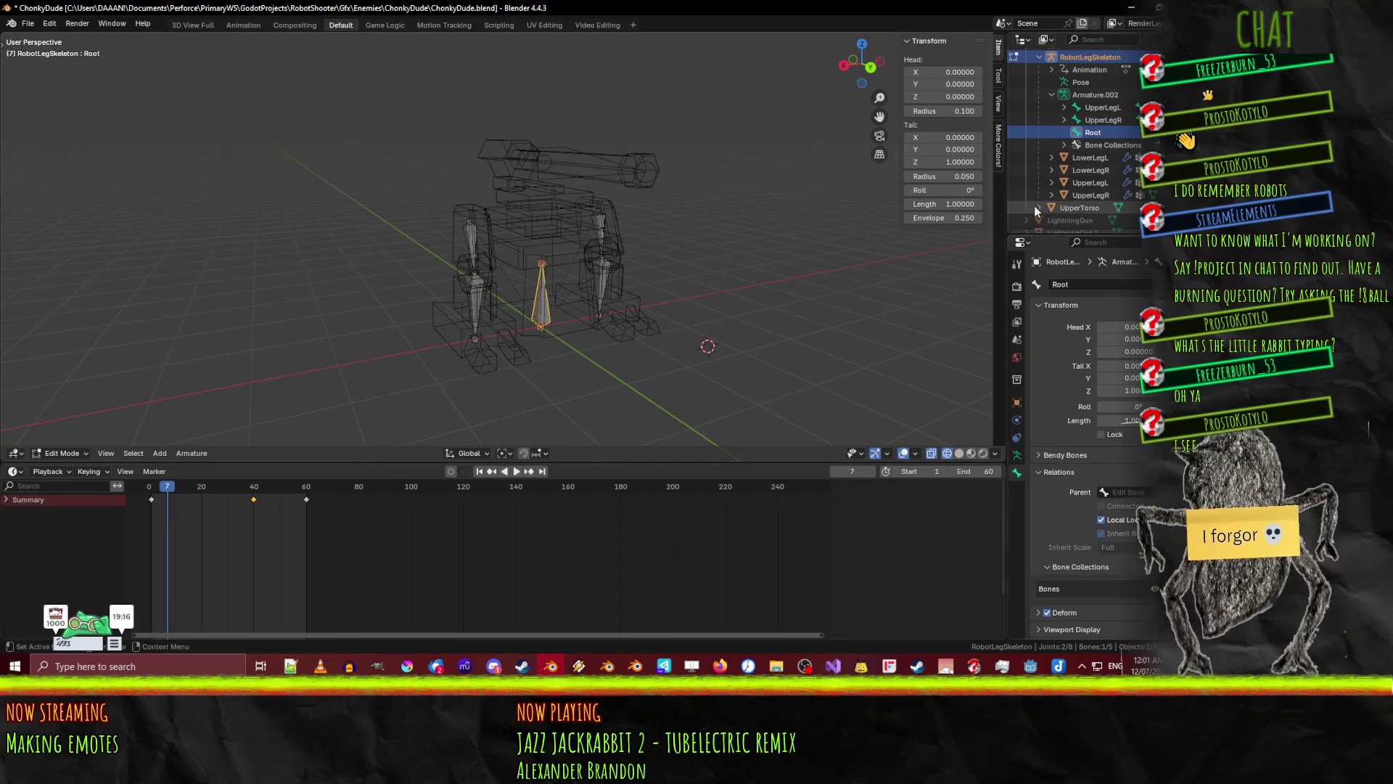
key(Return)
scroll(1034, 206, up, 3)
click(1039, 129)
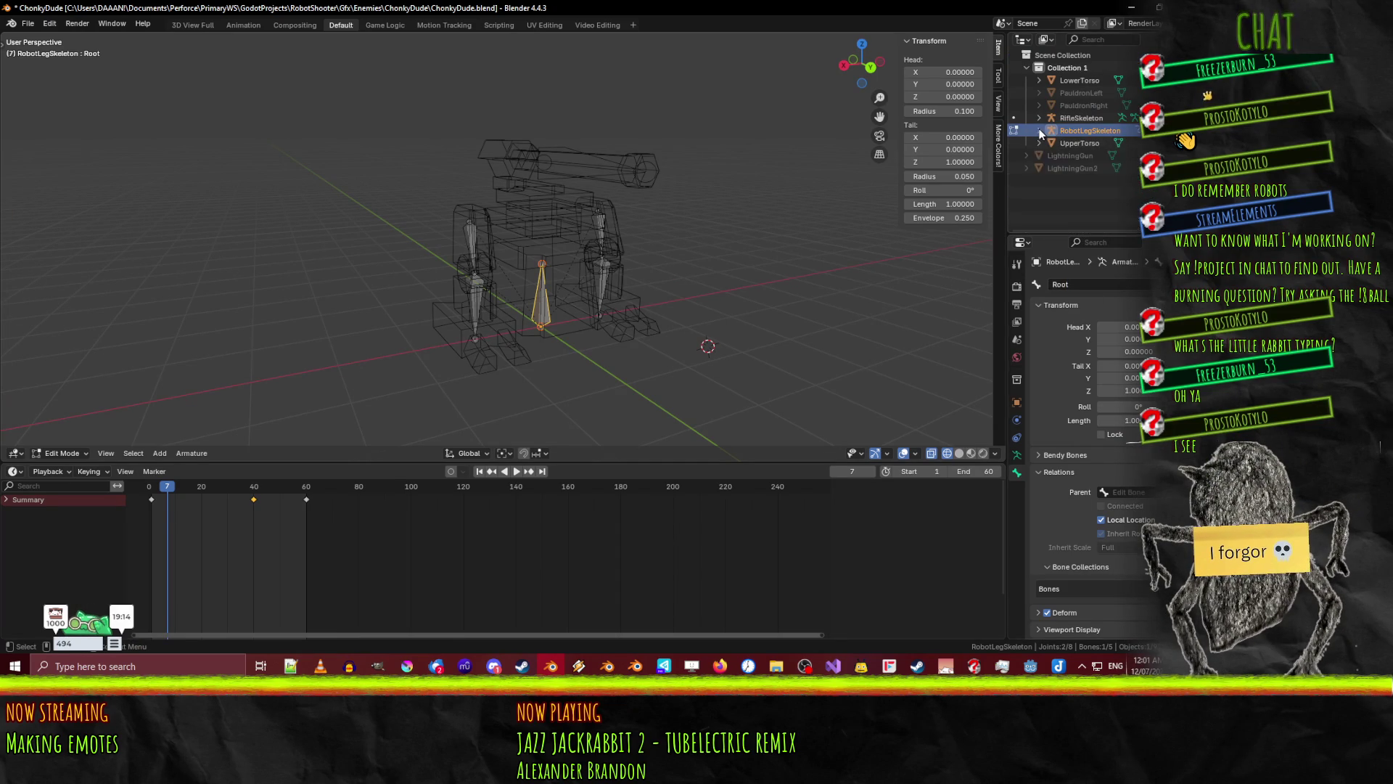
double_click(1077, 284)
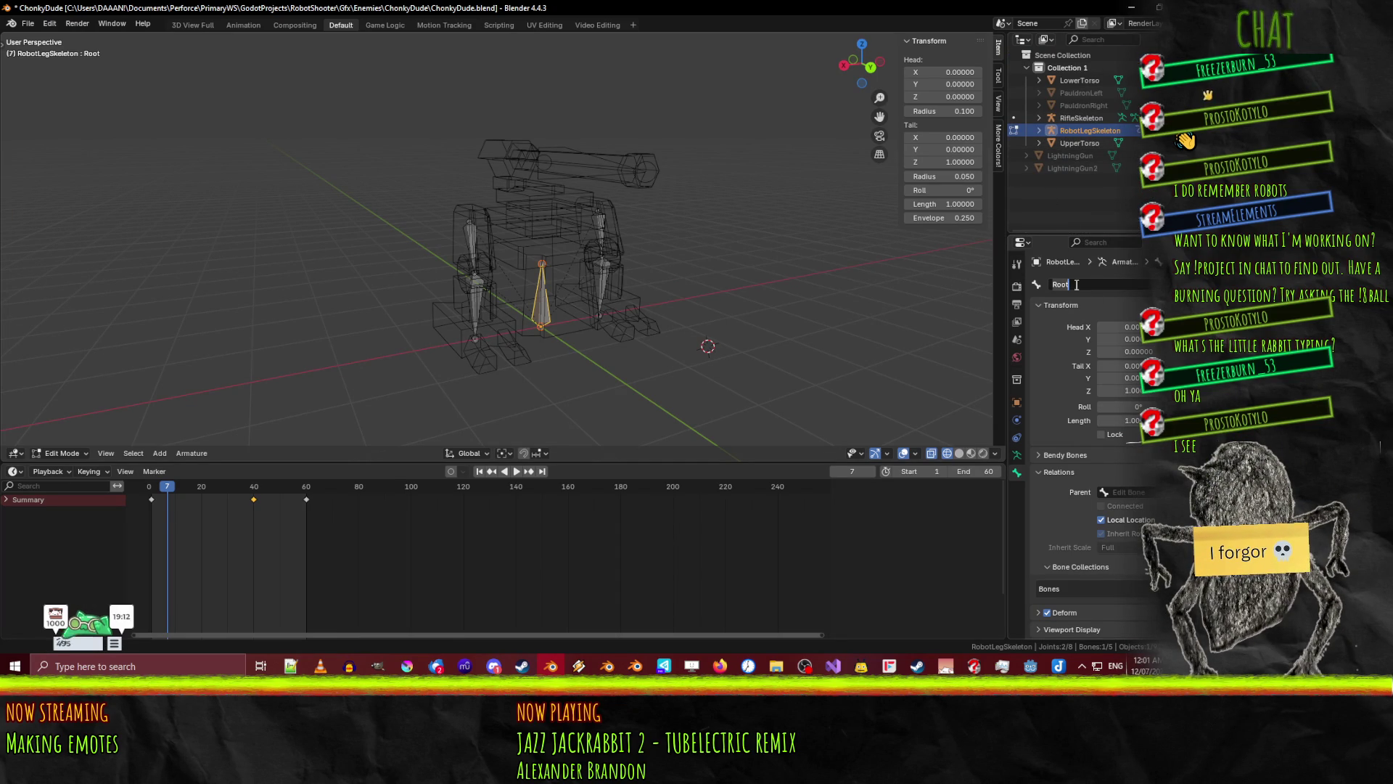
text(Lower)
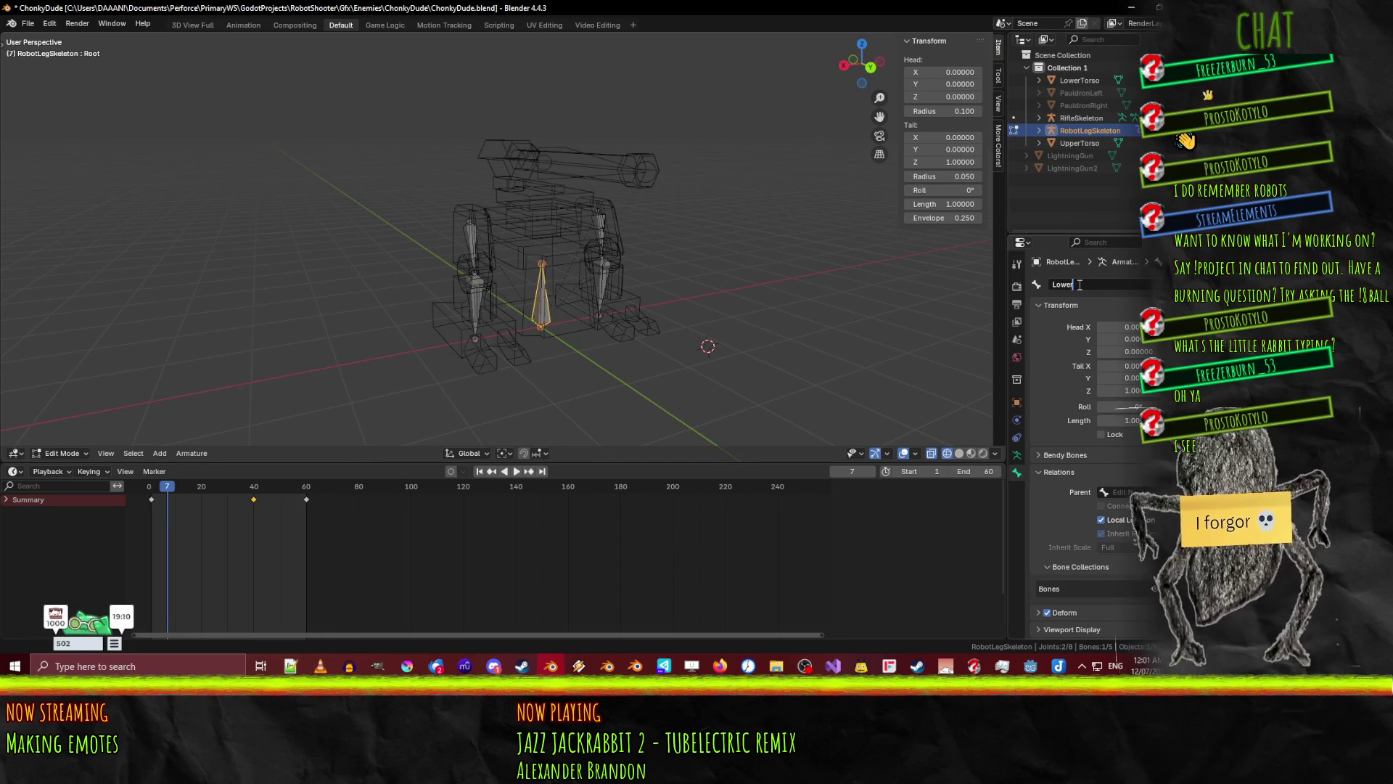
text(To)
key(Return)
mouse_move(563, 358)
middle_down()
mouse_move(573, 312)
mouse_move(530, 298)
mouse_move(553, 342)
middle_up()
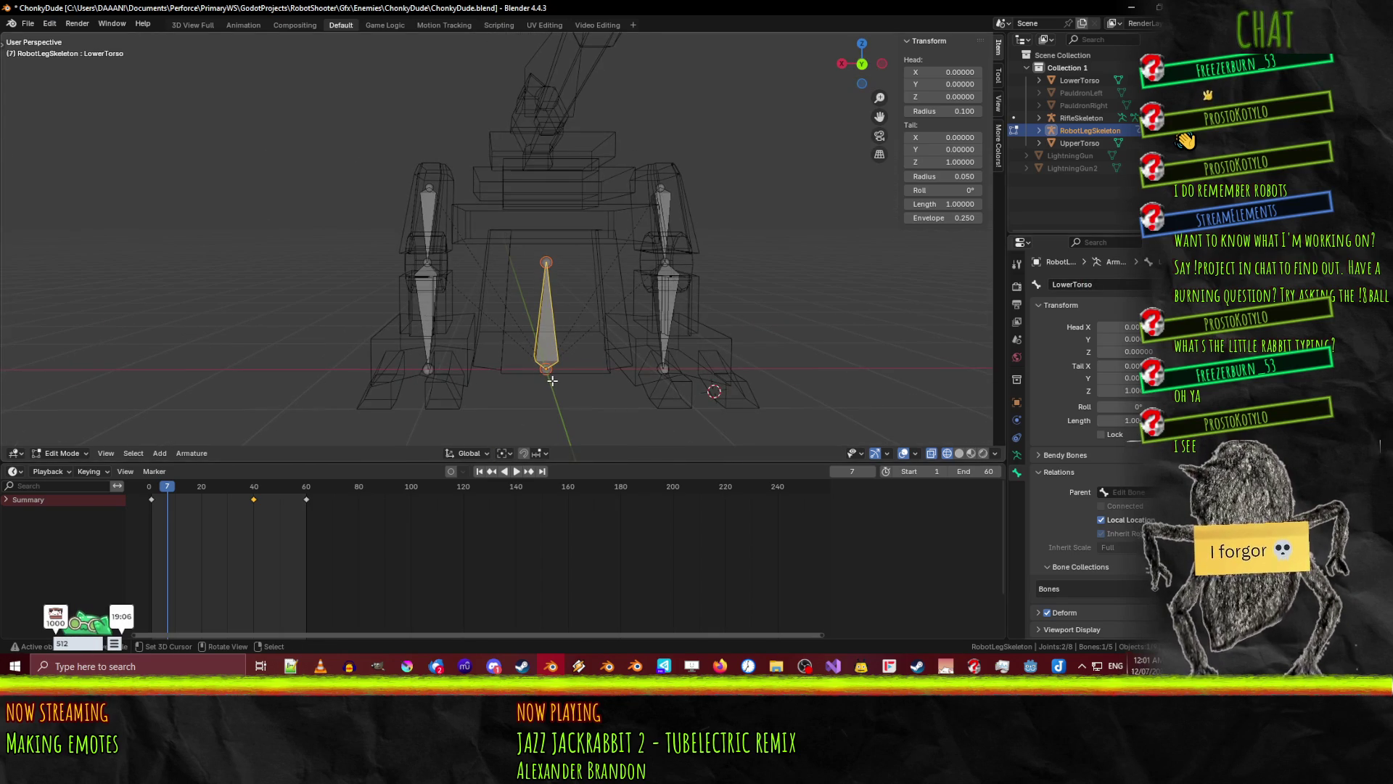
- Duplicate LowerTorso and move the copy straight up along Z by 1.3
key(shift+d)
key(Escape)
key(g)
key(z)
key(1)
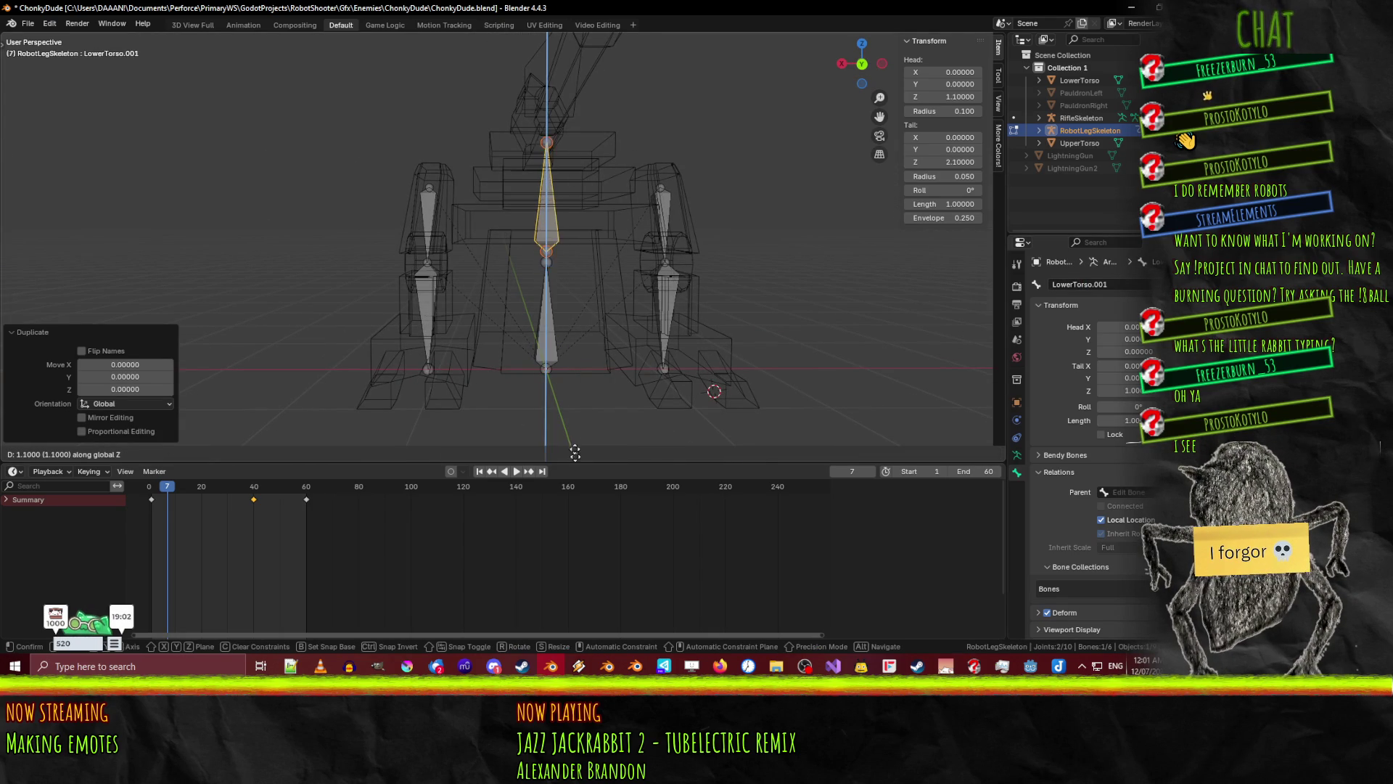
- Confirm the copy's 1.3 raise and rename LowerTorso.001 to UpperTorso
click(570, 292)
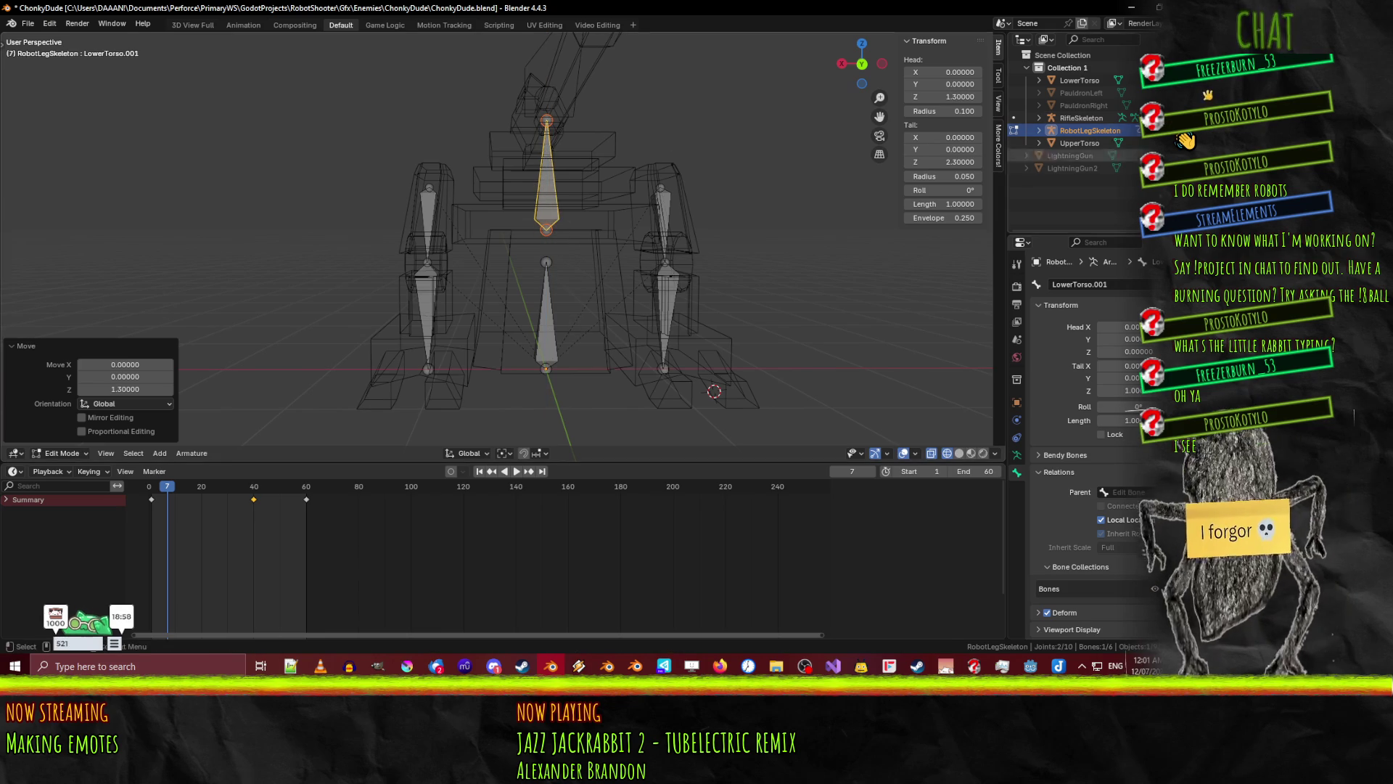
click(1116, 284)
text(uors)
key(Return)
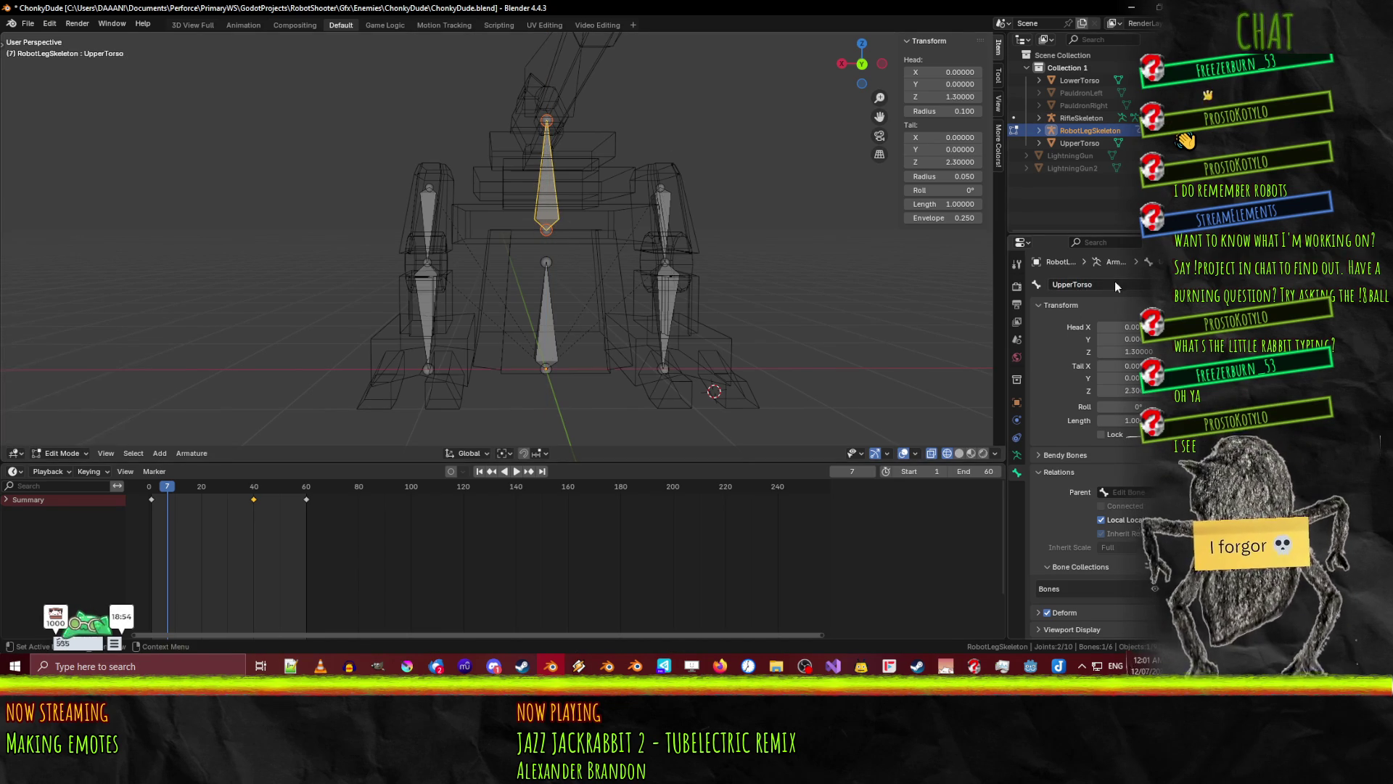
mouse_move(484, 301)
middle_down()
mouse_move(514, 310)
mouse_move(465, 286)
mouse_move(580, 294)
mouse_move(535, 272)
middle_up()
- Raise the LowerTorso bone 0.2 along Z in front view, then return to Object Mode
key(KP_1)
click(539, 328)
shift+middle_drag(580, 330, 516, 280)
text(g)
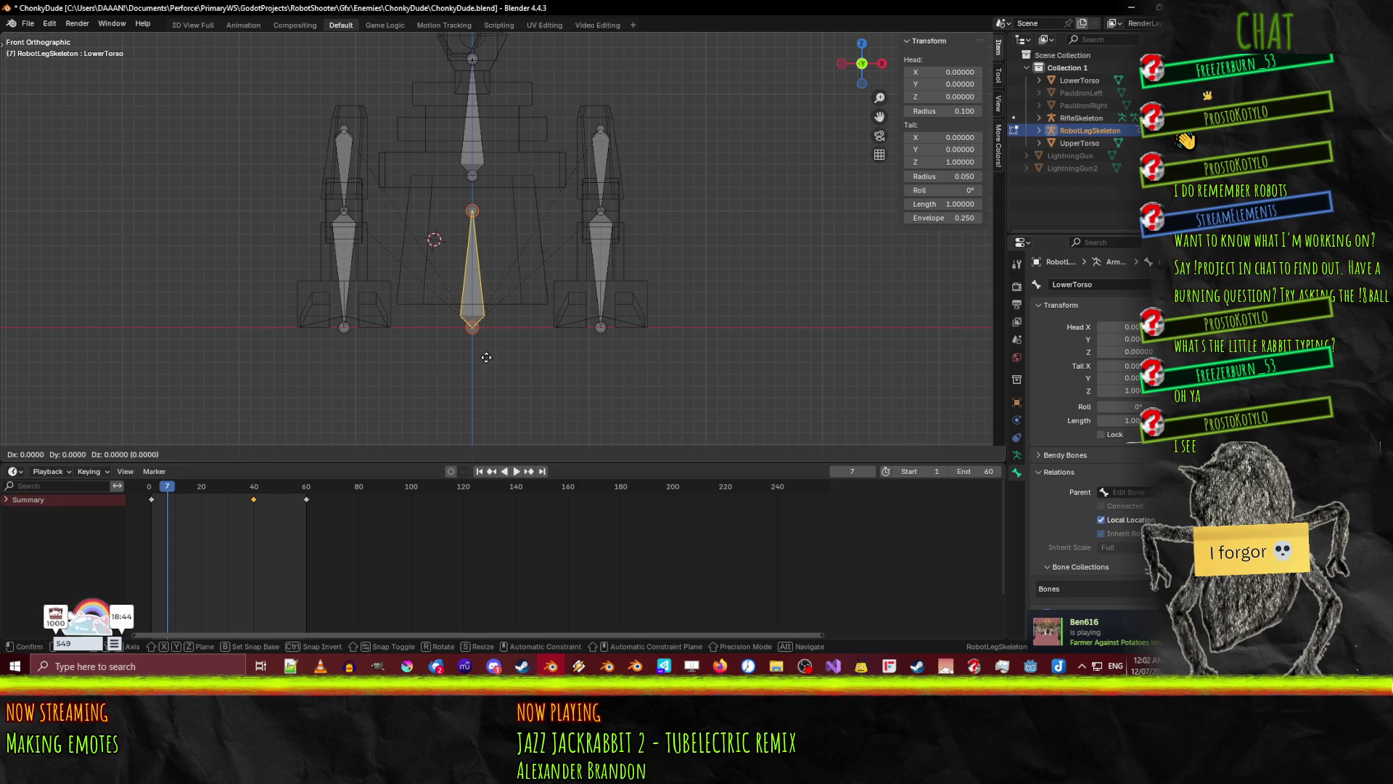
text(z.2)
key(Return)
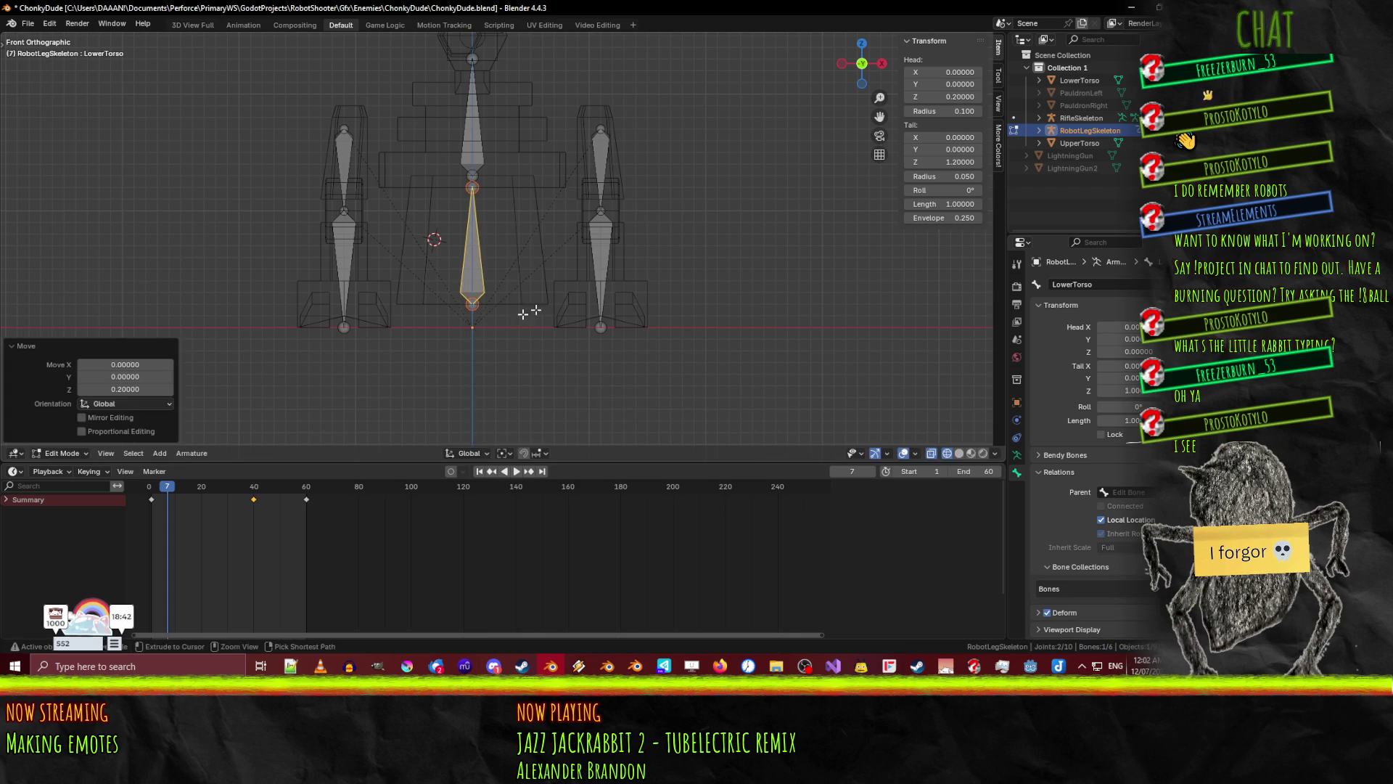
click(507, 320)
shift+middle_drag(460, 141, 487, 201)
click(486, 201)
click(529, 232)
key(Tab)
click(571, 223)
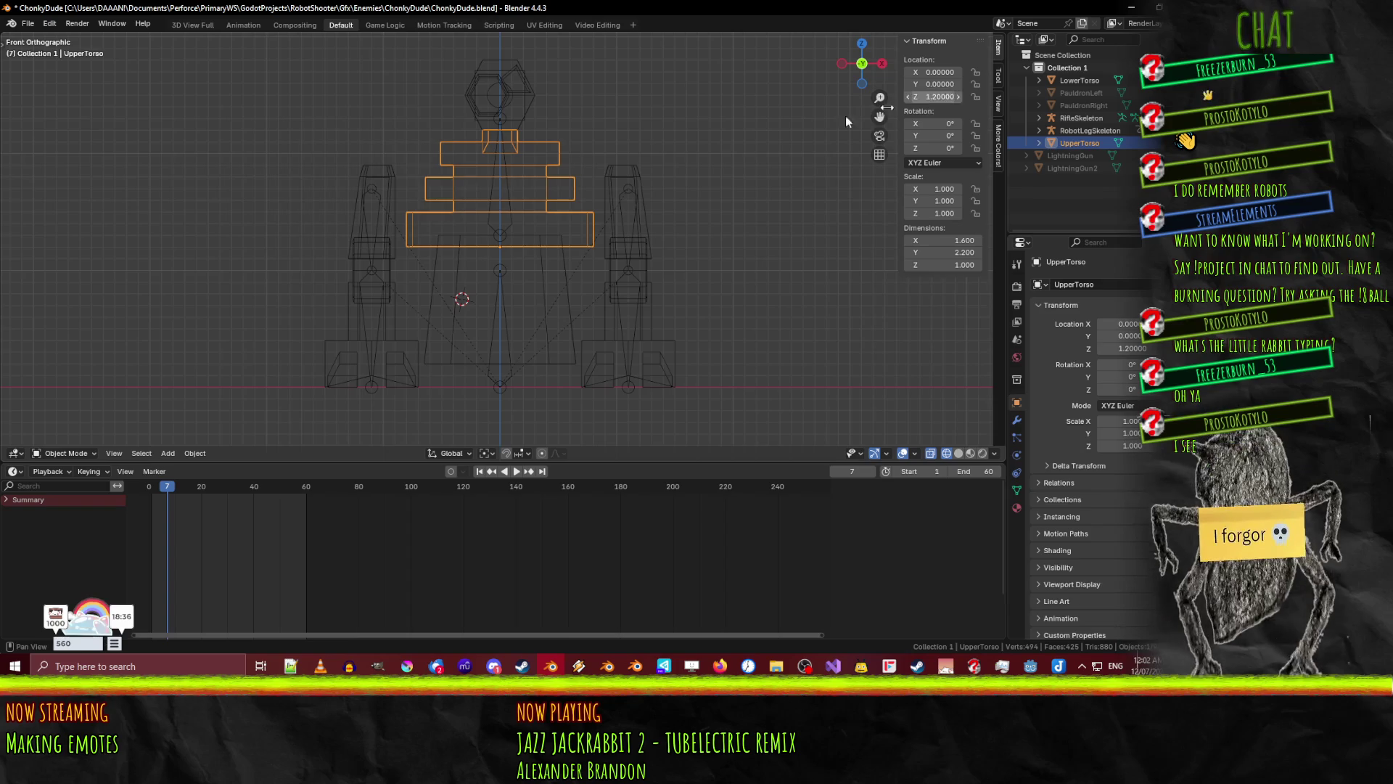
- Set the UpperTorso bone's Head Z to 1.2 in the N-panel
click(497, 196)
key(Tab)
click(500, 235)
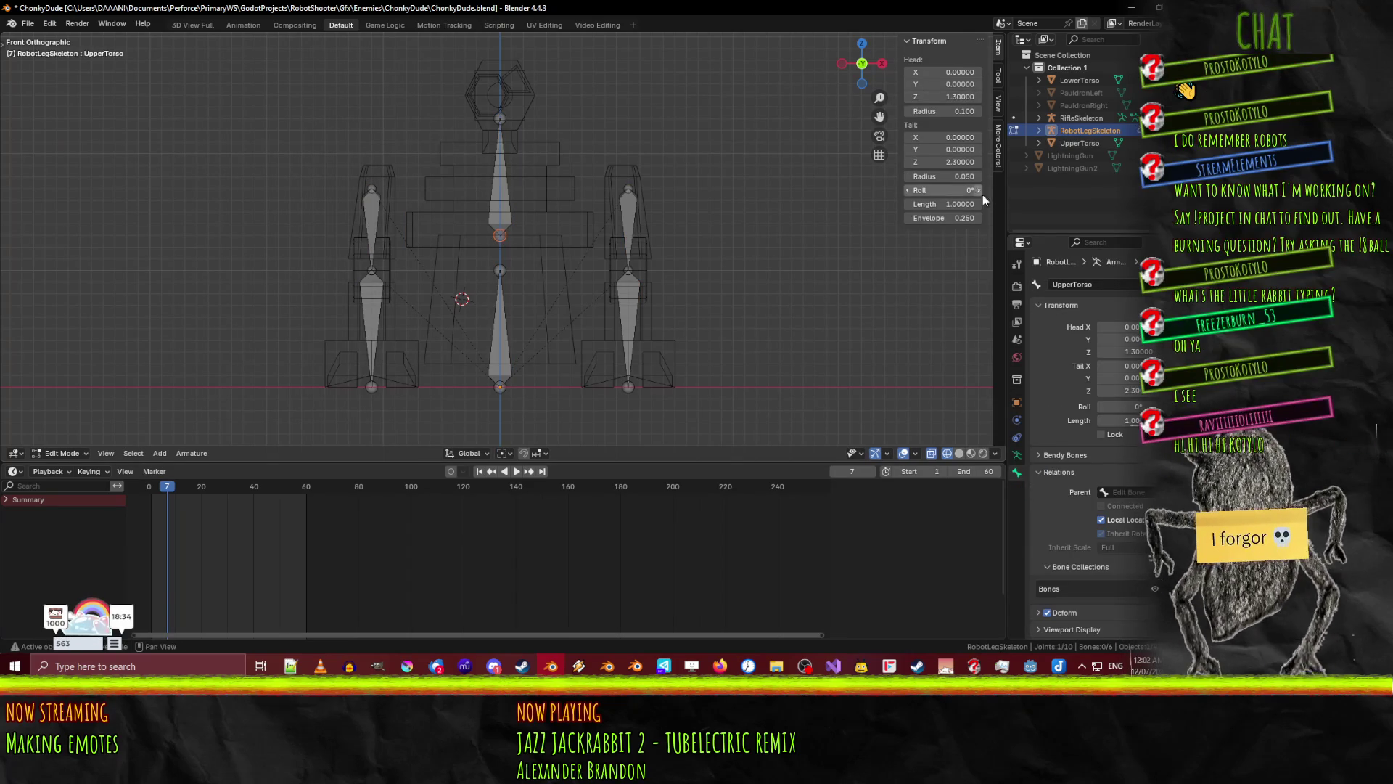
click(958, 96)
key(BackSpace)
text(2)
key(Return)
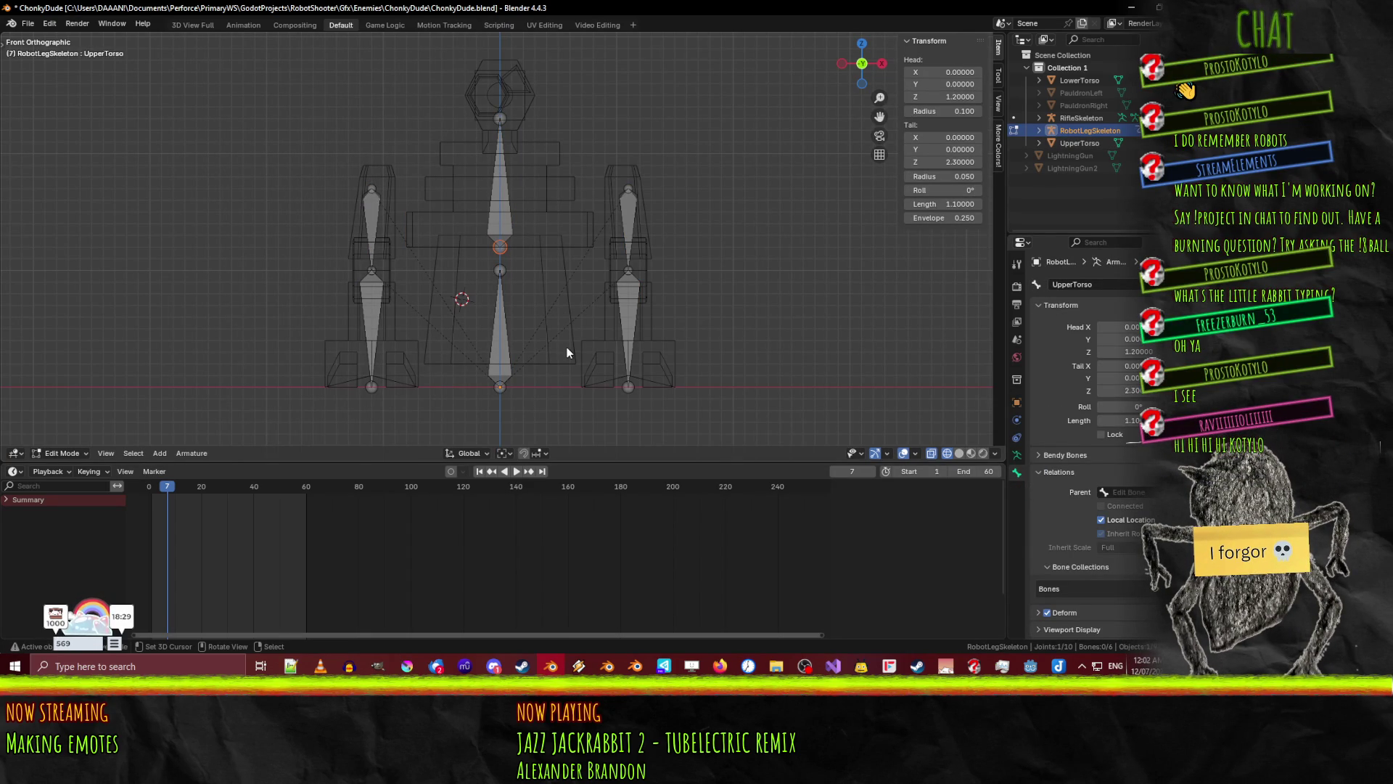
- Set the LowerTorso bone's Head Z to 0.2
click(505, 367)
key(a)
key(ctrl+z)
click(531, 338)
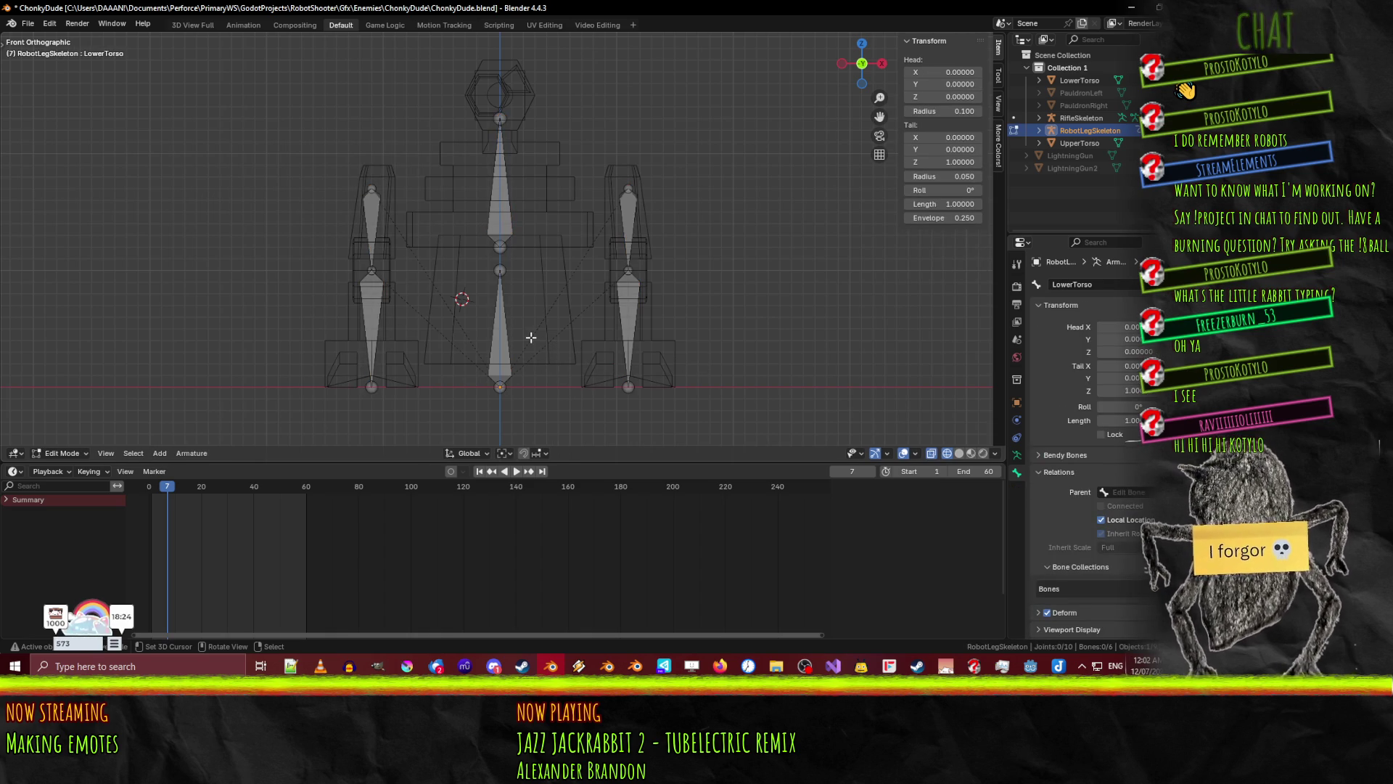
click(1080, 80)
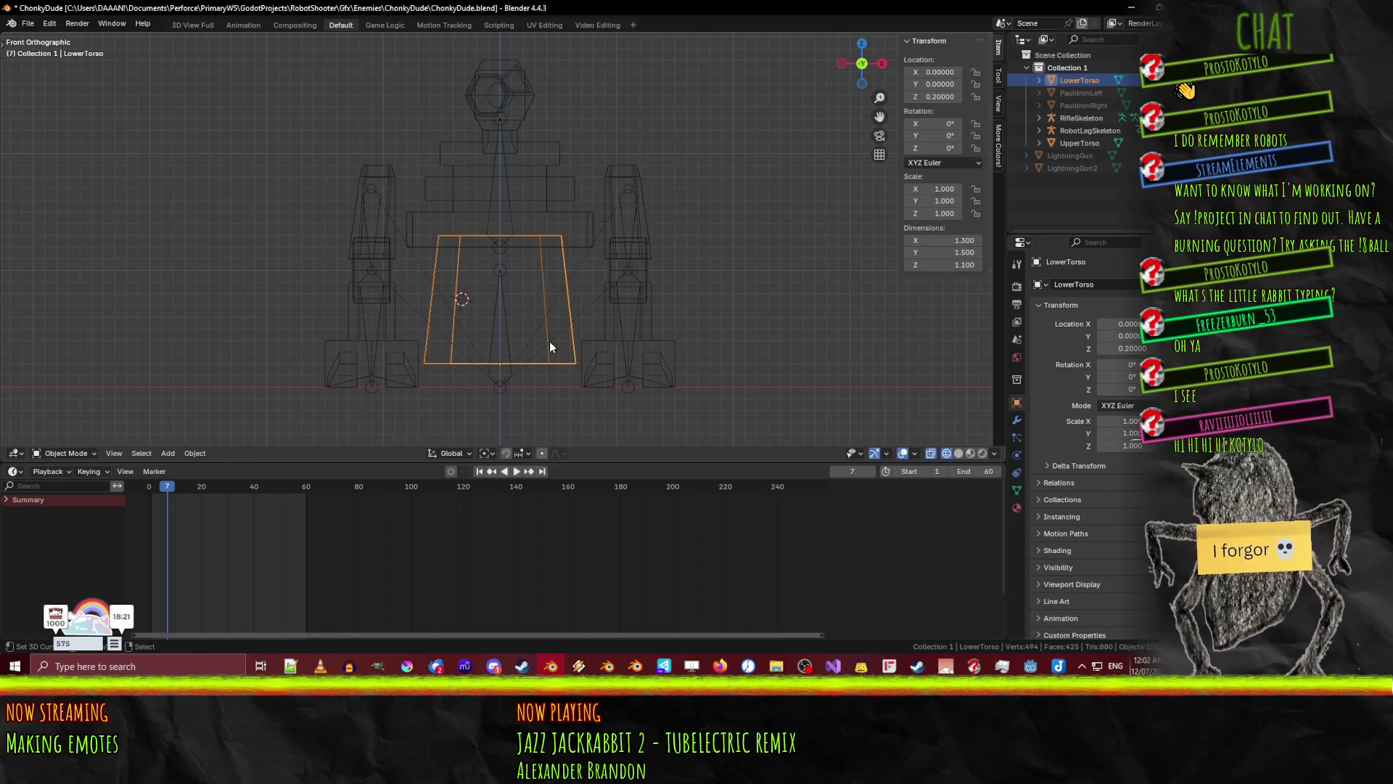
key(ctrl+z)
key(ctrl+z)
key(ctrl+z)
key(ctrl+z)
click(966, 96)
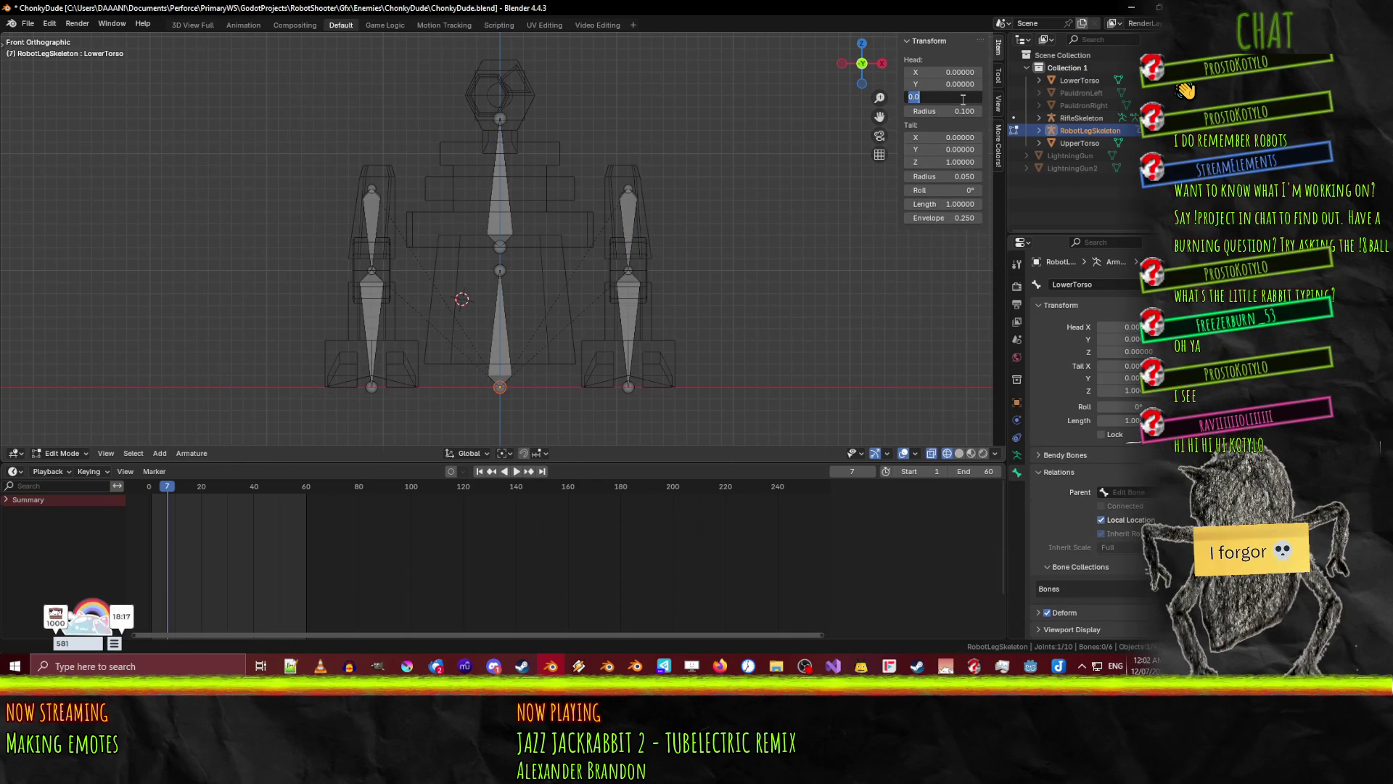
key(Return)
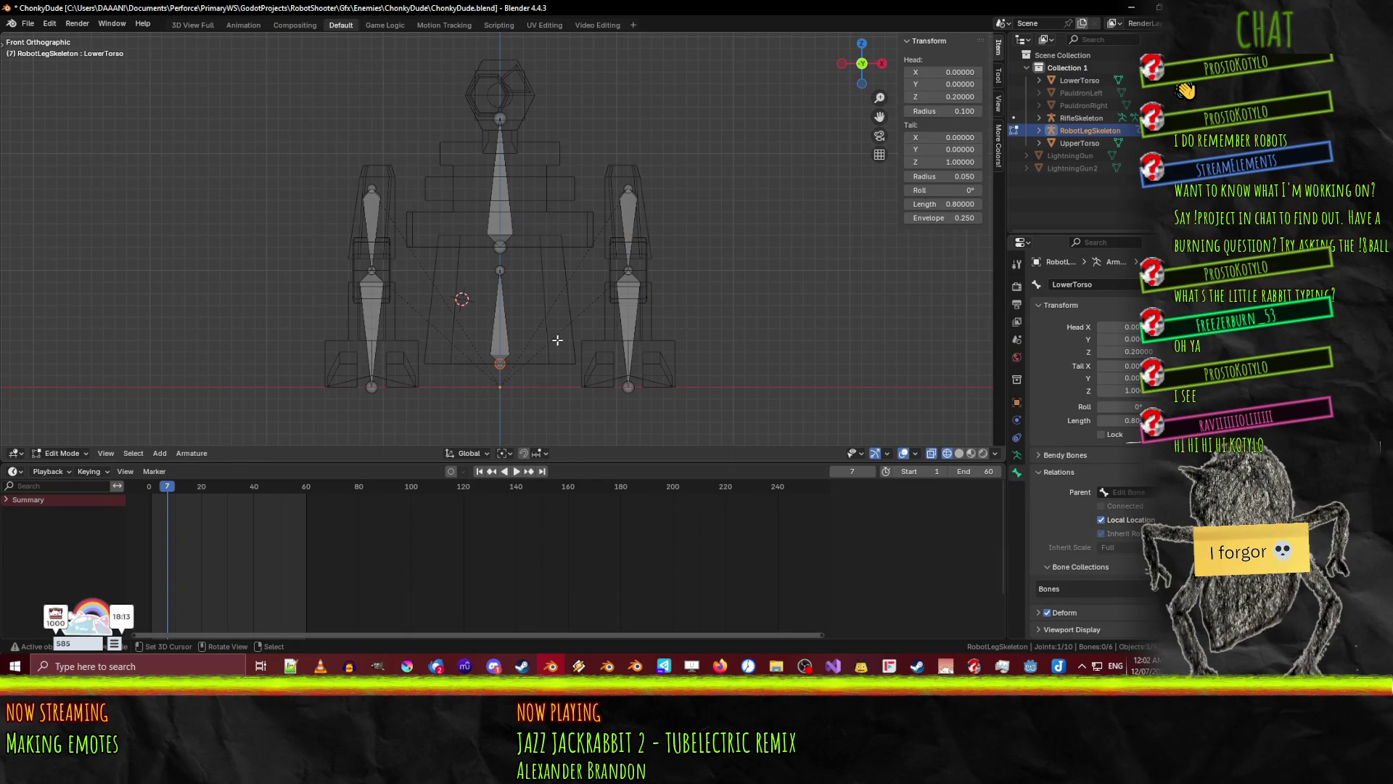
- Switch the armature to Pose Mode and test-move the lower torso bone along Z
key(Tab)
click(530, 322)
click(500, 352)
mouse_move(519, 354)
middle_down()
mouse_move(616, 385)
mouse_move(559, 363)
mouse_move(553, 343)
mouse_move(688, 359)
mouse_move(407, 367)
middle_up()
click(66, 452)
click(65, 410)
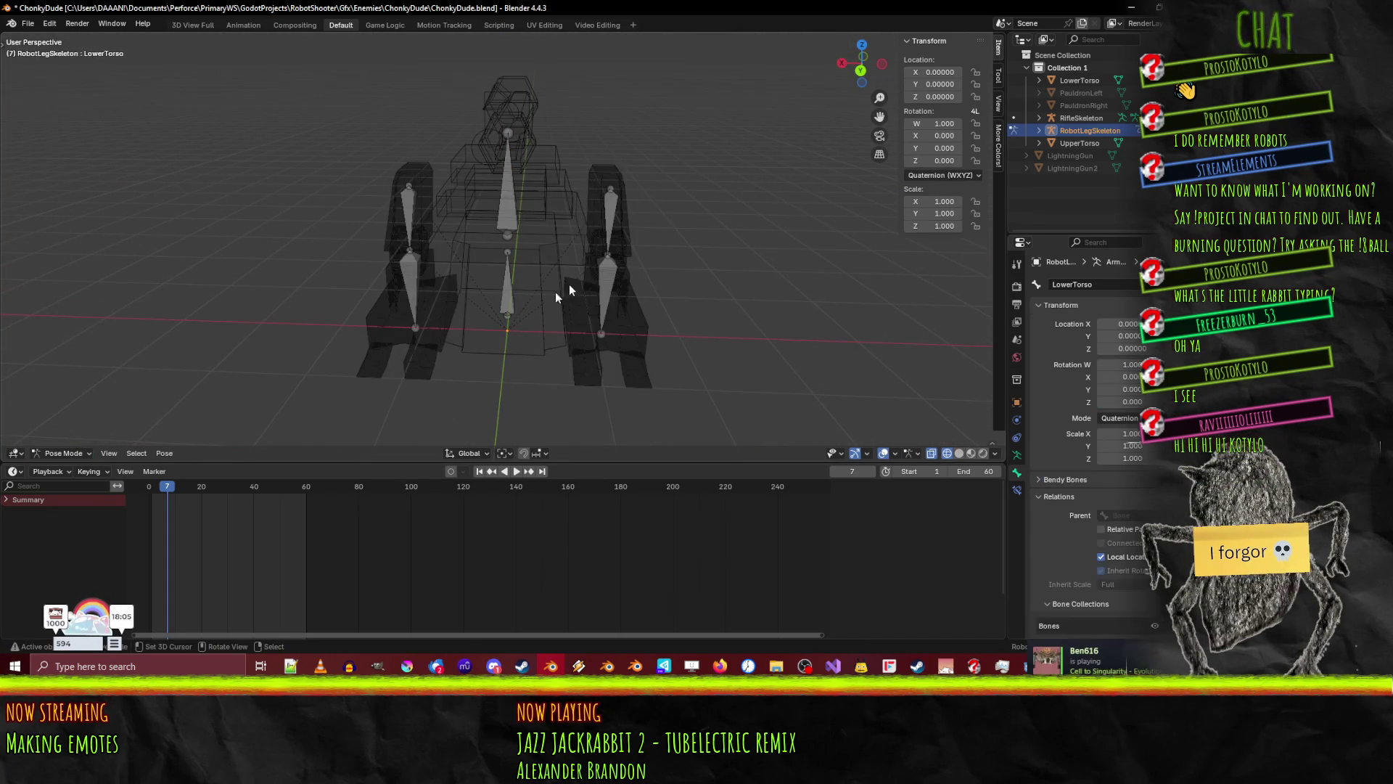
click(508, 303)
mouse_move(511, 305)
middle_down()
mouse_move(615, 311)
mouse_move(569, 360)
mouse_move(520, 366)
middle_up()
key(g)
key(z)
key(Escape)
key(Tab)
- Attempt saving ChonkyDude.blend (not writable), then return to Object Mode and select the LowerTorso mesh
key(ctrl+s)
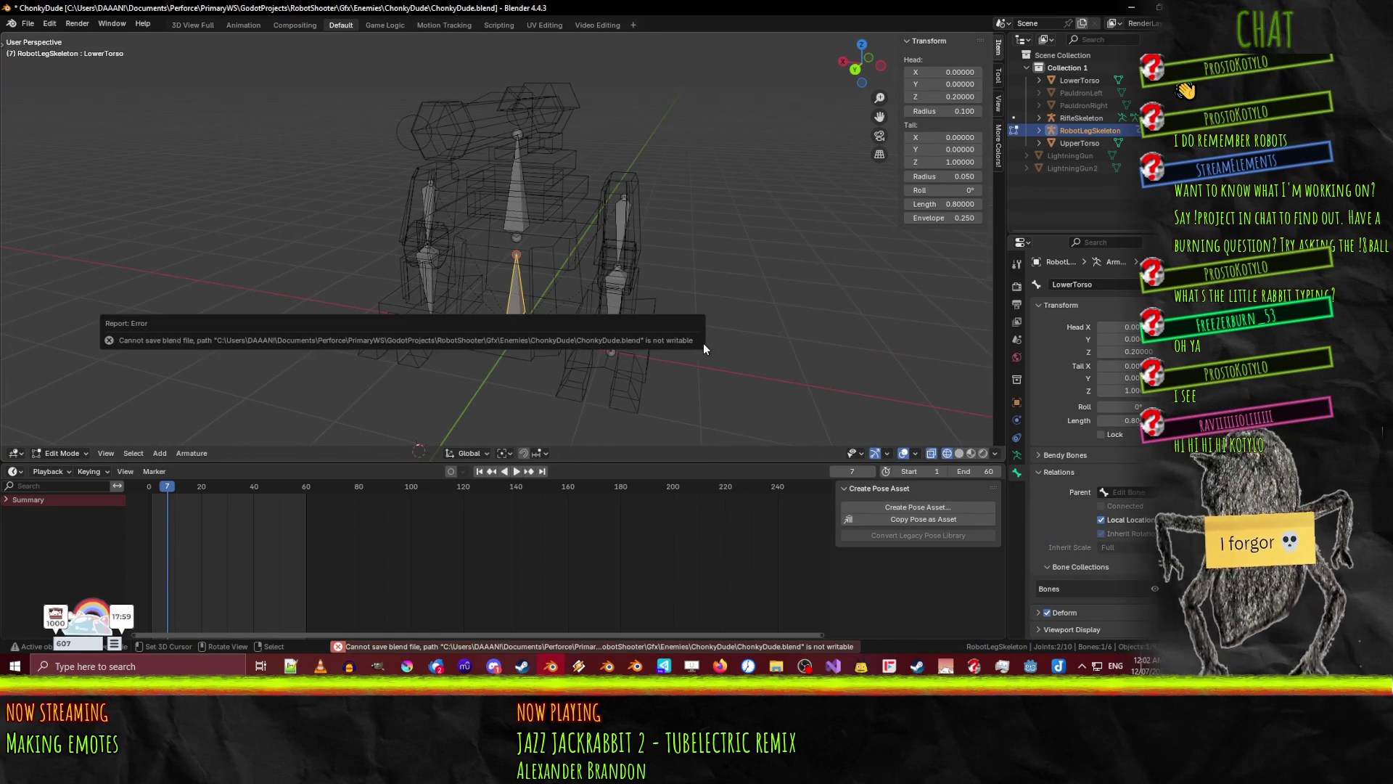
click(519, 333)
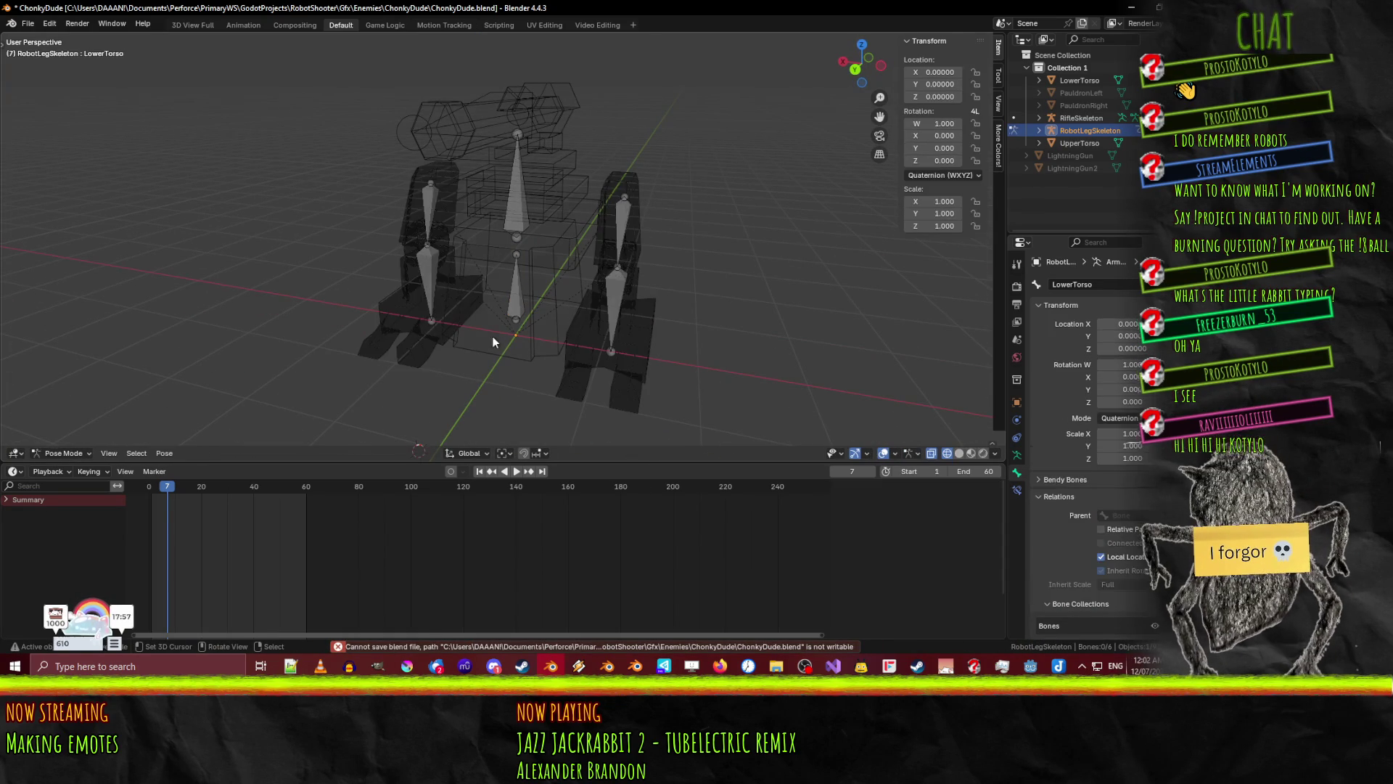
click(514, 321)
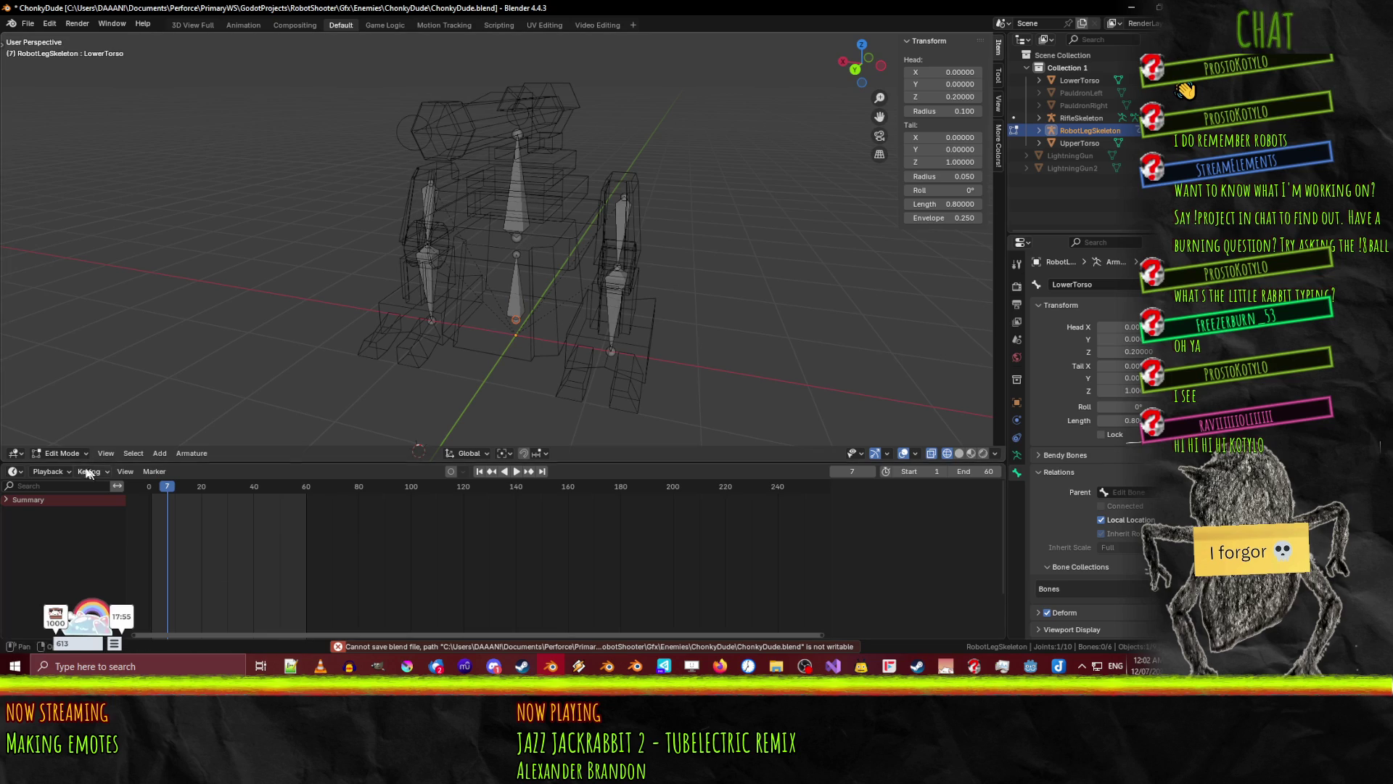
click(62, 452)
click(69, 421)
click(569, 307)
click(500, 332)
mouse_move(501, 332)
middle_down()
mouse_move(521, 323)
mouse_move(494, 342)
middle_up()
click(495, 342)
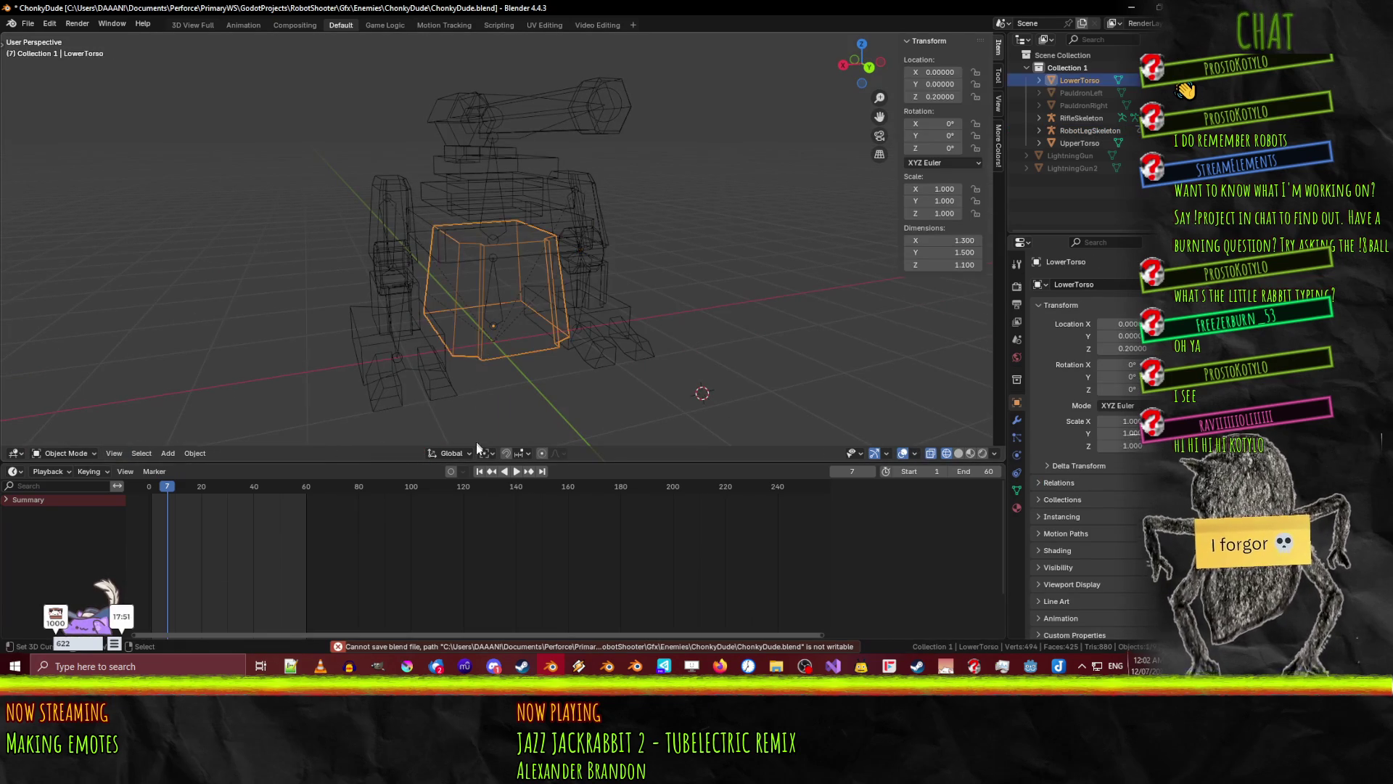
- Add a LowerTorso vertex group containing all of the LowerTorso mesh's vertices
key(Tab)
key(a)
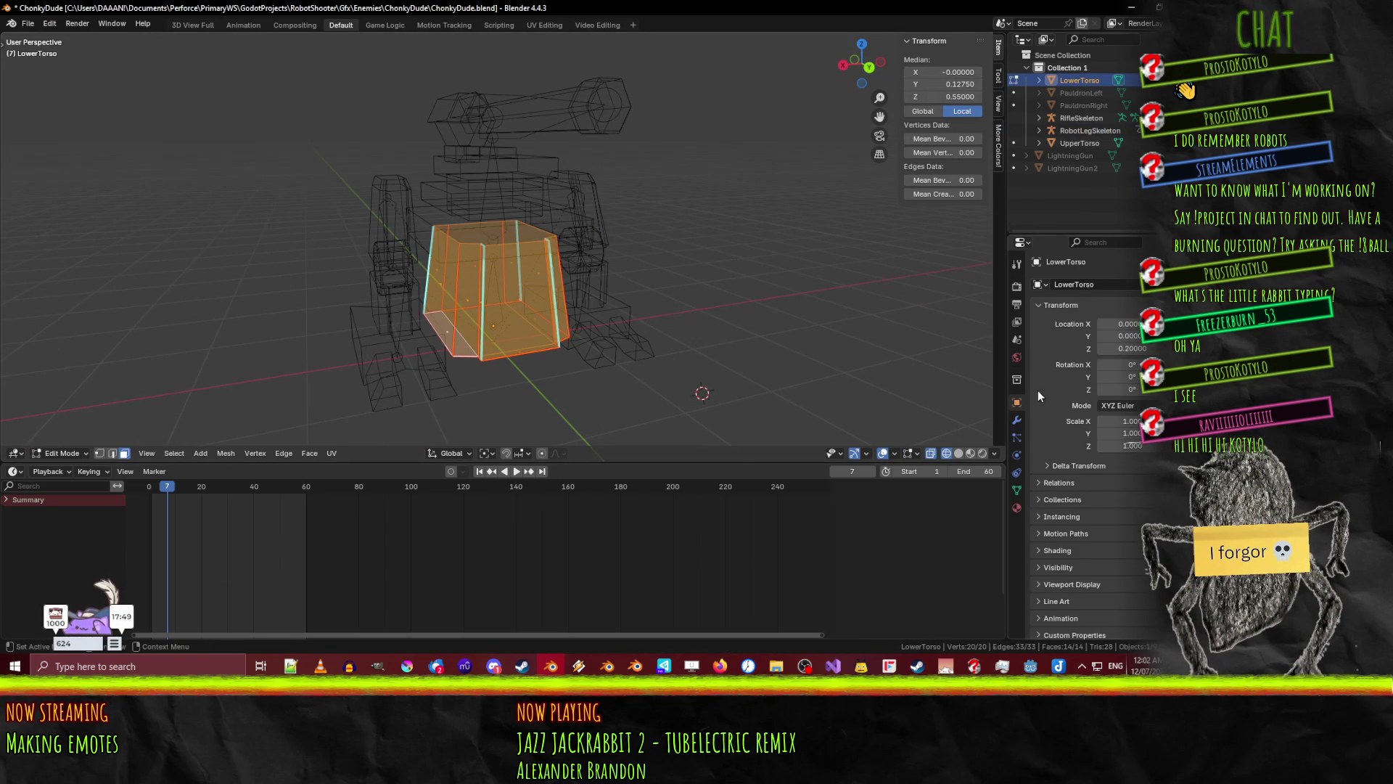
click(1016, 490)
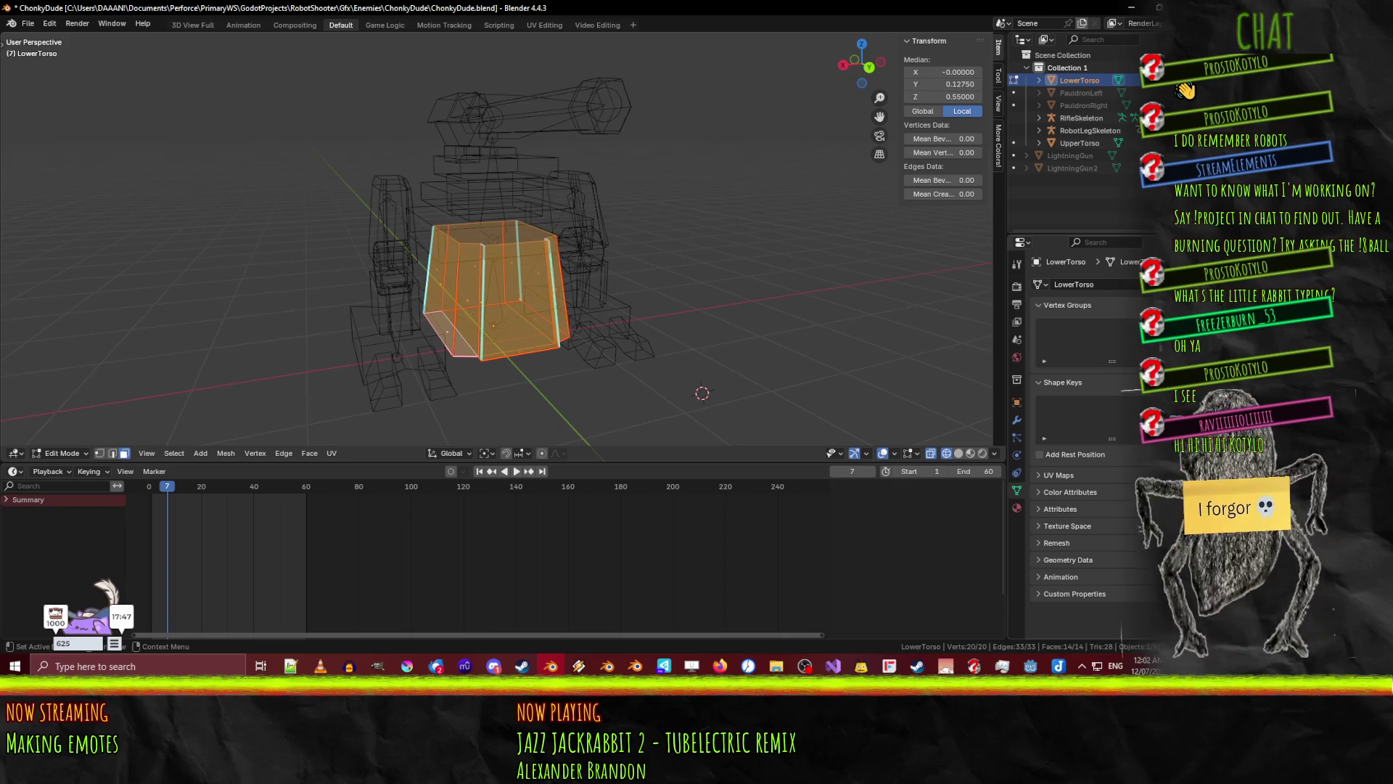
click(1145, 313)
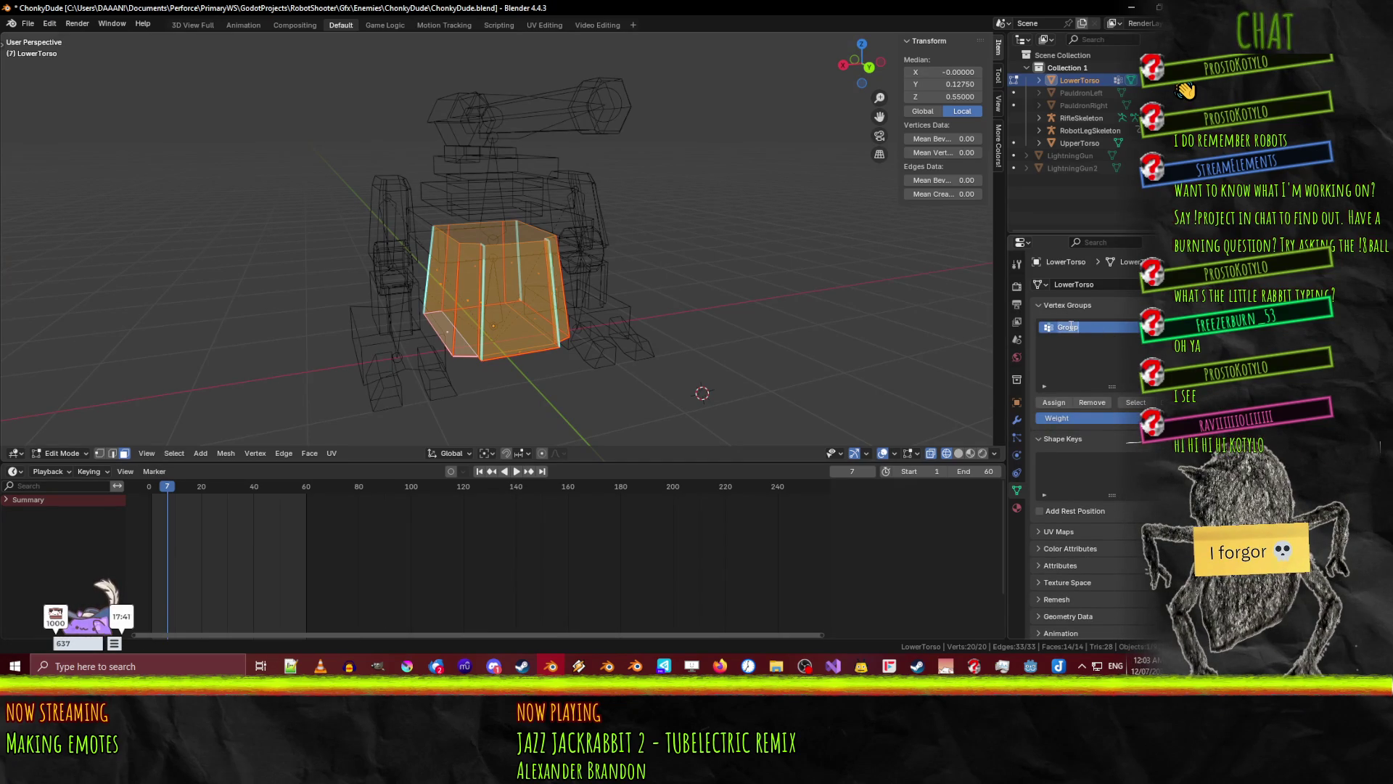
text(LowerTorso)
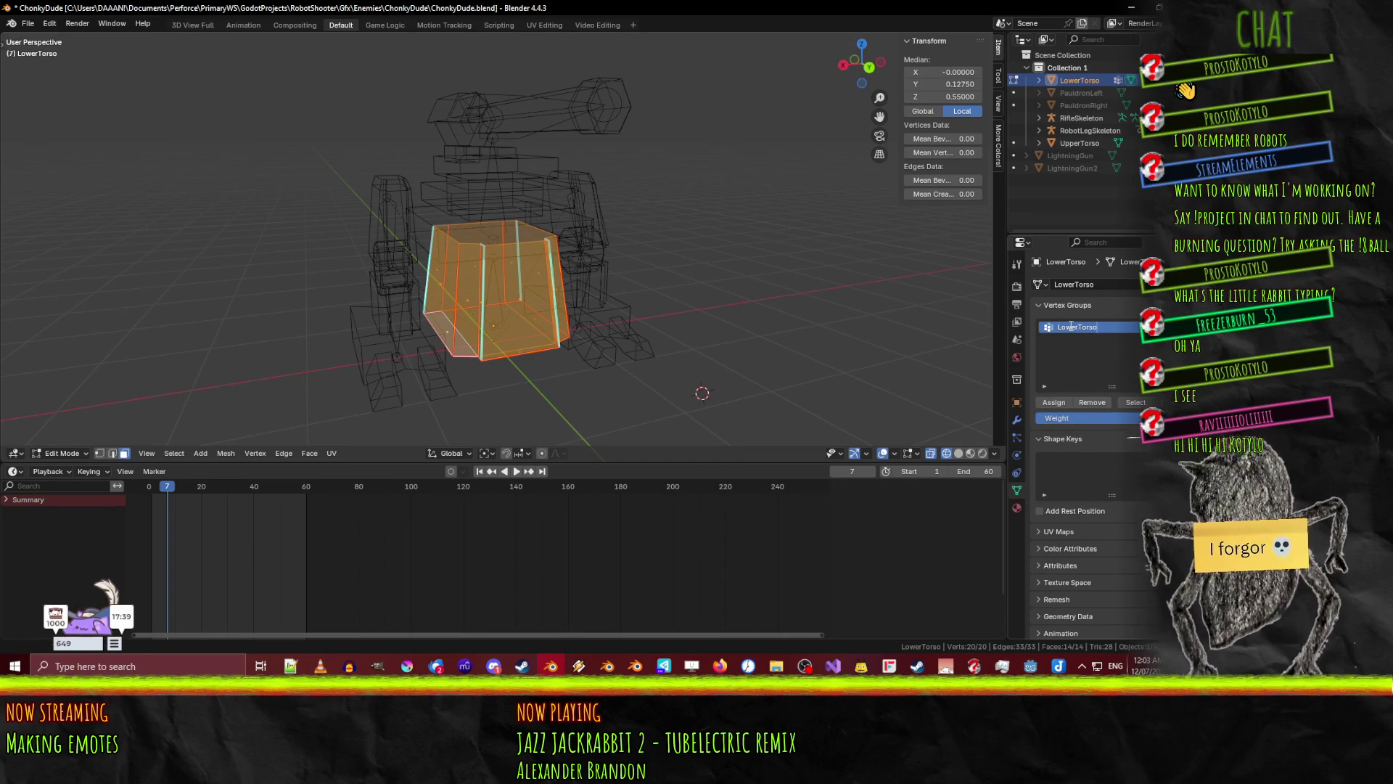
click(1056, 404)
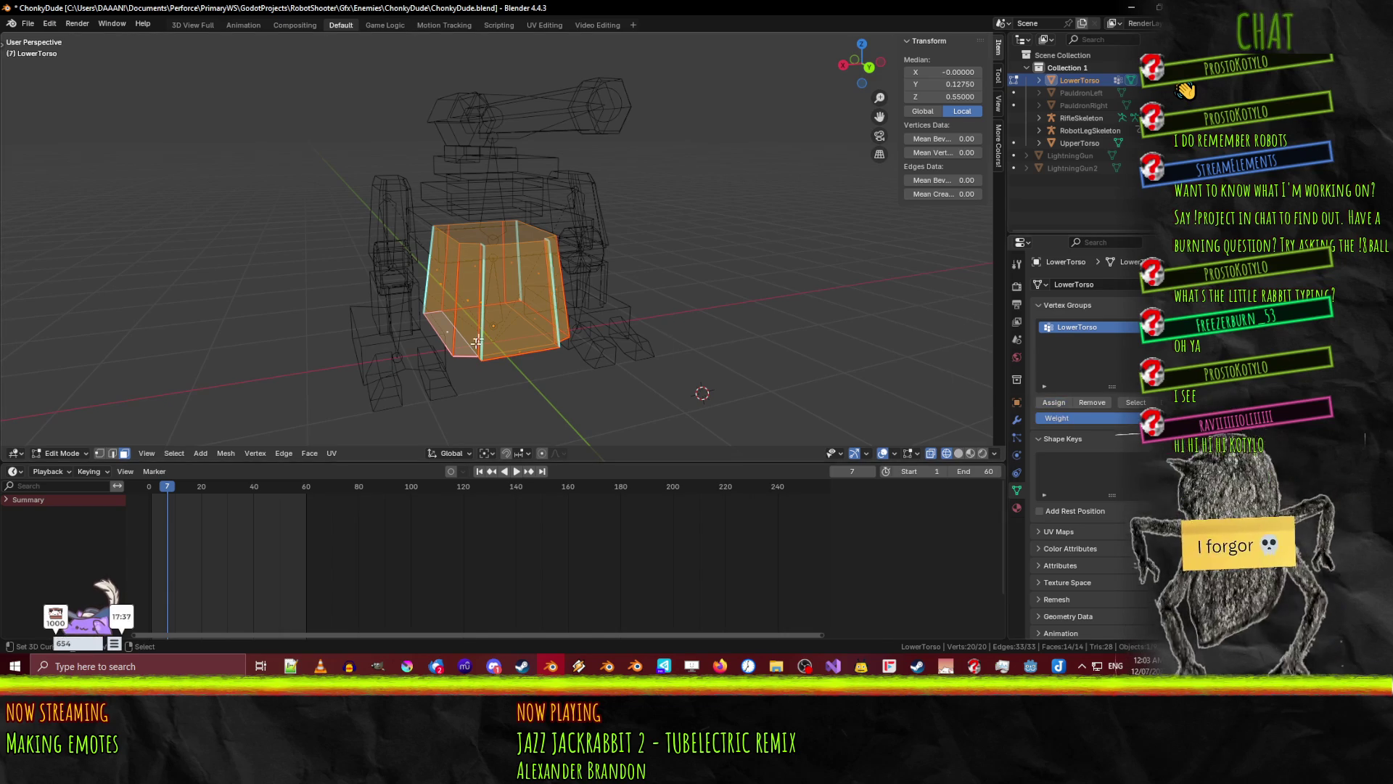
key(Tab)
- Add an UpperTorso vertex group to the UpperTorso mesh and retry saving
click(593, 221)
key(Tab)
key(a)
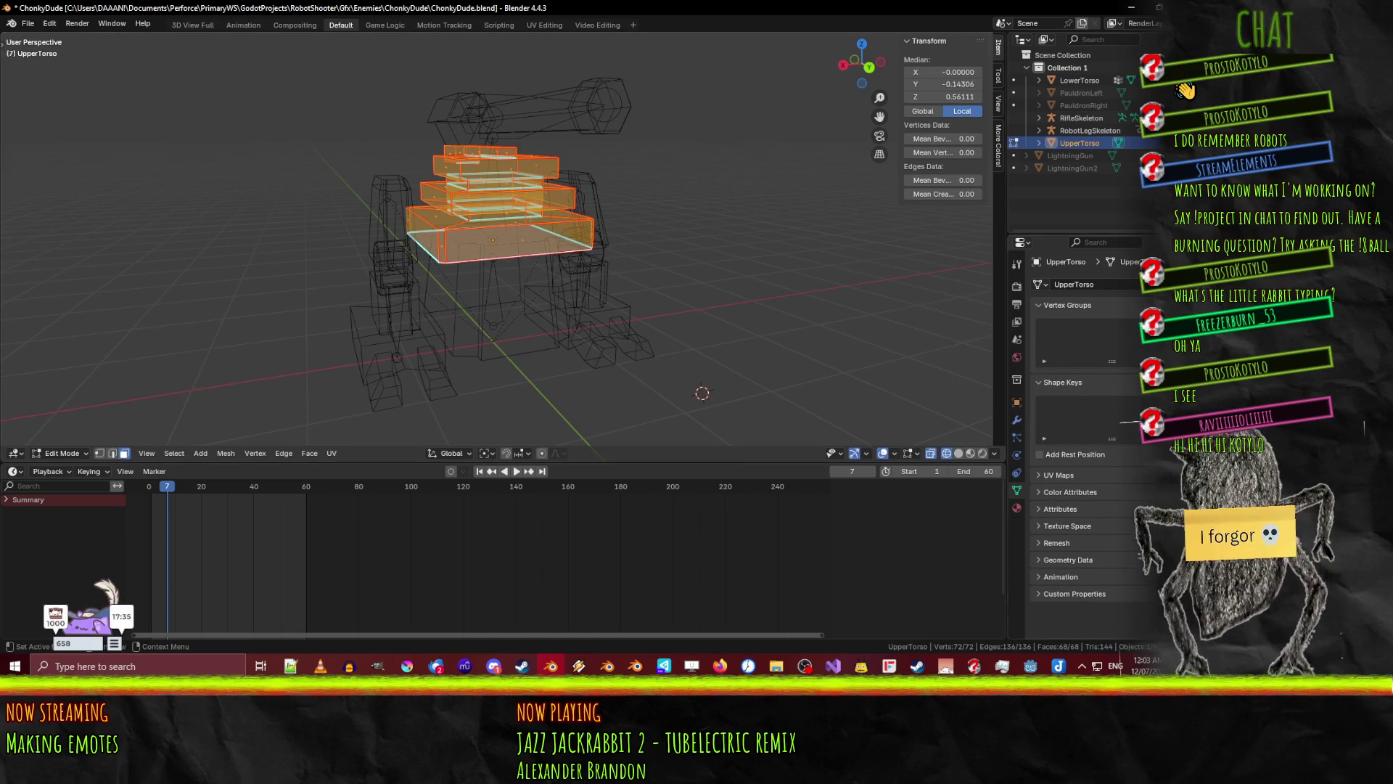
click(1197, 321)
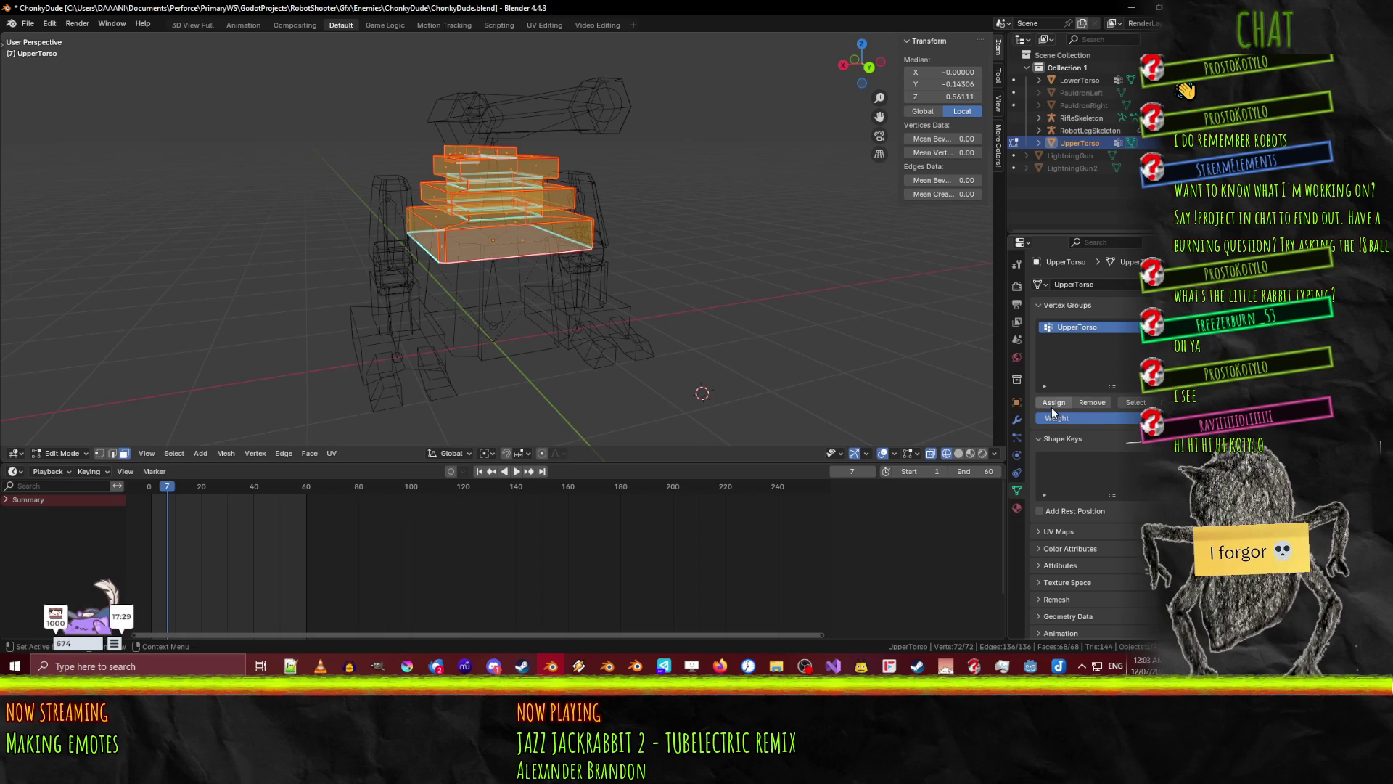
key(ctrl+s)
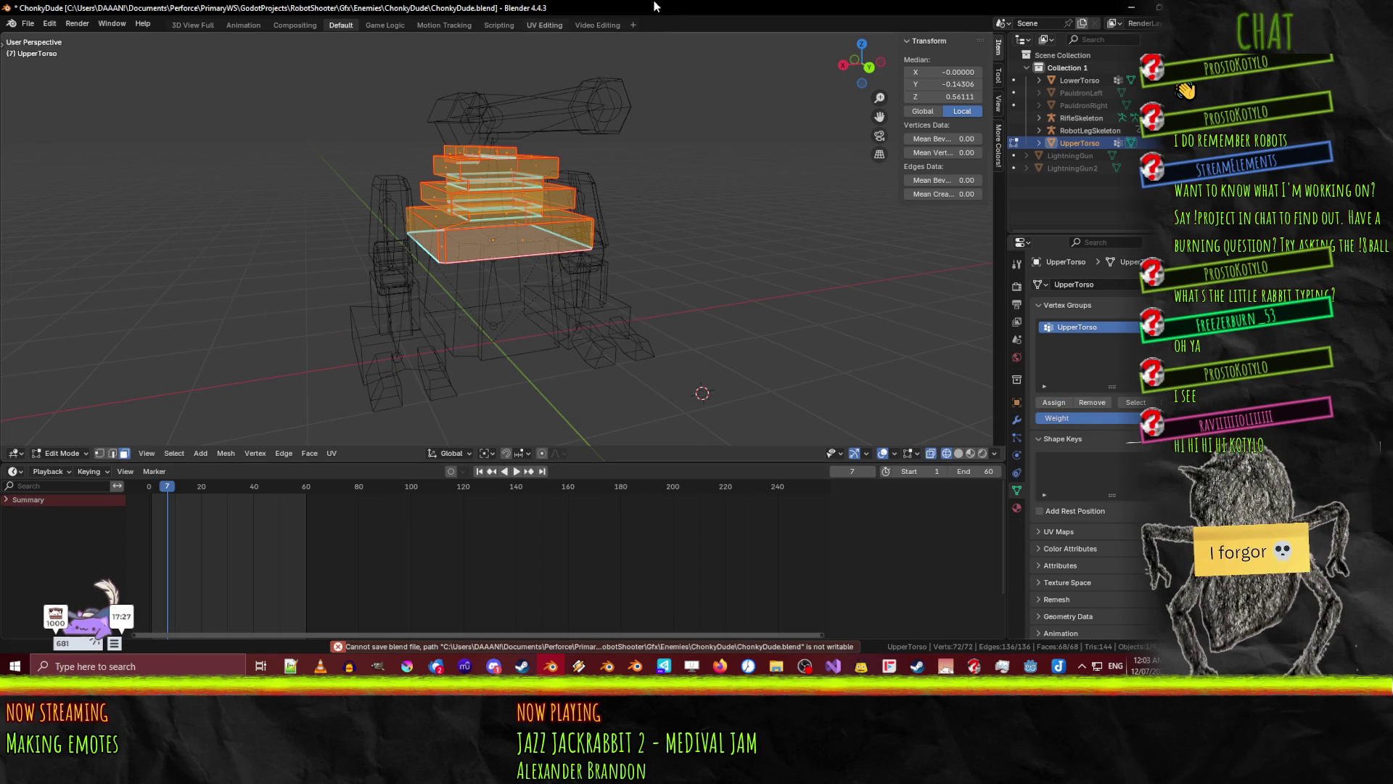
click(671, 668)
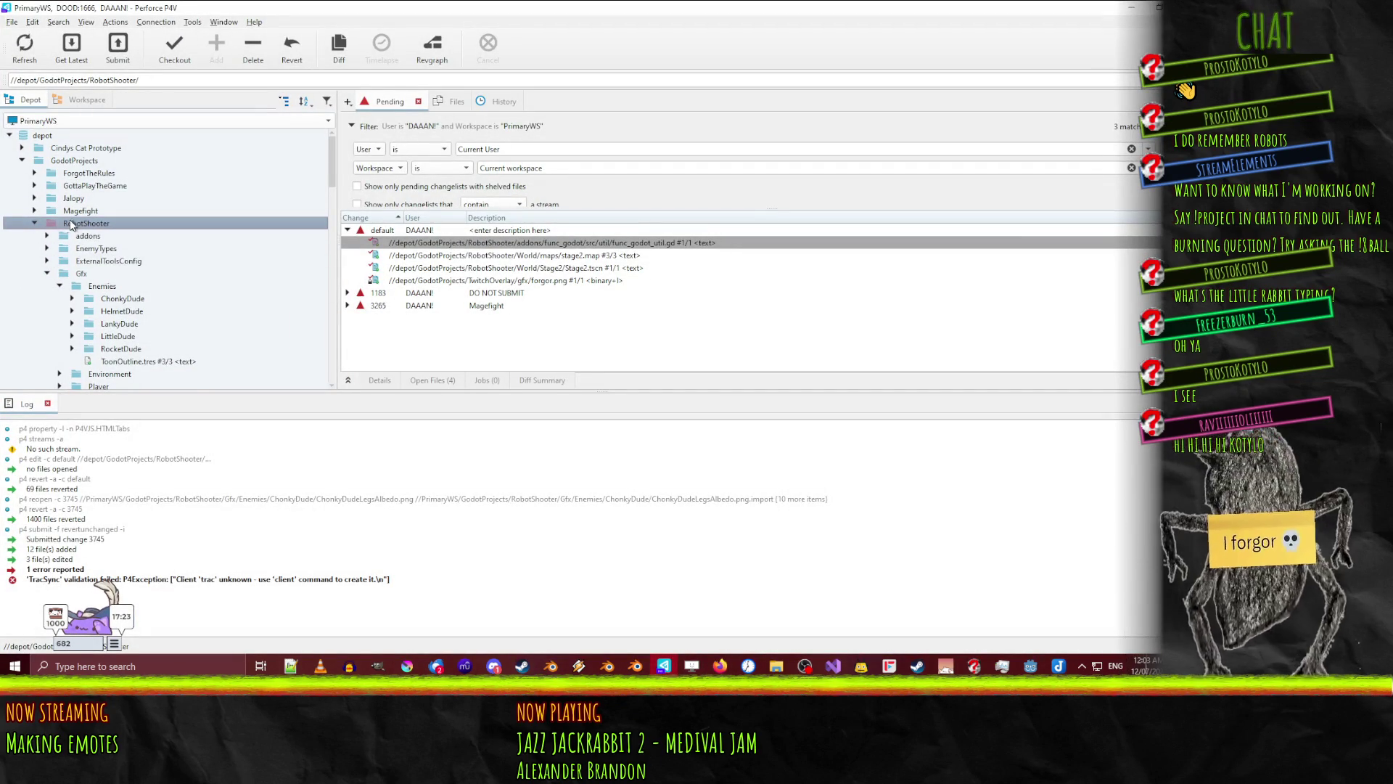
- Check out the RobotShooter folder into the default pending changelist, then return to Blender
mouse_move(83, 228)
mouse_down()
mouse_move(616, 248)
mouse_move(475, 236)
mouse_up()
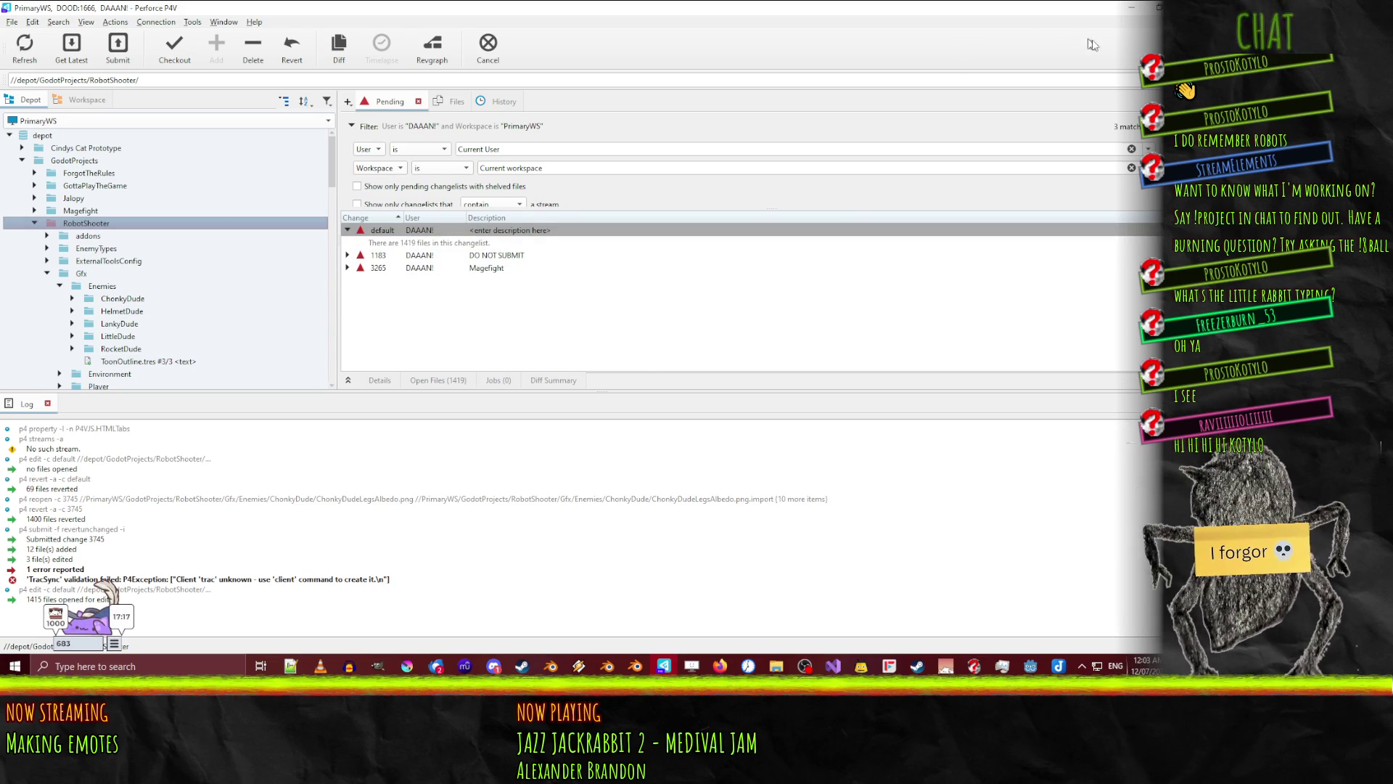
click(1132, 8)
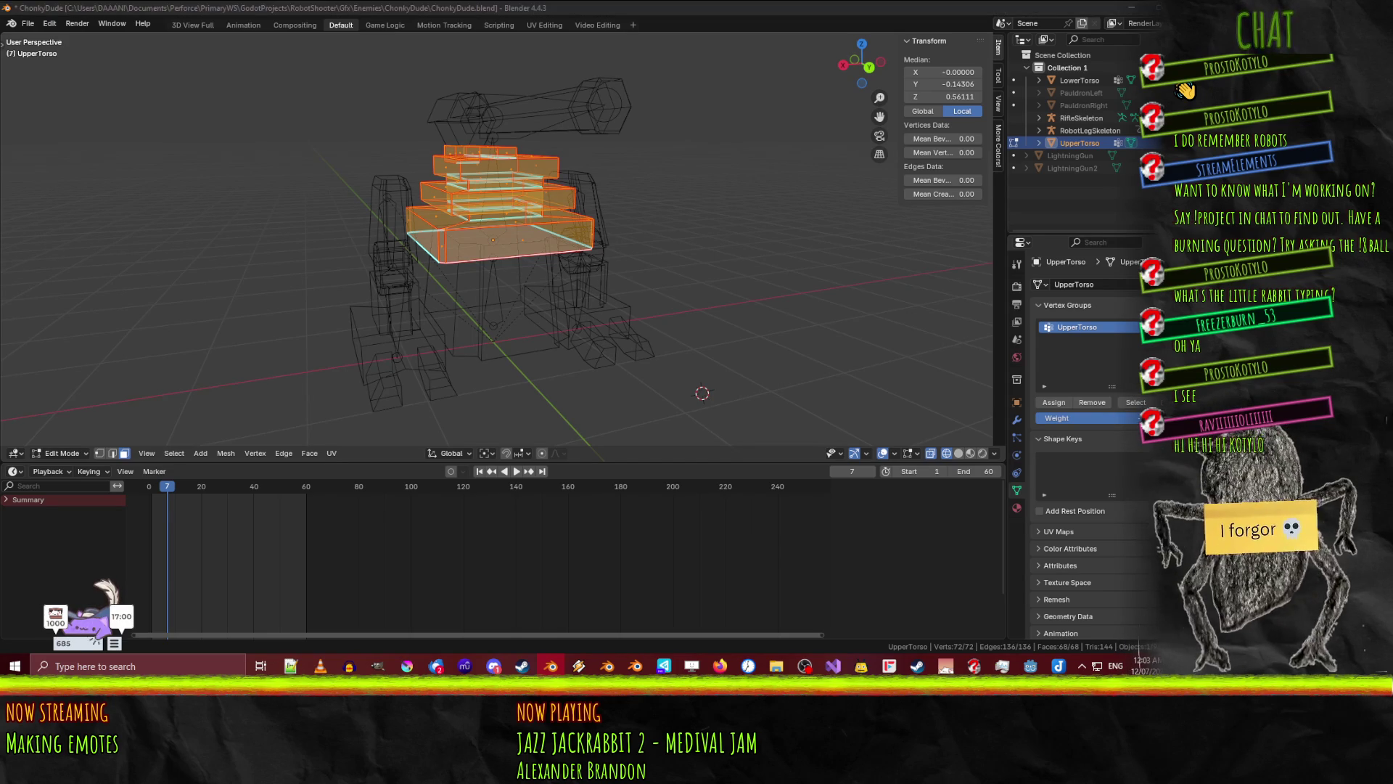
key(alt+Tab)
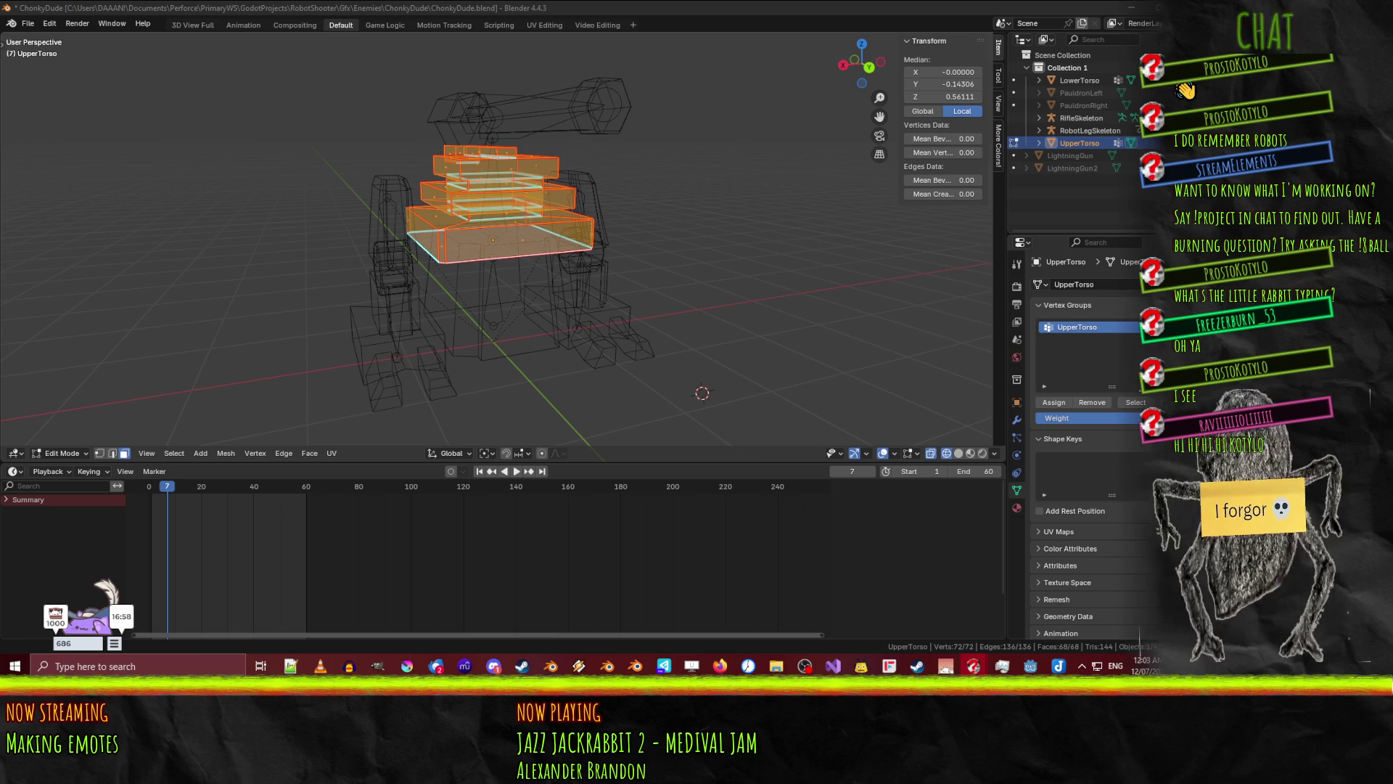
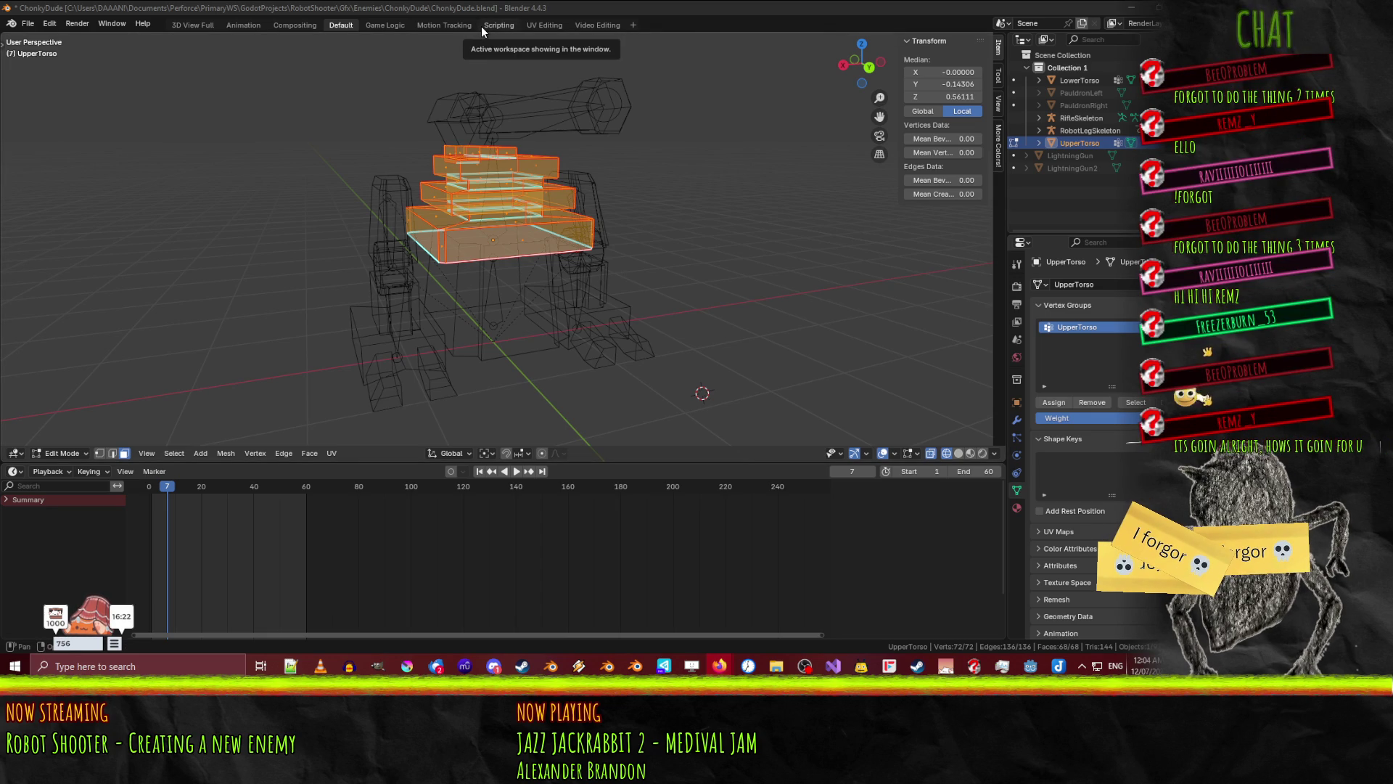
- Save the ChonkyDude.blend file
click(445, 11)
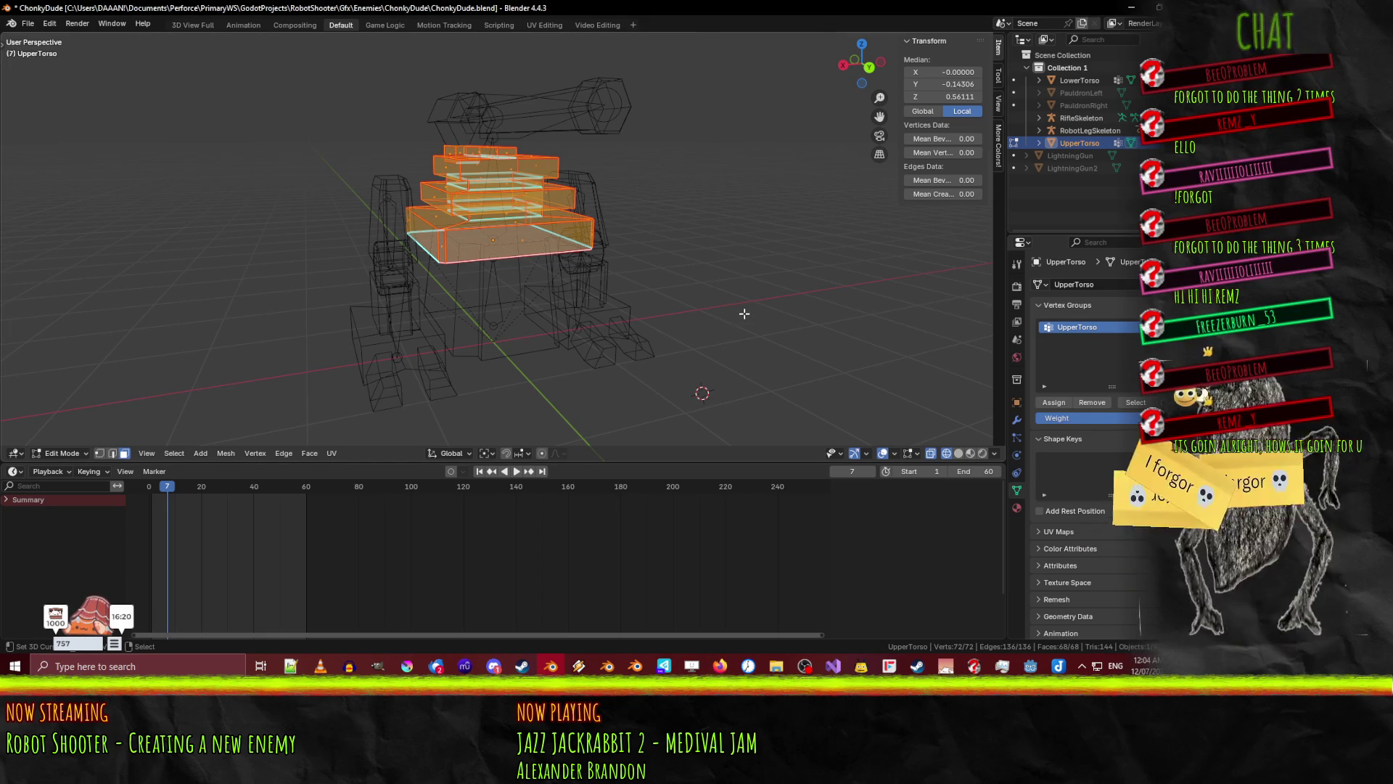
middle_drag(758, 310, 677, 307)
key(ctrl+s)
- Take UpperTorso out of Edit Mode and select the LowerTorso mesh
mouse_move(558, 307)
middle_down()
mouse_move(575, 260)
mouse_move(542, 298)
mouse_move(560, 302)
middle_up()
key(Tab)
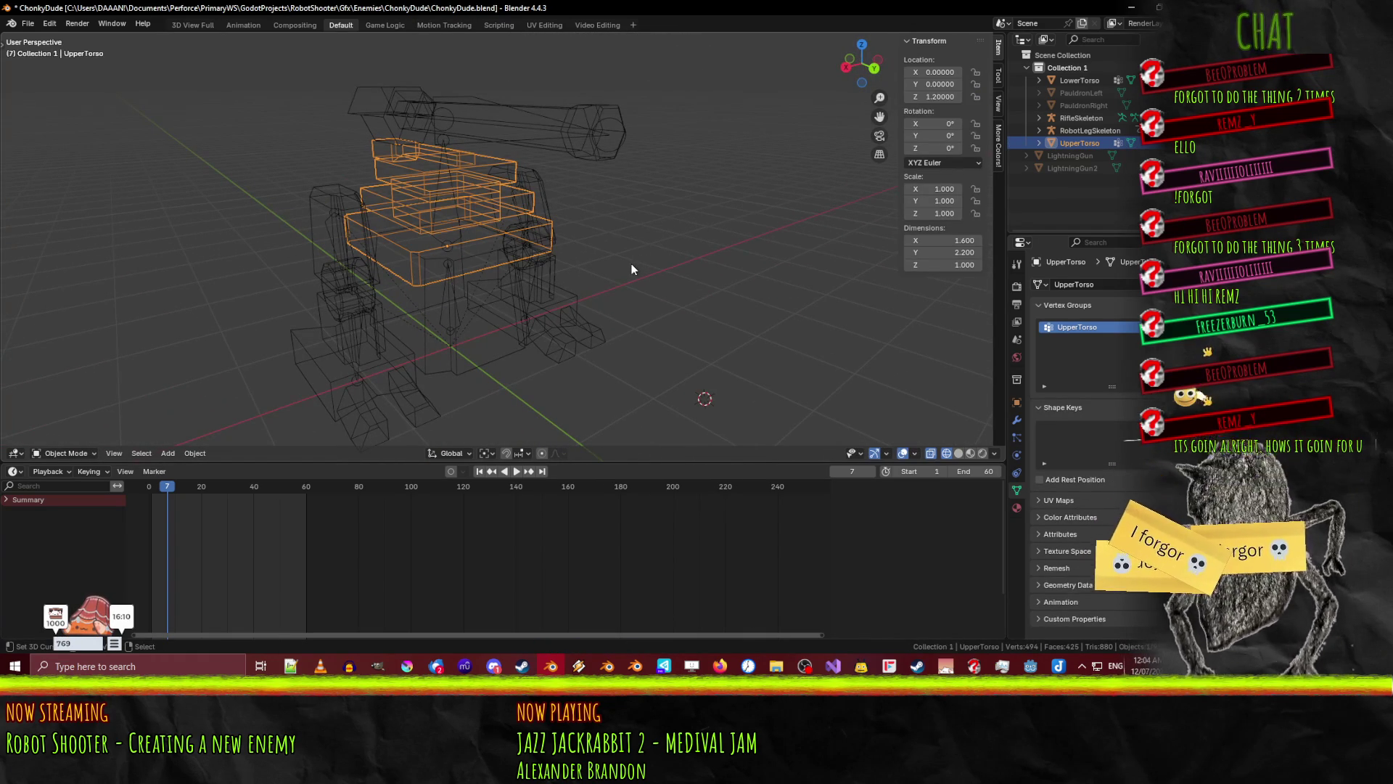
click(455, 302)
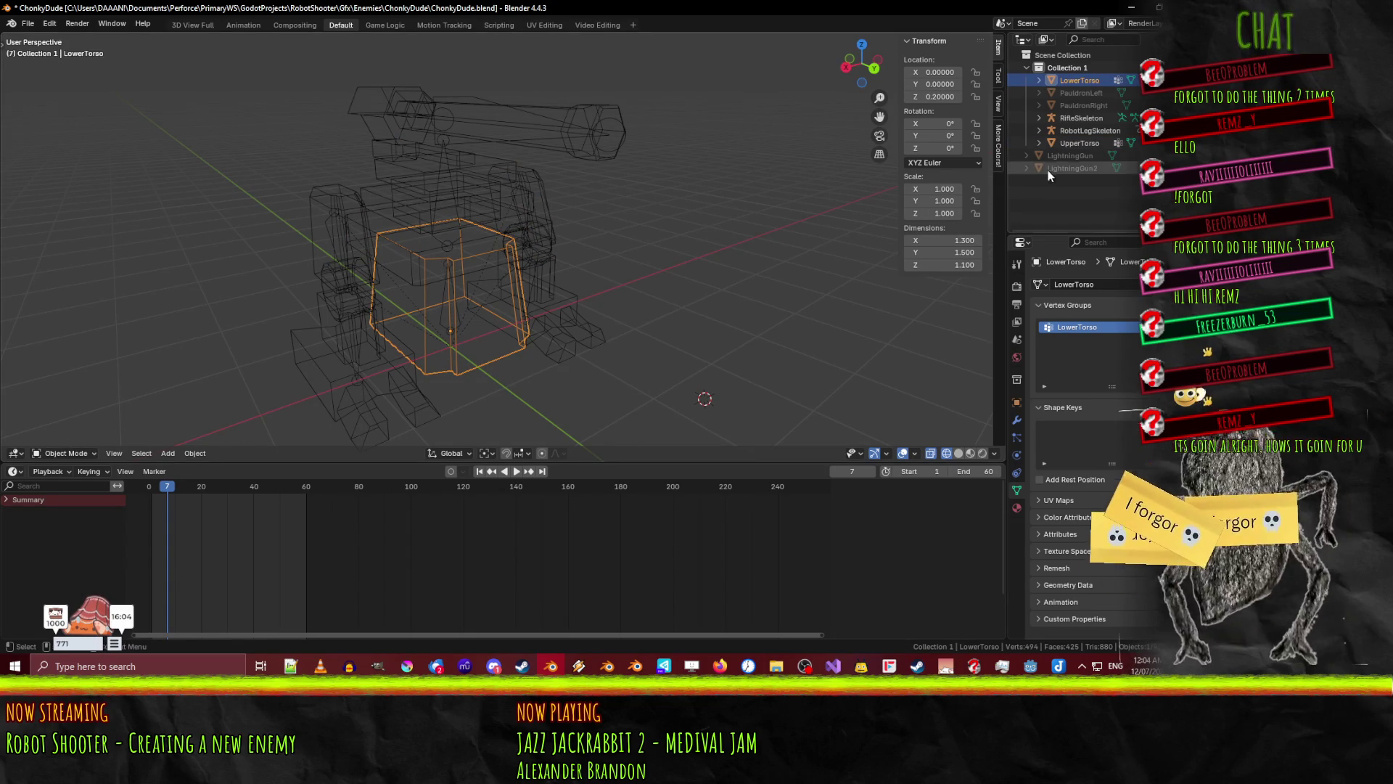
- Parent LowerTorso to RobotLegSkeleton with Armature Deform
ctrl+click(1082, 130)
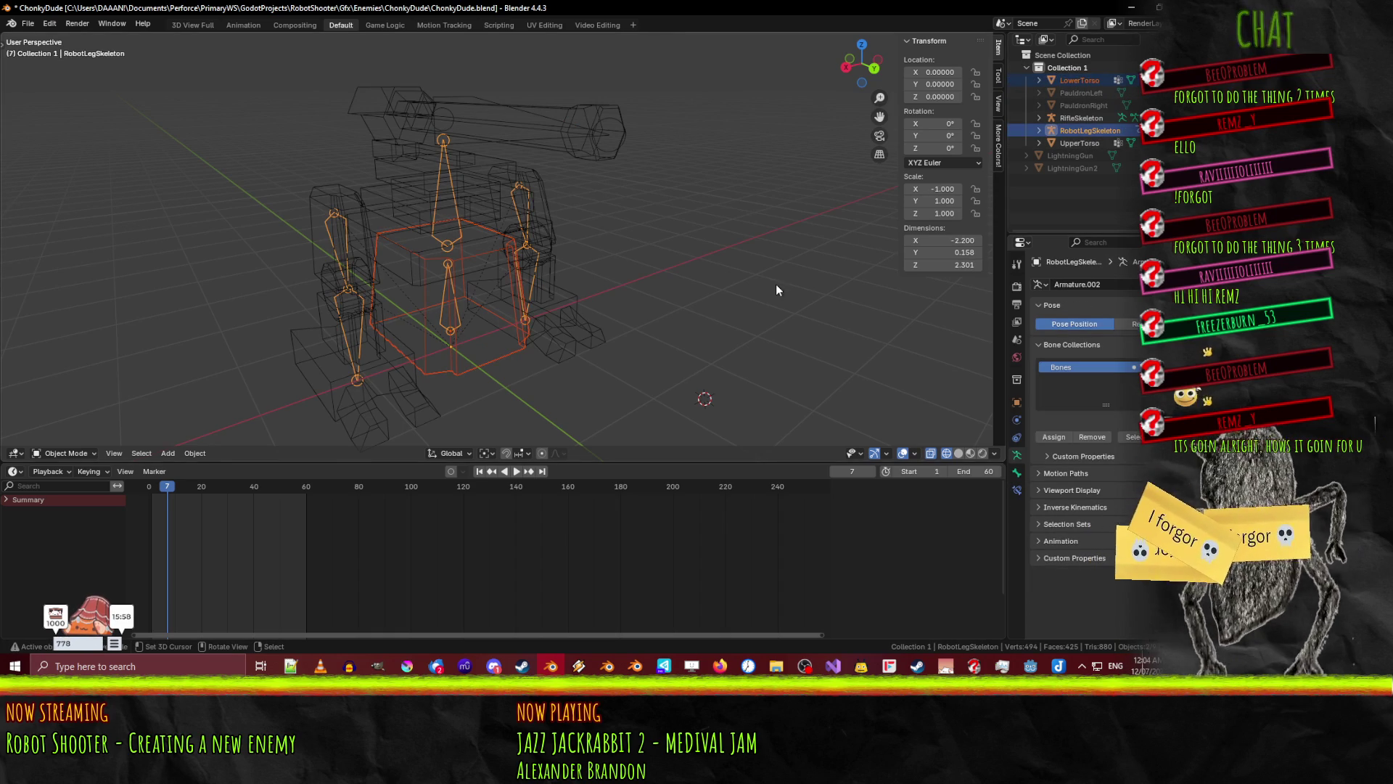
key(alt+p)
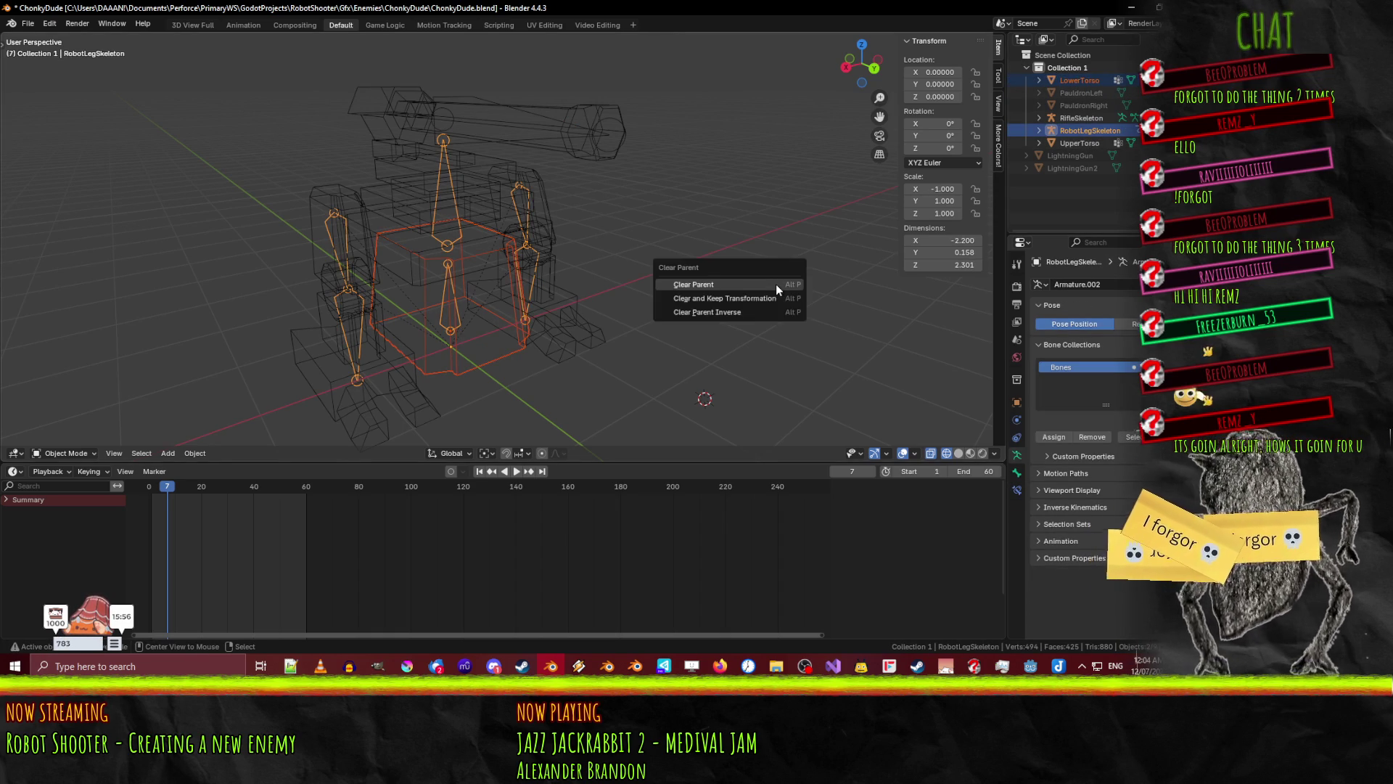
key(Escape)
key(ctrl+p)
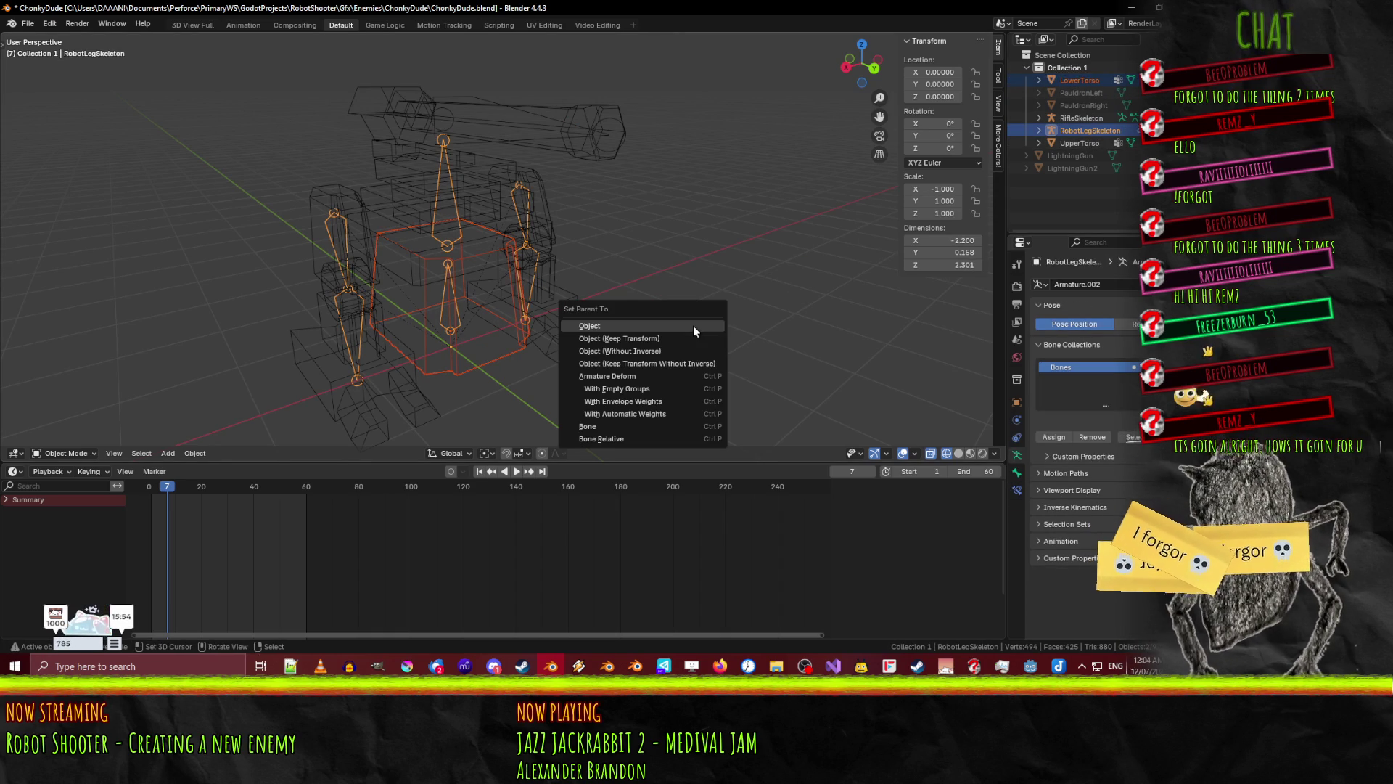
click(665, 378)
- Parent UpperTorso to RobotLegSkeleton with Armature Deform
click(439, 238)
click(422, 155)
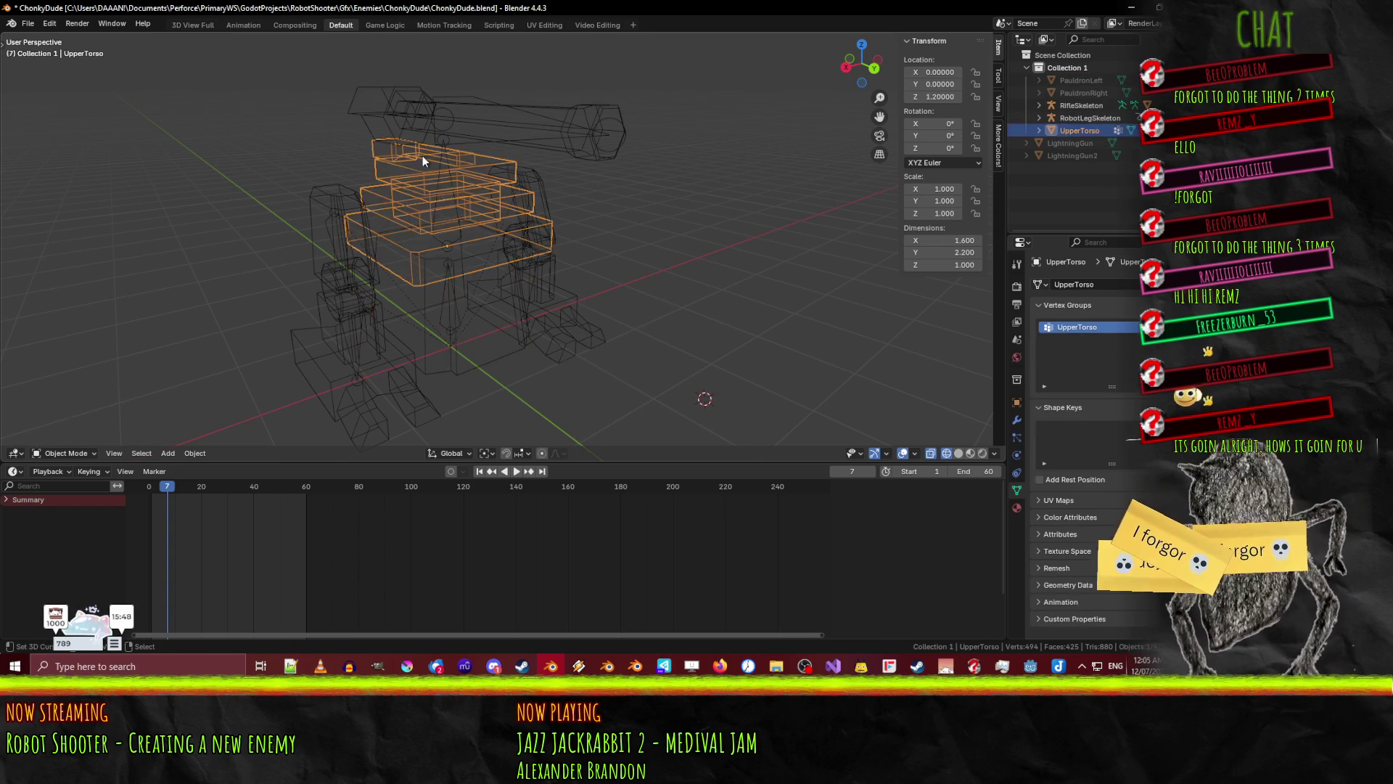
ctrl+click(1090, 119)
key(ctrl+j)
key(ctrl+p)
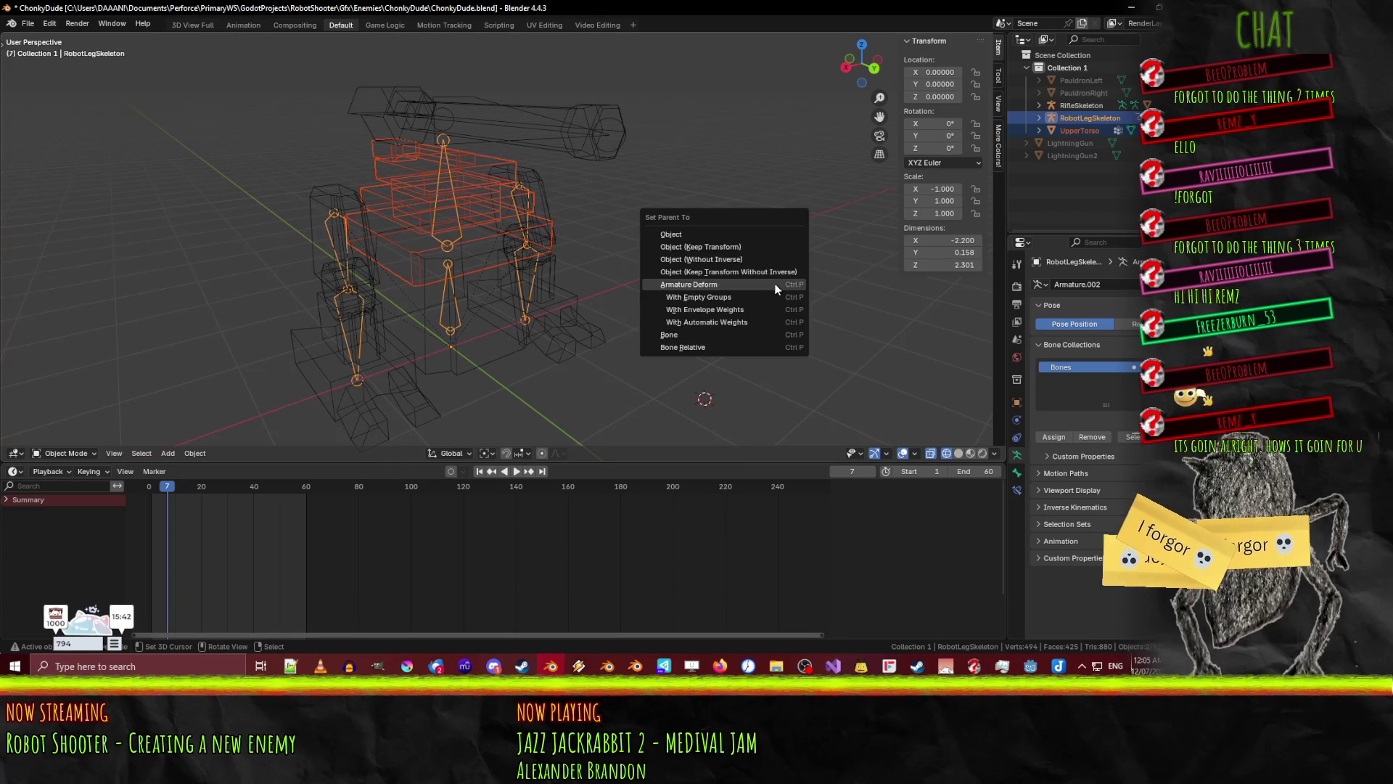
click(775, 285)
- Put the armature in Edit Mode, select the LowerTorso bone and bring up the interaction modes
key(Tab)
click(449, 294)
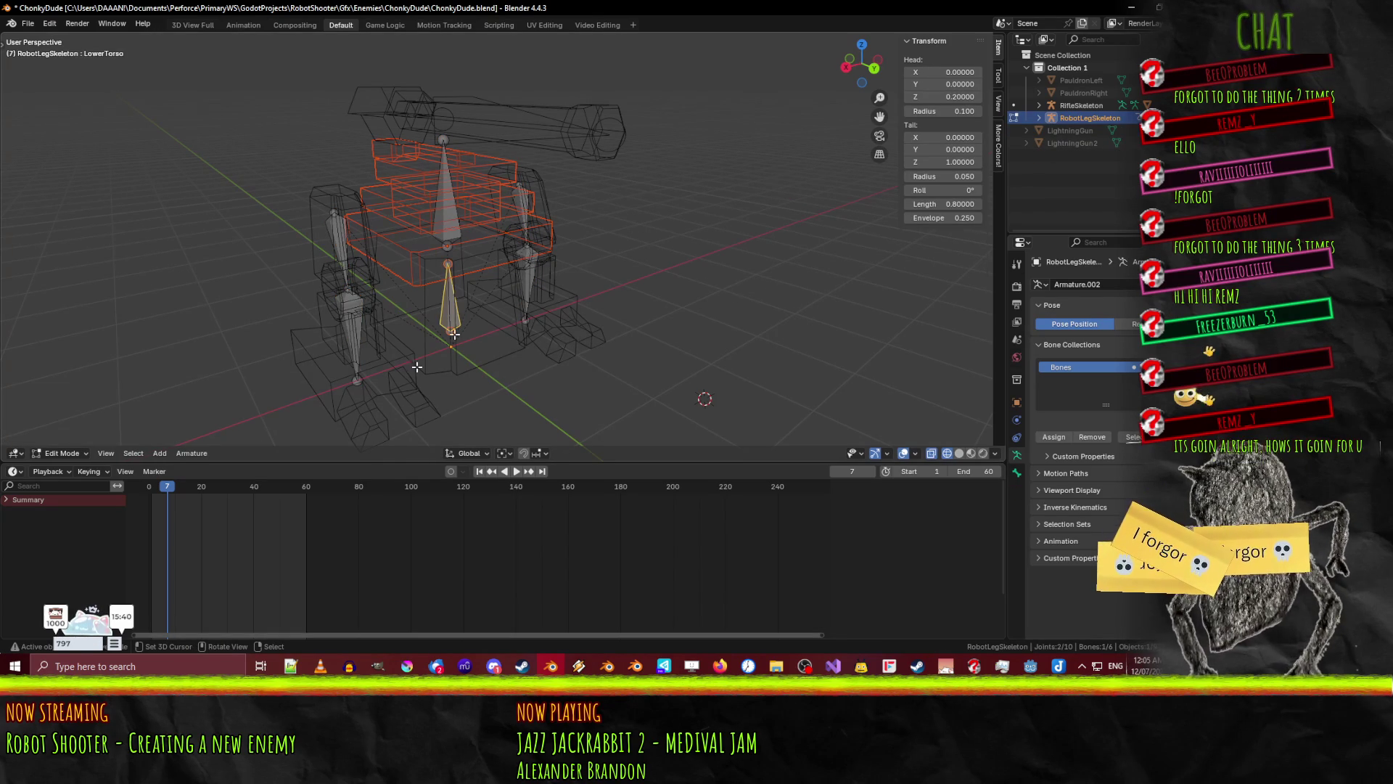
click(62, 453)
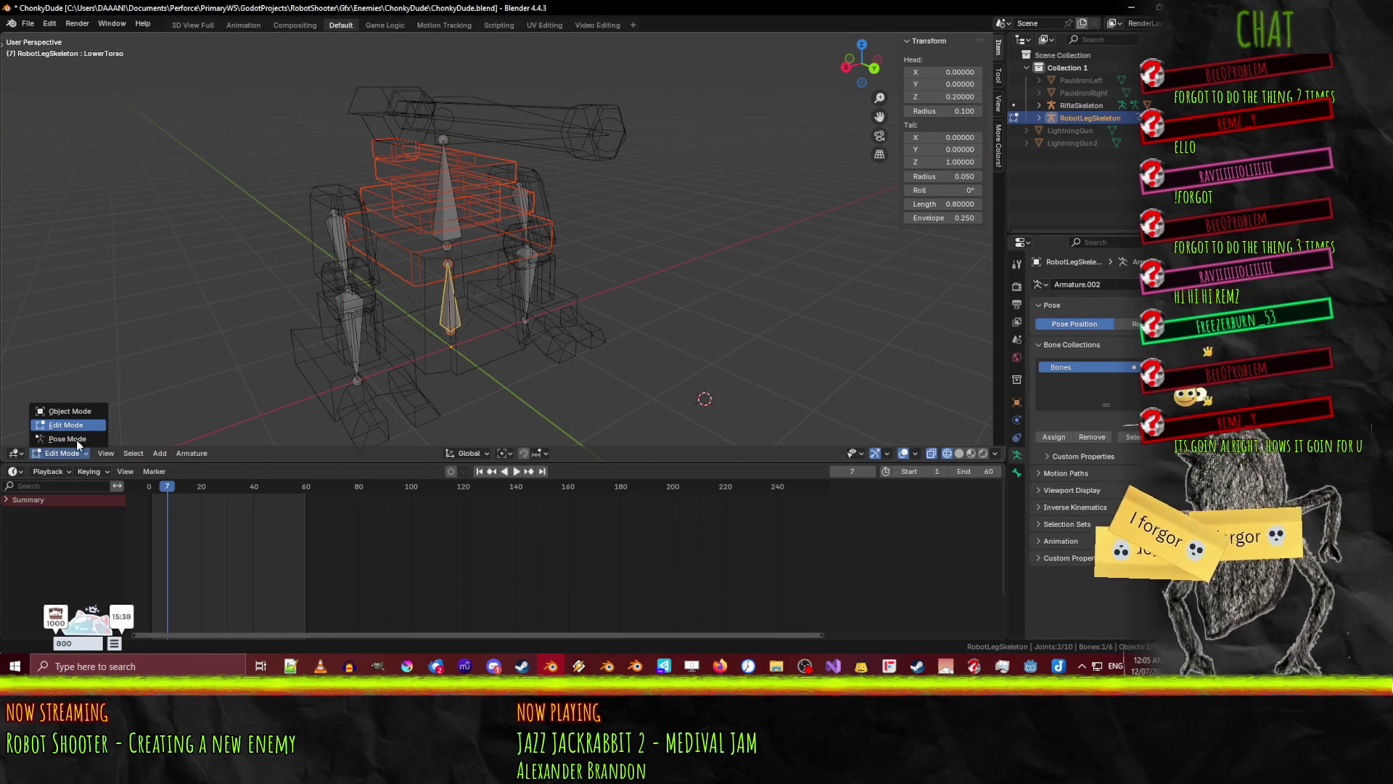
- Switch RobotLegSkeleton to Pose Mode and test-transform a bone, cancelling each try
click(67, 439)
key(r)
key(z)
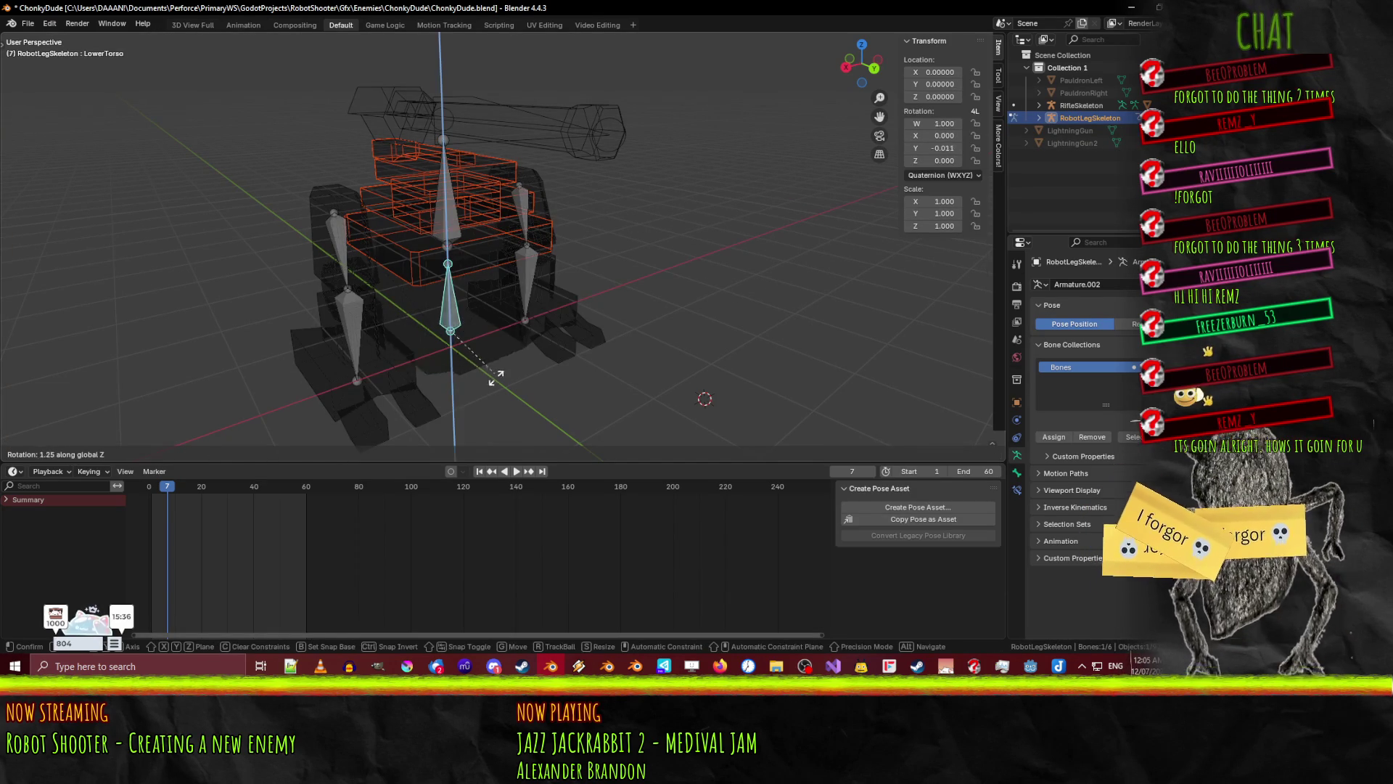
key(Escape)
key(r)
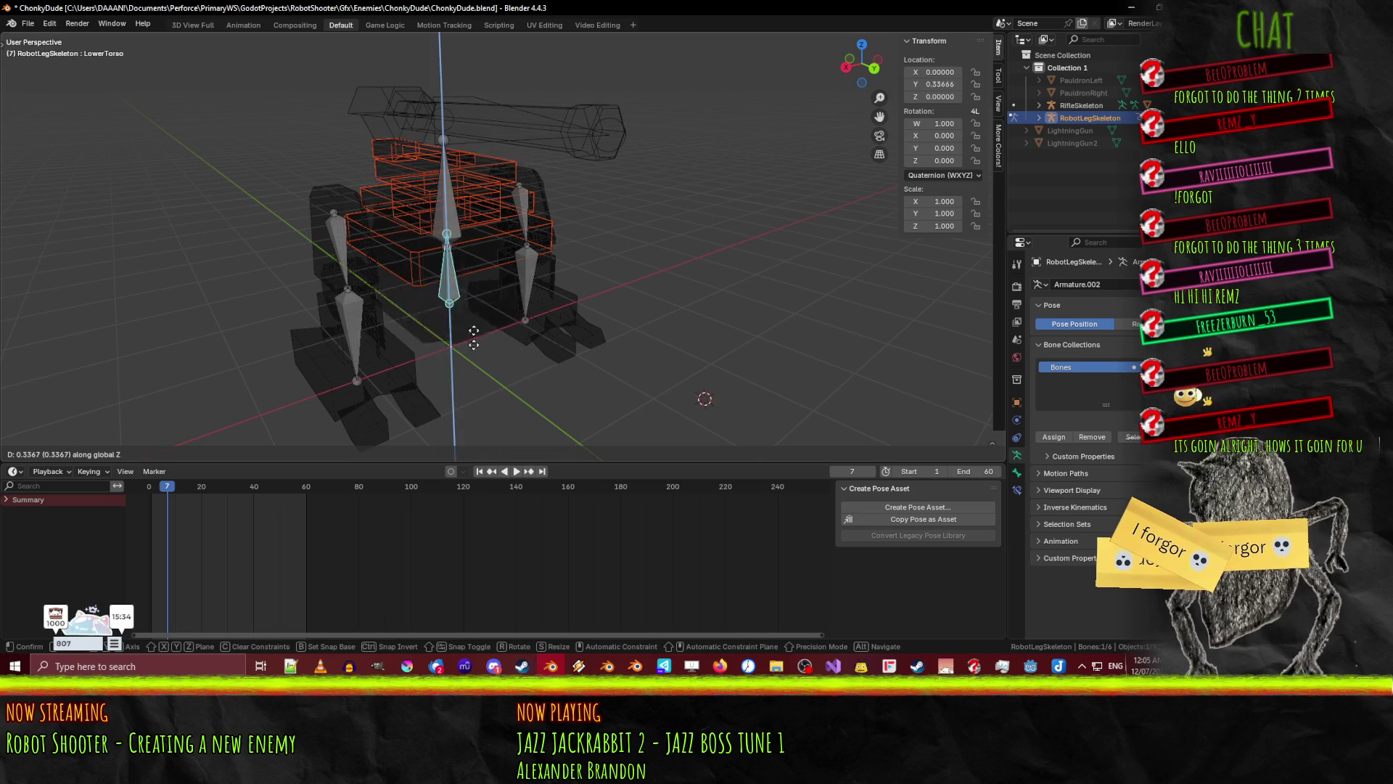
key(Escape)
- Test the UpperTorso bone, save the file and switch to the Animation workspace
click(474, 217)
right_click(445, 227)
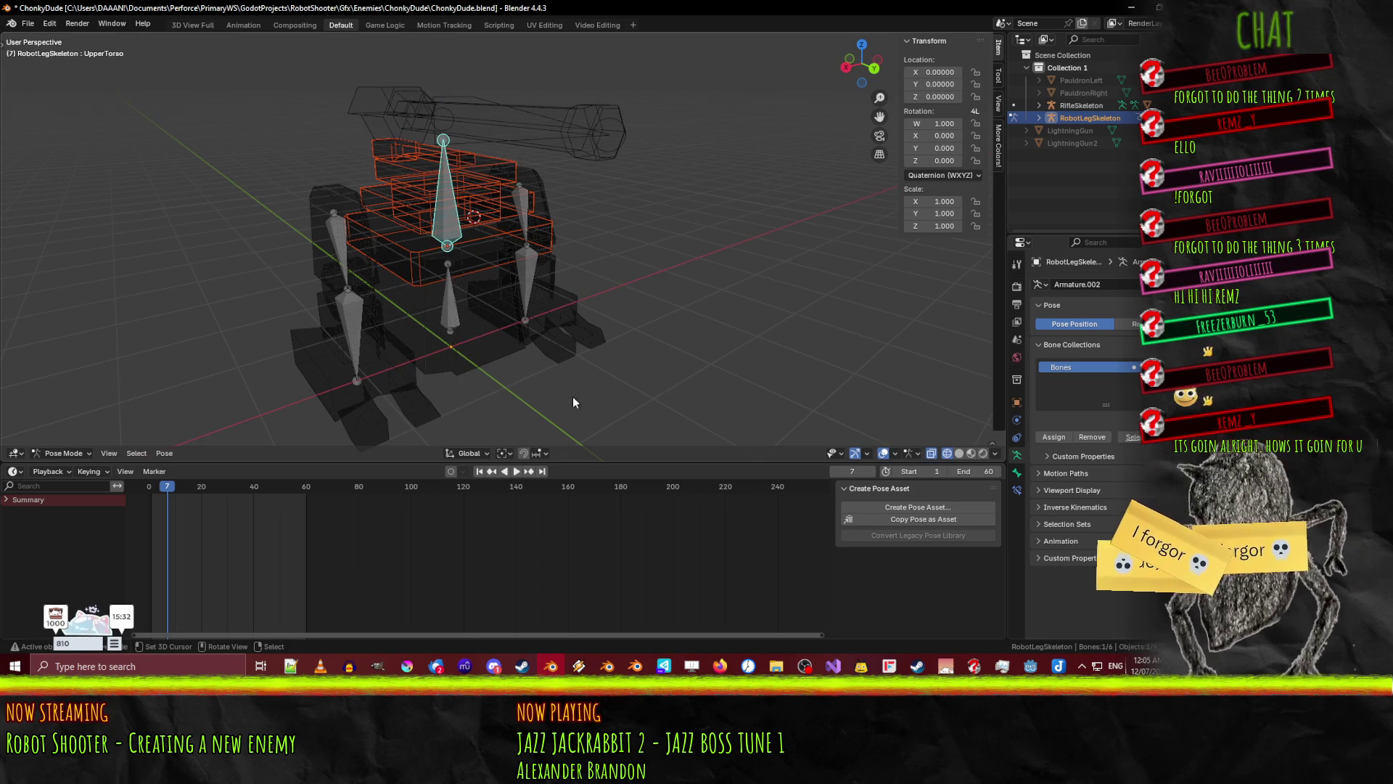
key(r)
key(Escape)
mouse_move(569, 385)
middle_down()
mouse_move(506, 354)
mouse_move(717, 337)
mouse_move(682, 285)
mouse_move(486, 304)
mouse_move(528, 307)
mouse_move(531, 286)
mouse_move(540, 340)
middle_up()
key(ctrl+s)
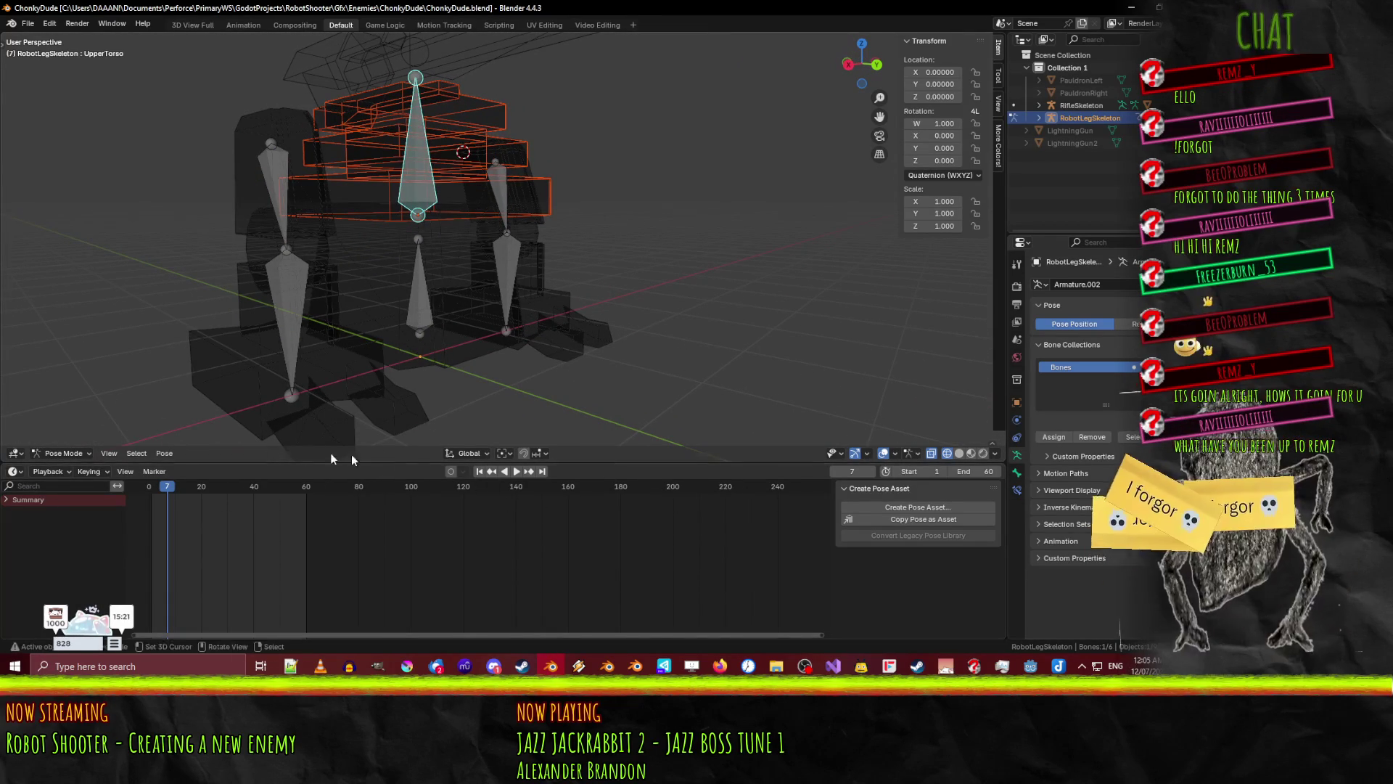
click(243, 24)
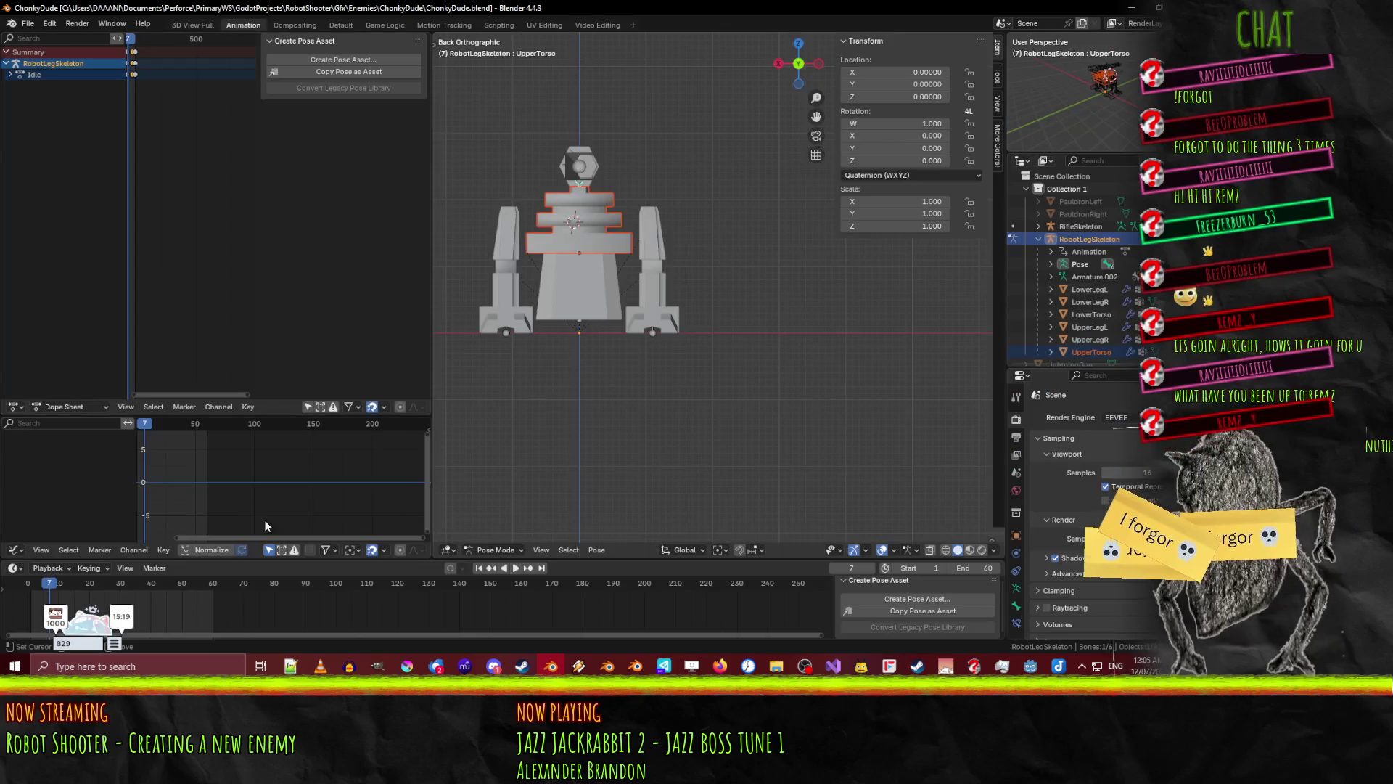
- Make the timeline taller and look through its playback and keying settings
mouse_move(508, 436)
middle_down()
mouse_move(563, 419)
mouse_move(681, 447)
mouse_move(759, 390)
mouse_move(689, 419)
middle_up()
scroll(689, 420, down, 5)
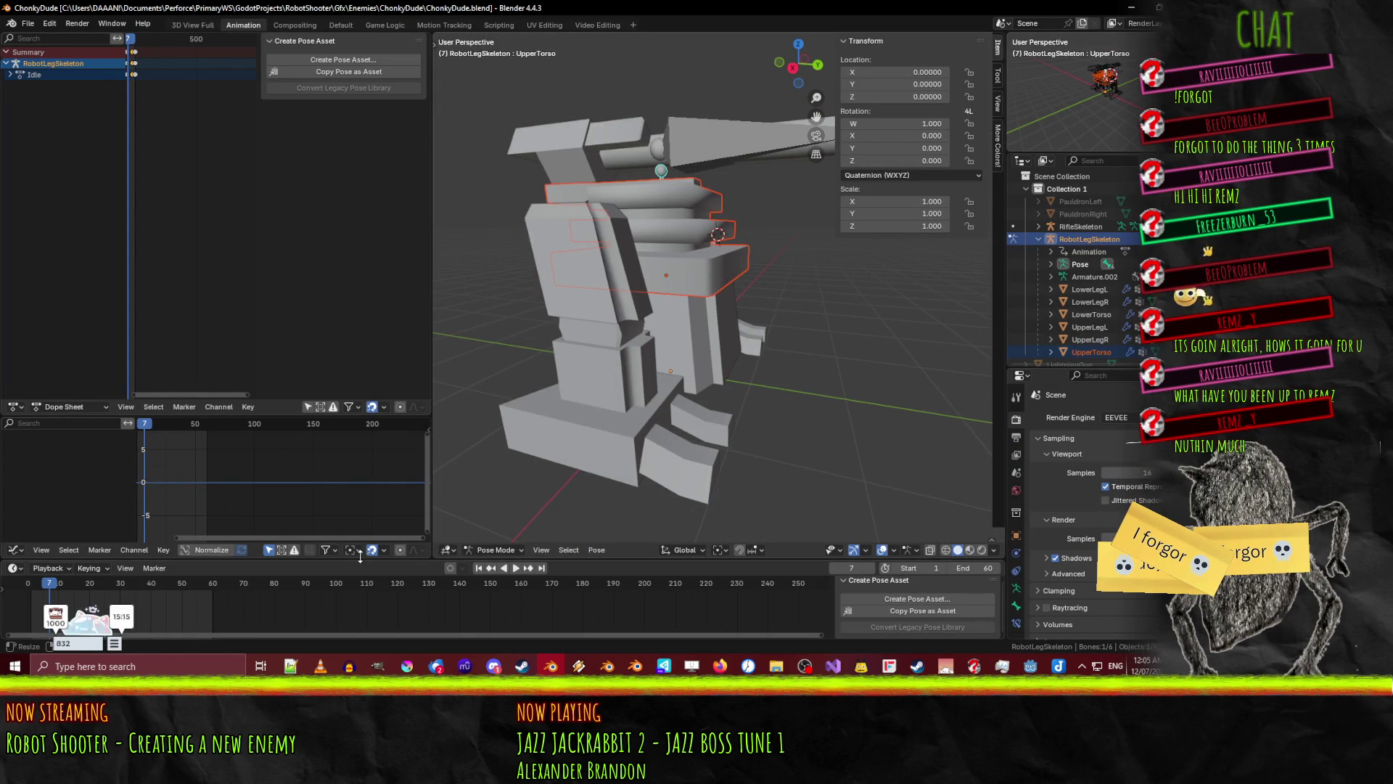
drag(359, 558, 359, 495)
click(48, 503)
click(47, 504)
click(89, 504)
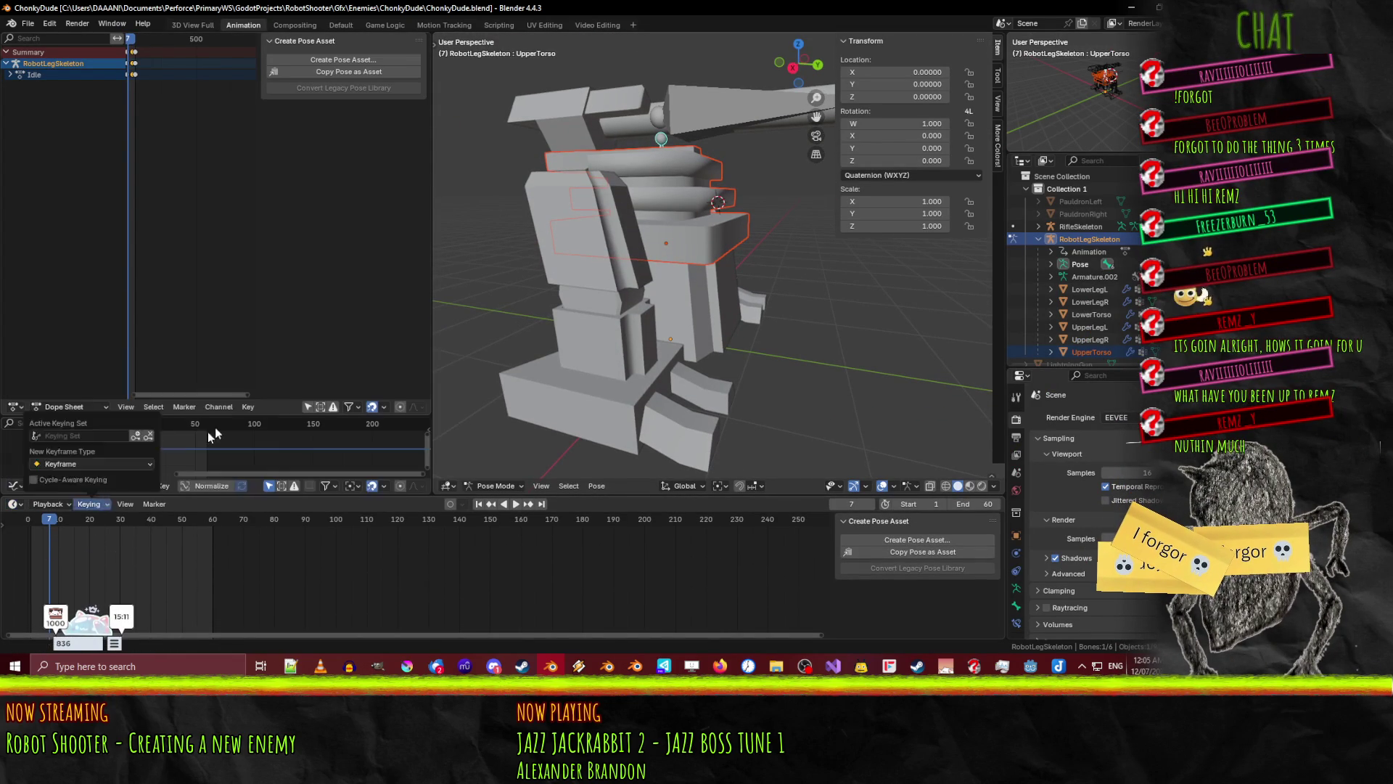
click(13, 504)
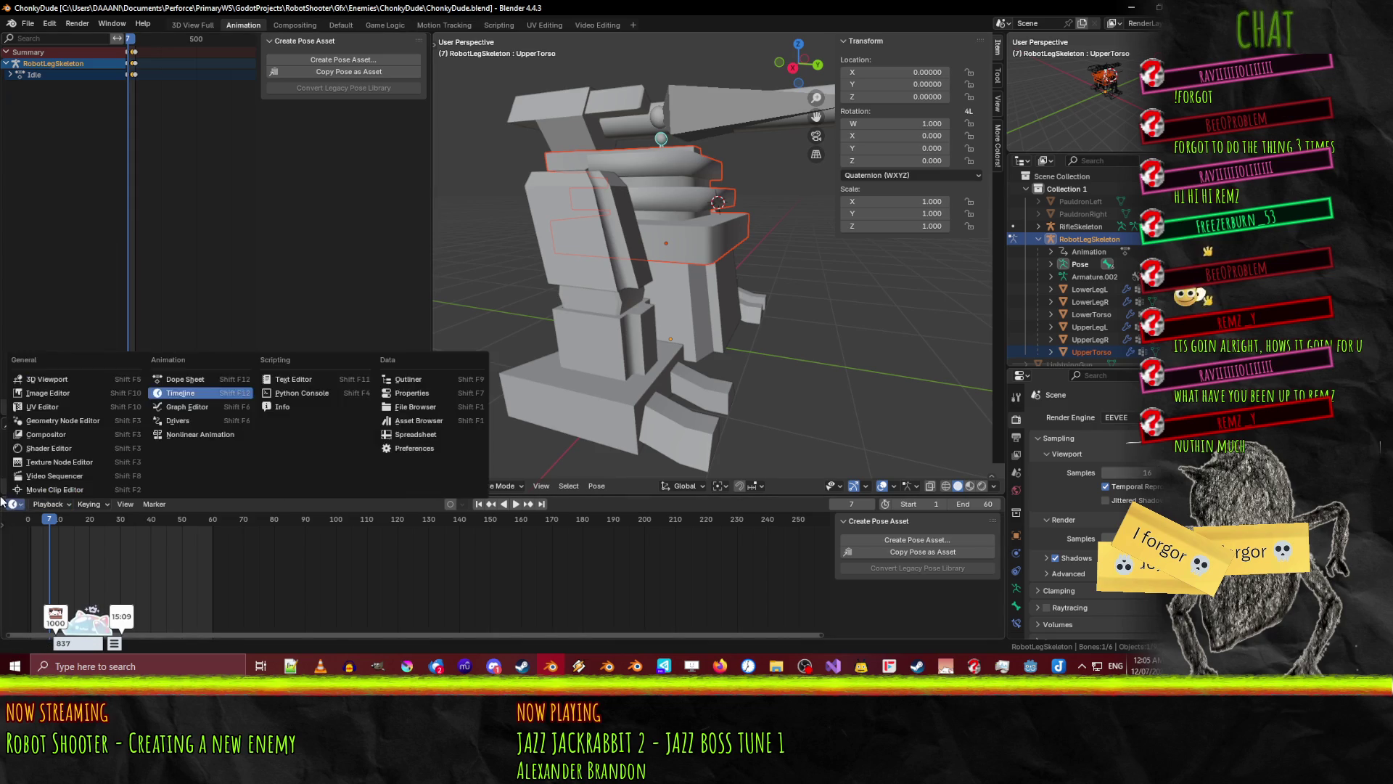
key(Escape)
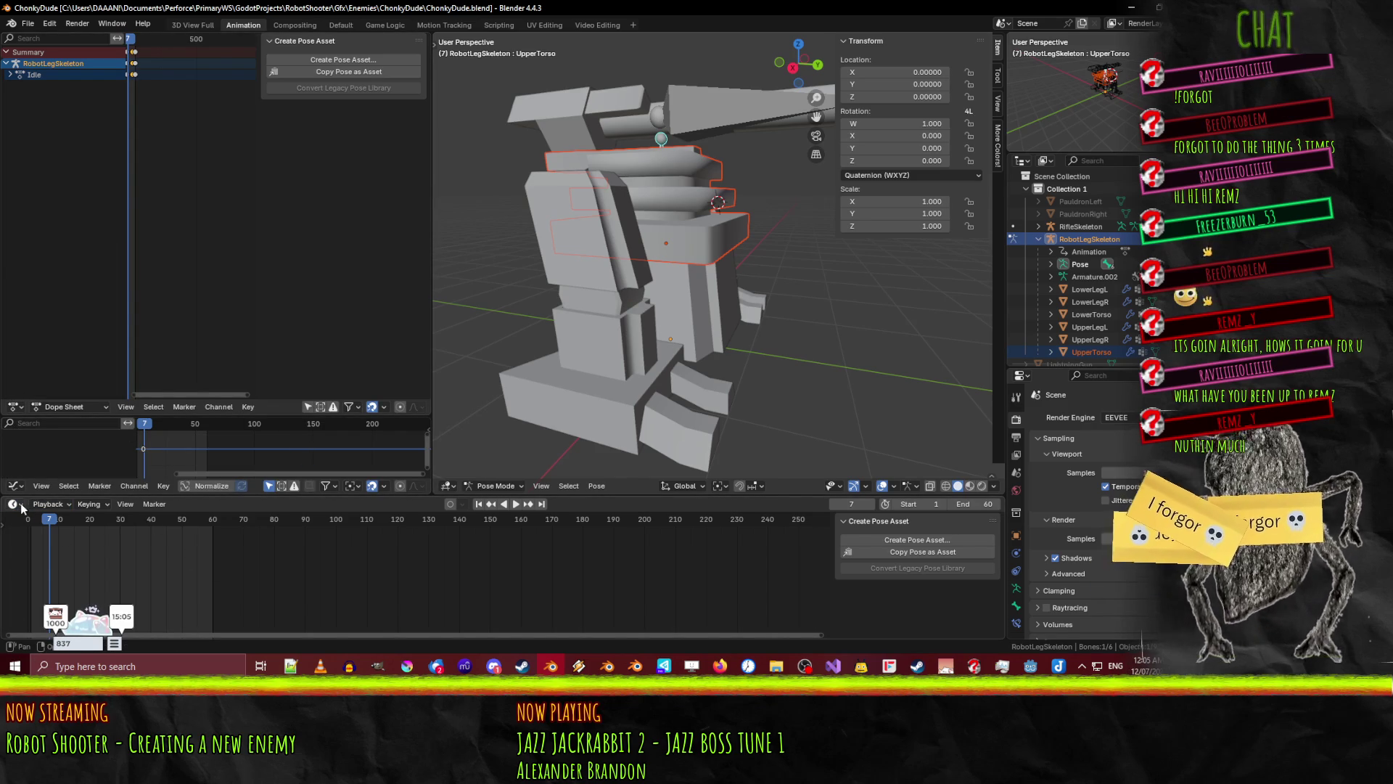
- Enlarge the lower editor and set the Dope Sheet to Action Editor showing Idle
mouse_move(179, 416)
mouse_down()
mouse_move(116, 290)
mouse_move(43, 272)
mouse_up()
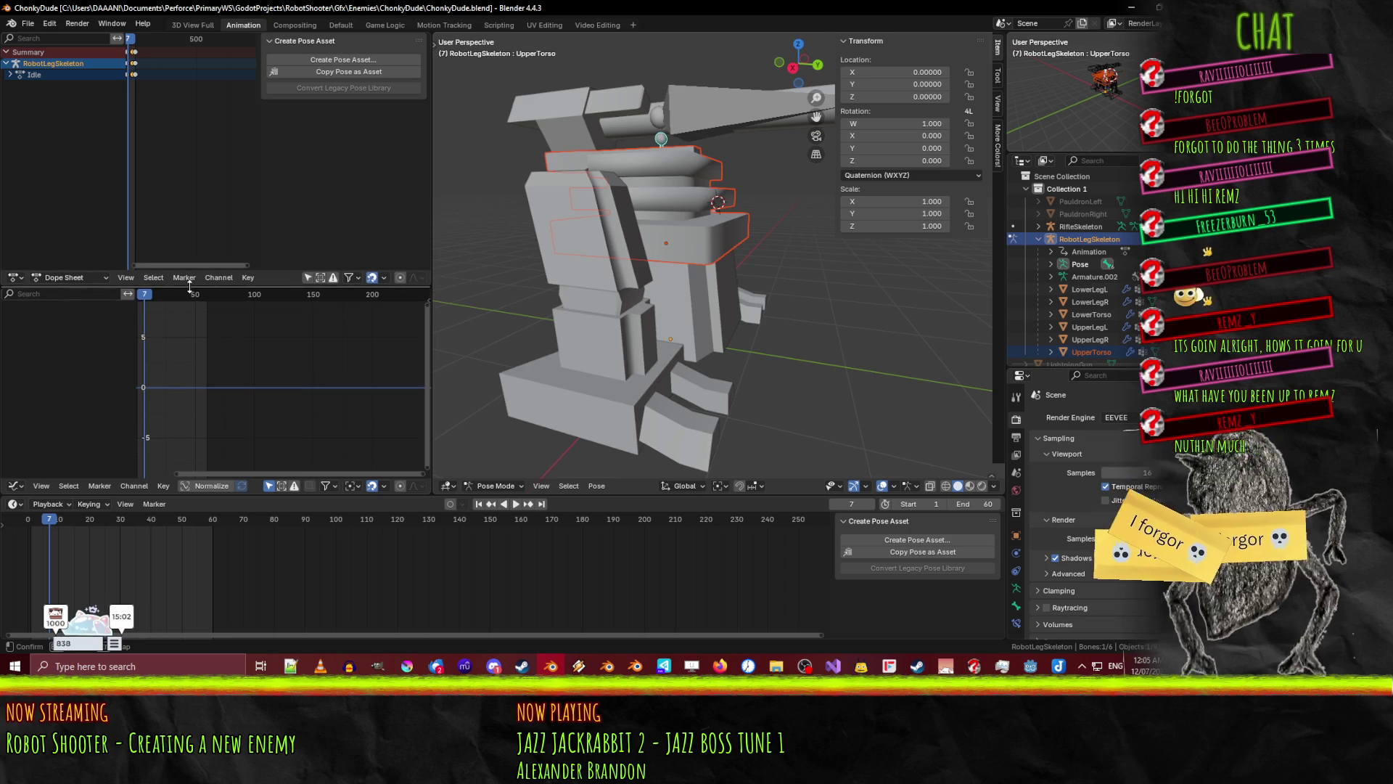
click(15, 277)
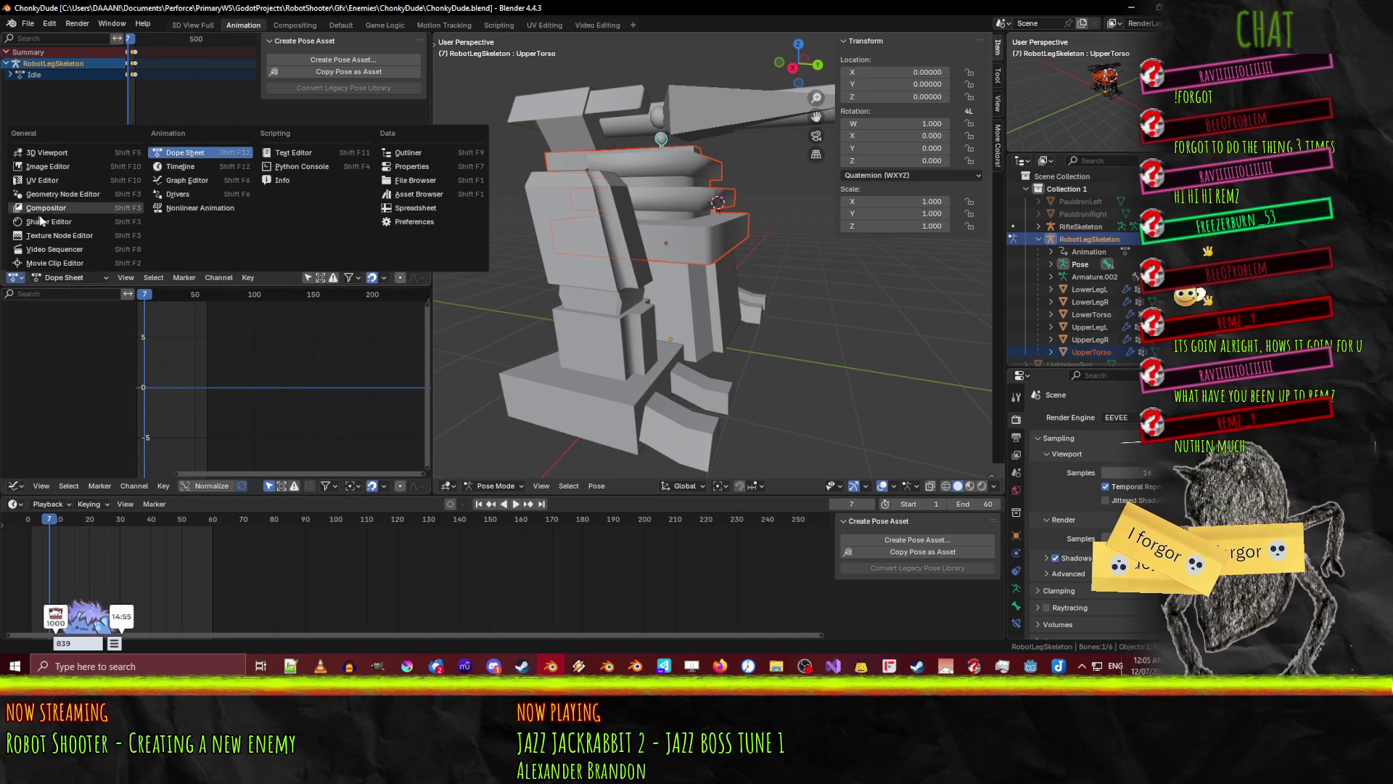
click(71, 277)
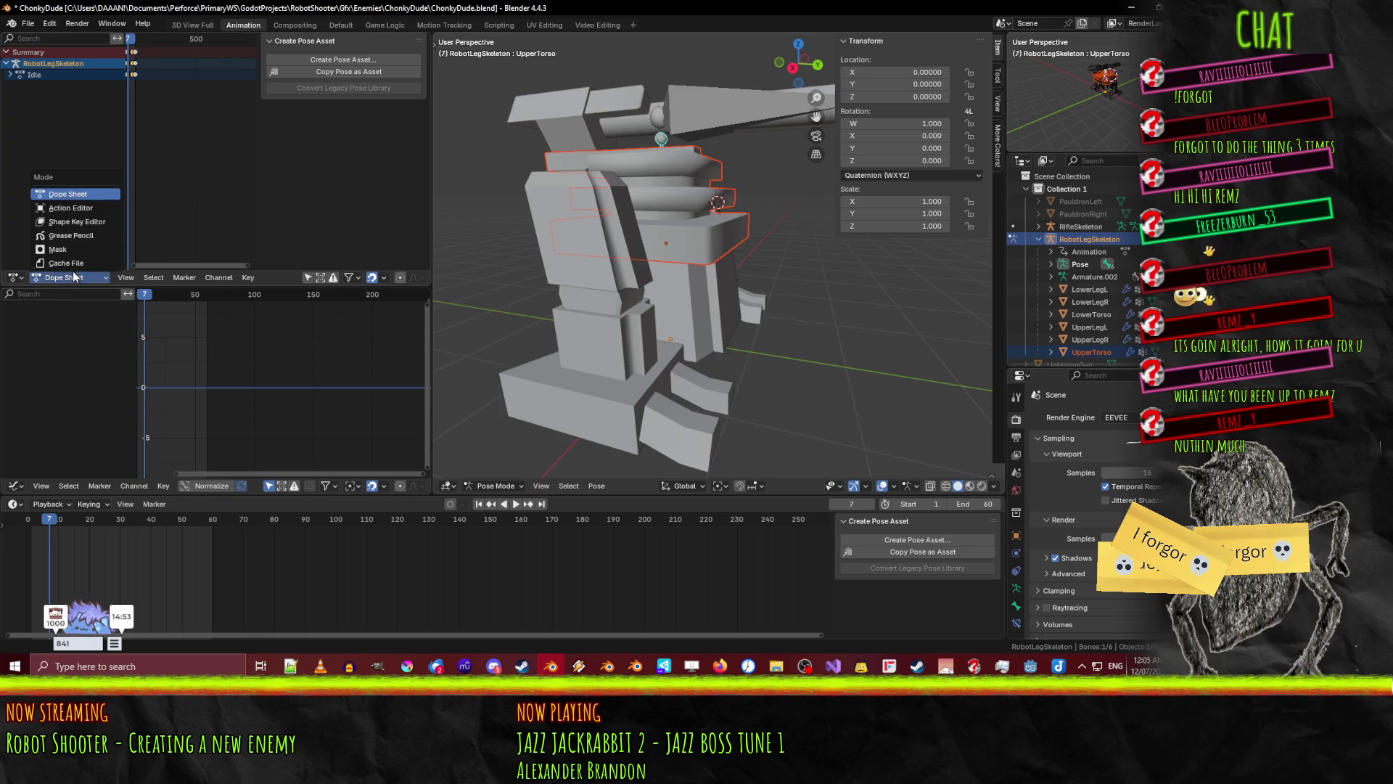
click(71, 208)
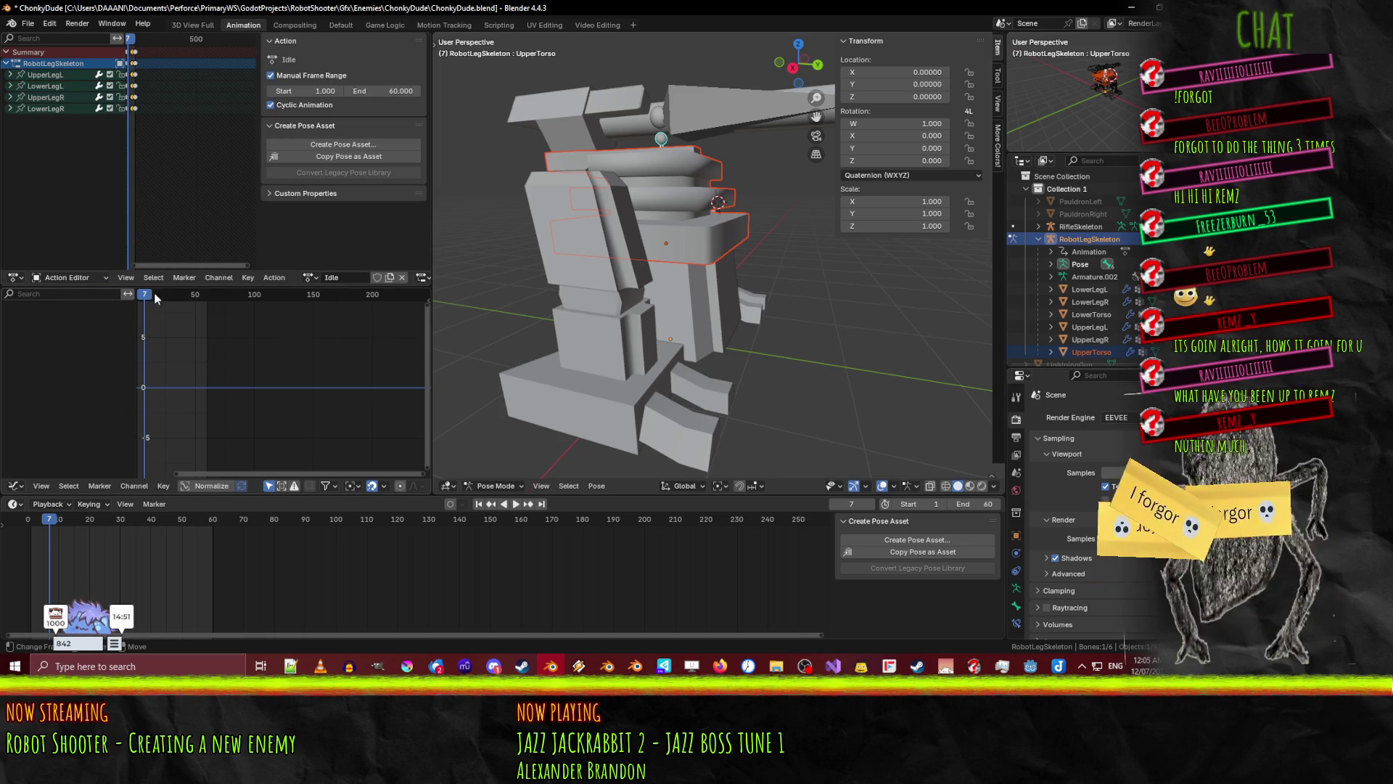
mouse_move(703, 277)
middle_down()
mouse_move(612, 280)
mouse_move(595, 326)
mouse_move(603, 362)
middle_up()
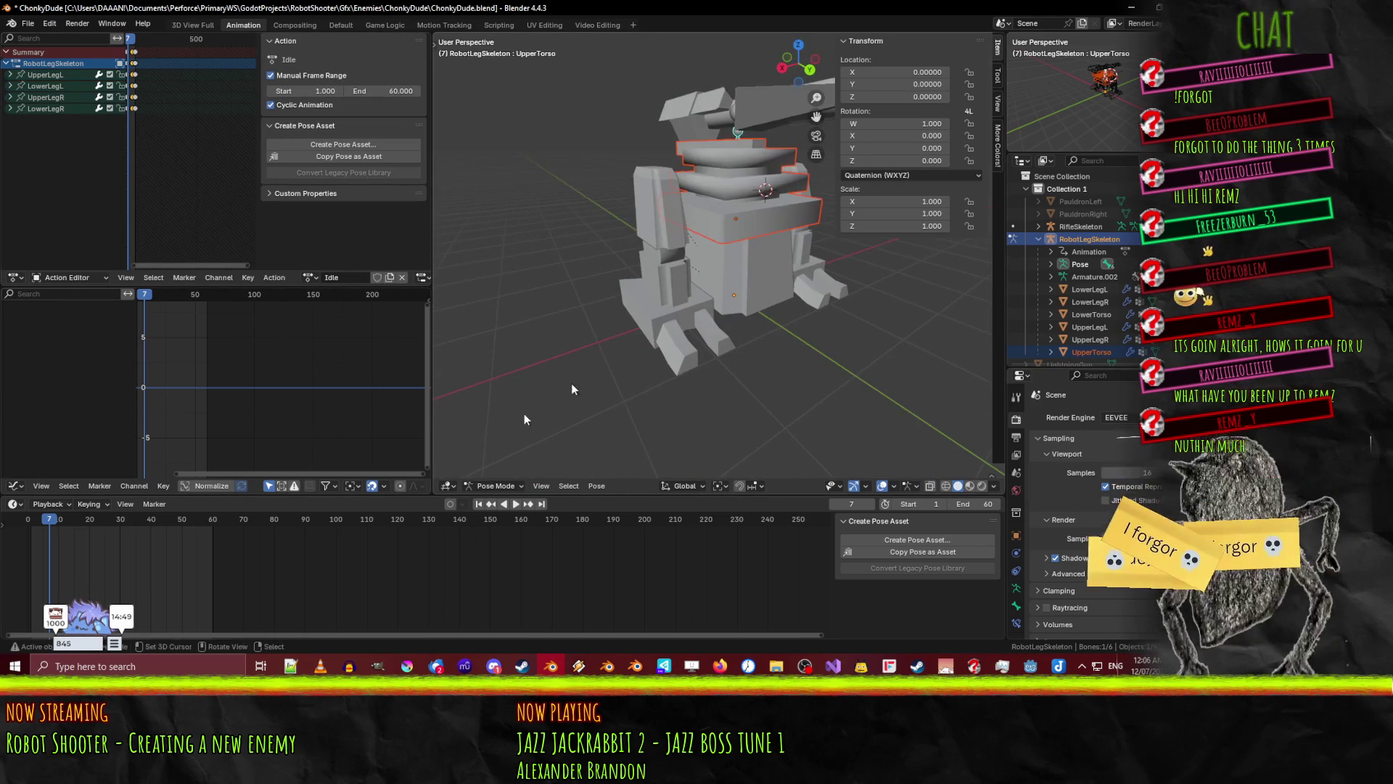
- Play and scrub the animation, then frame the upper body in right side view
drag(383, 496, 382, 474)
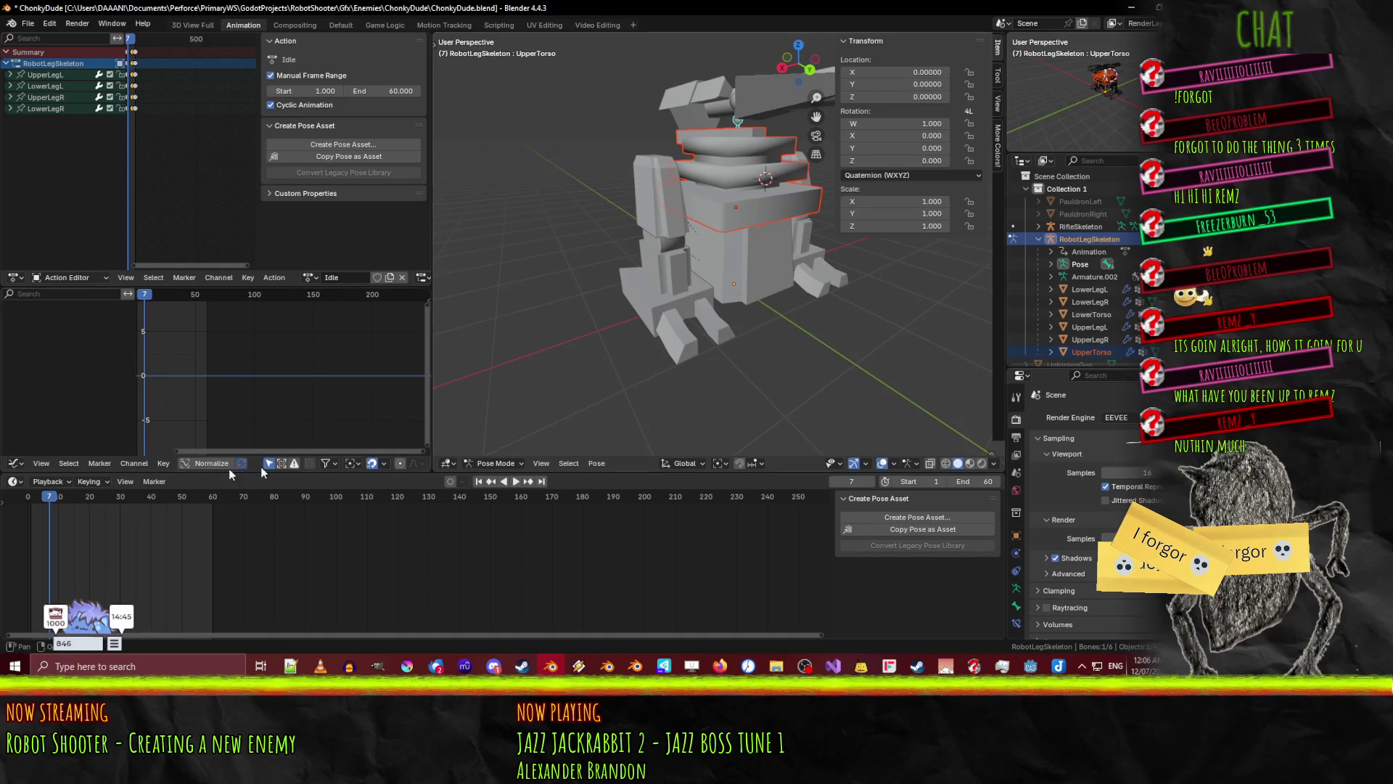
key(space)
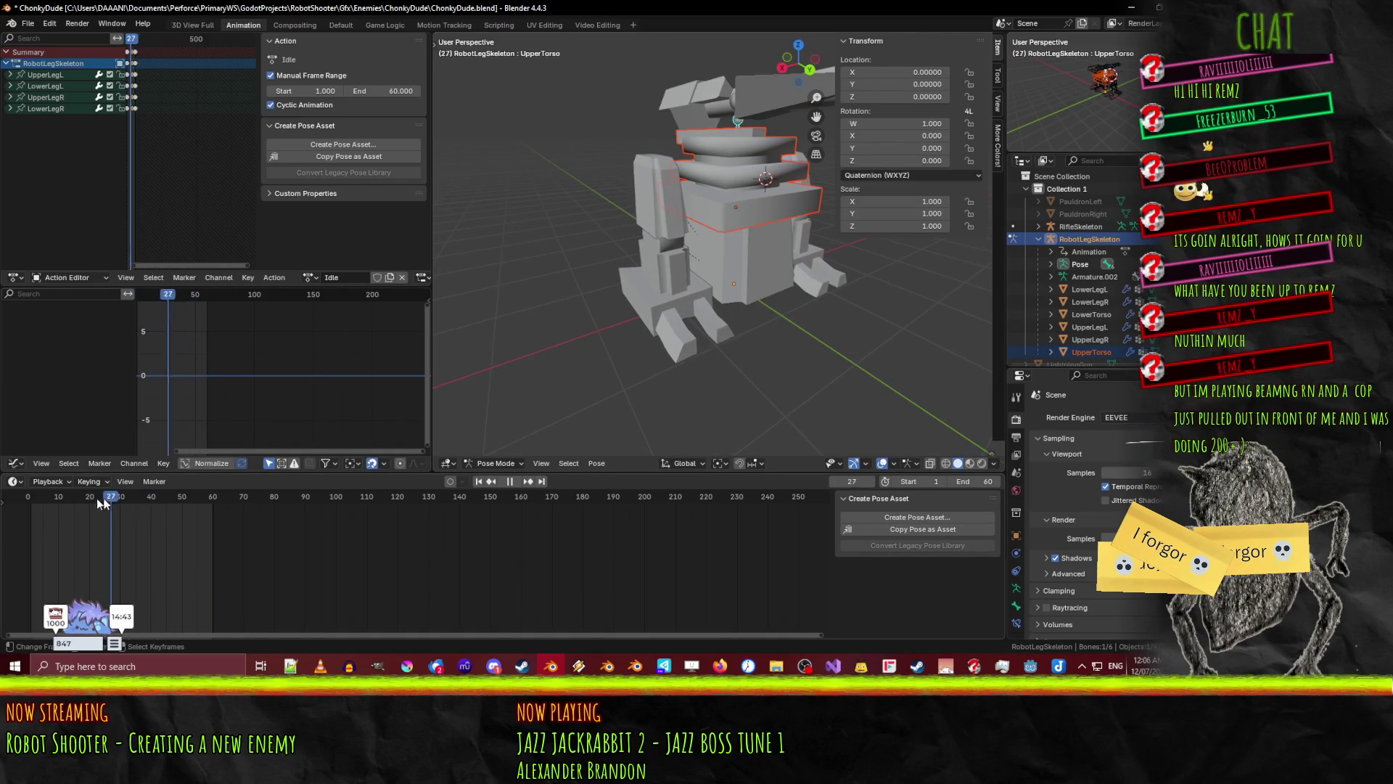
drag(104, 499, 167, 501)
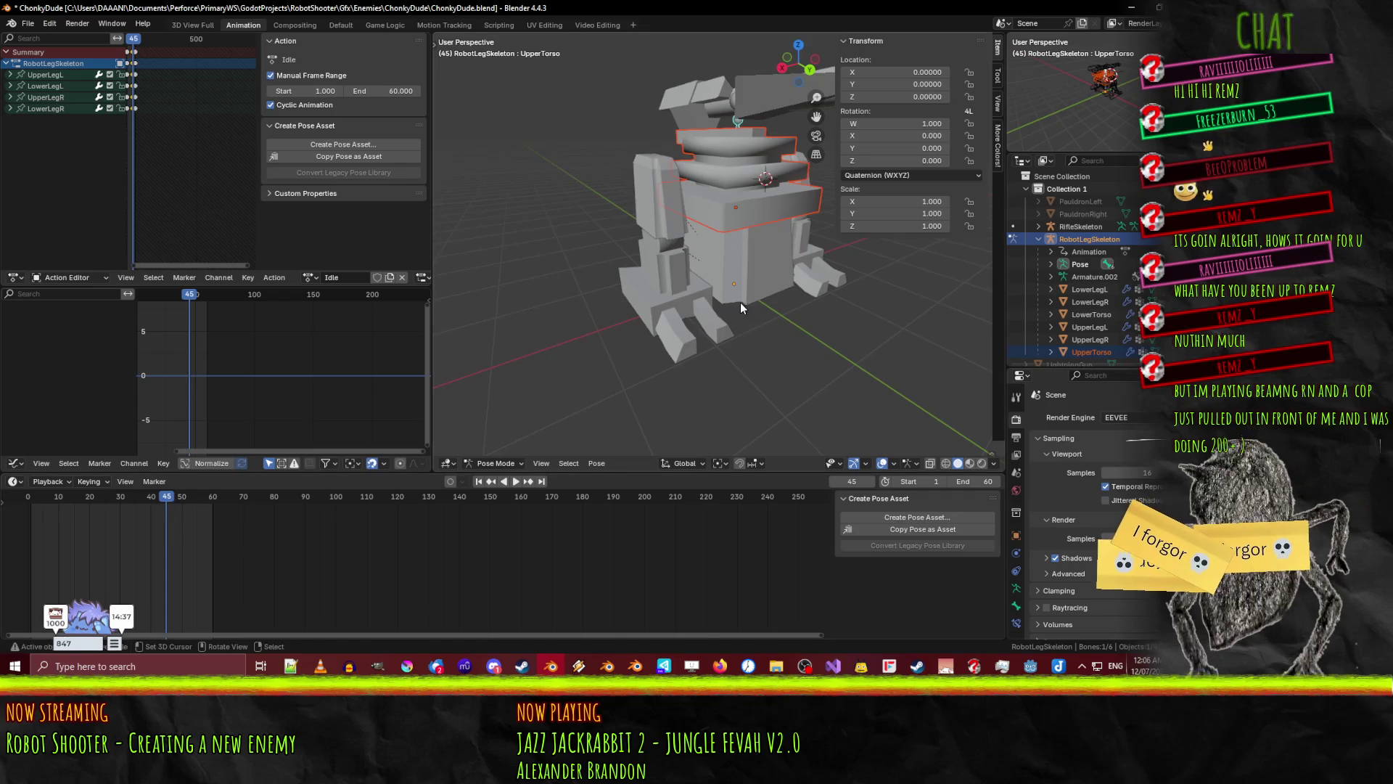
middle_drag(761, 315, 692, 291)
key(KP_3)
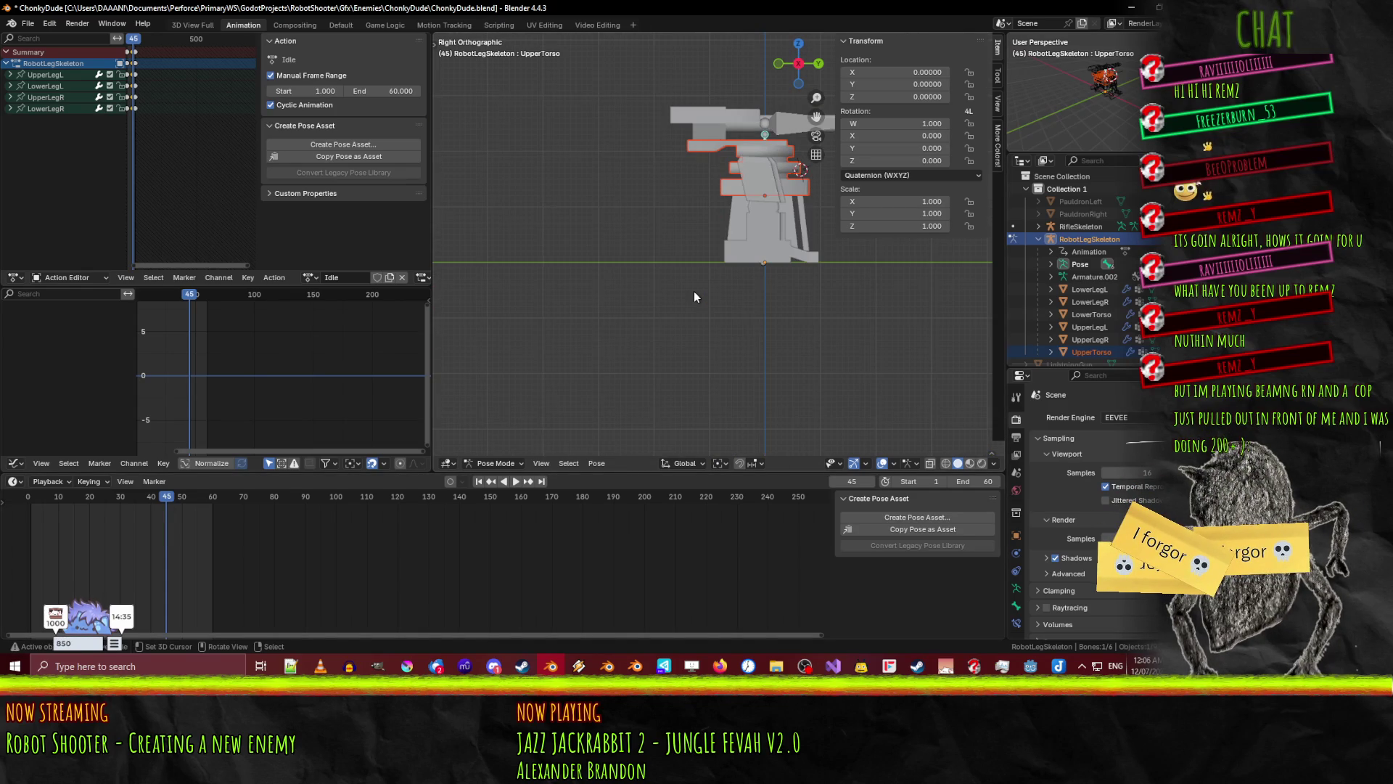
key(KP_Decimal)
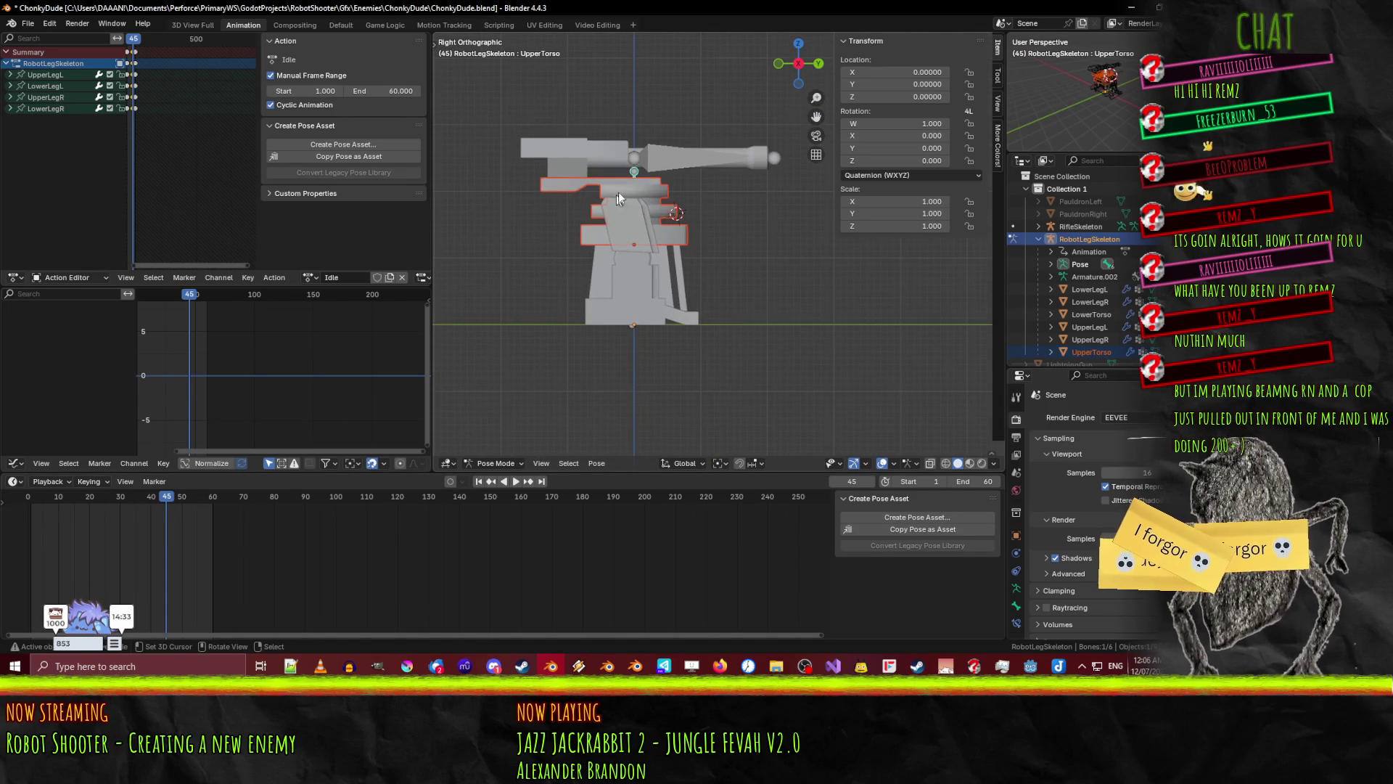
shift+middle_drag(637, 169, 587, 252)
scroll(587, 251, up, 2)
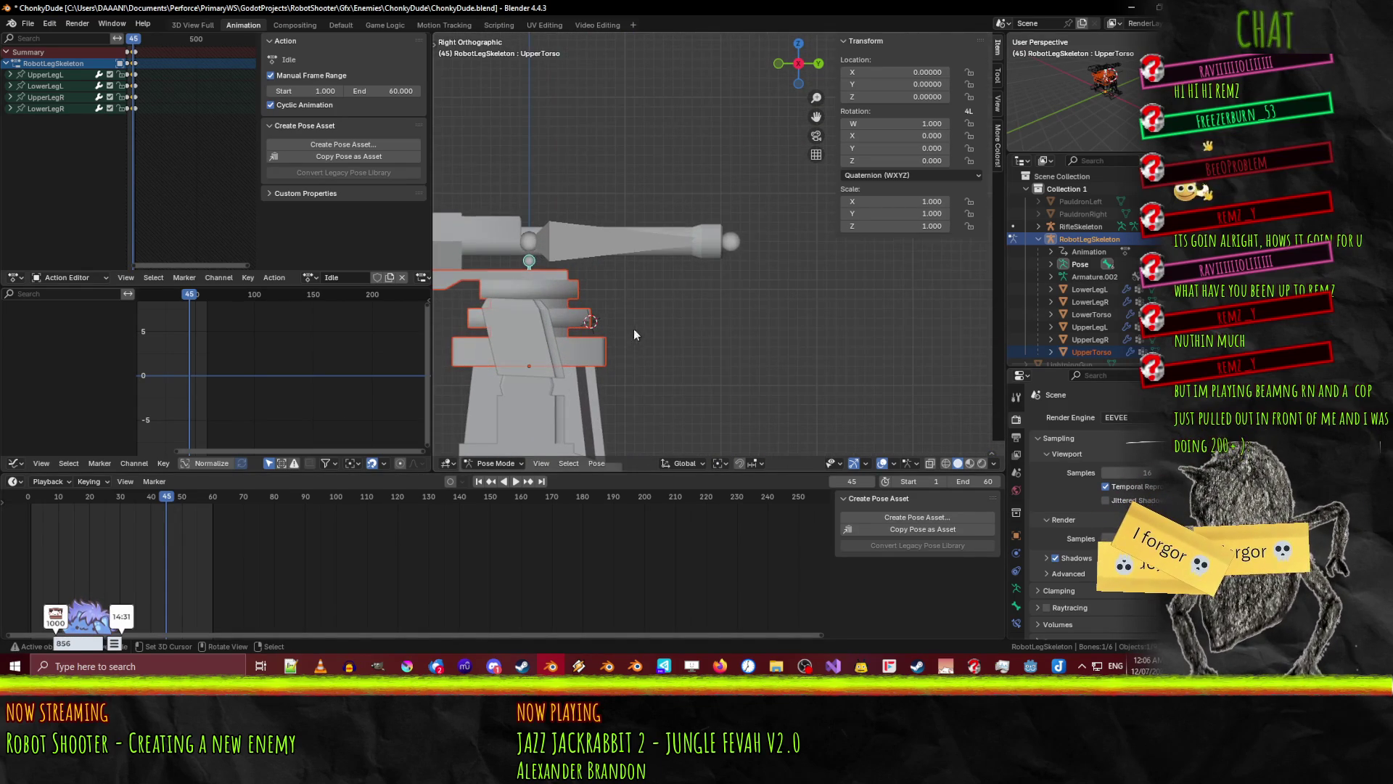
- Test-move UpperTorso vertically, cancel it, and stop playback at frame 1
key(alt+a)
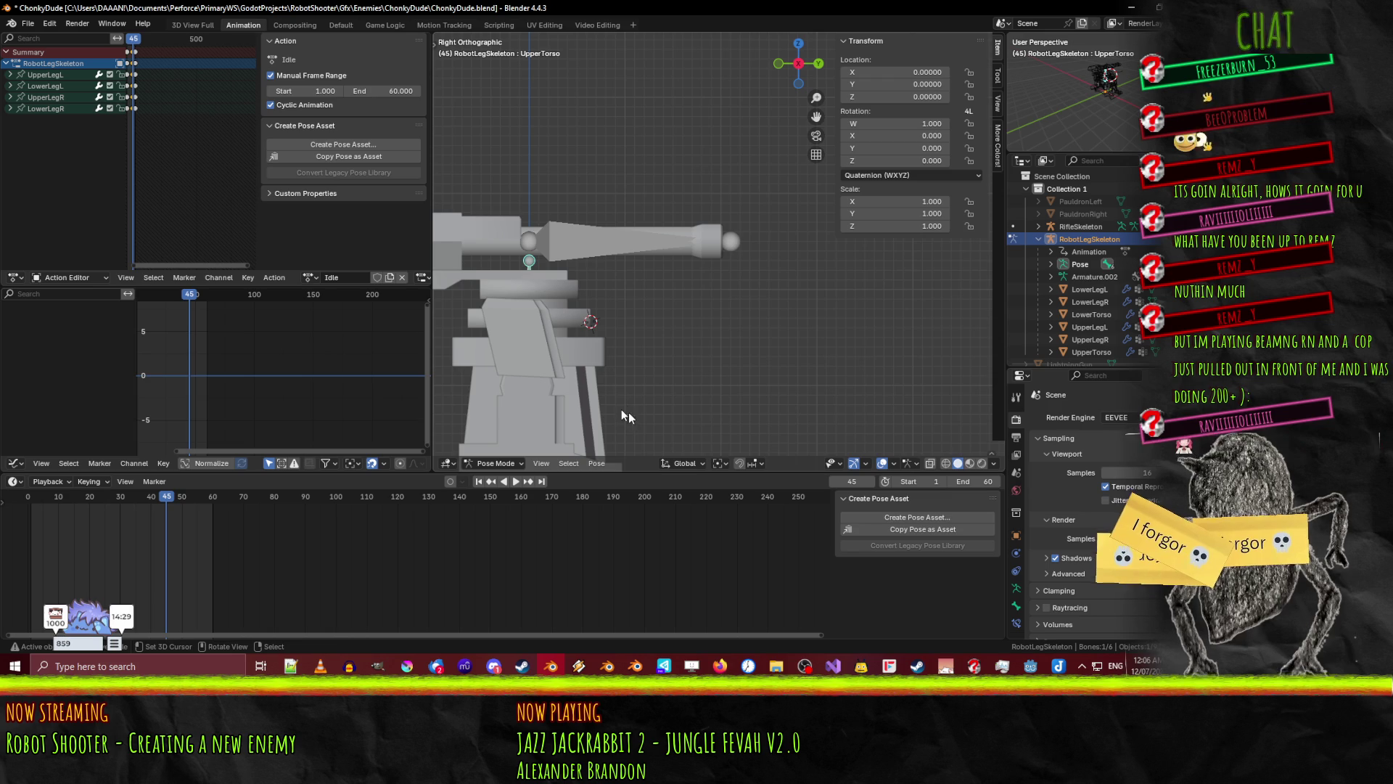
key(g)
key(z)
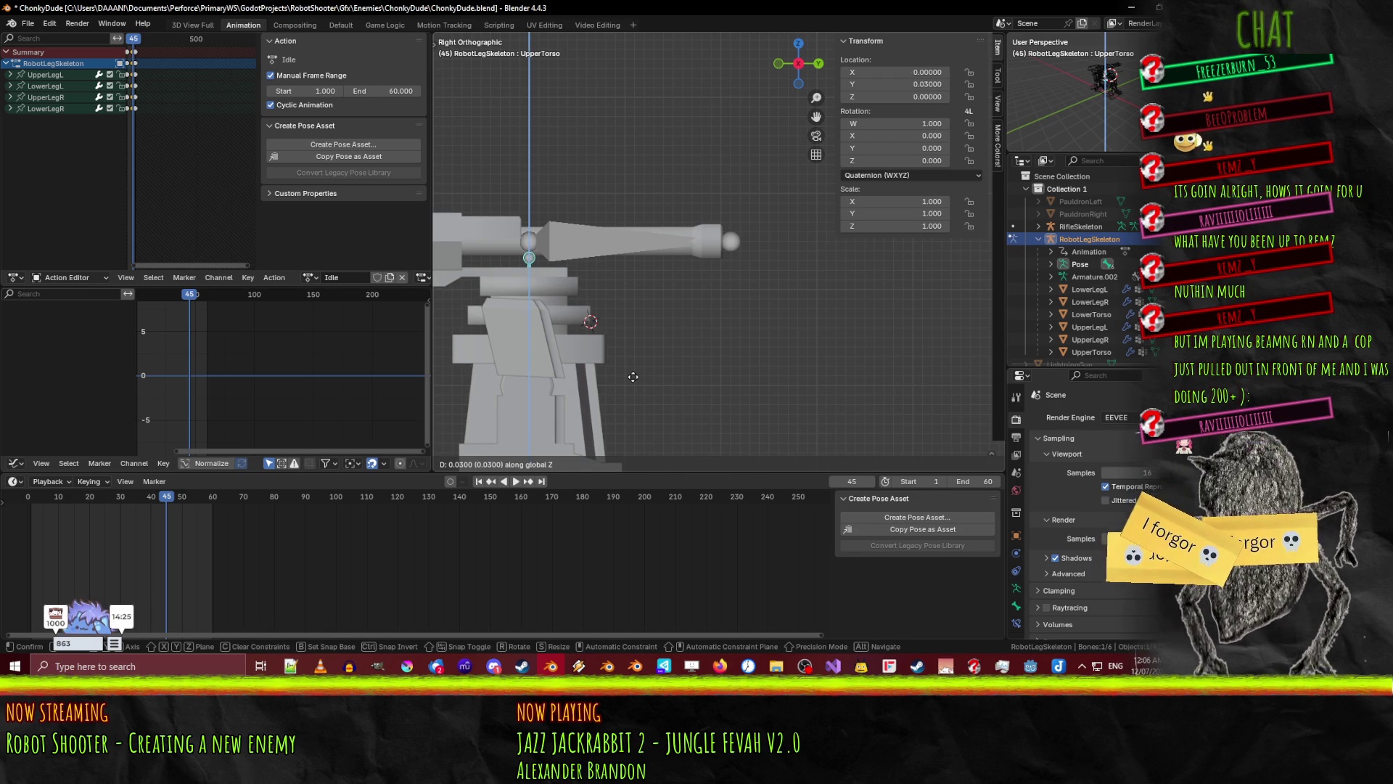
key(Escape)
key(space)
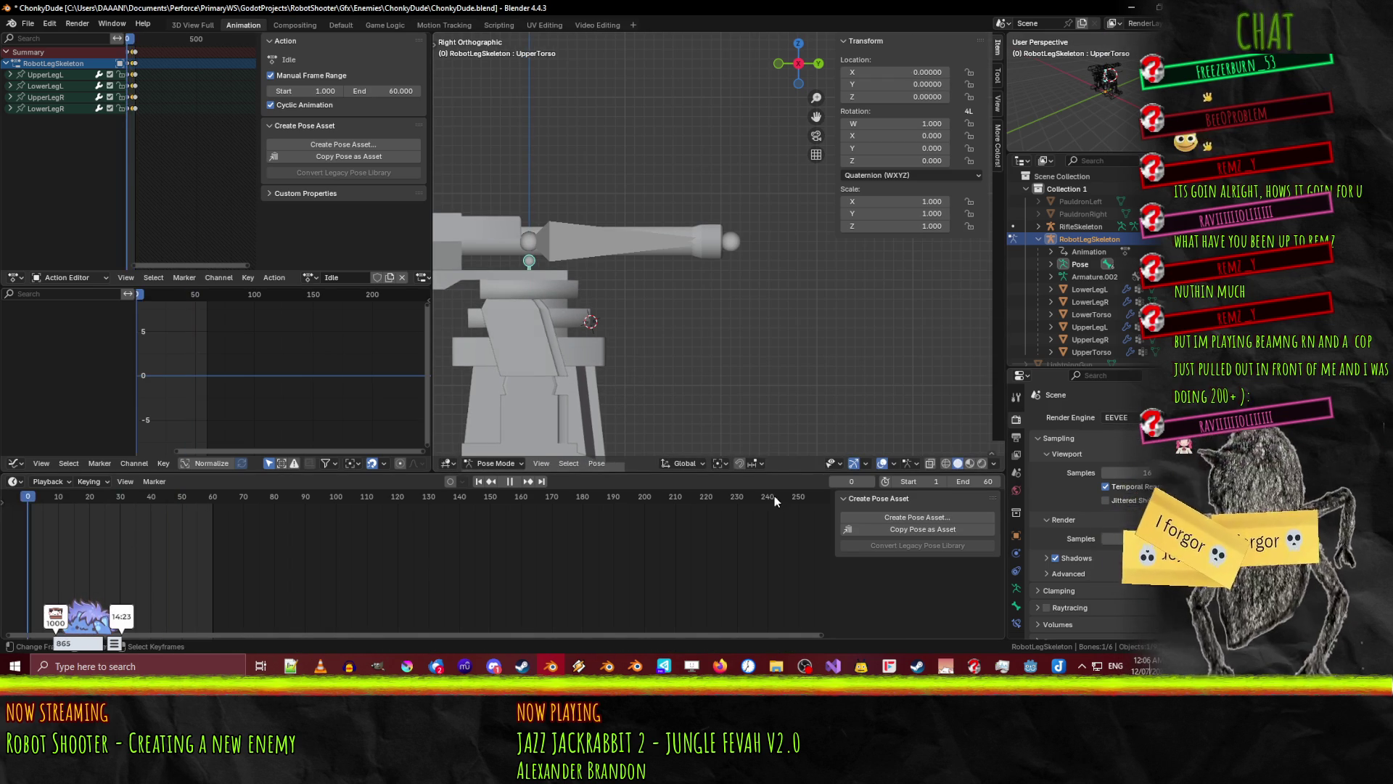
key(space)
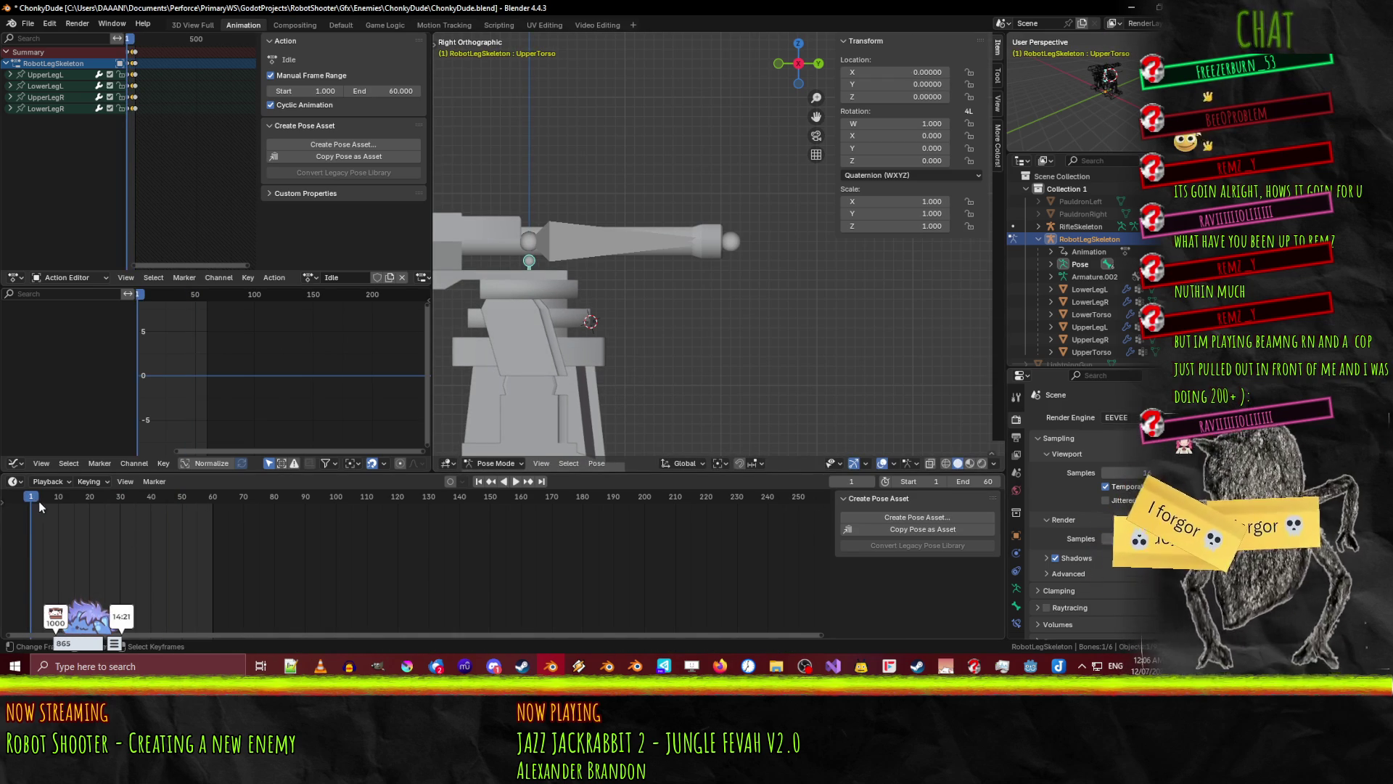
- Keyframe all UpperTorso channels at frames 1 and 60
key(i)
click(87, 502)
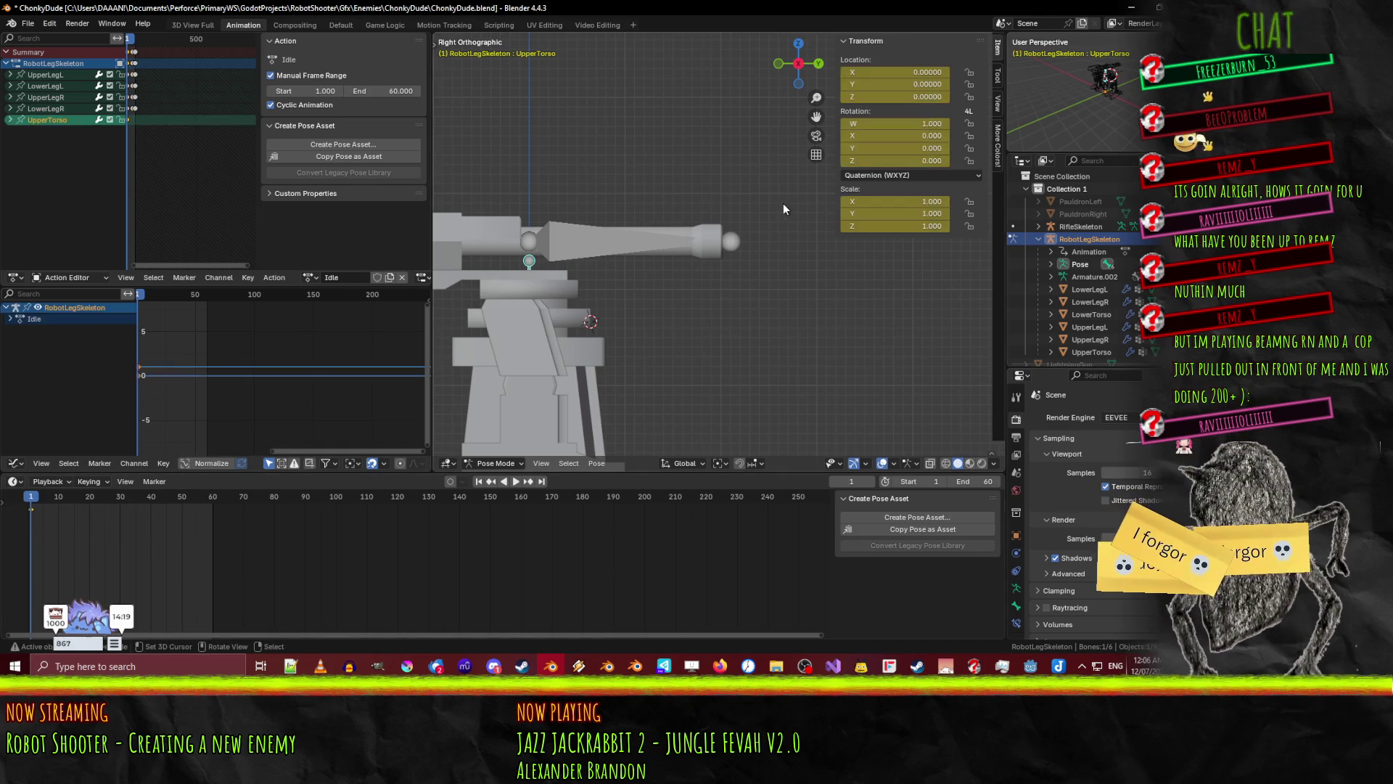
mouse_move(54, 498)
mouse_down()
mouse_move(213, 498)
mouse_move(168, 508)
mouse_up()
key(i)
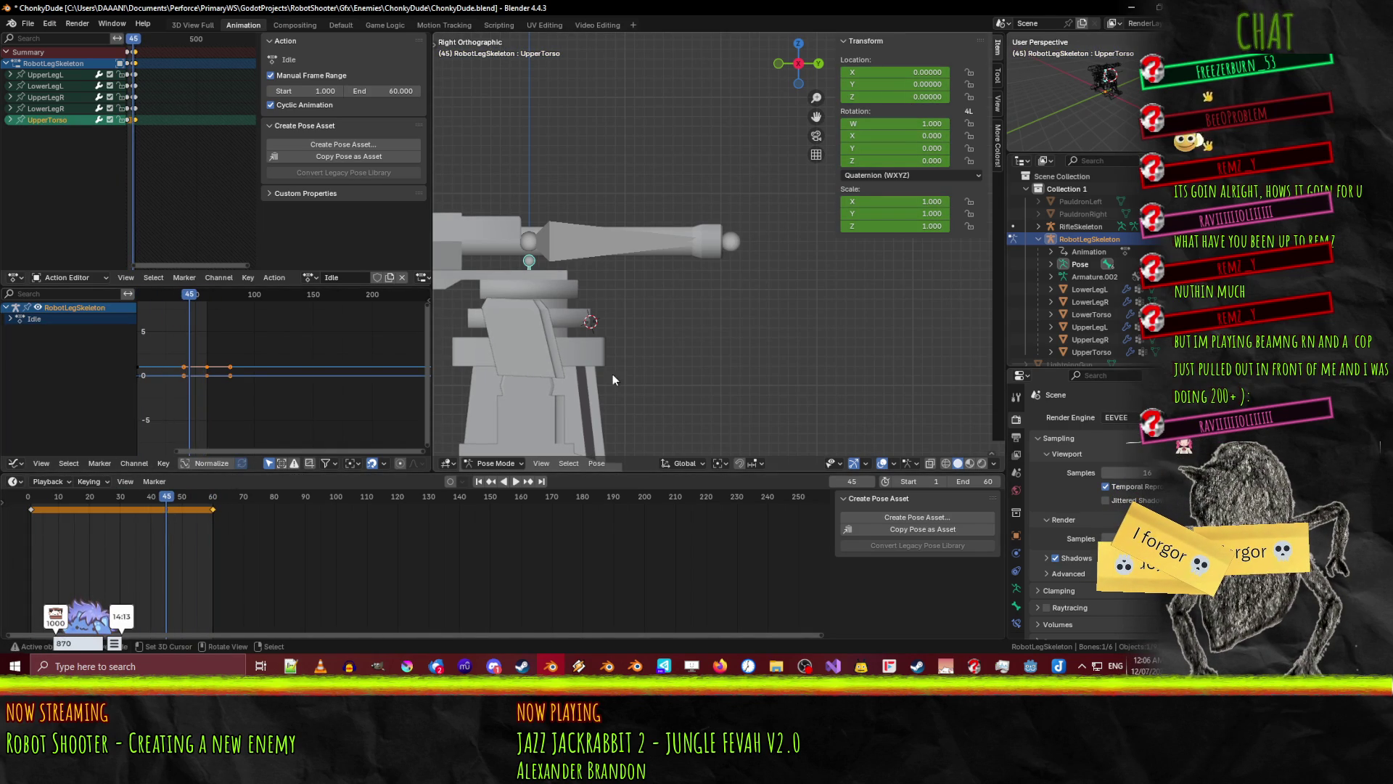
- Raise UpperTorso 0.1 on Z and keyframe it at frame 45
key(g)
key(z)
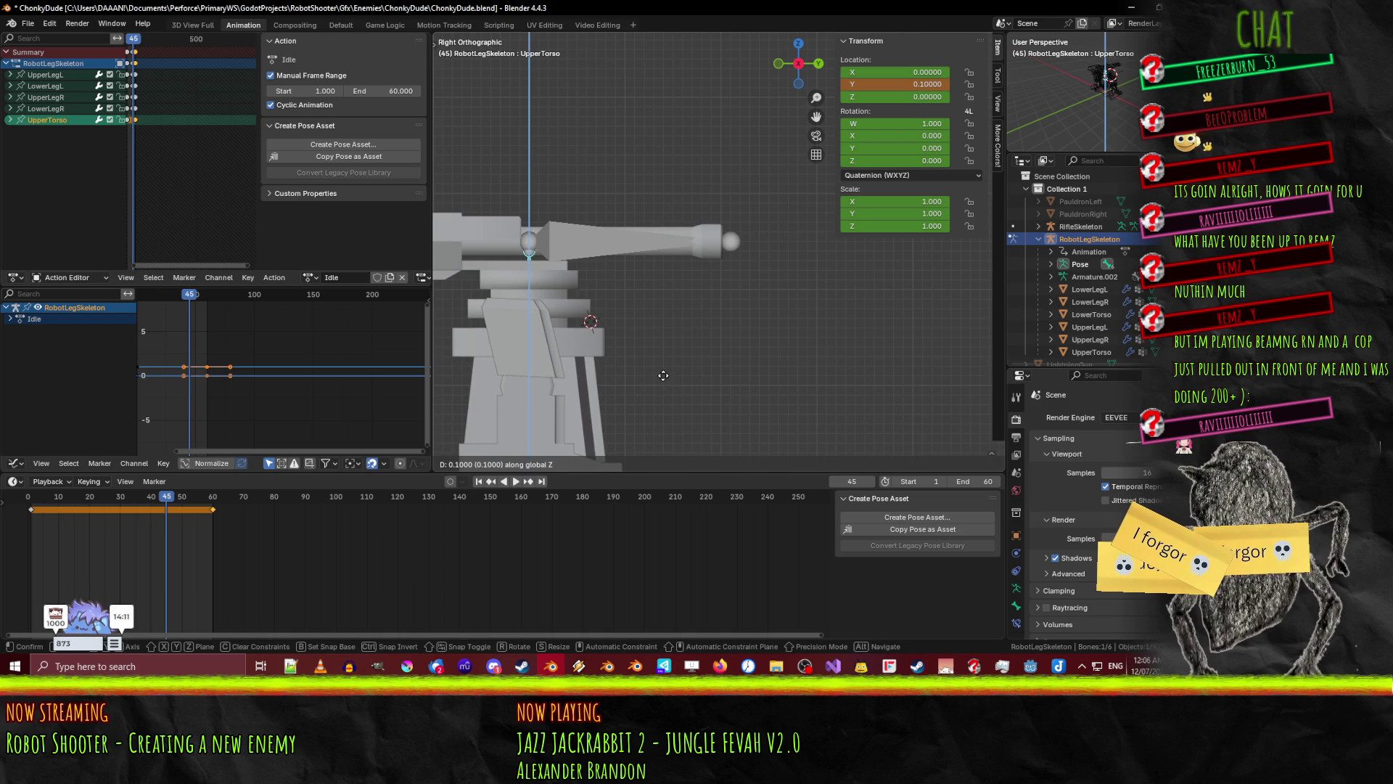
click(661, 375)
key(i)
- Orbit to a perspective angle and turn on X-Ray
mouse_move(712, 381)
middle_down()
mouse_move(630, 388)
mouse_move(632, 360)
middle_up()
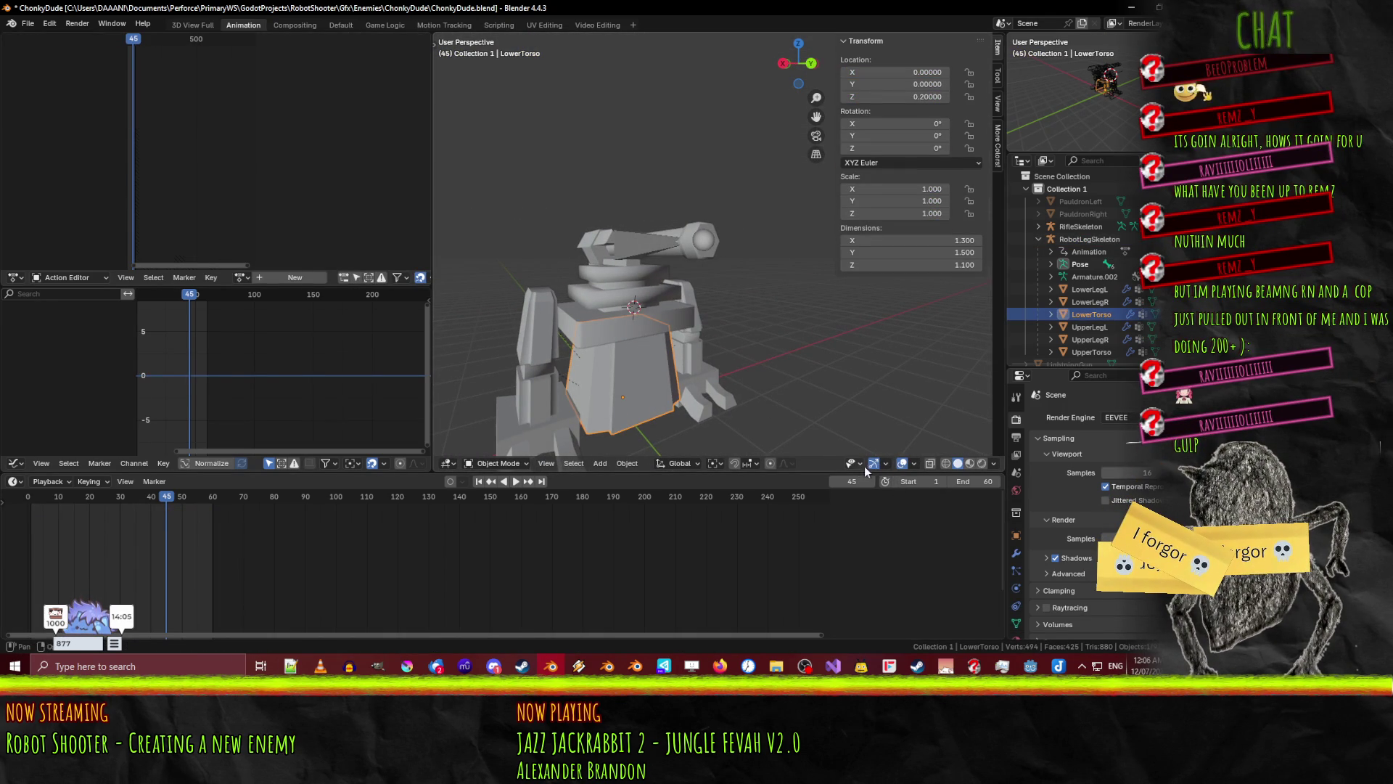
click(914, 464)
click(931, 464)
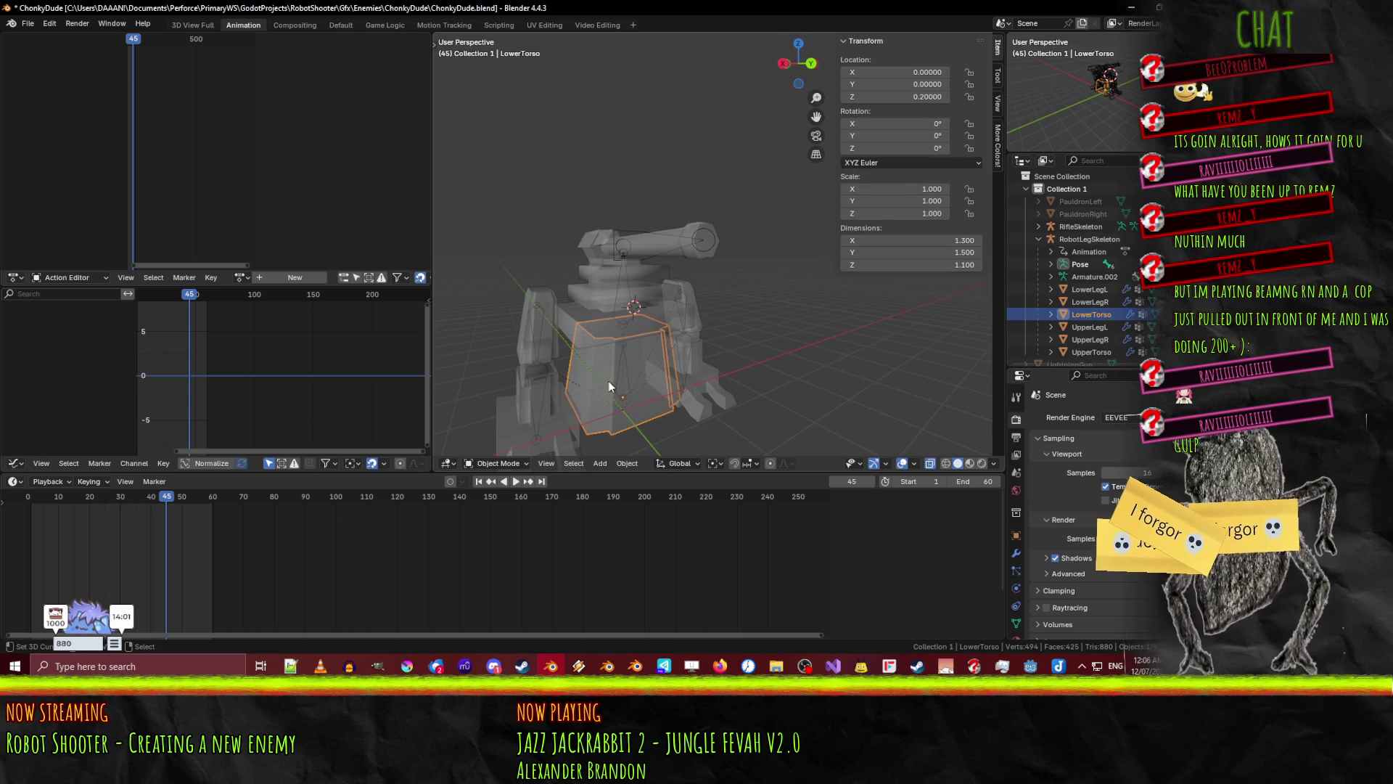
scroll(622, 385, up, 3)
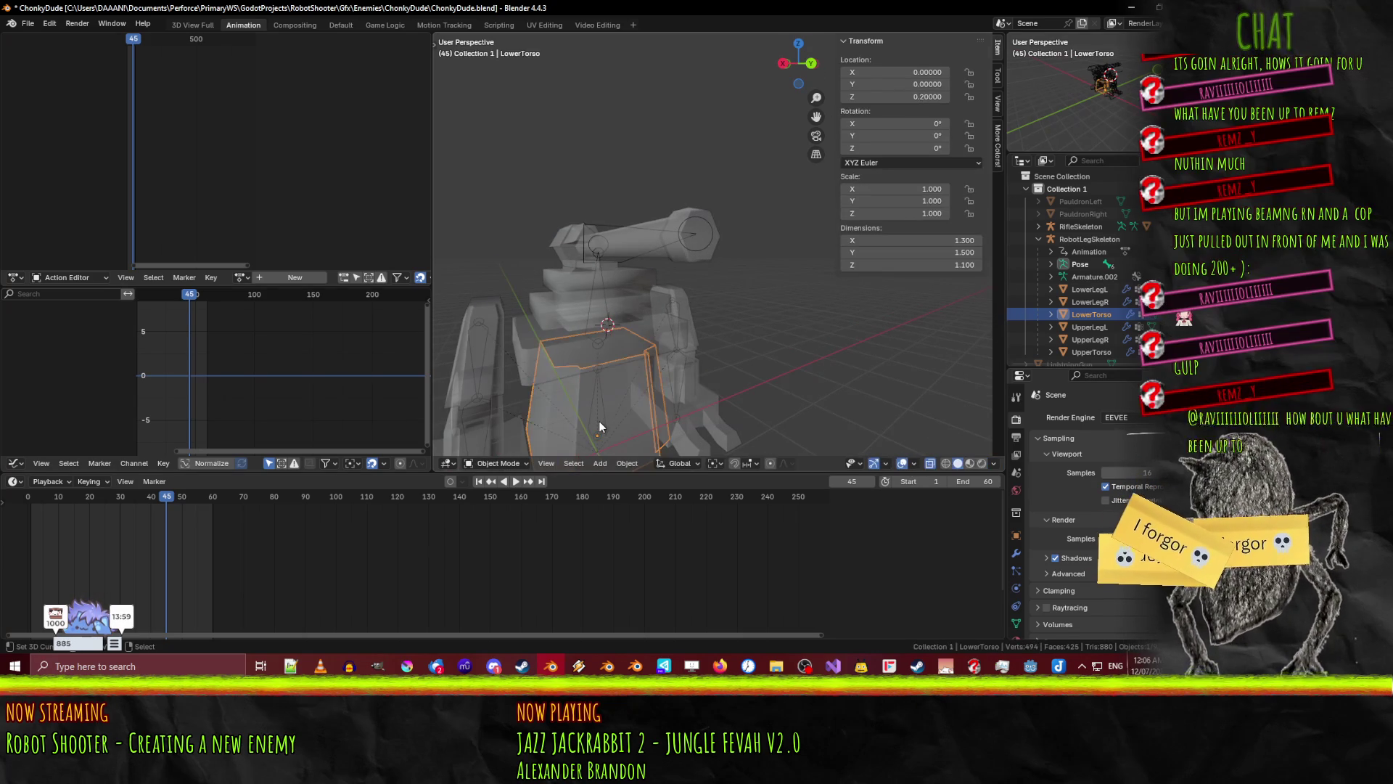
- Put RobotLegSkeleton in Pose Mode and frame the lower torso from the front view
click(585, 283)
key(ctrl+Tab)
click(601, 421)
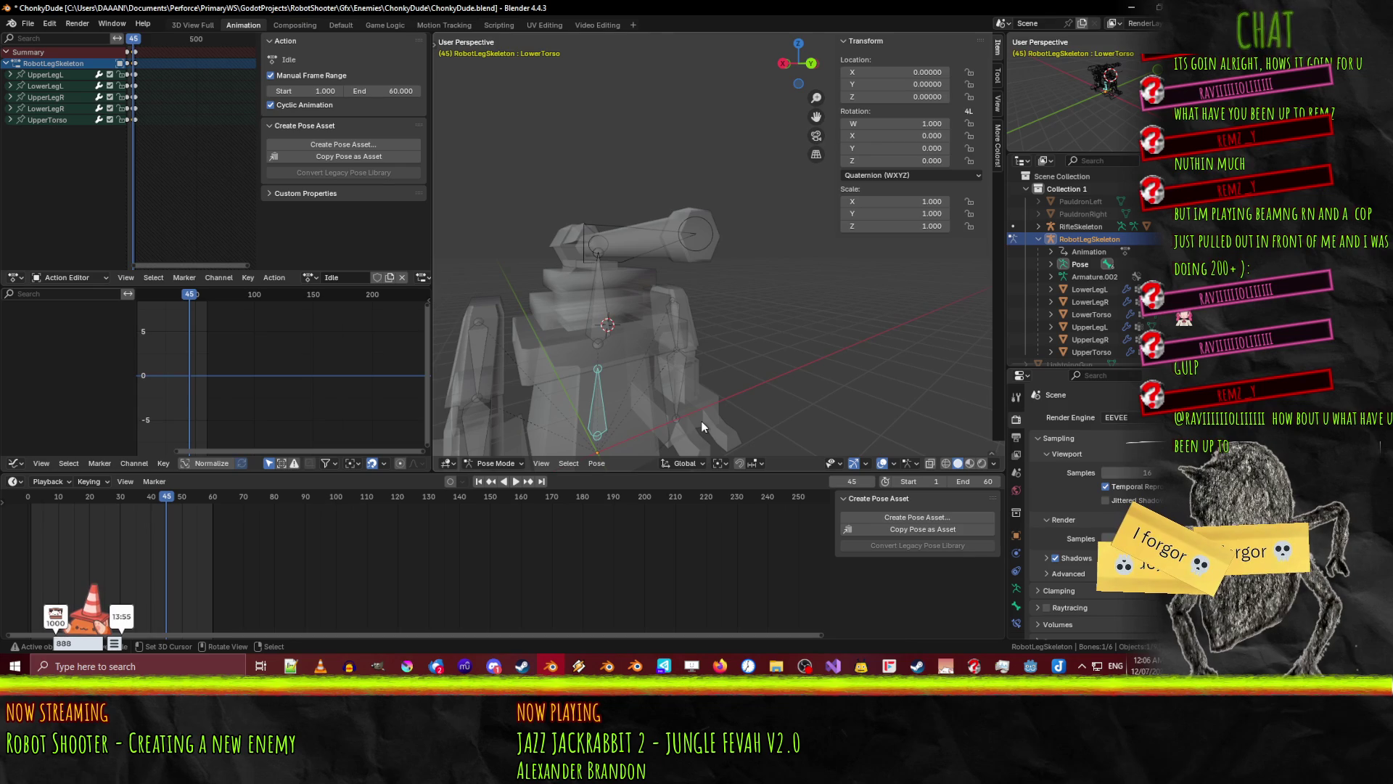
key(KP_1)
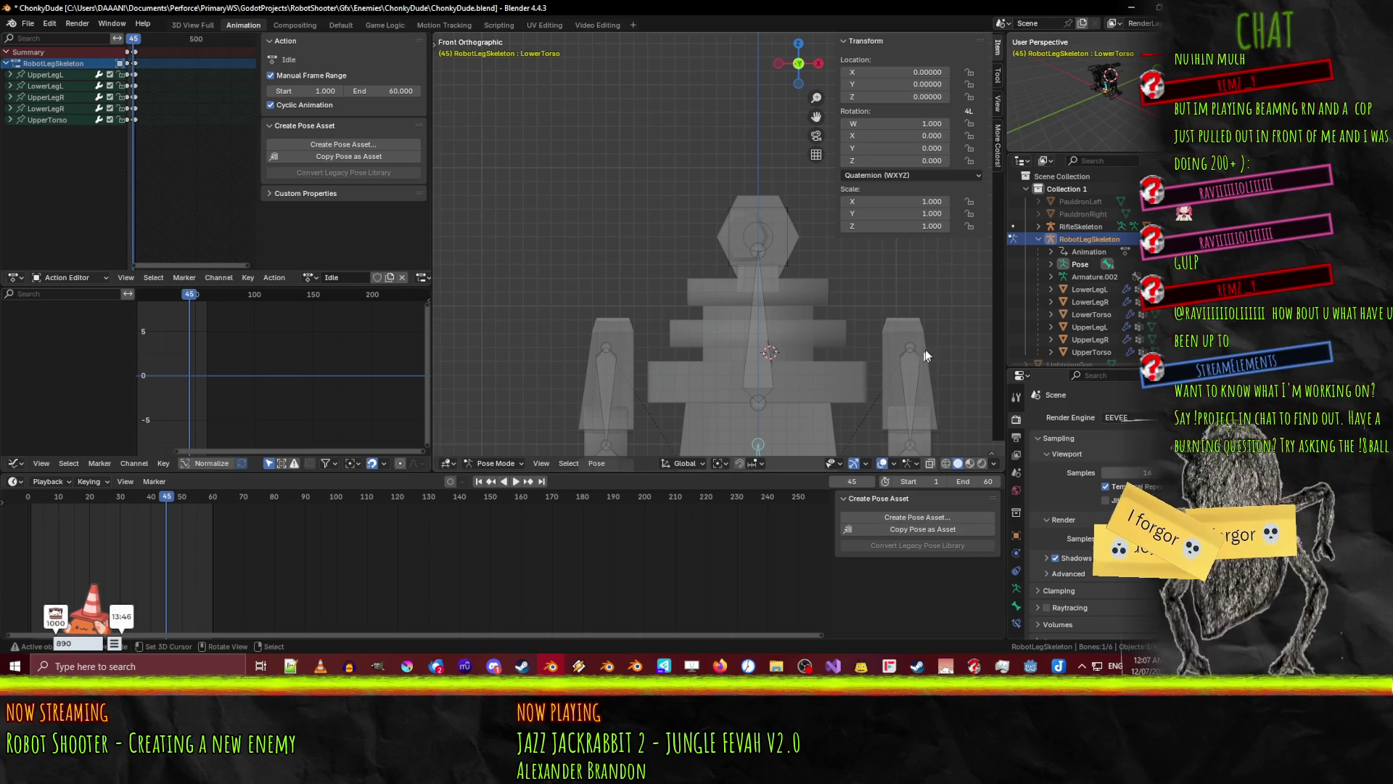
shift+middle_drag(807, 387, 733, 203)
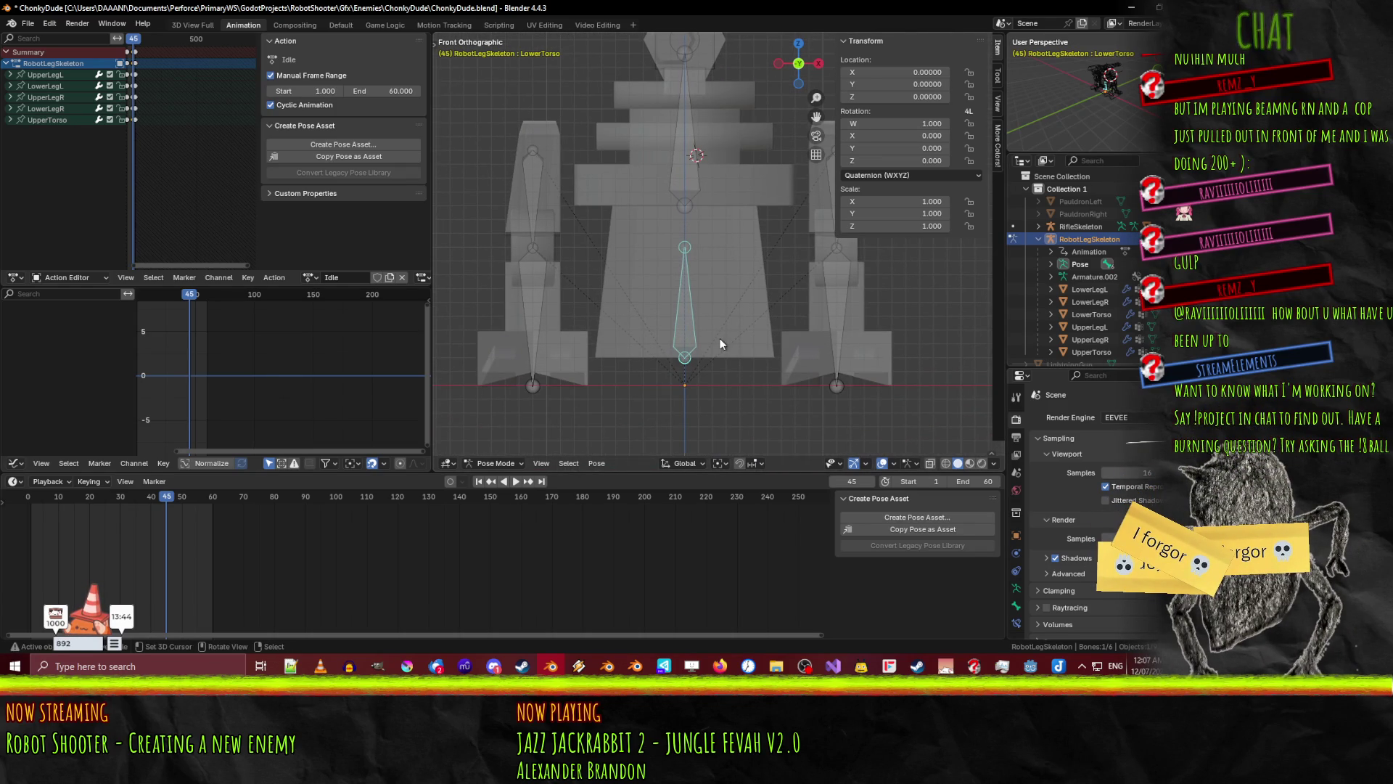
- Raise LowerTorso 0.1 on Z, keyframe it at frame 45, and play the animation
key(g)
key(z)
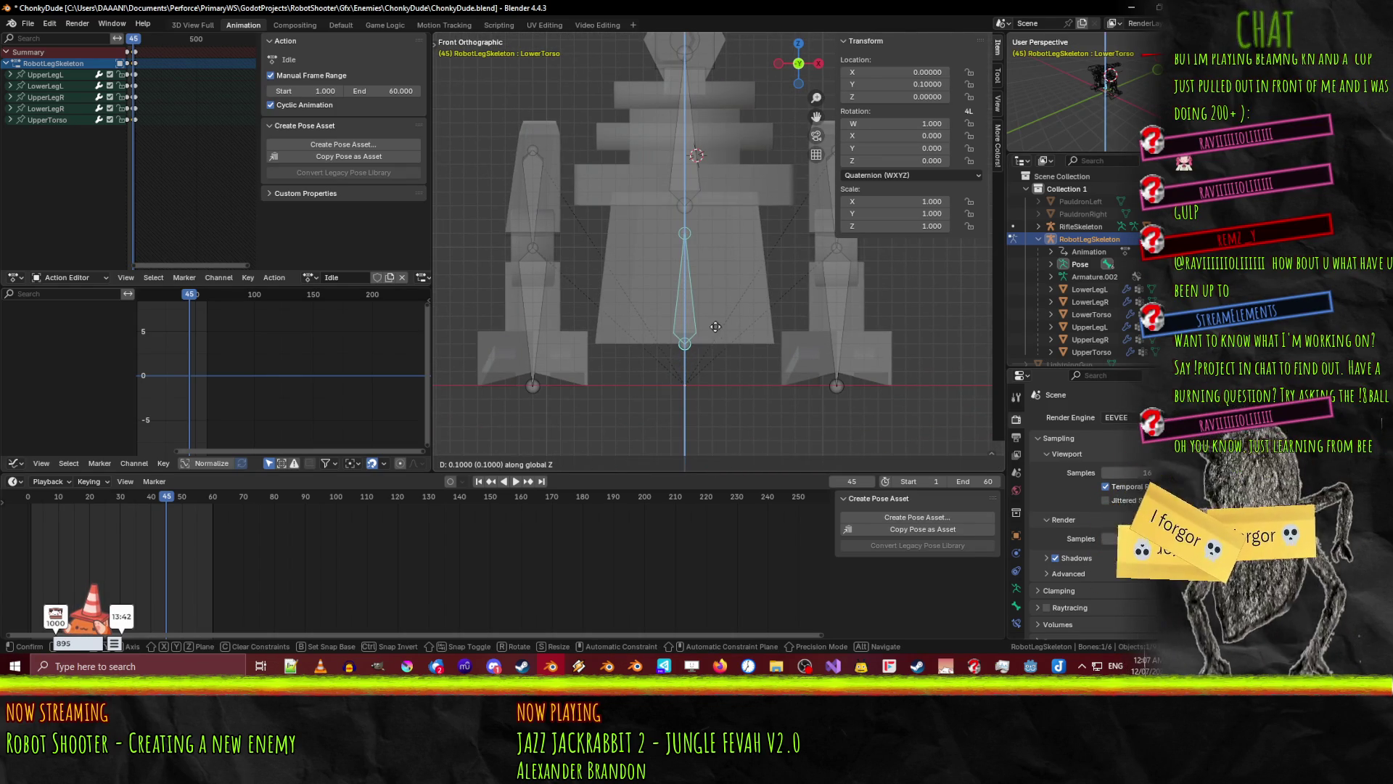
click(715, 327)
key(i)
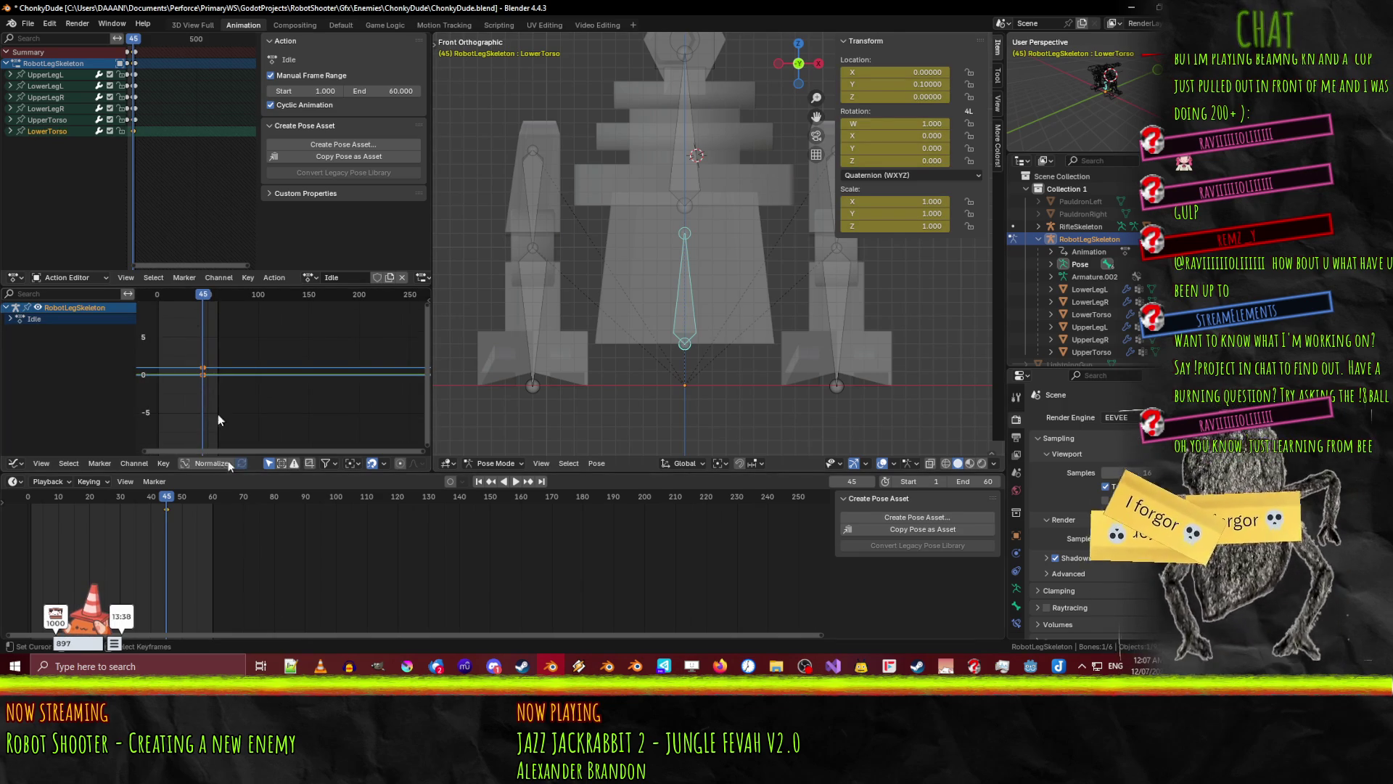
click(520, 483)
mouse_move(697, 235)
middle_down()
mouse_move(744, 245)
mouse_move(703, 265)
mouse_move(722, 271)
mouse_move(623, 286)
mouse_move(638, 293)
mouse_move(616, 312)
middle_up()
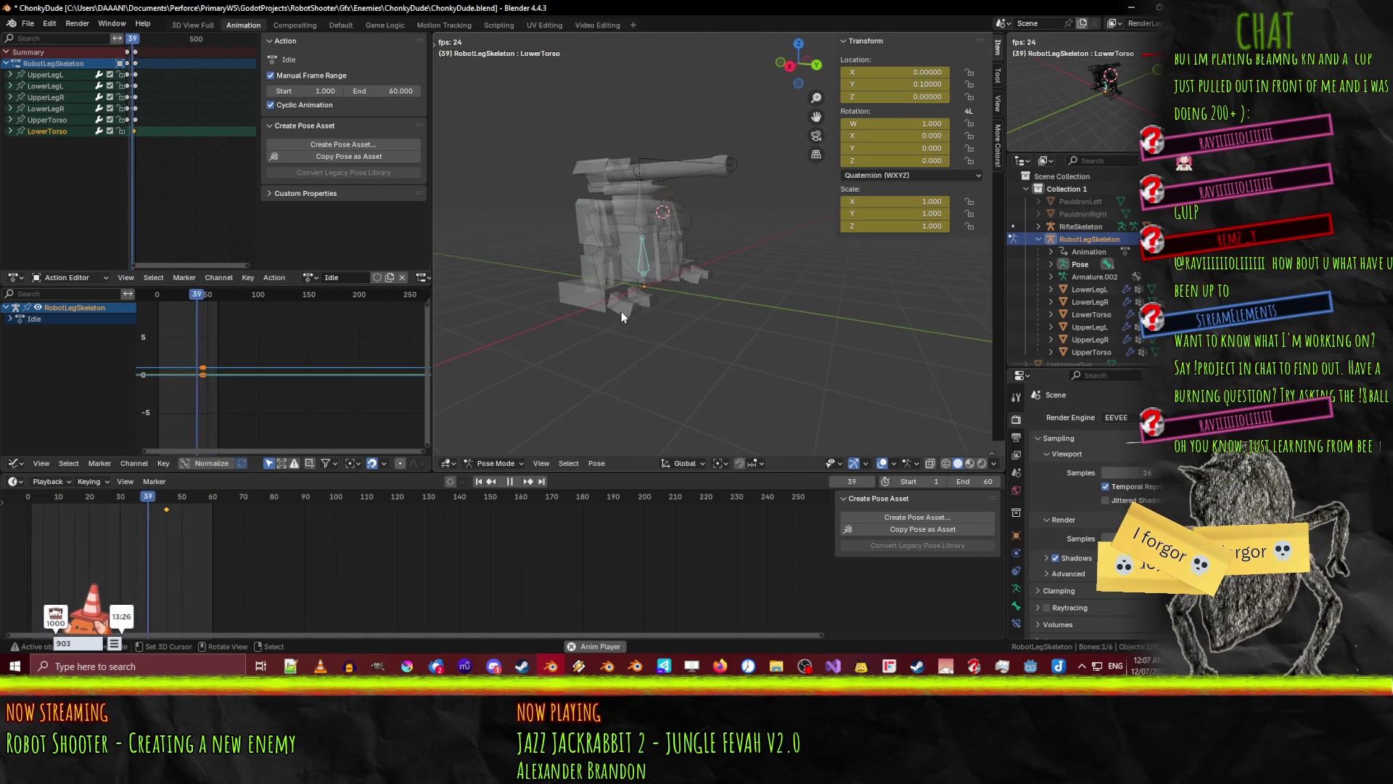
- Raise the LowerTorso bone further at frame 45 and play to check it
scroll(649, 287, up, 2)
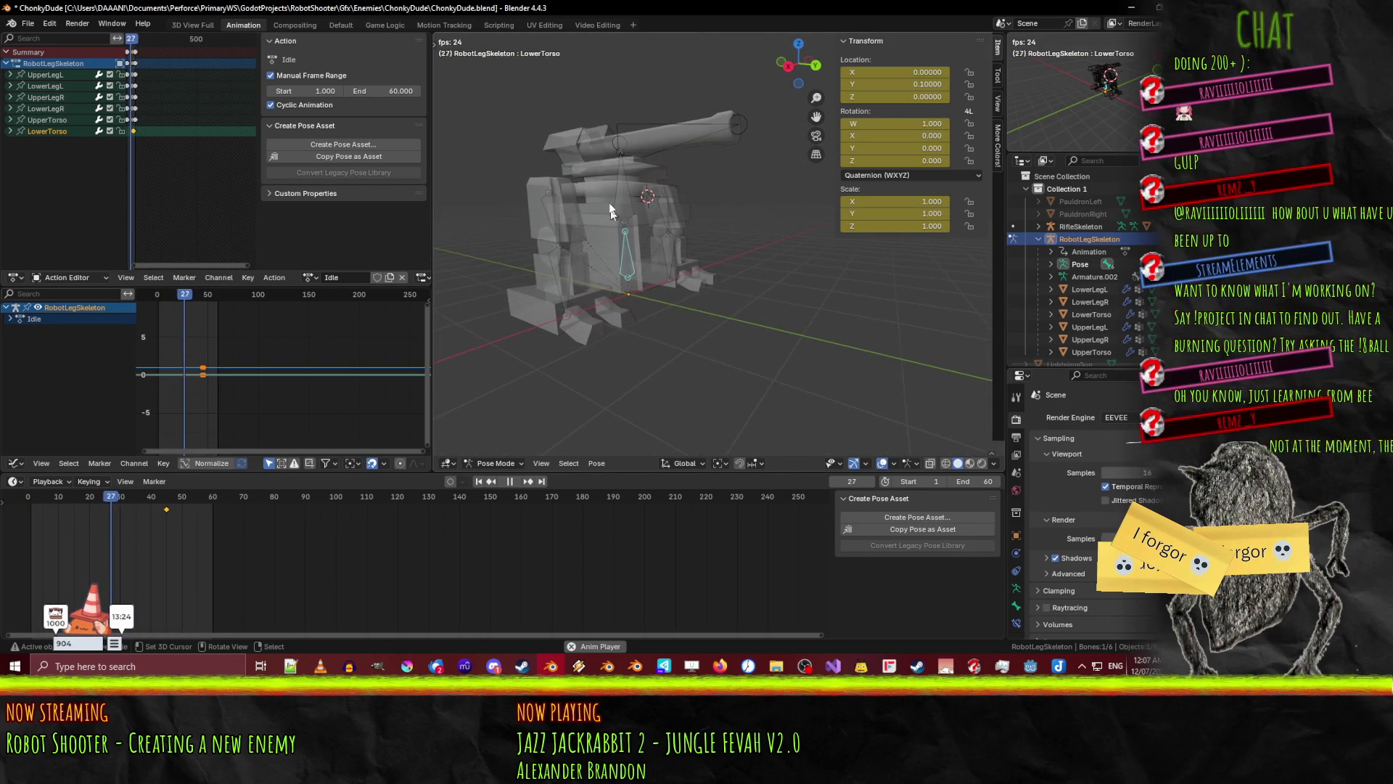
click(624, 210)
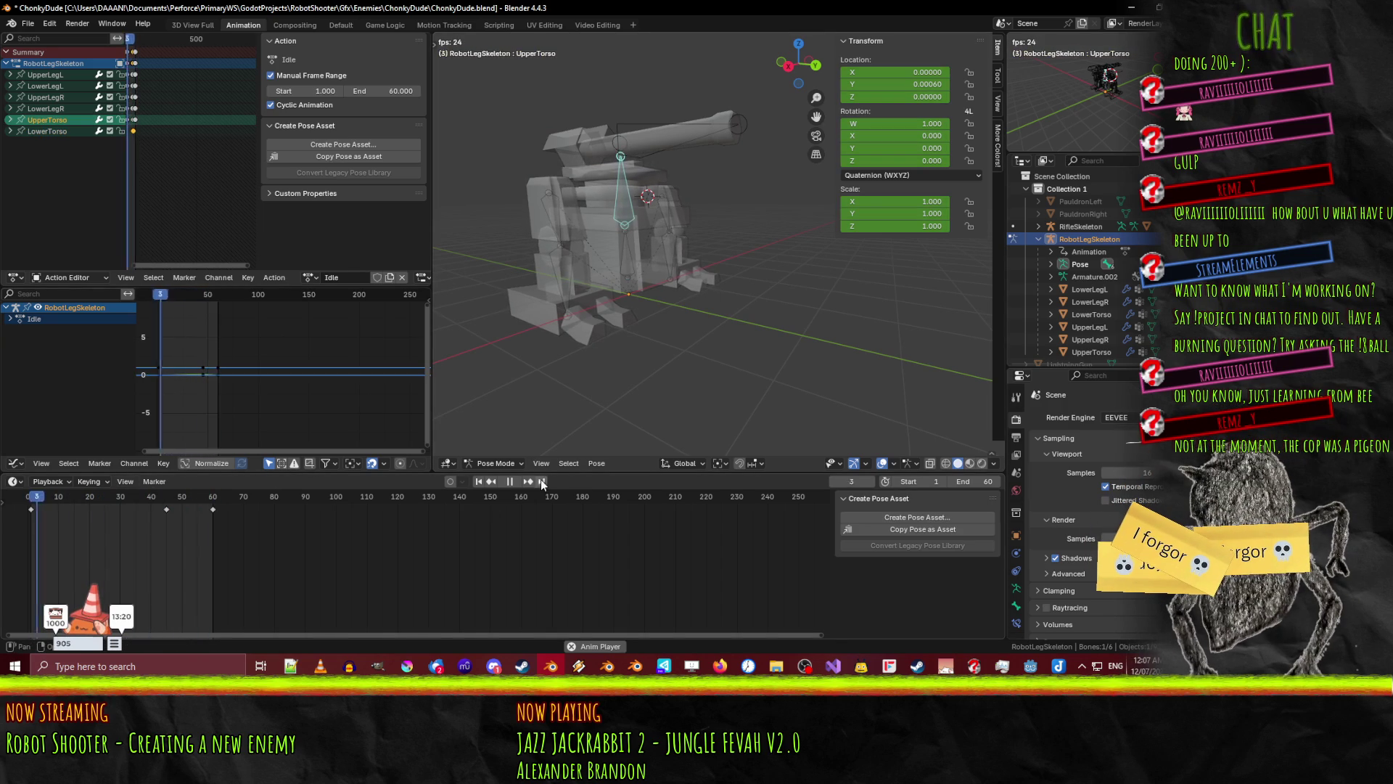
mouse_move(69, 509)
mouse_down()
mouse_move(29, 511)
mouse_move(165, 515)
mouse_up()
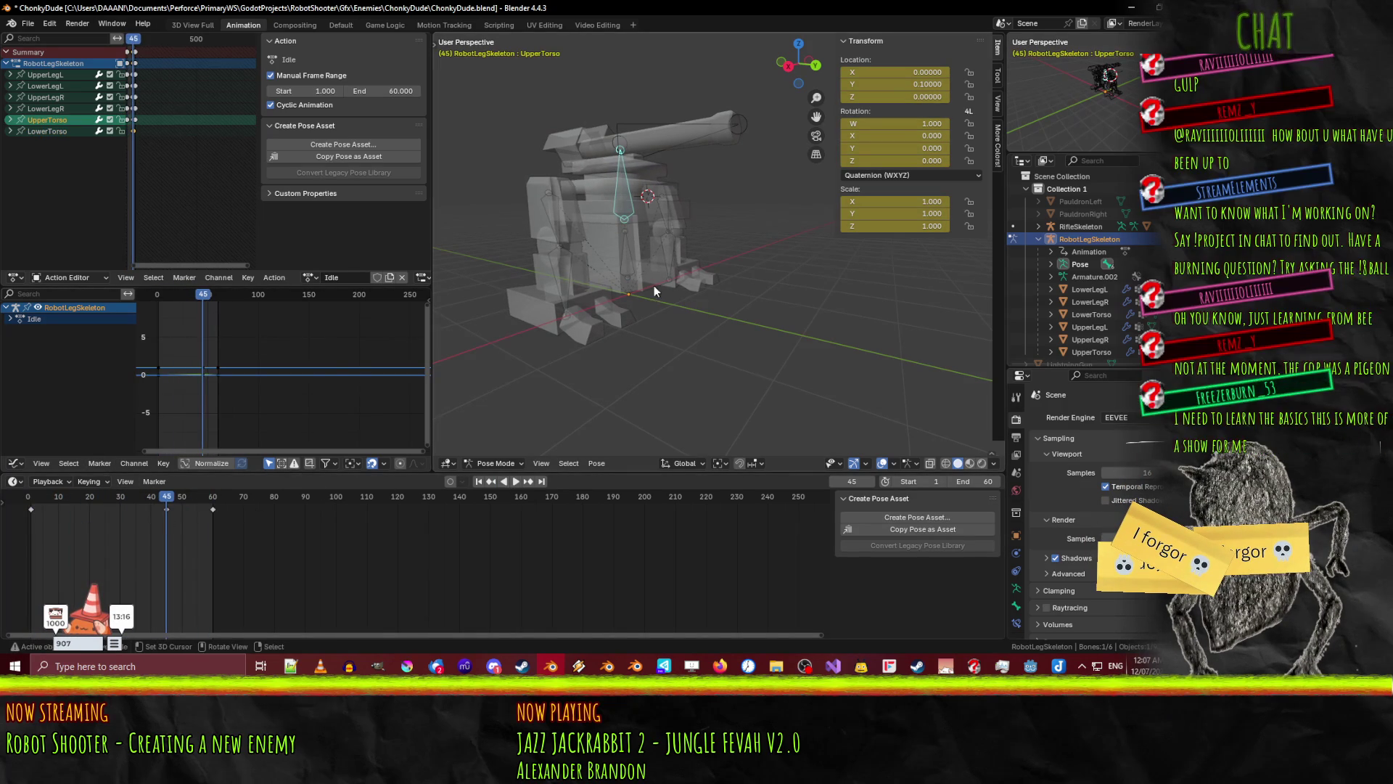
click(638, 264)
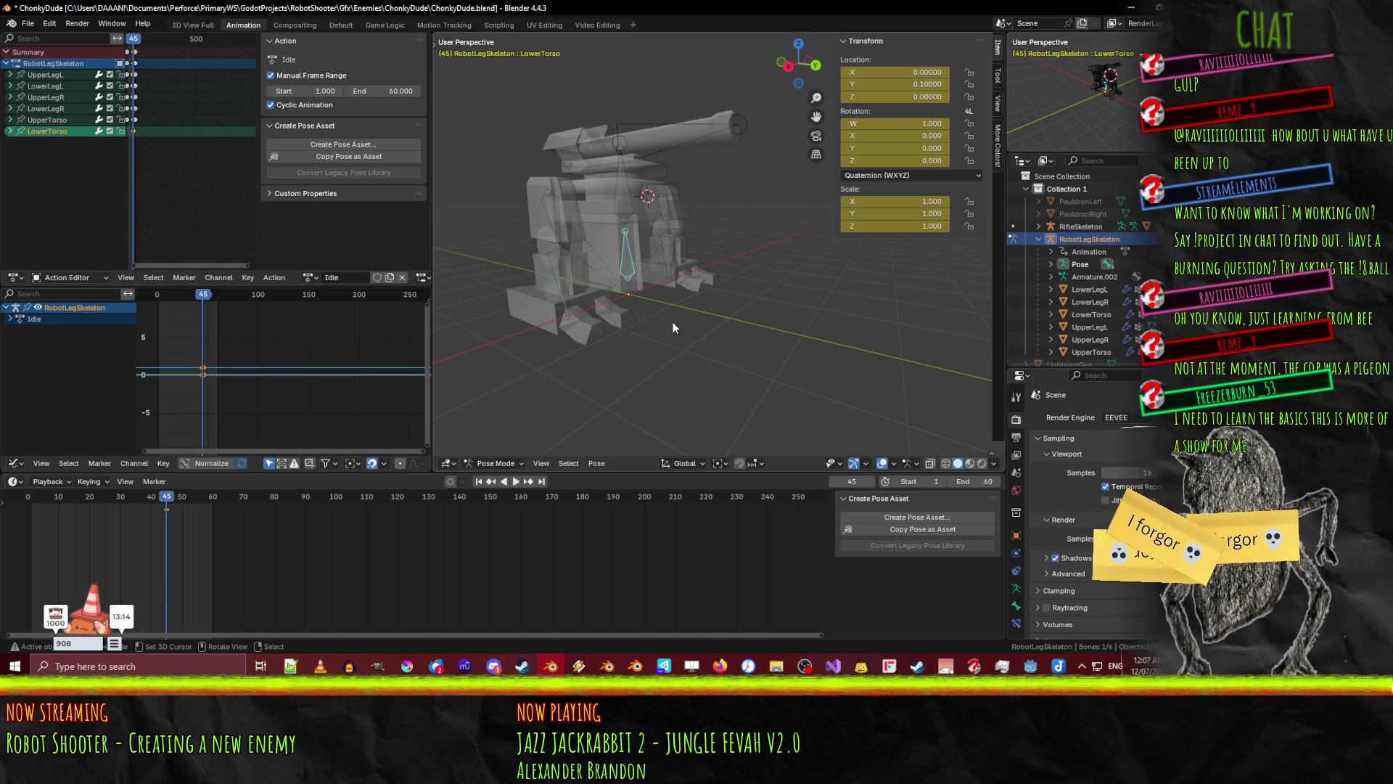
key(g)
key(z)
click(677, 255)
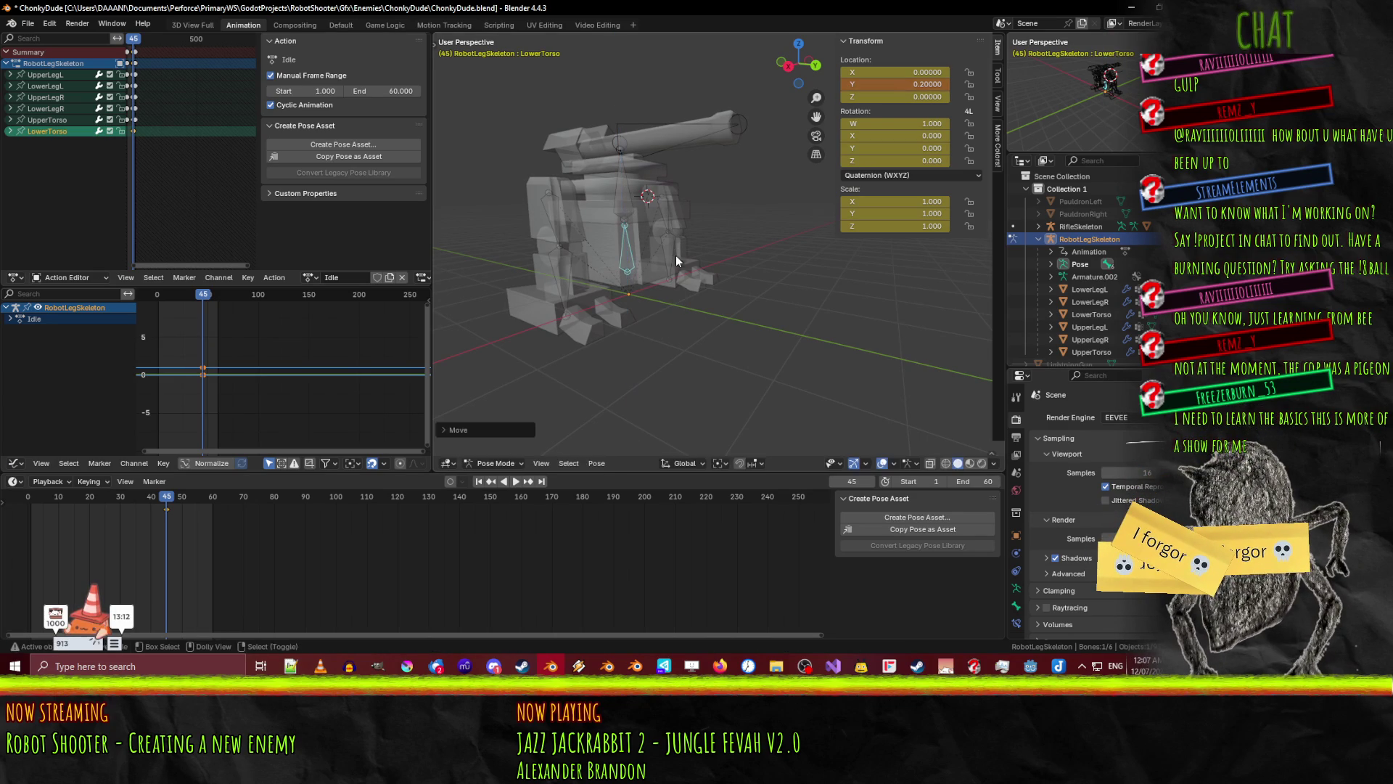
key(space)
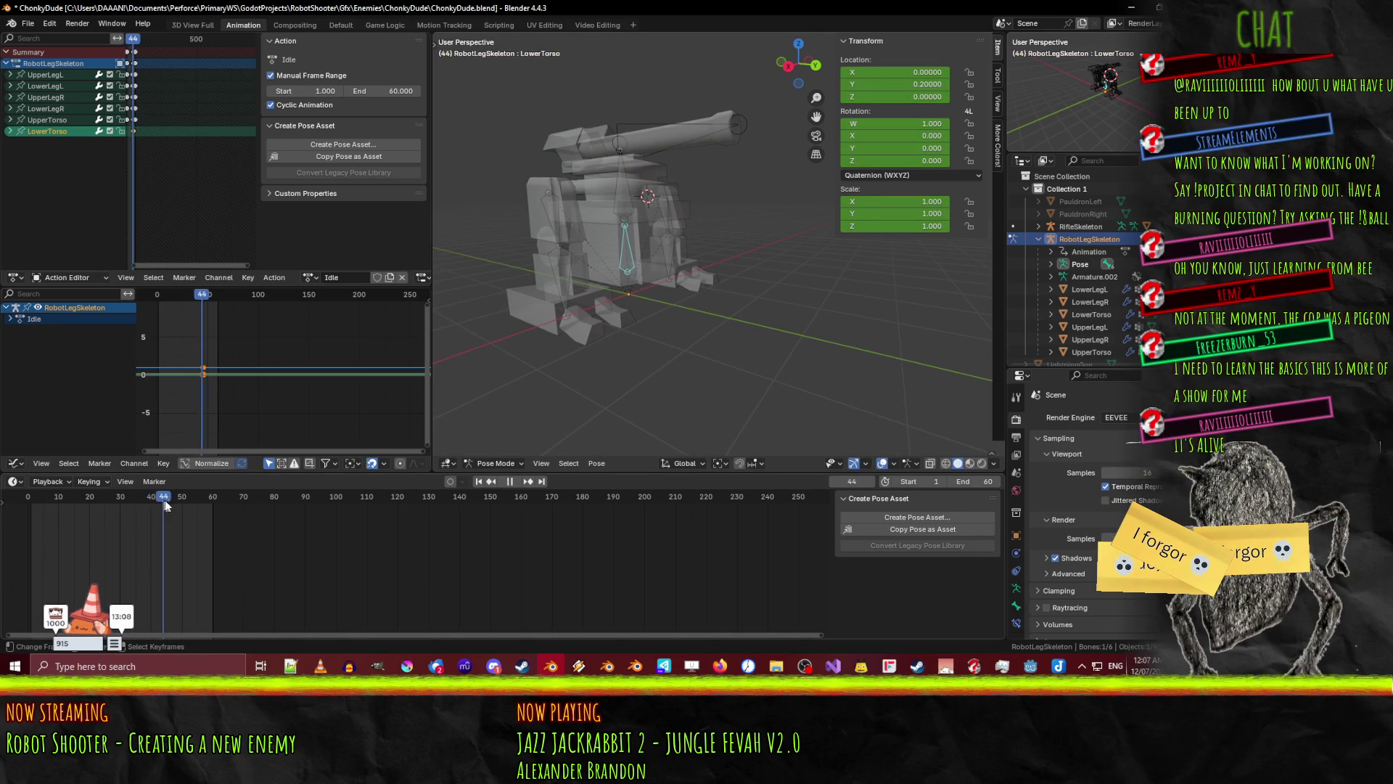
- Step through the keyframes back to 45, then select LowerTorso at frame 60
click(18, 510)
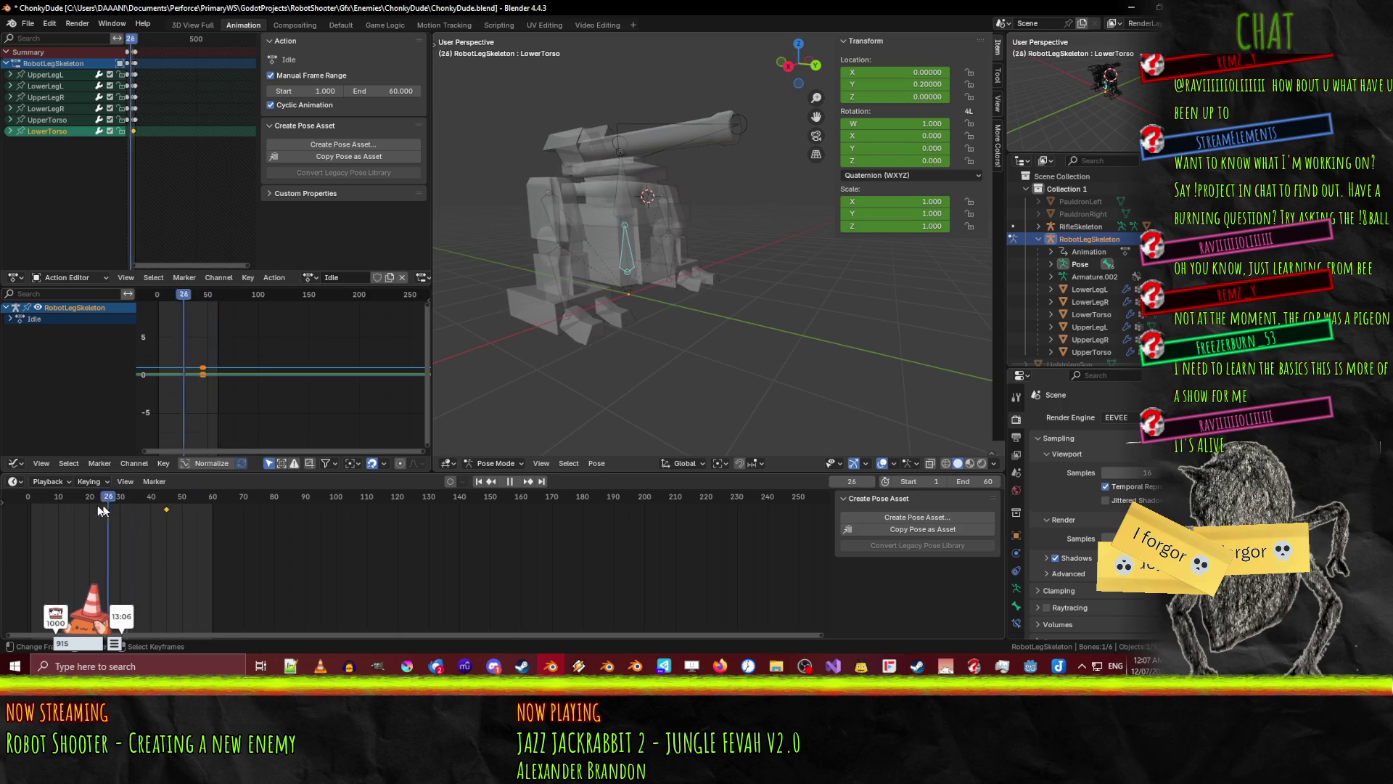
click(22, 511)
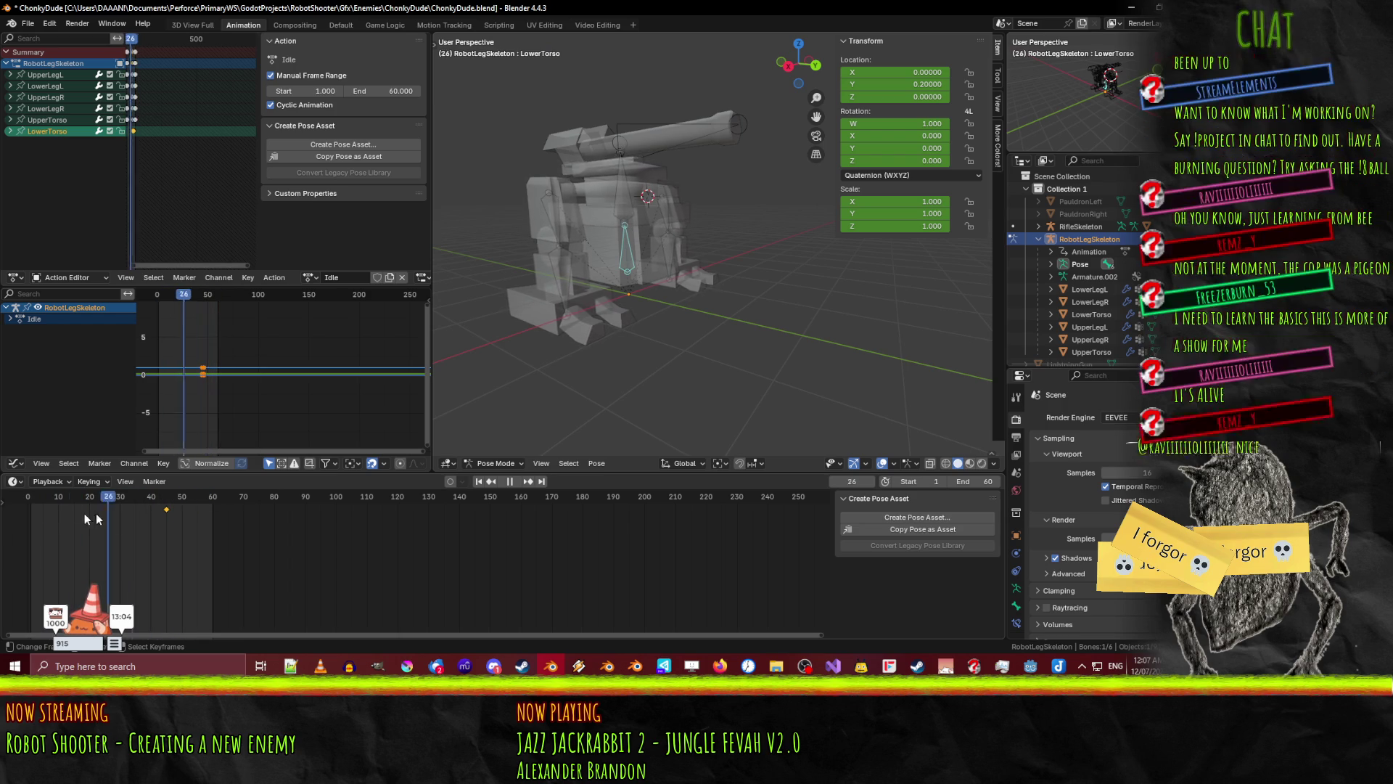
scroll(672, 280, up, 2)
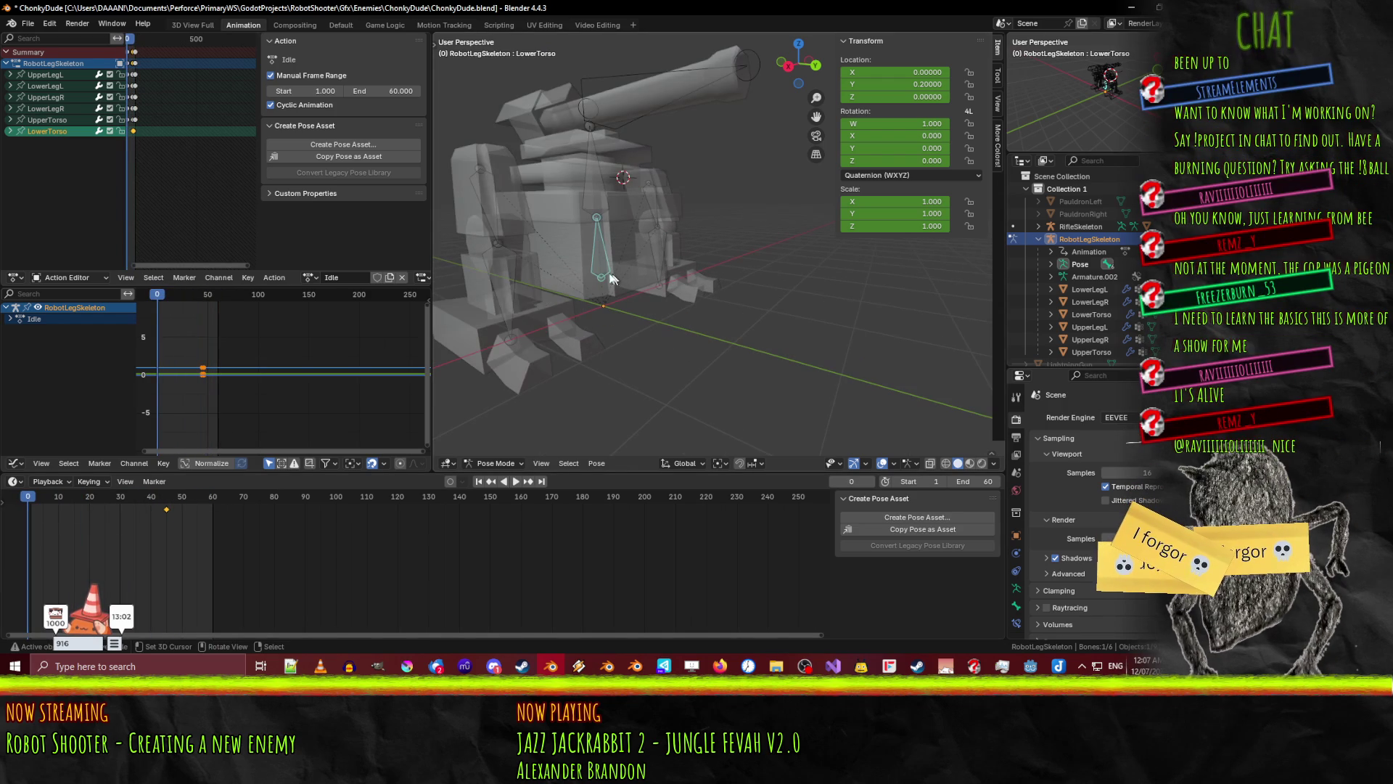
key(g)
key(Escape)
drag(27, 503, 35, 506)
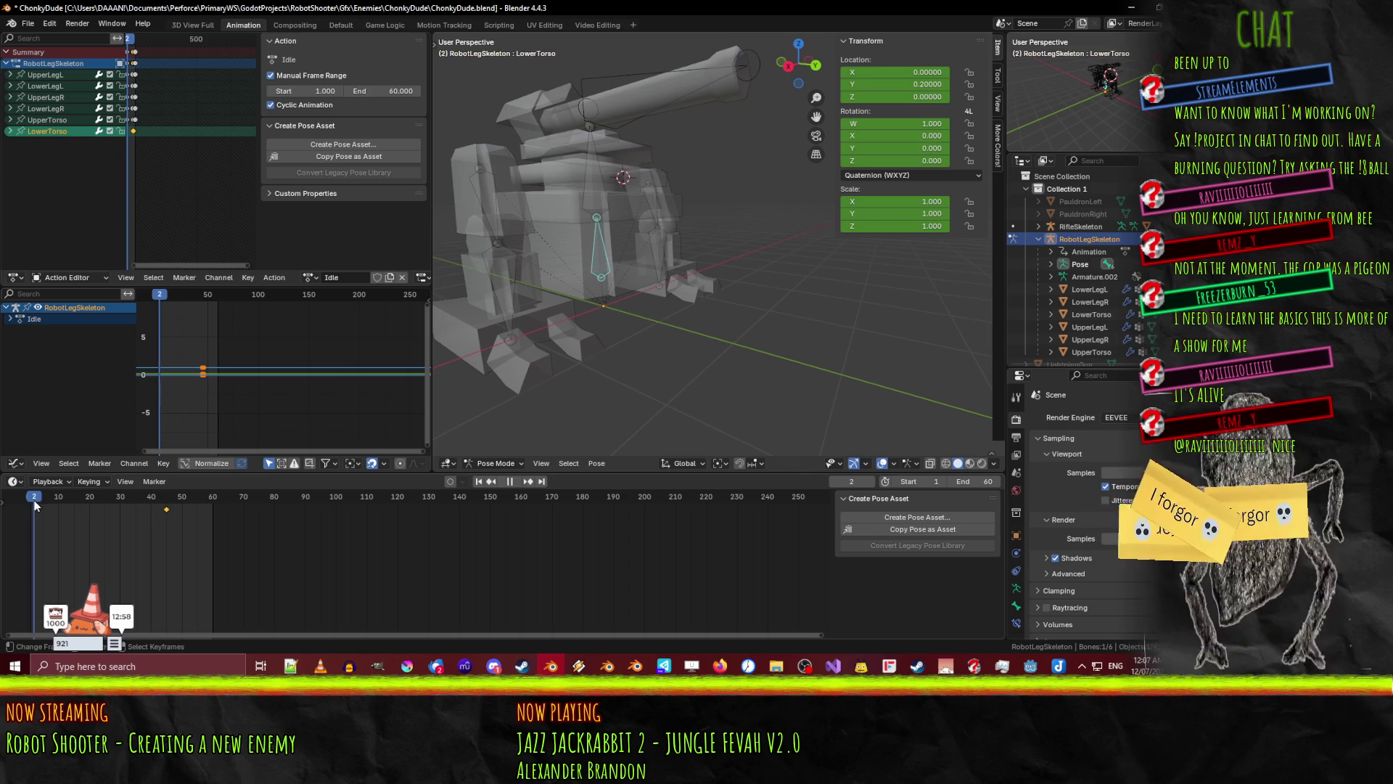
key(Left)
key(Left)
key(Up)
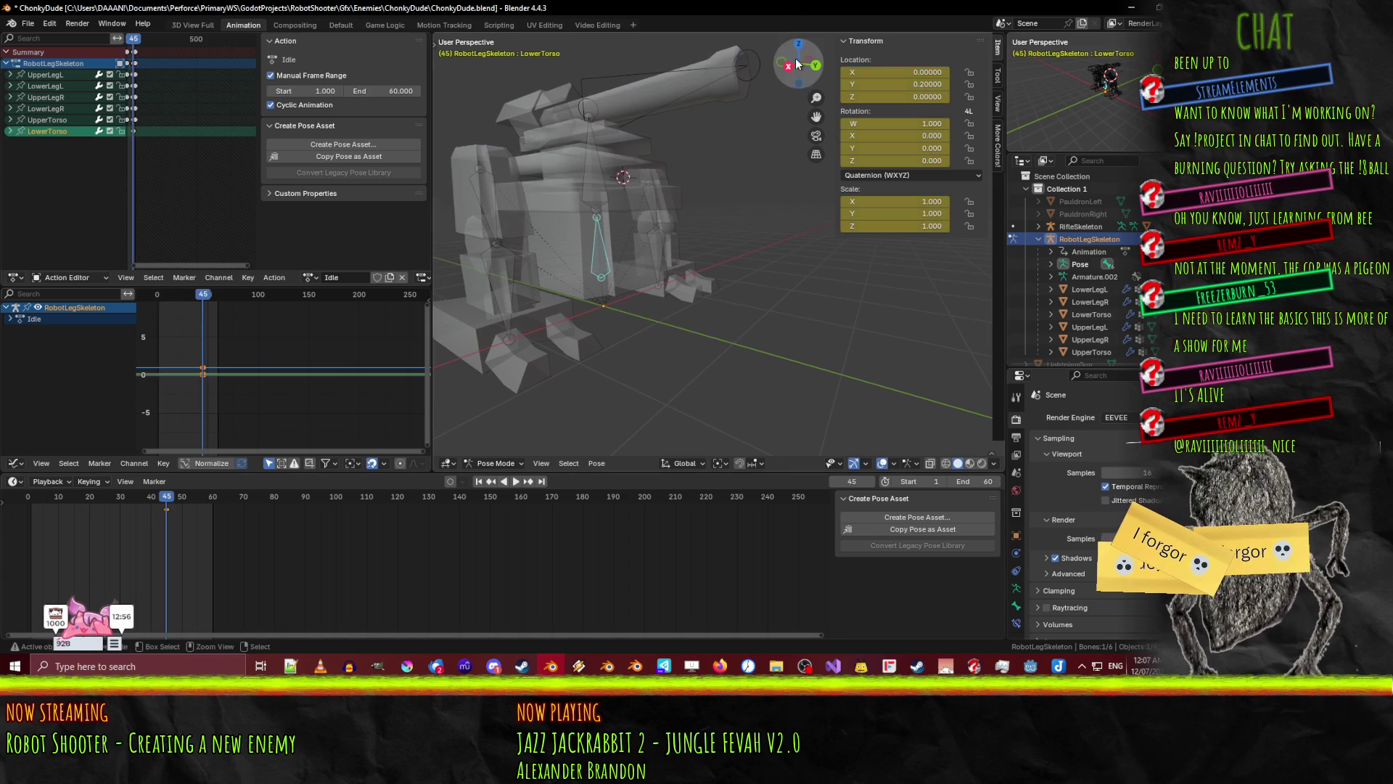
key(bracketright)
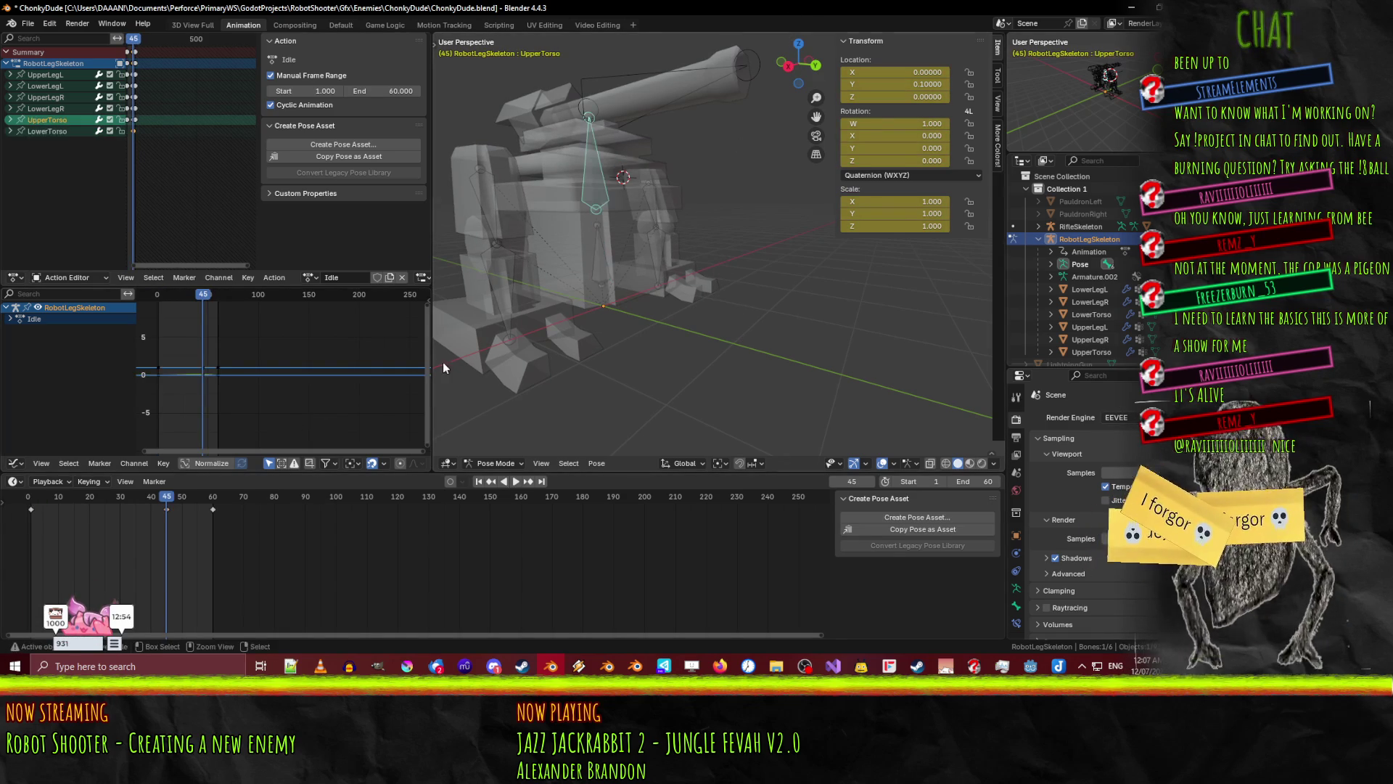
click(602, 255)
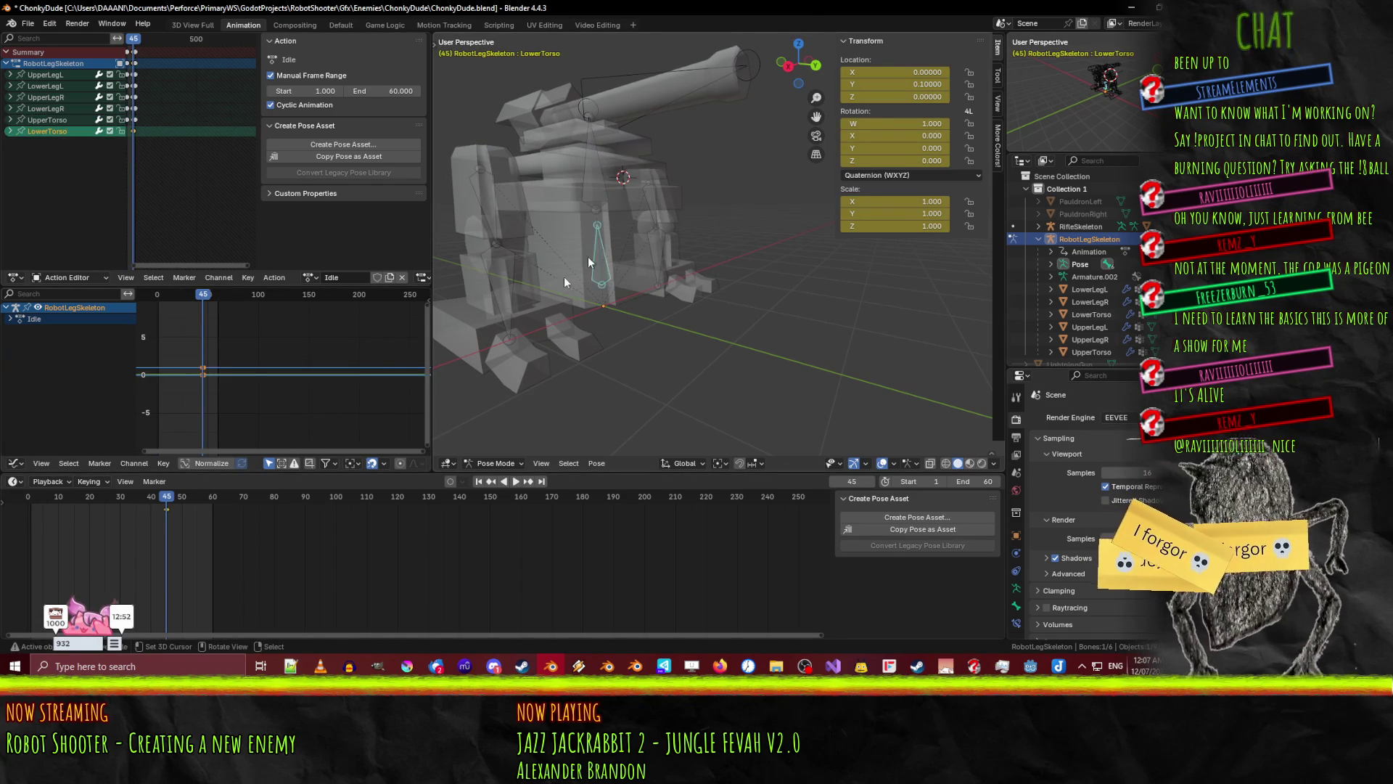
drag(163, 504, 215, 508)
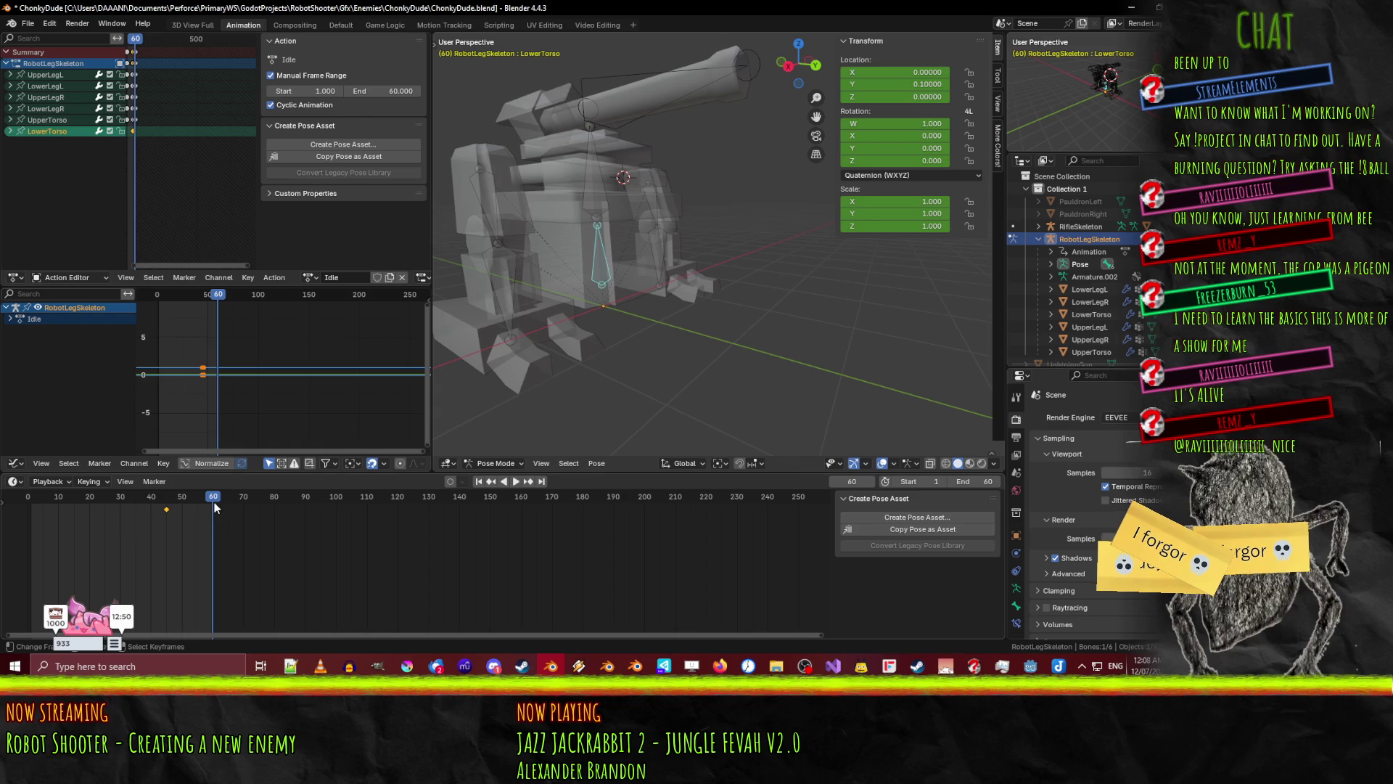
- Keyframe the LowerTorso pose at frames 60 and 1
key(i)
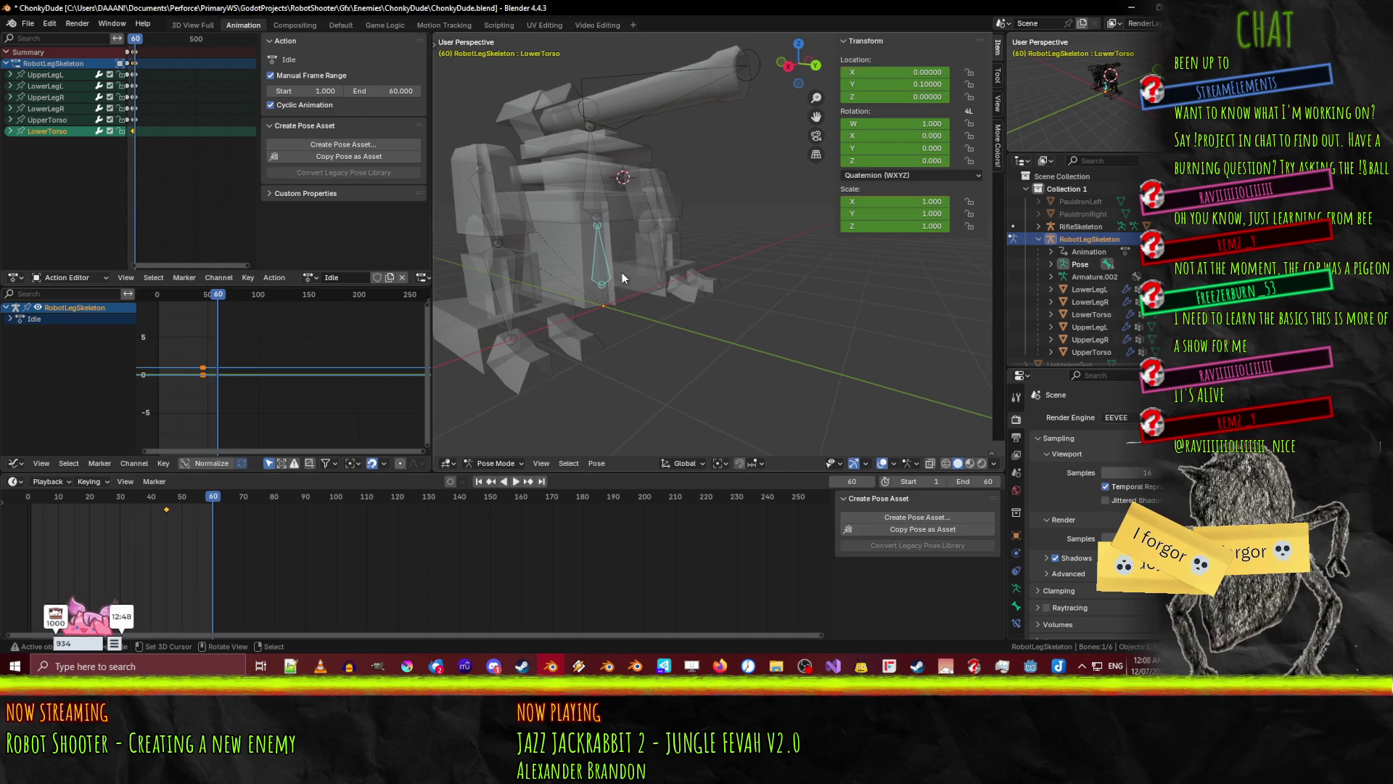
key(space)
drag(40, 499, 32, 498)
key(i)
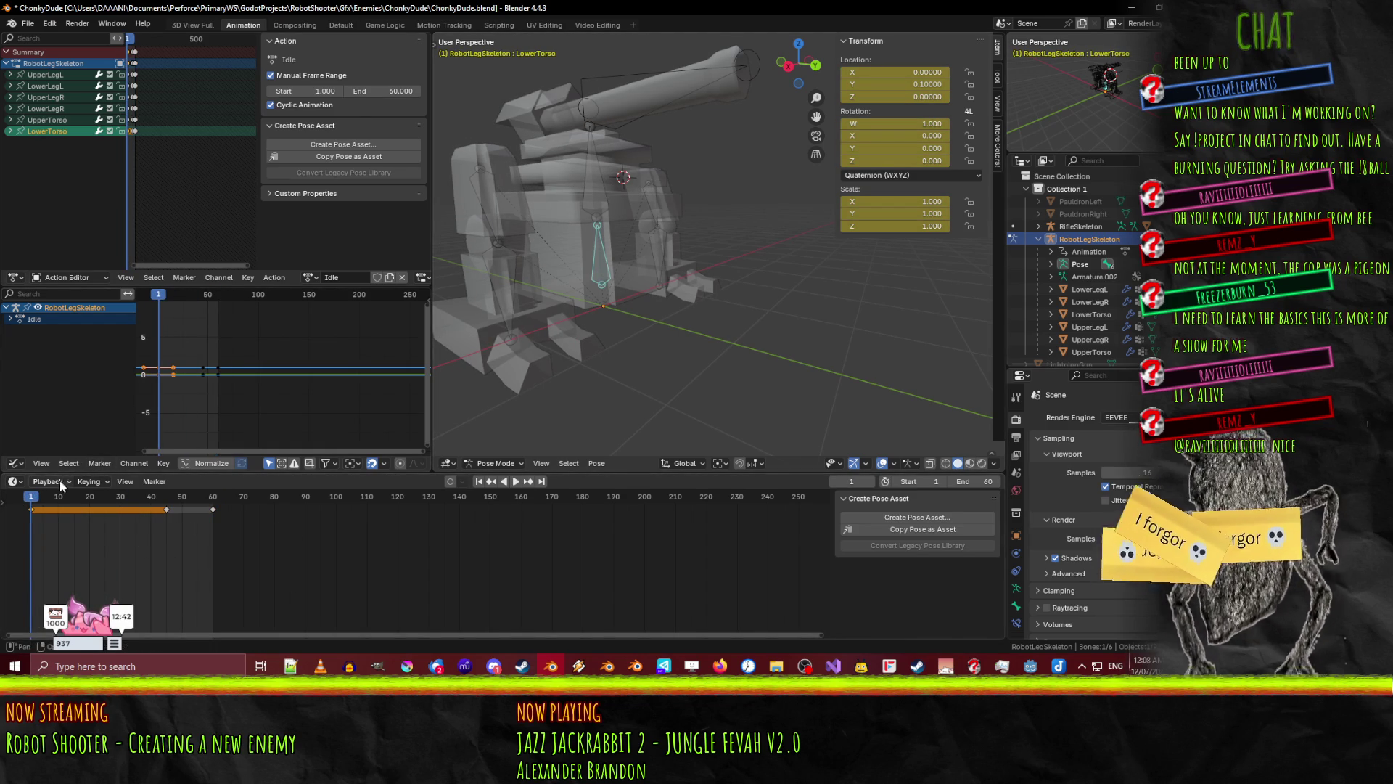
- Move LowerTorso up on Z until its Location Y reads 0.2
key(g)
key(z)
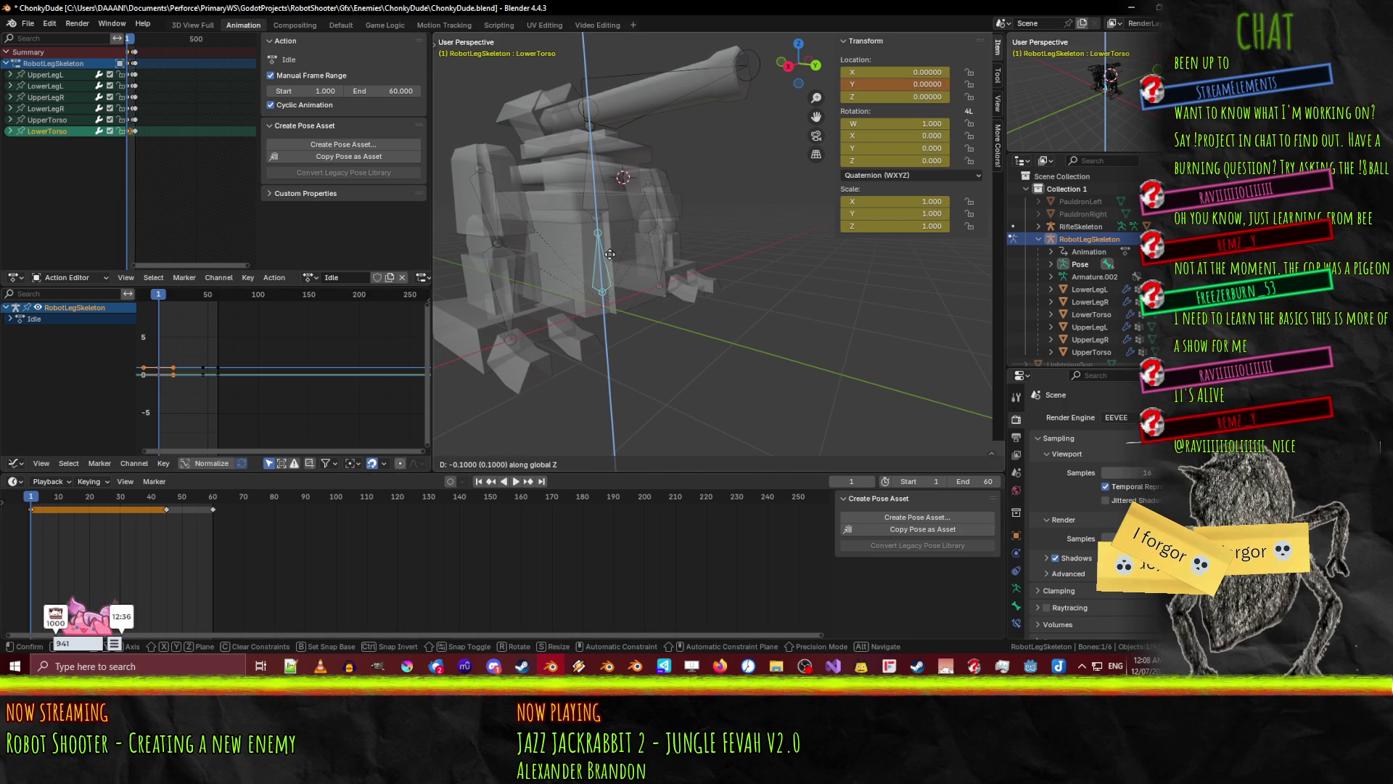
click(586, 286)
key(space)
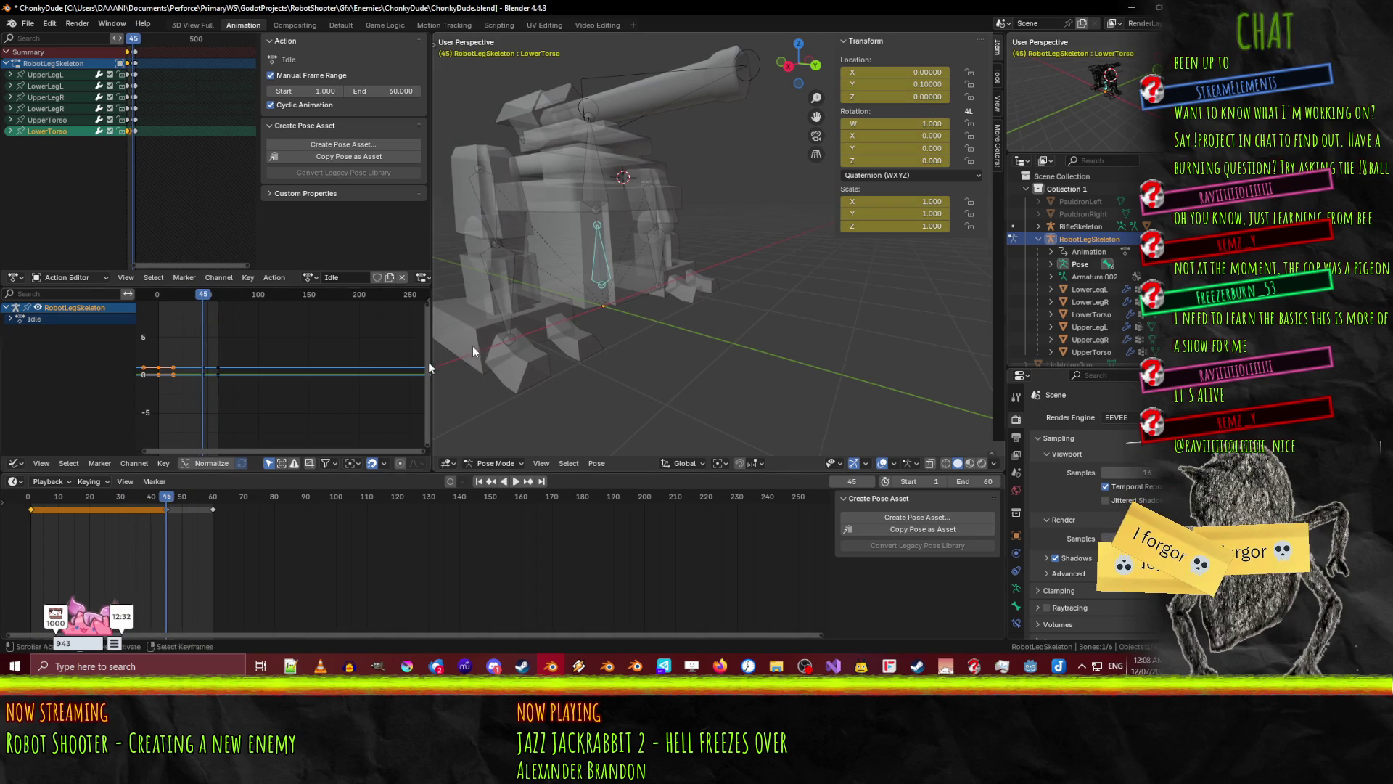
key(g)
key(z)
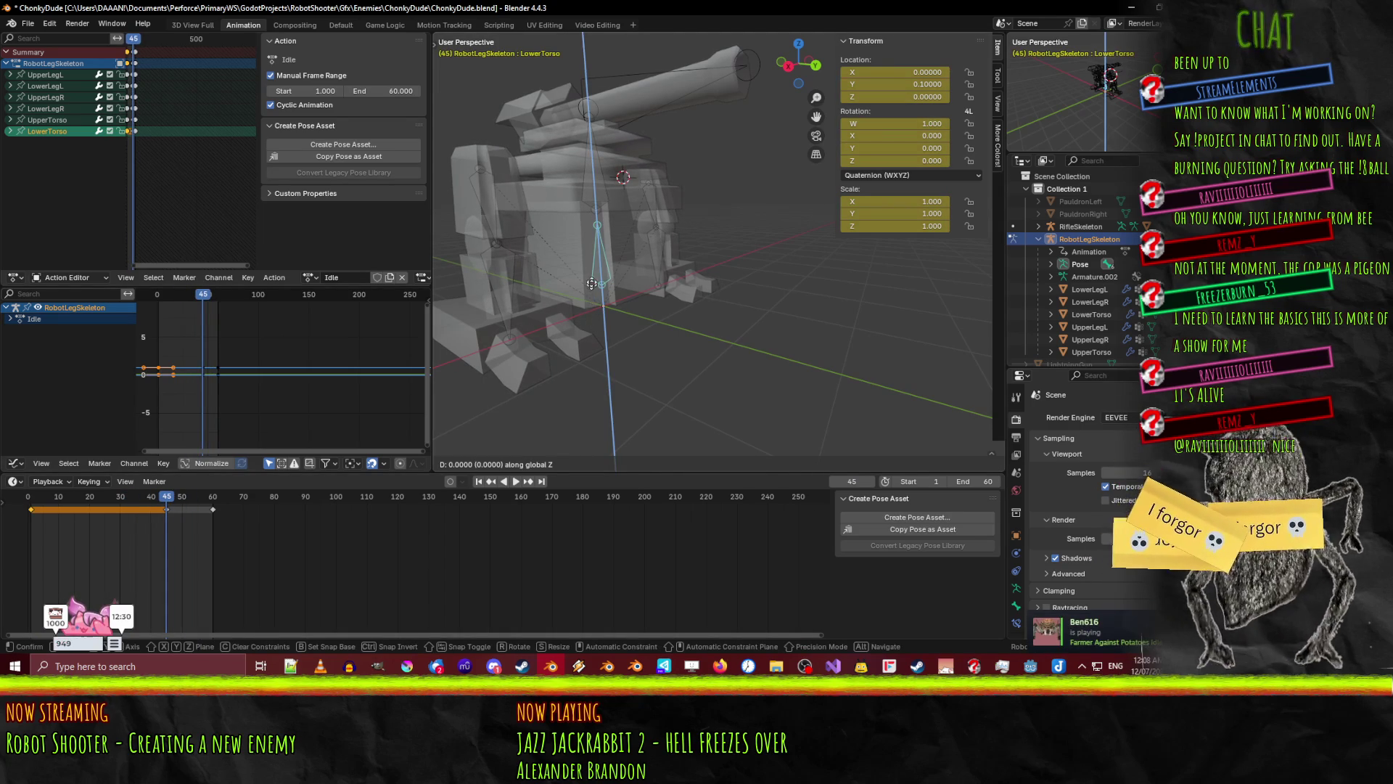
click(590, 260)
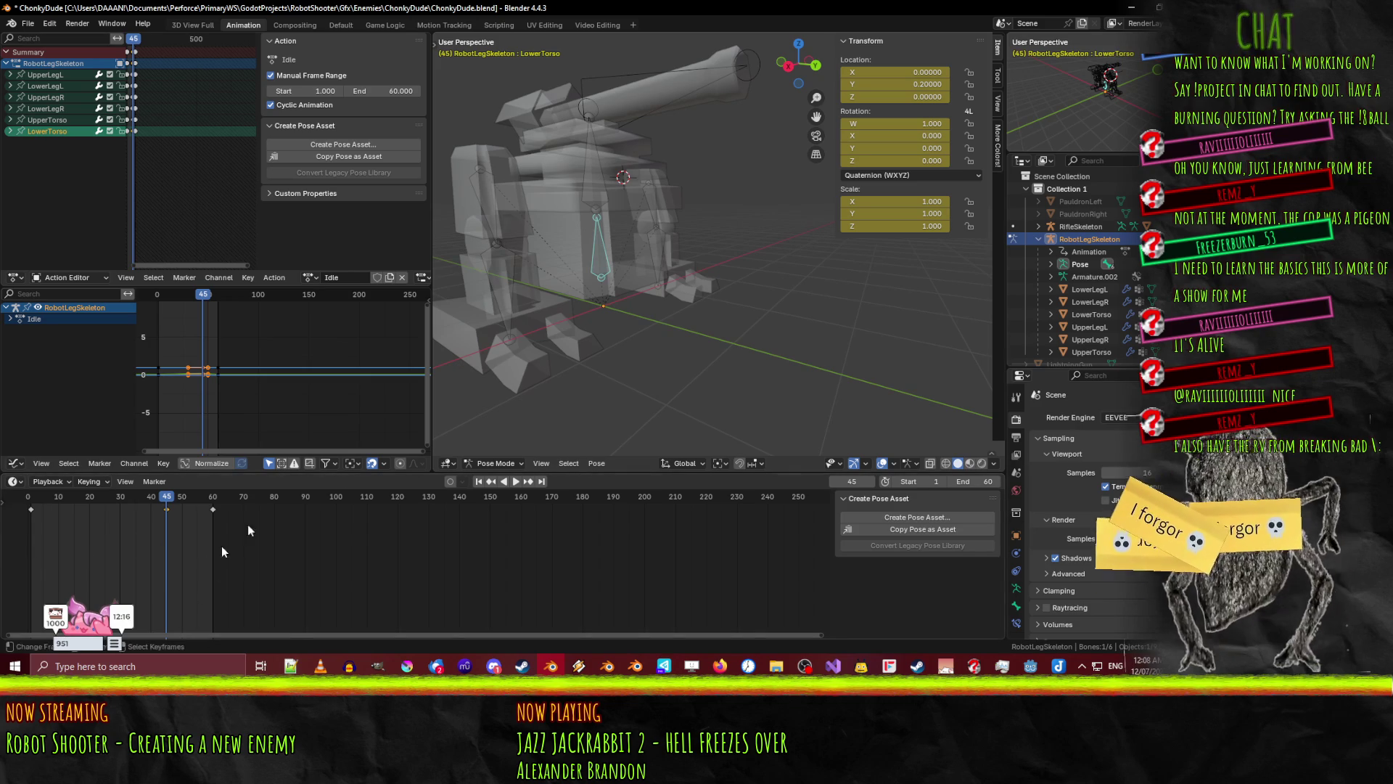
- Preview the torso bob in playback, rewind to frame 1, and select the UpperLegR bone
click(517, 481)
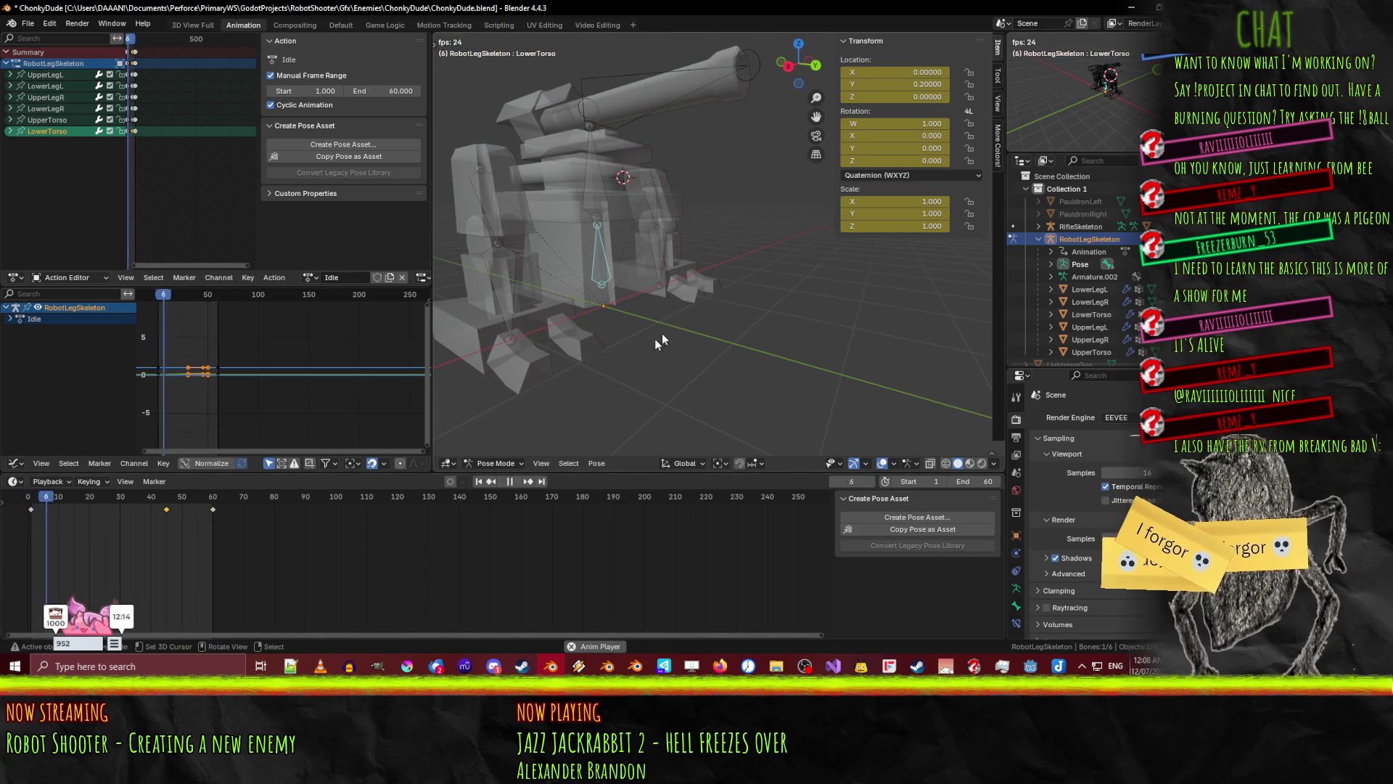
mouse_move(651, 298)
middle_down()
mouse_move(699, 310)
mouse_move(608, 338)
mouse_move(681, 328)
middle_up()
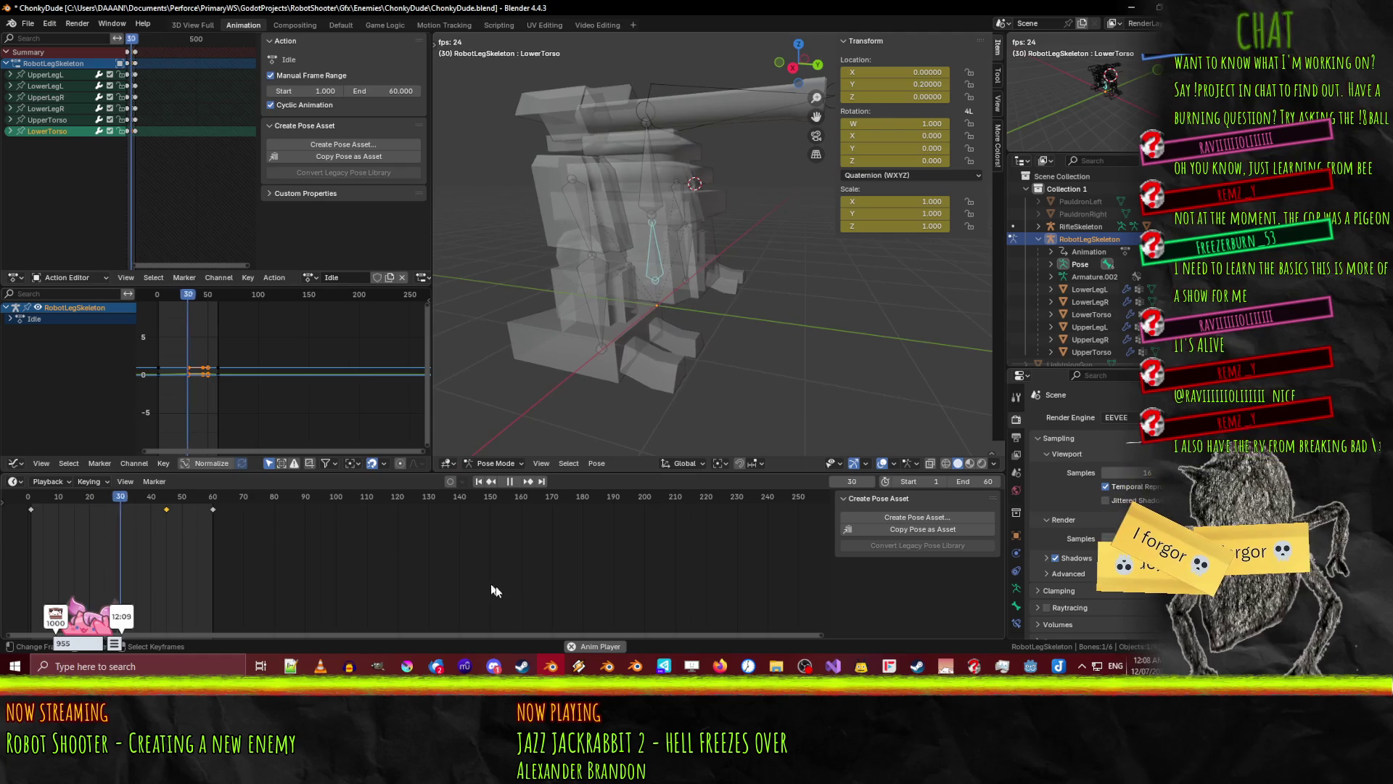
click(510, 481)
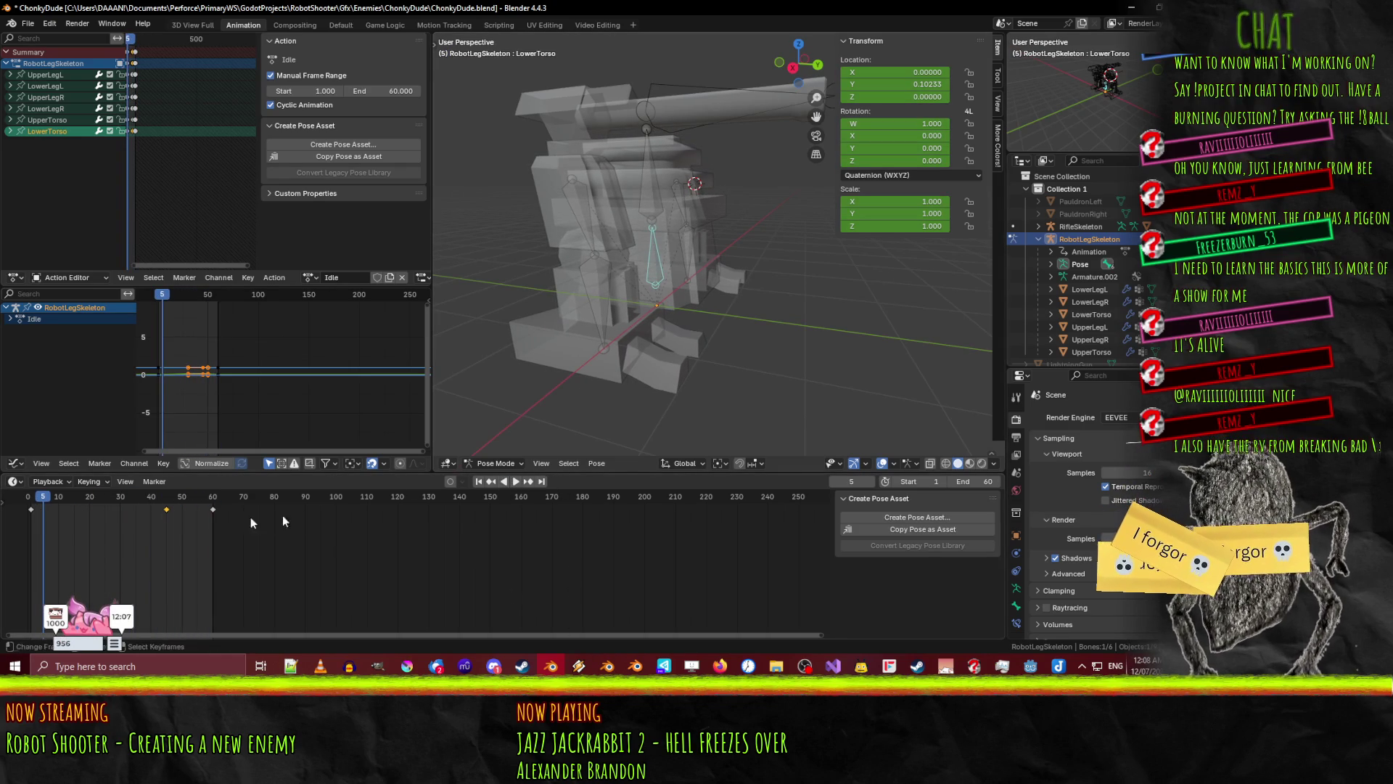
drag(44, 500, 32, 505)
click(586, 204)
mouse_move(586, 203)
middle_down()
mouse_move(704, 298)
mouse_move(471, 417)
middle_up()
- Frame the leg rig in Right Orthographic view and set the playhead to frame 40
key(space)
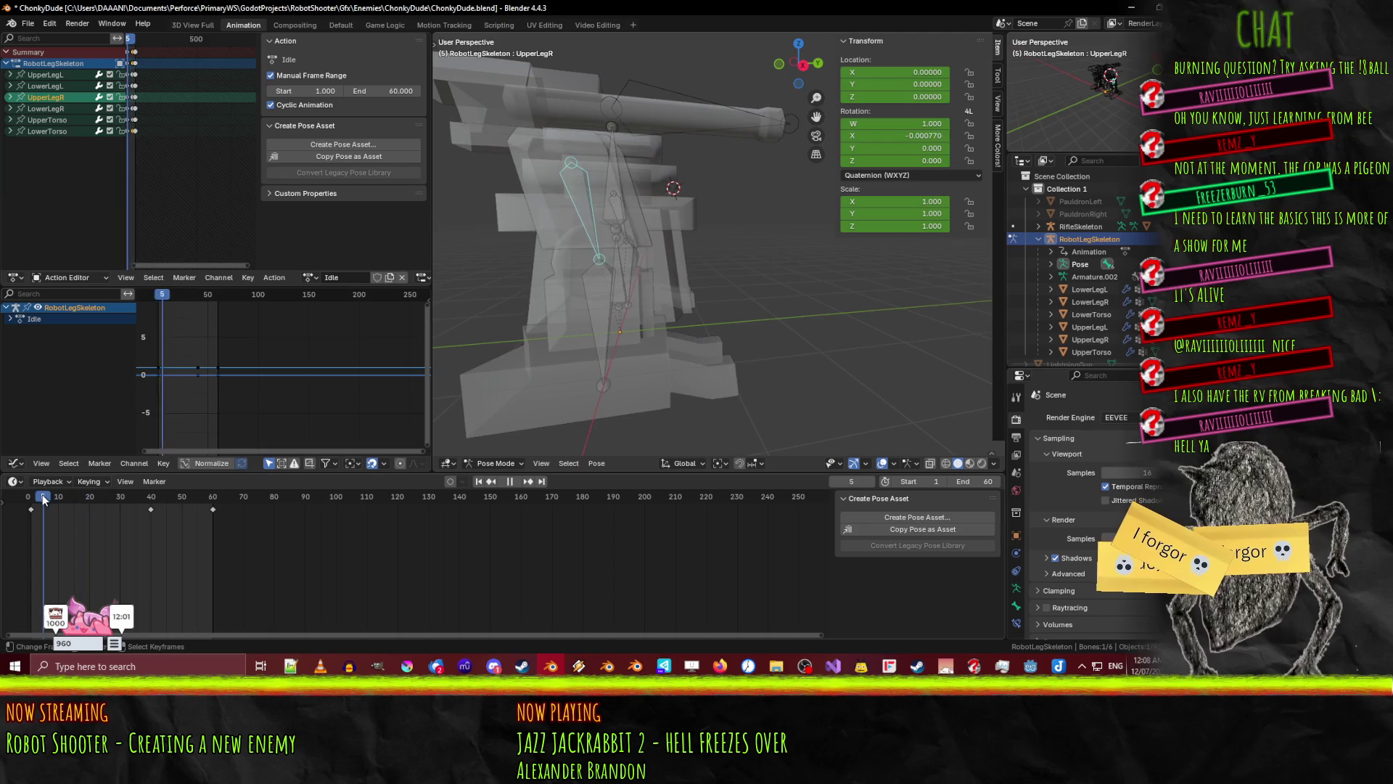
click(32, 497)
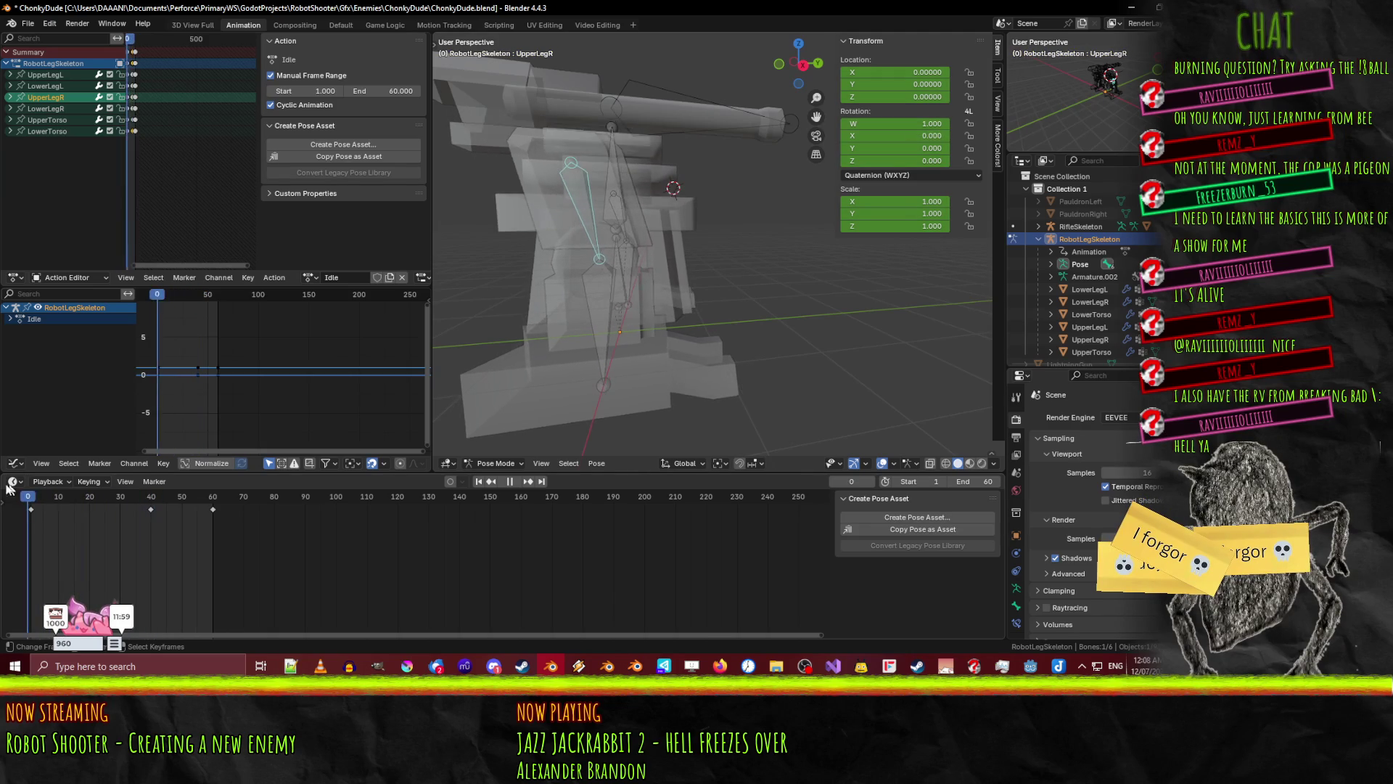
key(Left)
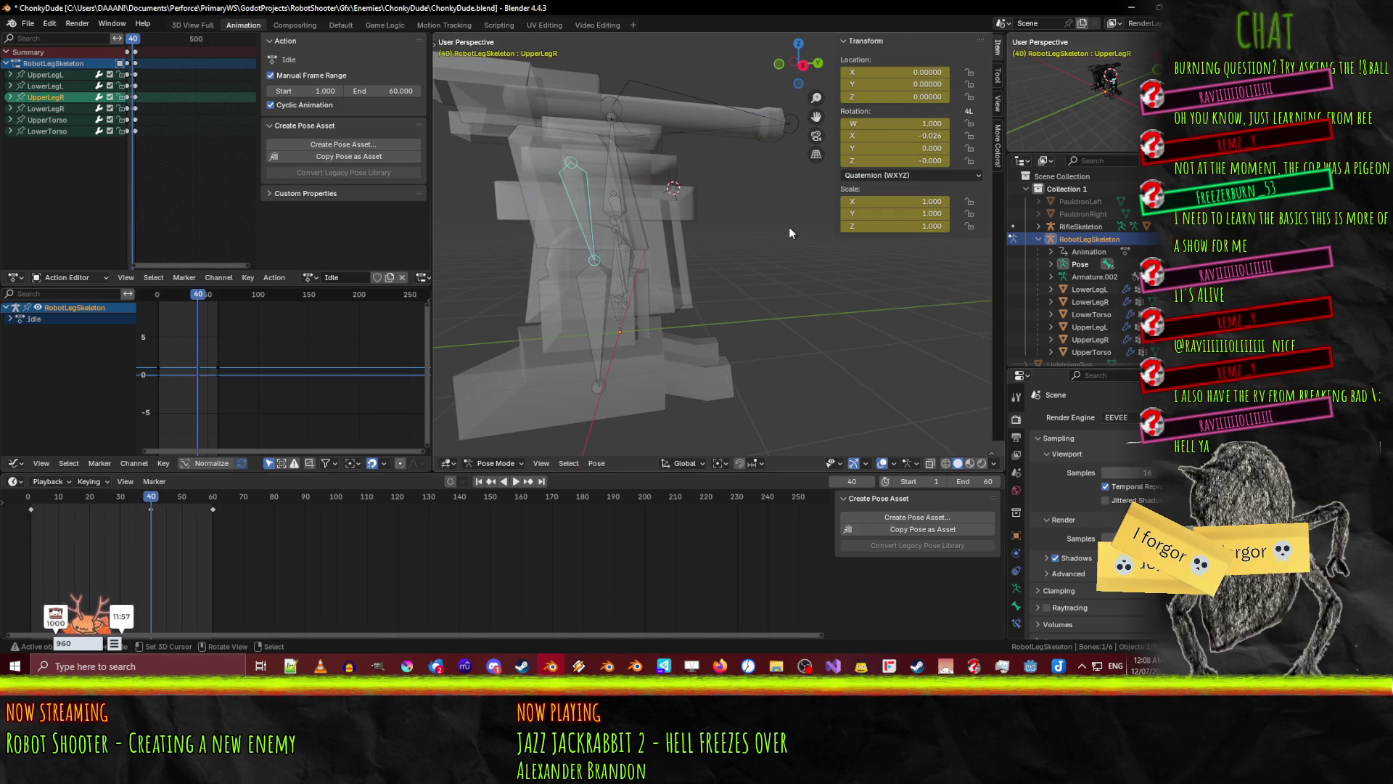
key(KP_5)
key(KP_3)
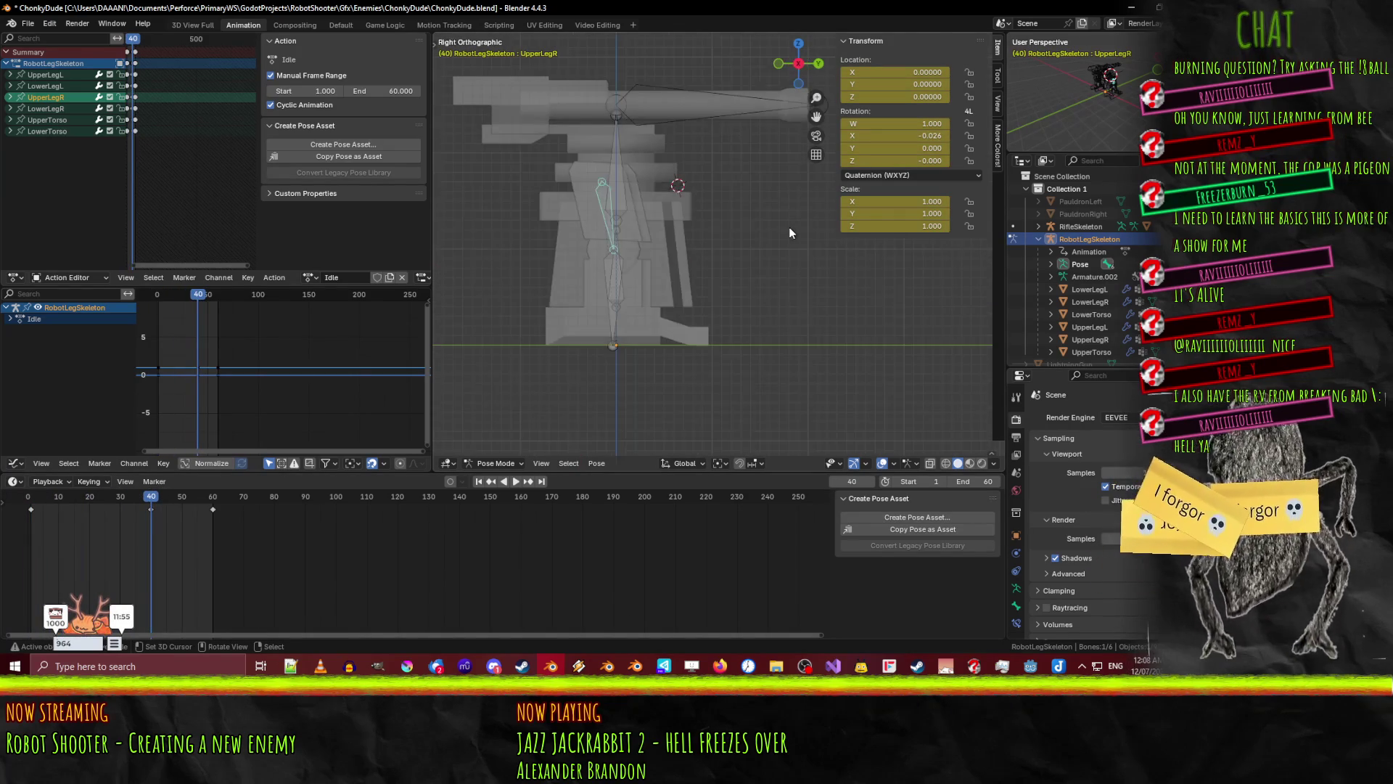
mouse_move(791, 232)
ctrl+middle_down()
mouse_move(730, 267)
mouse_move(775, 204)
ctrl+middle_up()
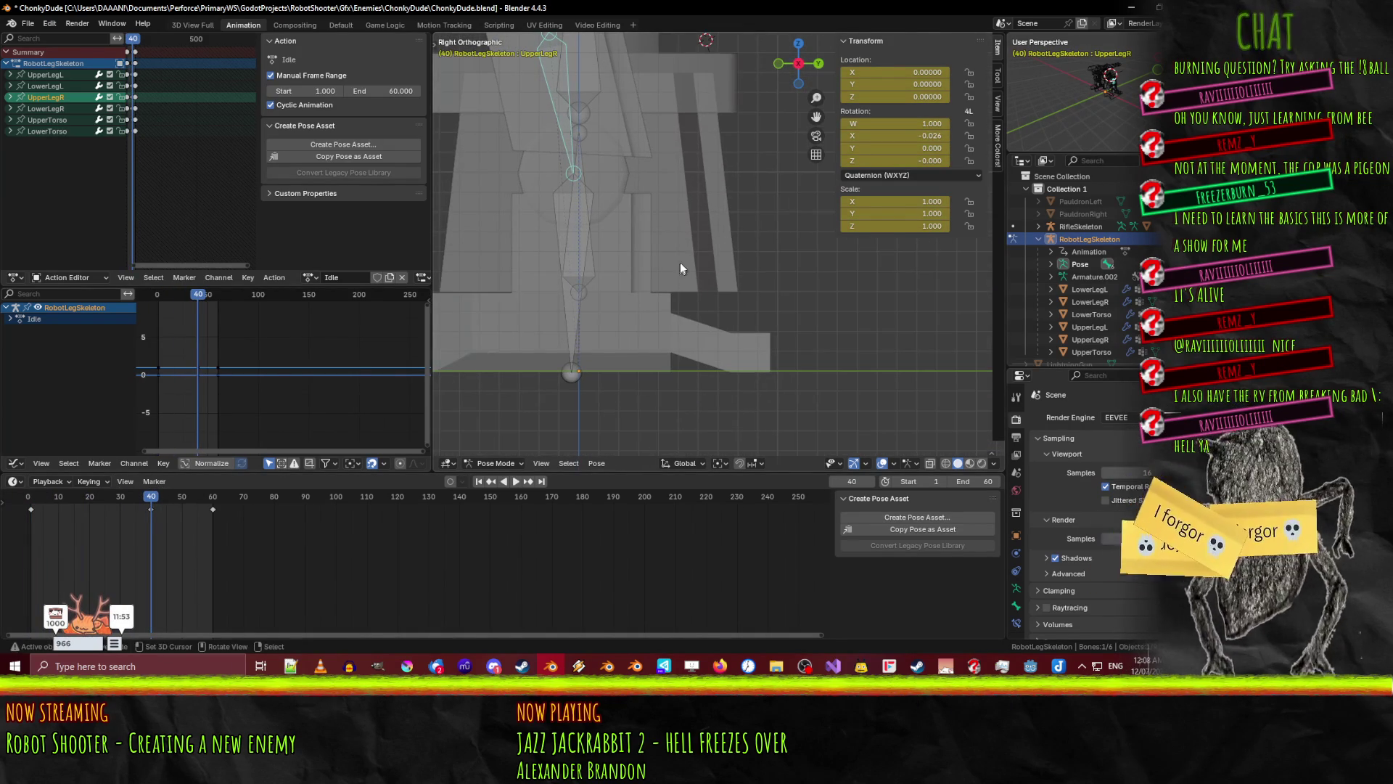
shift+middle_drag(655, 250, 669, 254)
key(space)
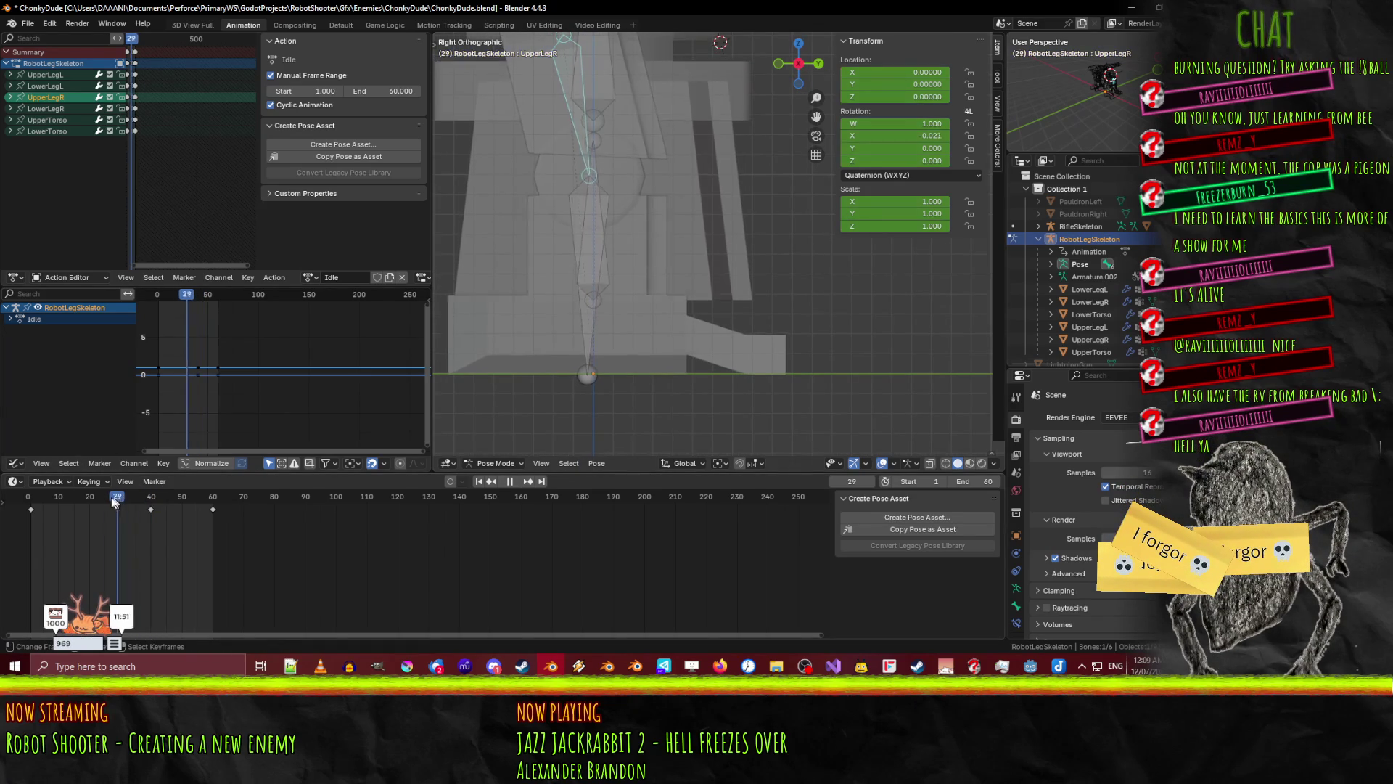
drag(124, 494, 152, 487)
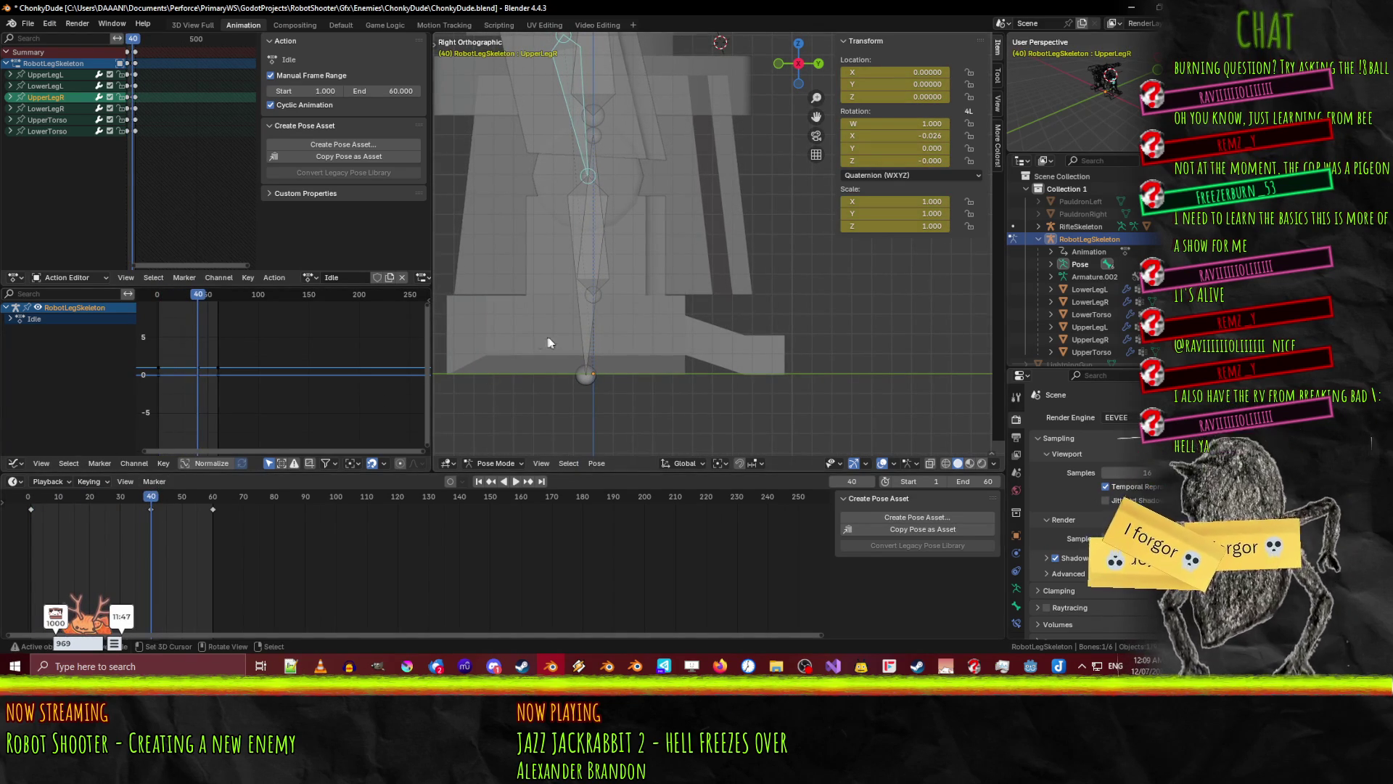
- Shift UpperLegR and UpperLegL forward along Y and keyframe their locations at frame 40
key(g)
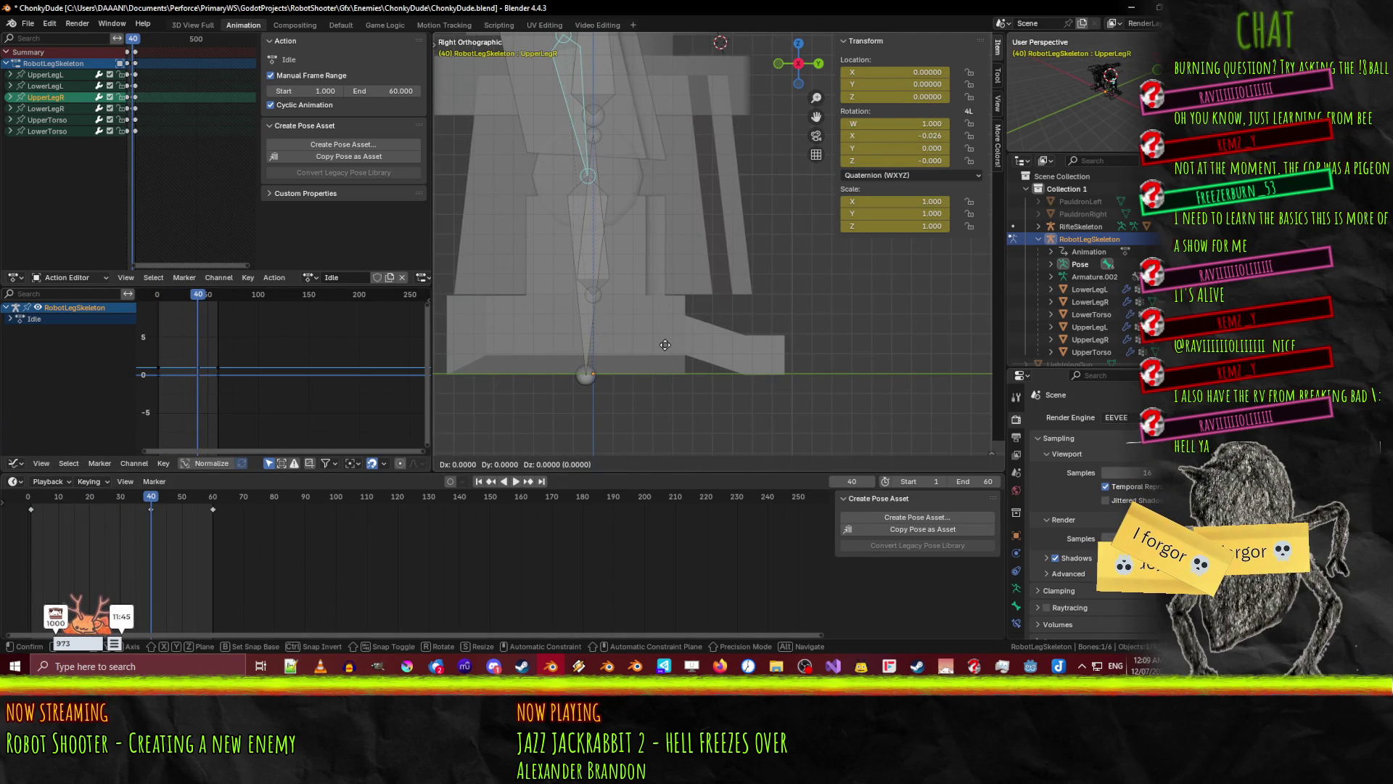
key(y)
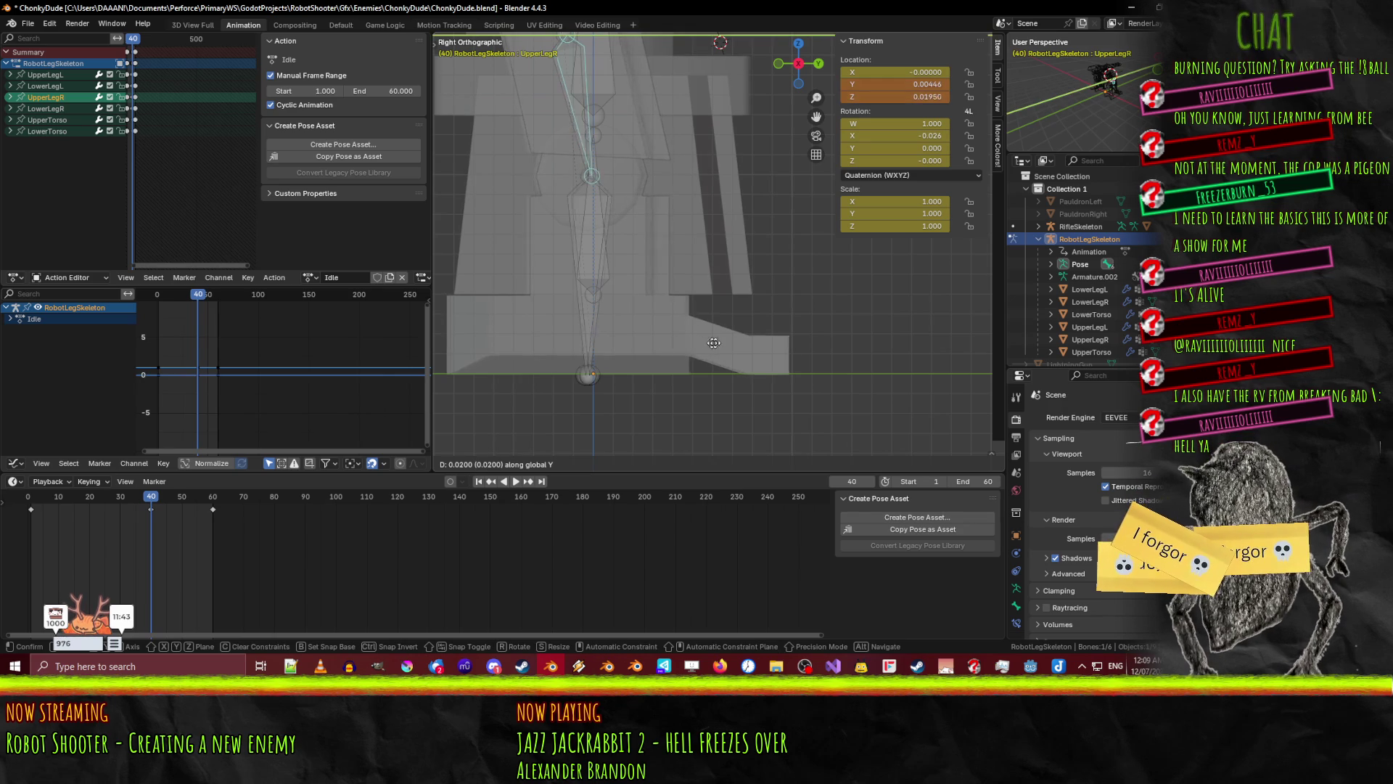
click(739, 350)
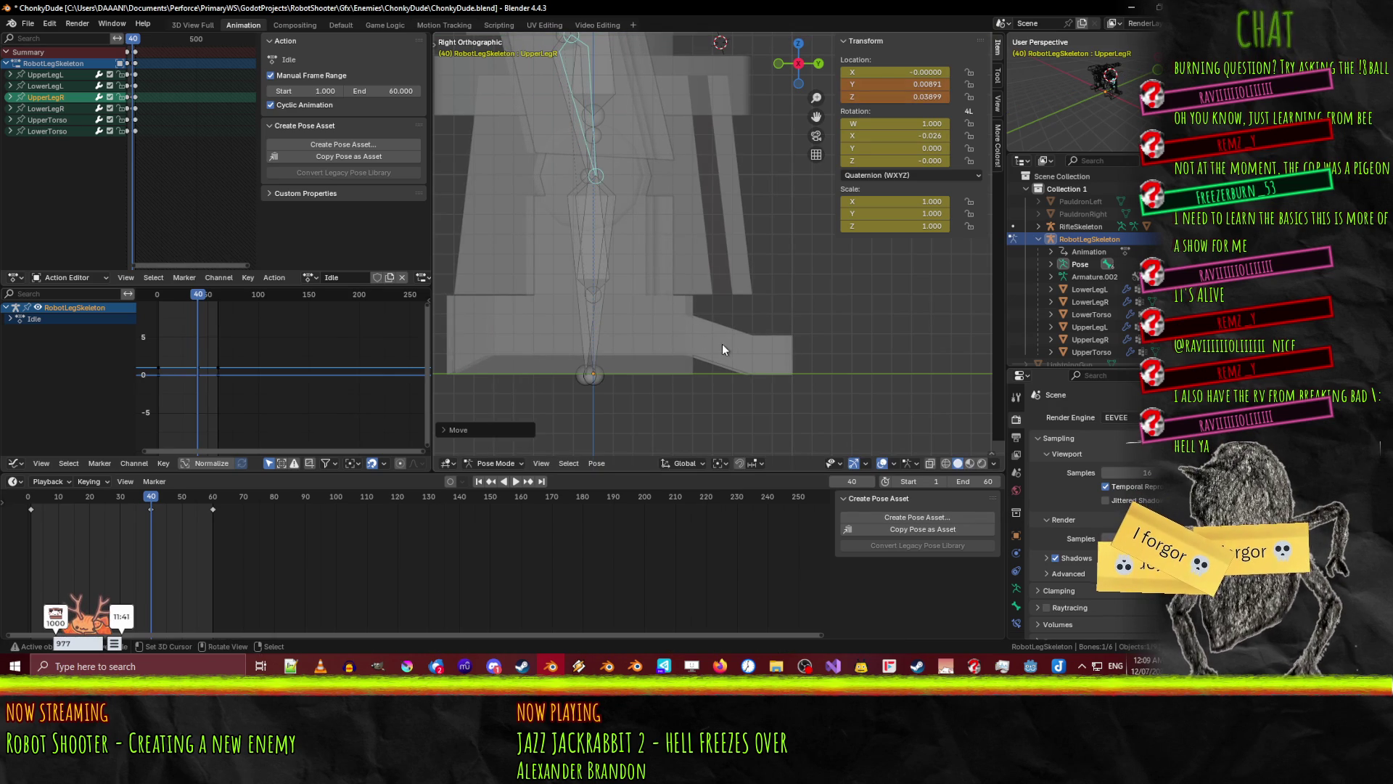
key(i)
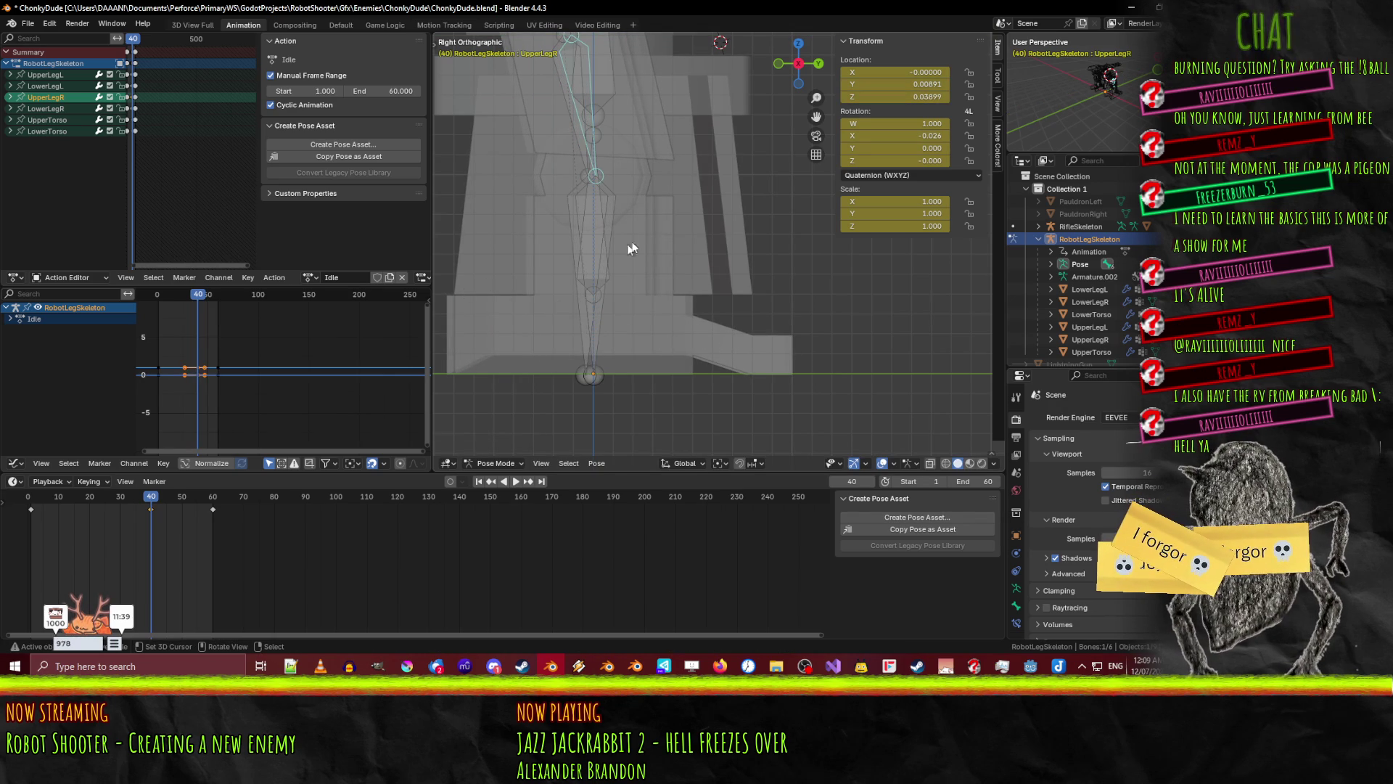
scroll(582, 252, down, 1)
click(590, 112)
scroll(585, 221, up, 3)
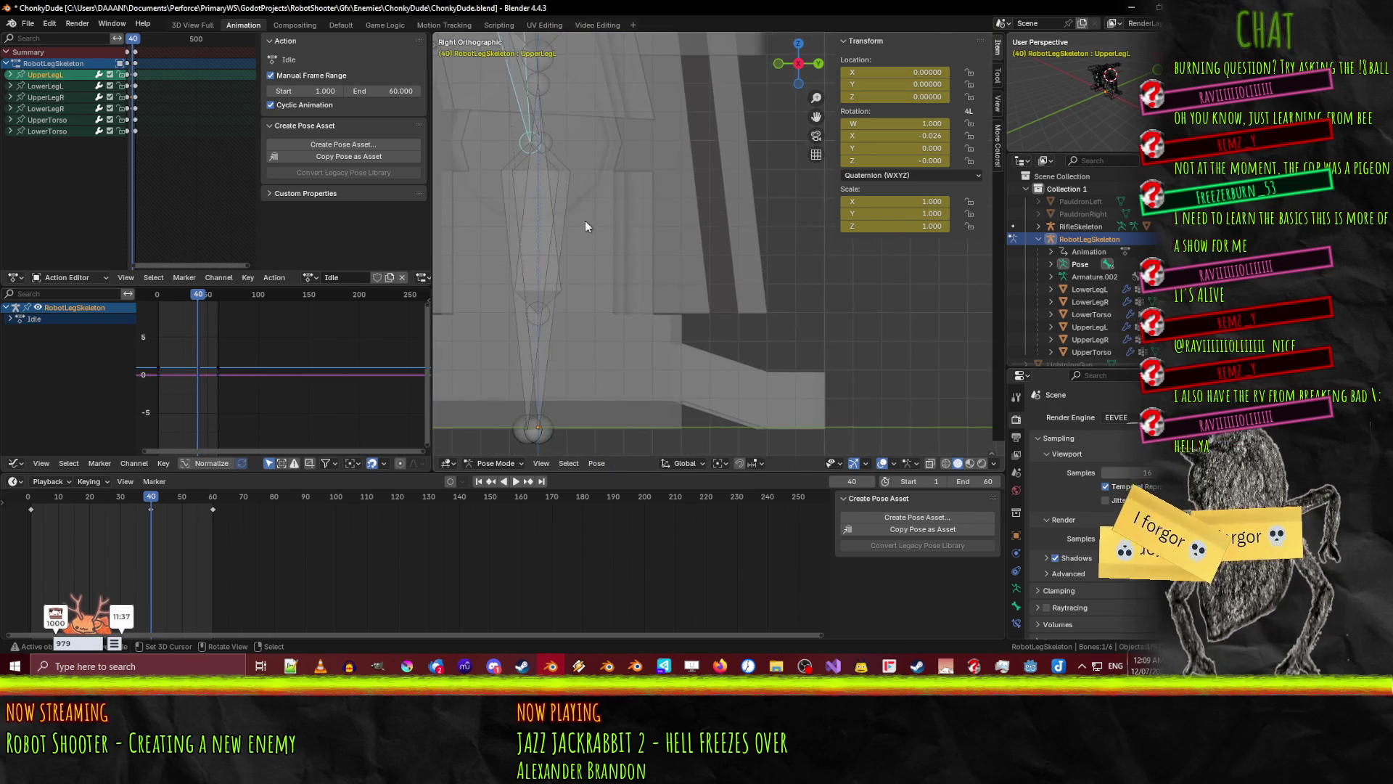
key(g)
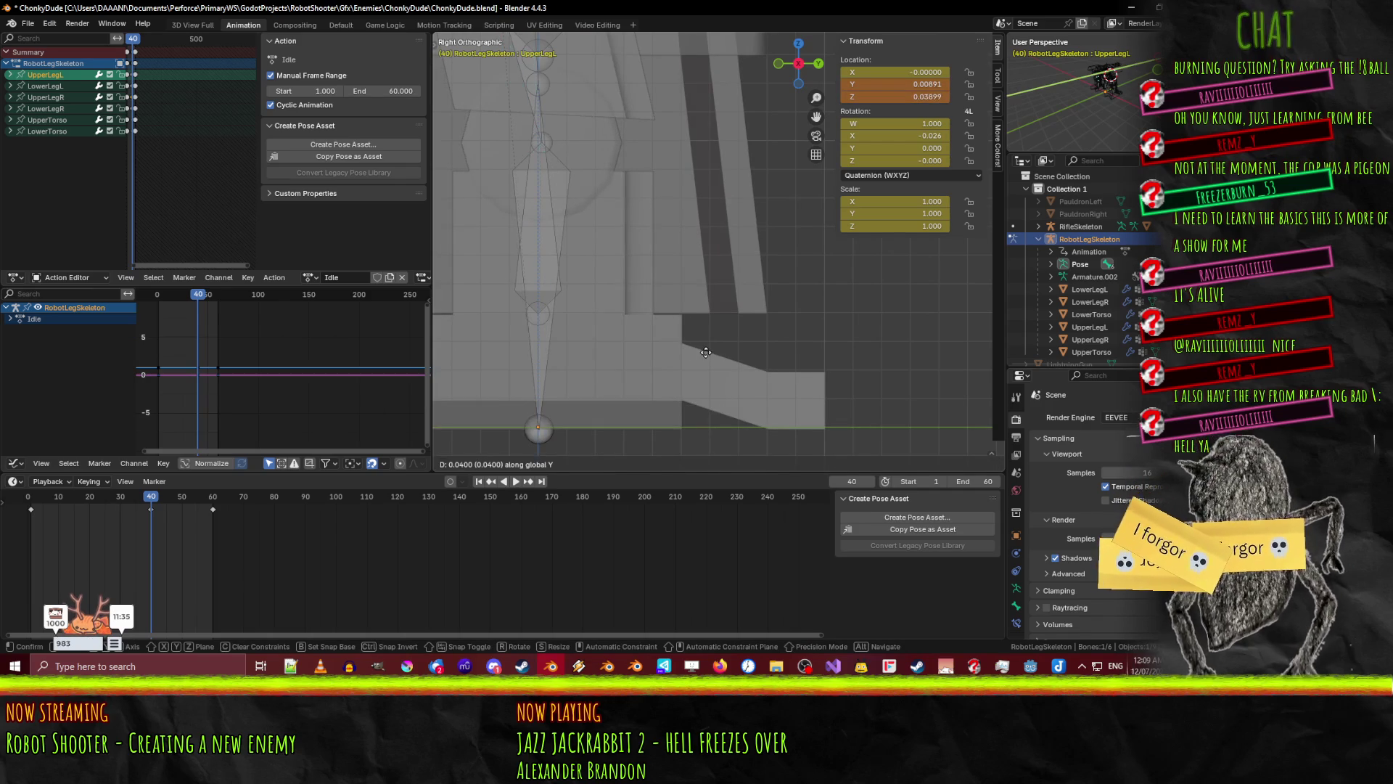
click(707, 351)
key(i)
- Raise both upper leg bones along Z and keyframe their new location
scroll(646, 280, down, 3)
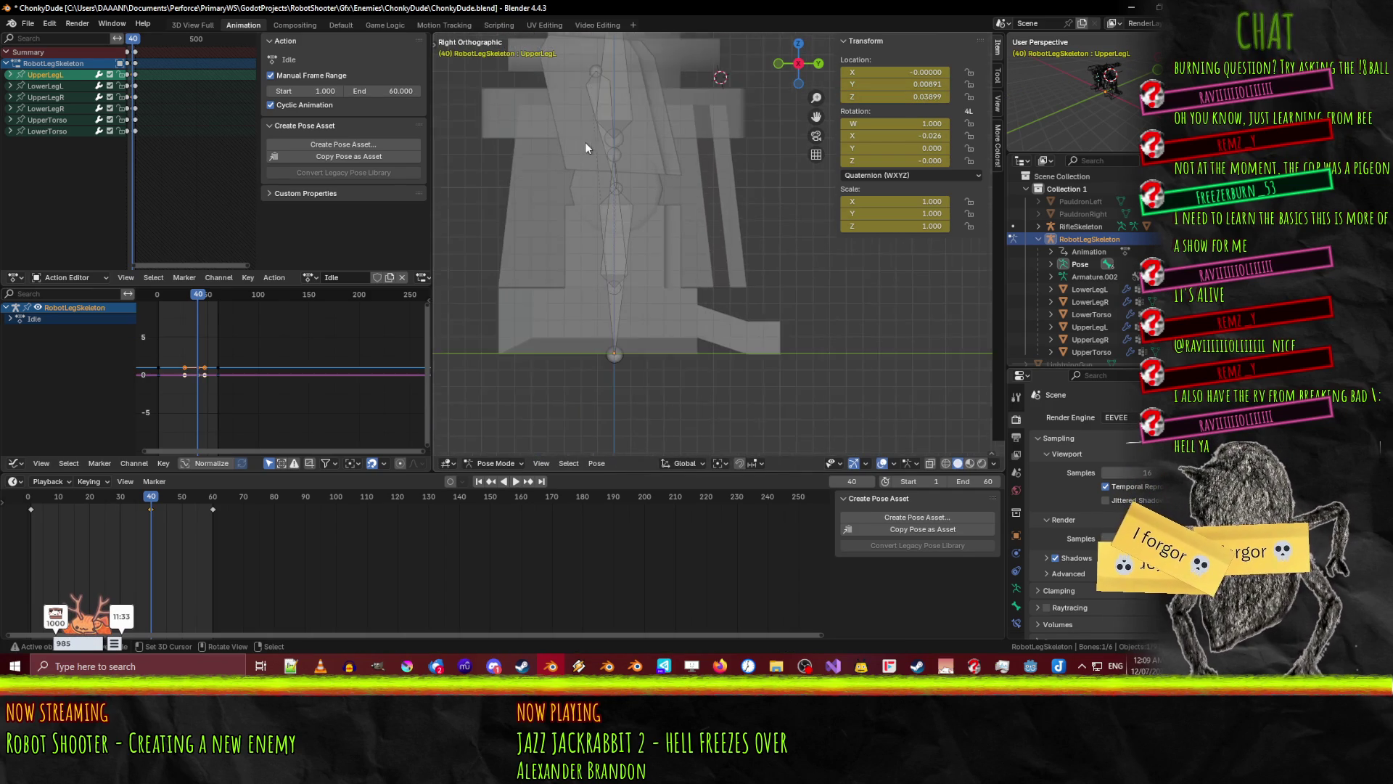
shift+click(589, 91)
scroll(611, 178, up, 4)
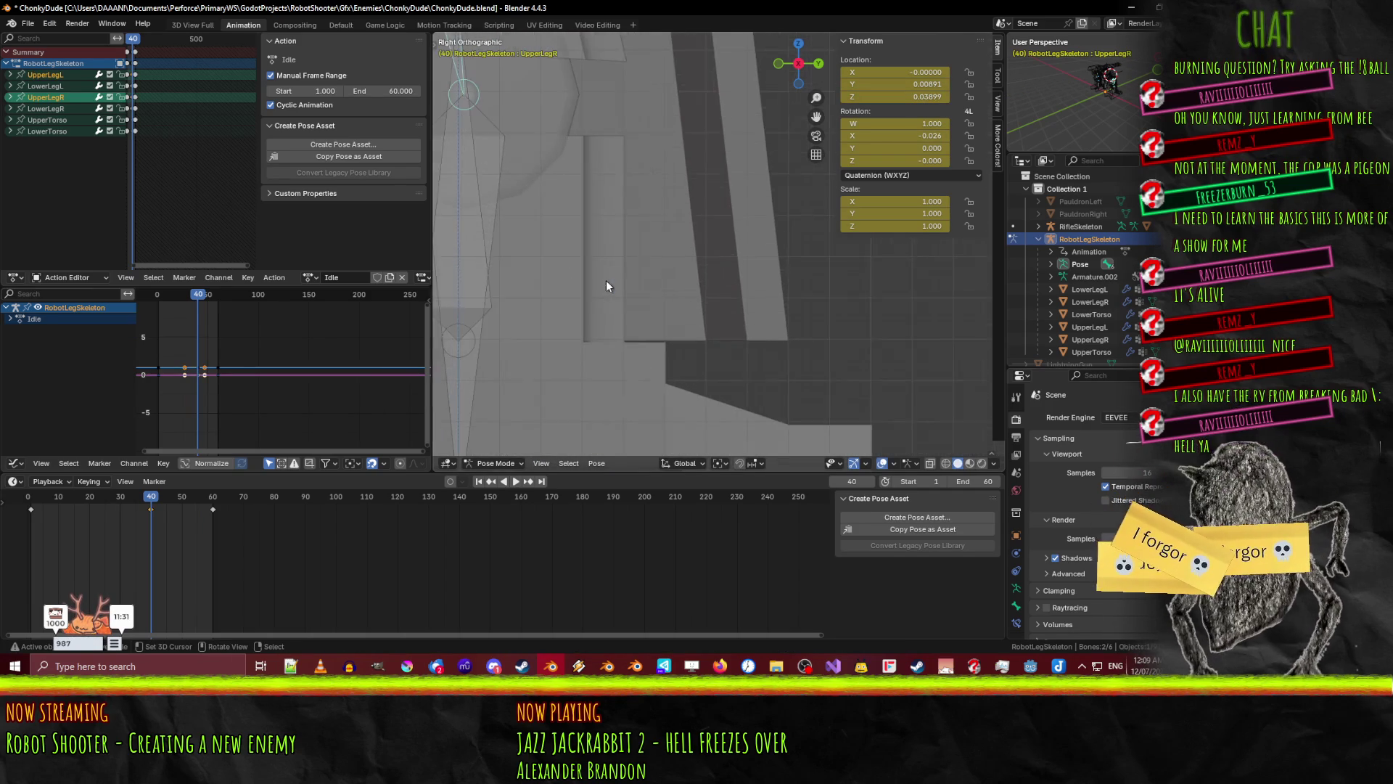
shift+middle_drag(639, 216, 658, 174)
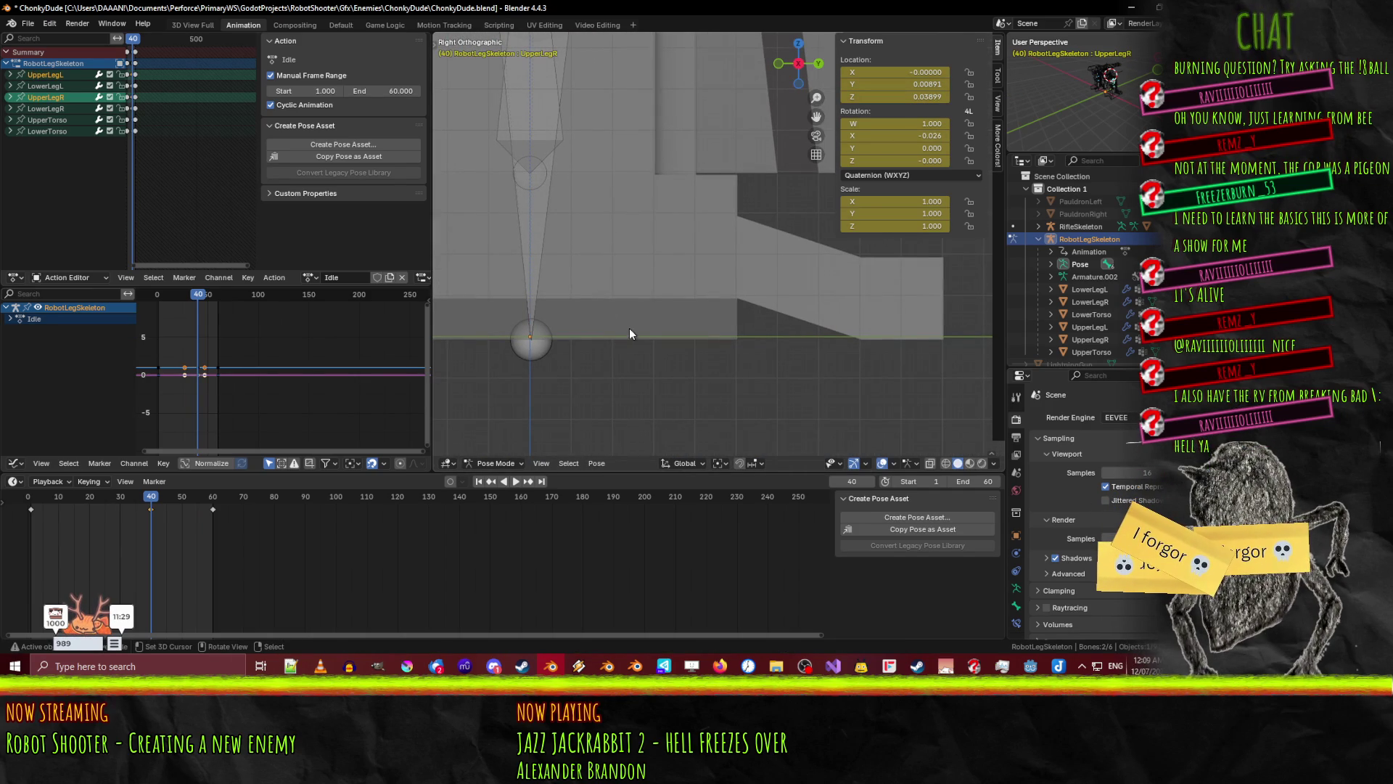
key(g)
key(z)
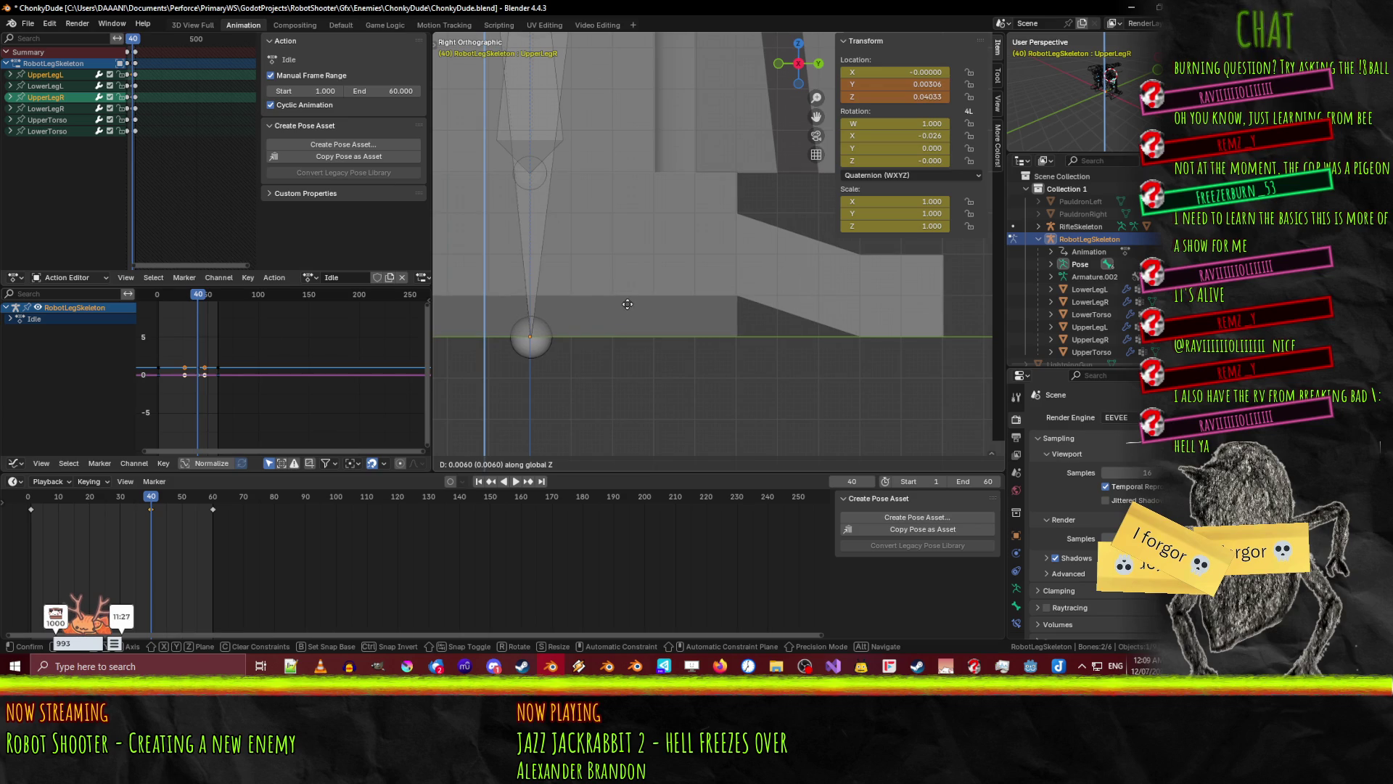
click(627, 304)
scroll(627, 303, down, 4)
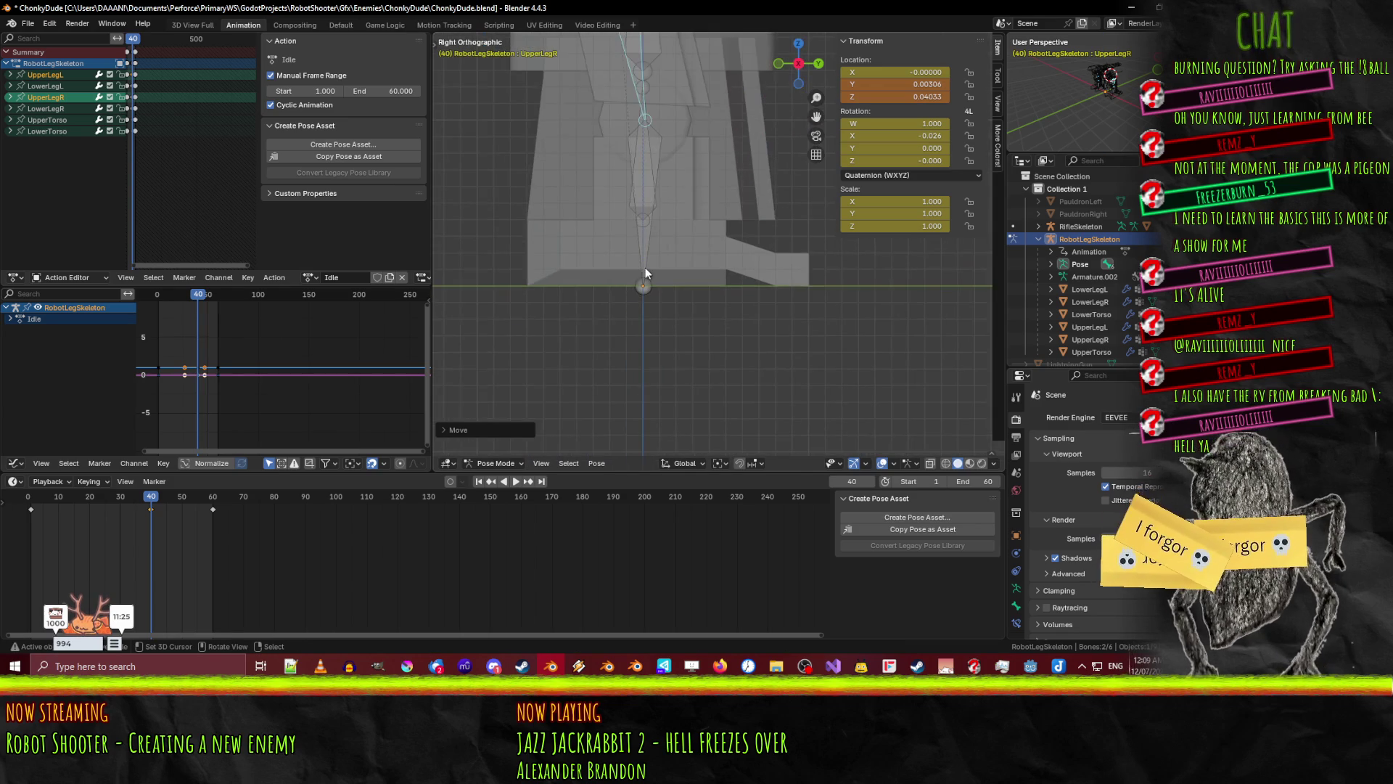
key(i)
- Preview the leg motion in perspective, rewind to frame 1 and switch to object mode
mouse_move(148, 504)
mouse_down()
mouse_move(23, 507)
mouse_move(283, 495)
mouse_move(30, 499)
mouse_up()
mouse_move(625, 307)
middle_down()
mouse_move(493, 341)
mouse_move(675, 311)
mouse_move(566, 371)
middle_up()
key(space)
drag(153, 494, 31, 501)
key(ctrl+Tab)
click(664, 206)
- Delete the torso bones' keyframes around frame 44 in the timeline
key(ctrl+z)
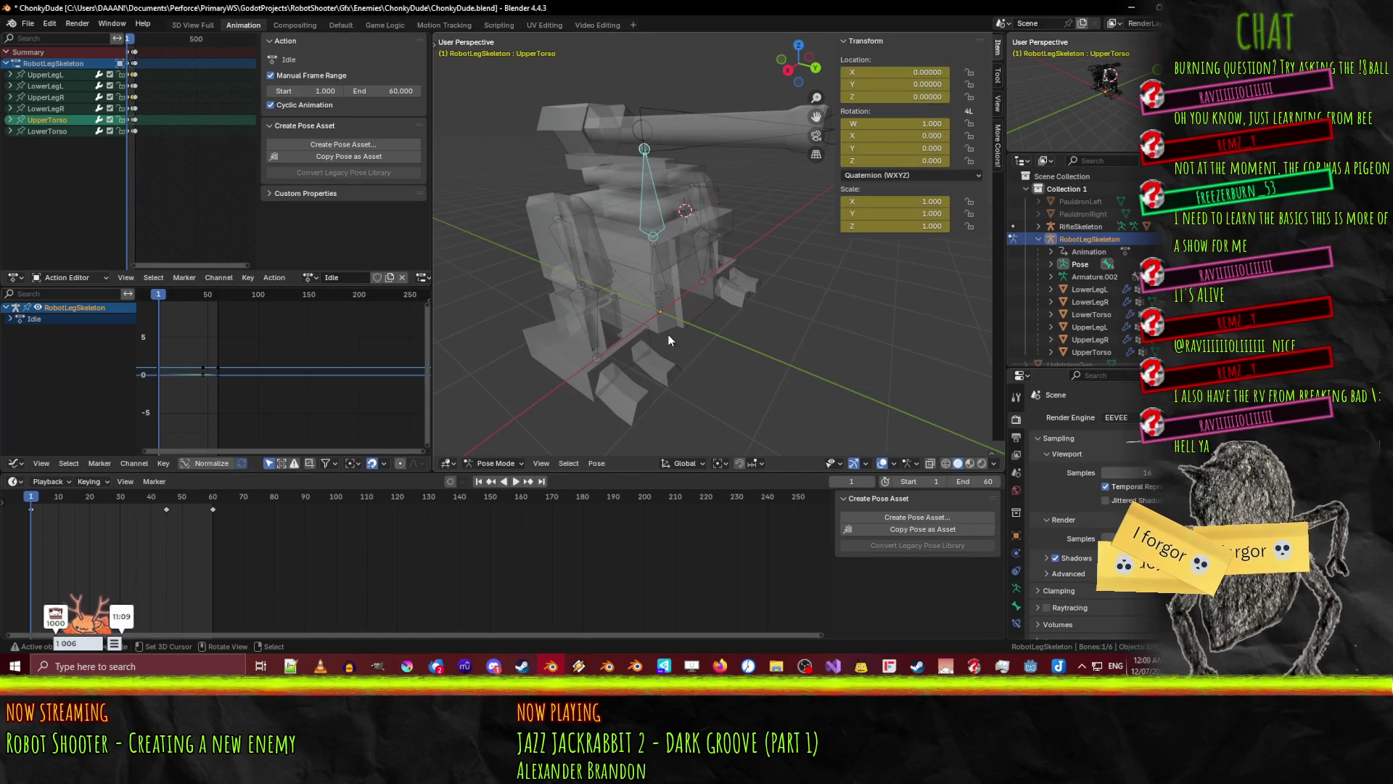
click(164, 507)
key(x)
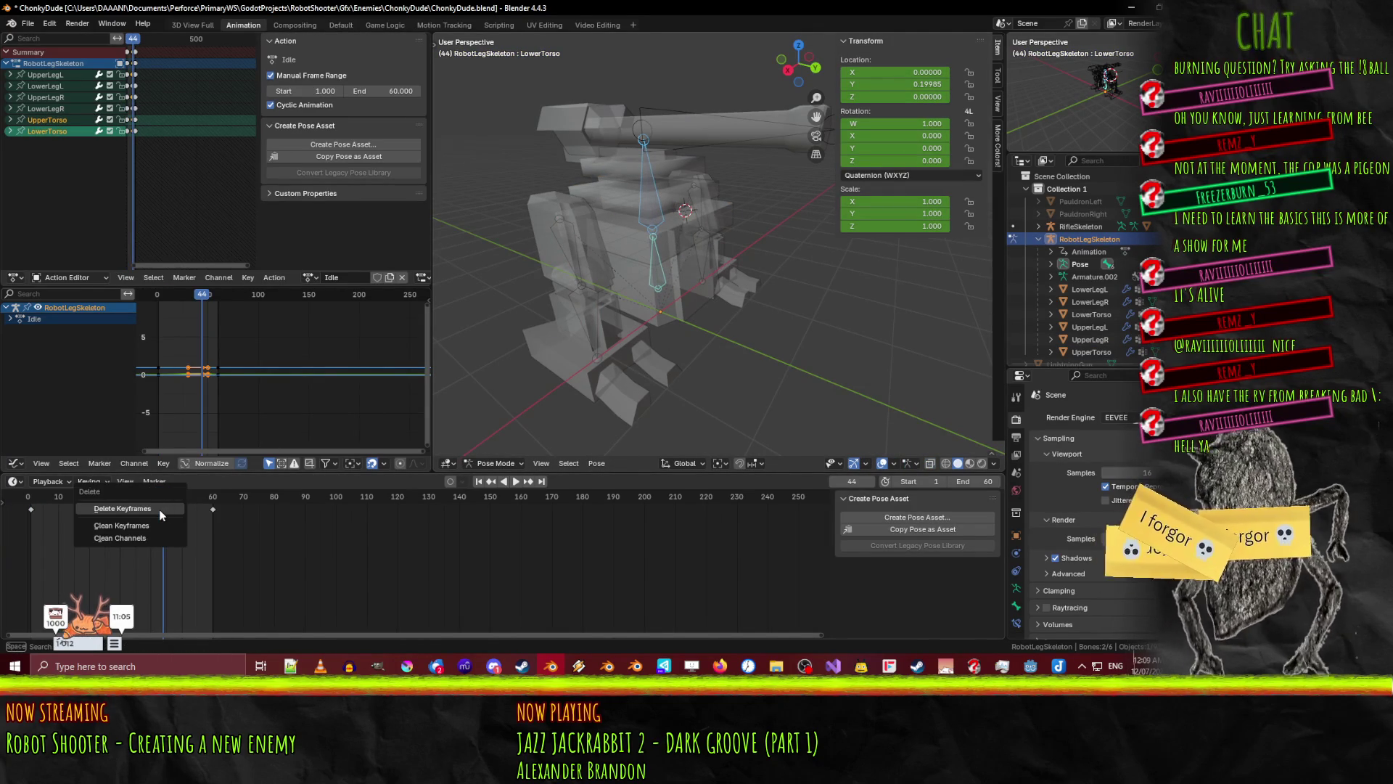
click(121, 508)
- Replay the Idle animation from the right side and scrub to frame 34 to check it
key(space)
key(space)
key(KP_1)
key(KP_3)
scroll(707, 328, up, 6)
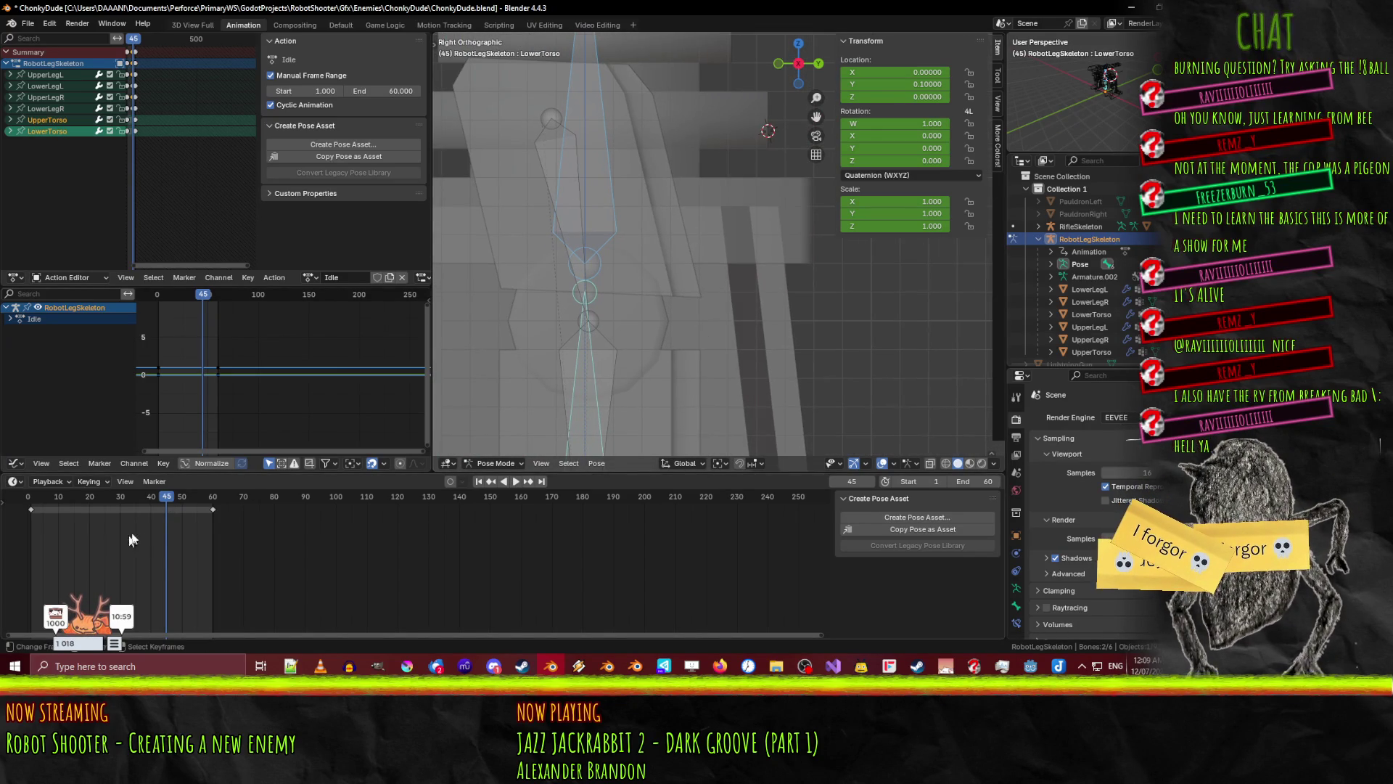
drag(163, 504, 27, 512)
key(space)
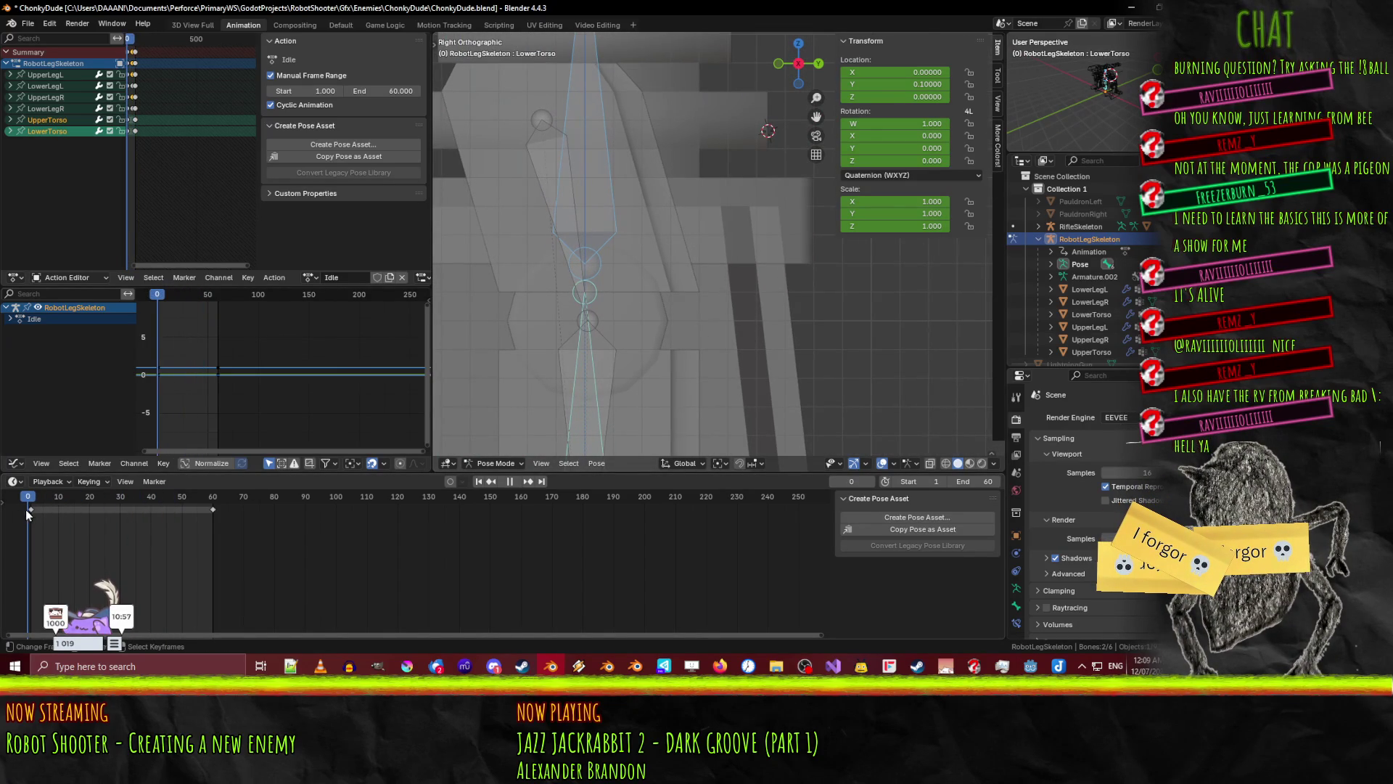
mouse_move(31, 512)
mouse_down()
mouse_move(151, 508)
mouse_move(29, 526)
mouse_up()
key(Tab)
- Move the LowerTorso bone back along Y in Edit Mode until head and tail sit at Y -0.082
scroll(622, 232, up, 1)
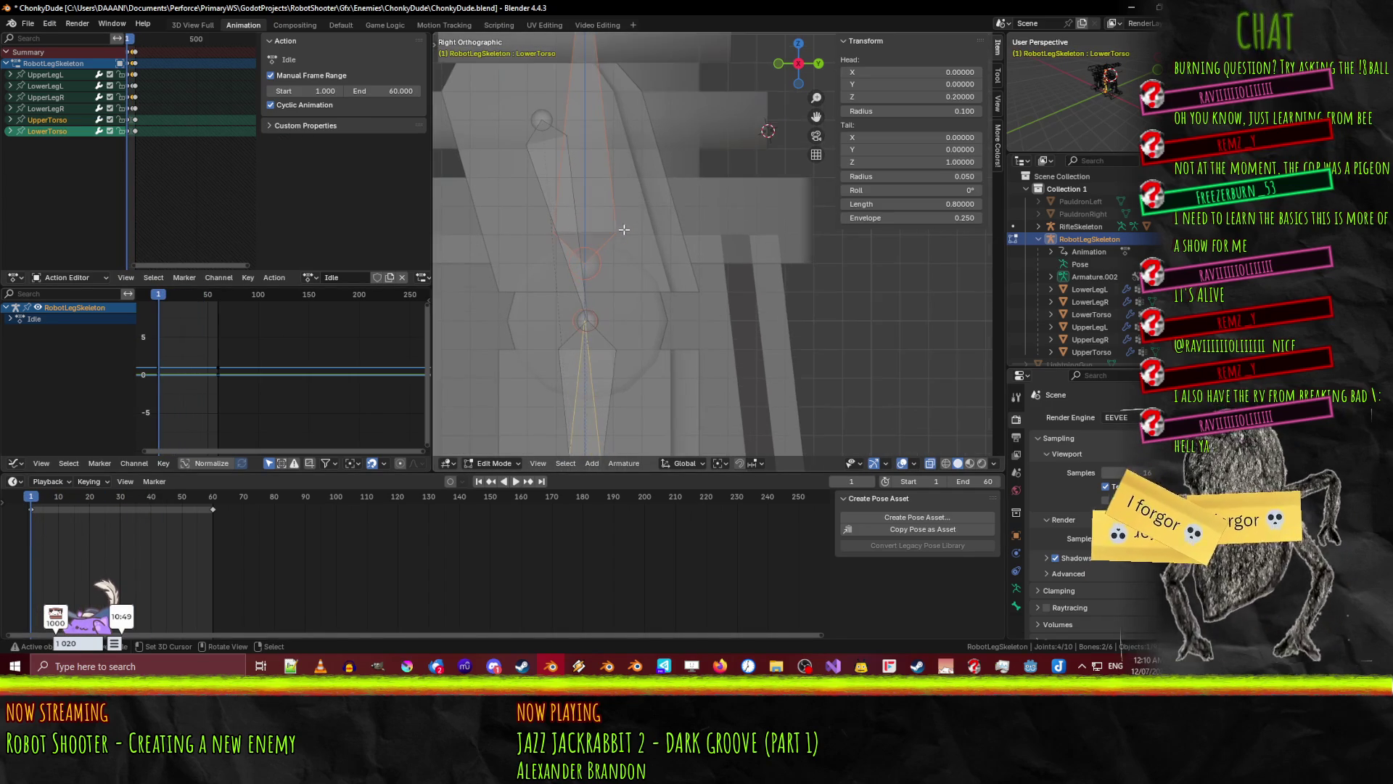
scroll(663, 302, down, 2)
shift+middle_drag(663, 302, 818, 304)
key(g)
key(y)
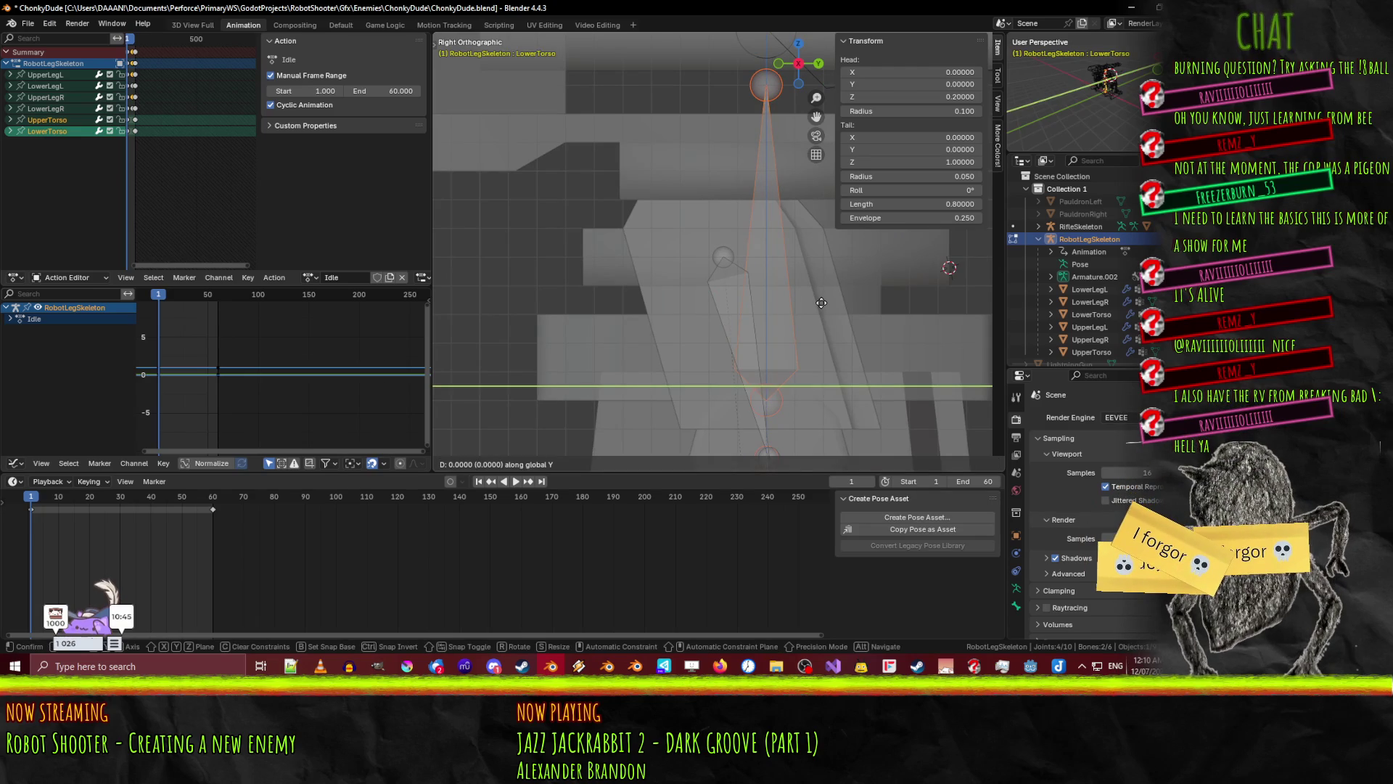
click(776, 296)
scroll(764, 330, up, 2)
mouse_move(764, 330)
shift+middle_down()
mouse_move(707, 309)
mouse_move(667, 263)
shift+middle_up()
key(g)
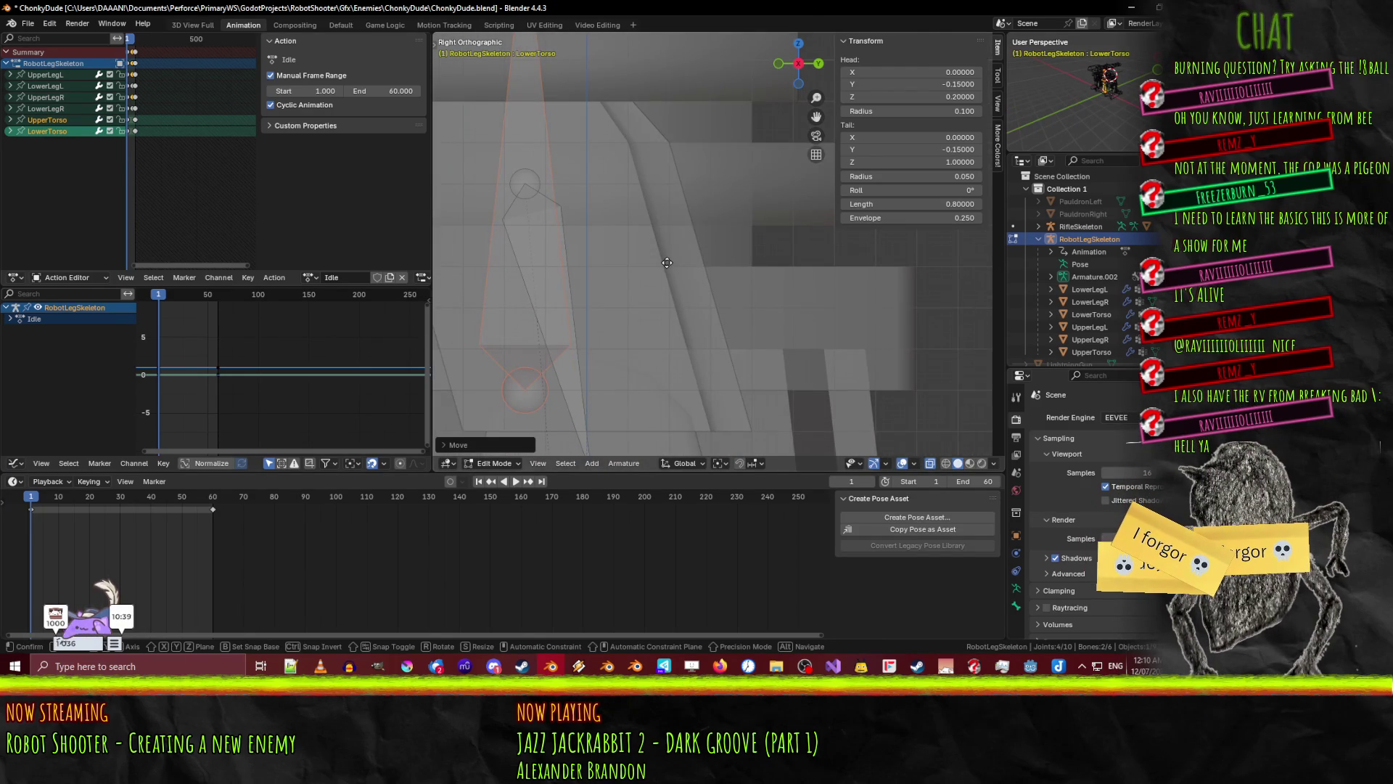
key(y)
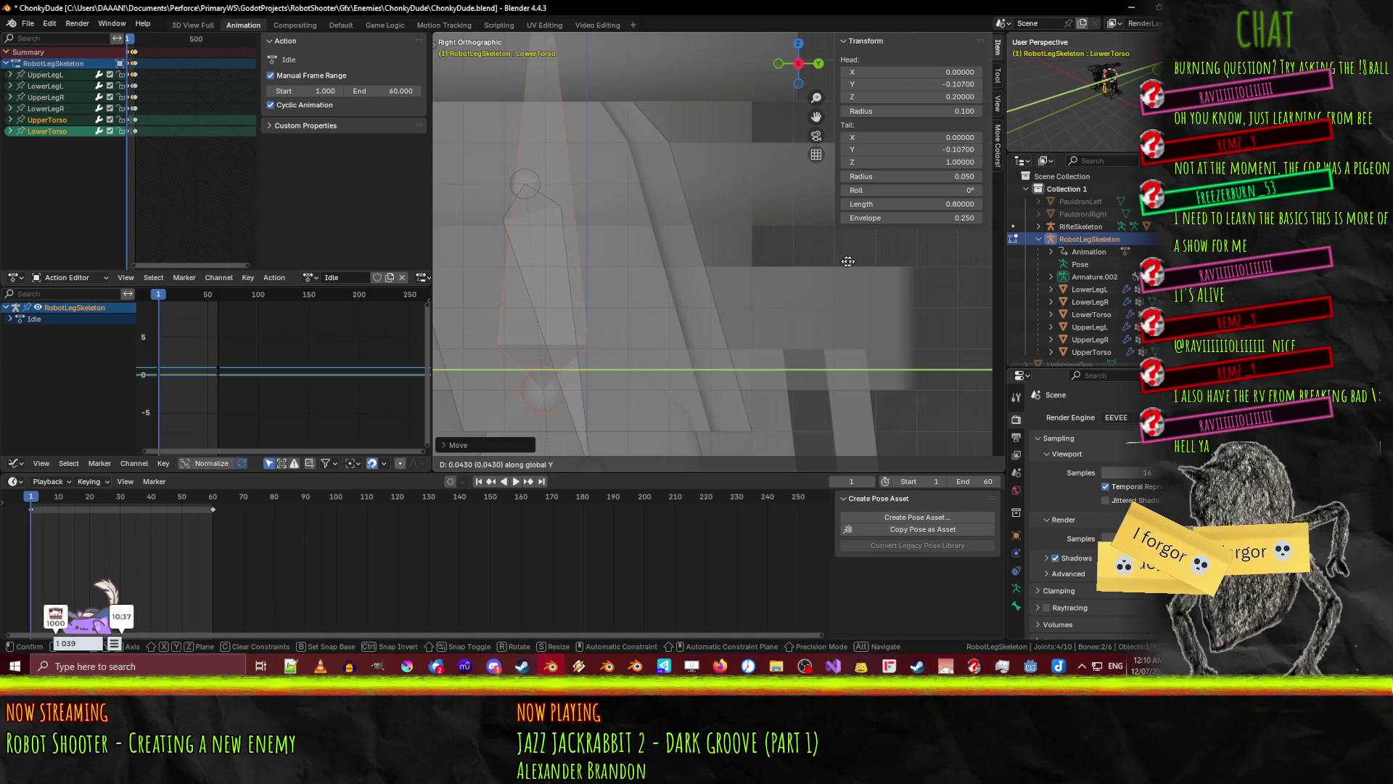
click(945, 271)
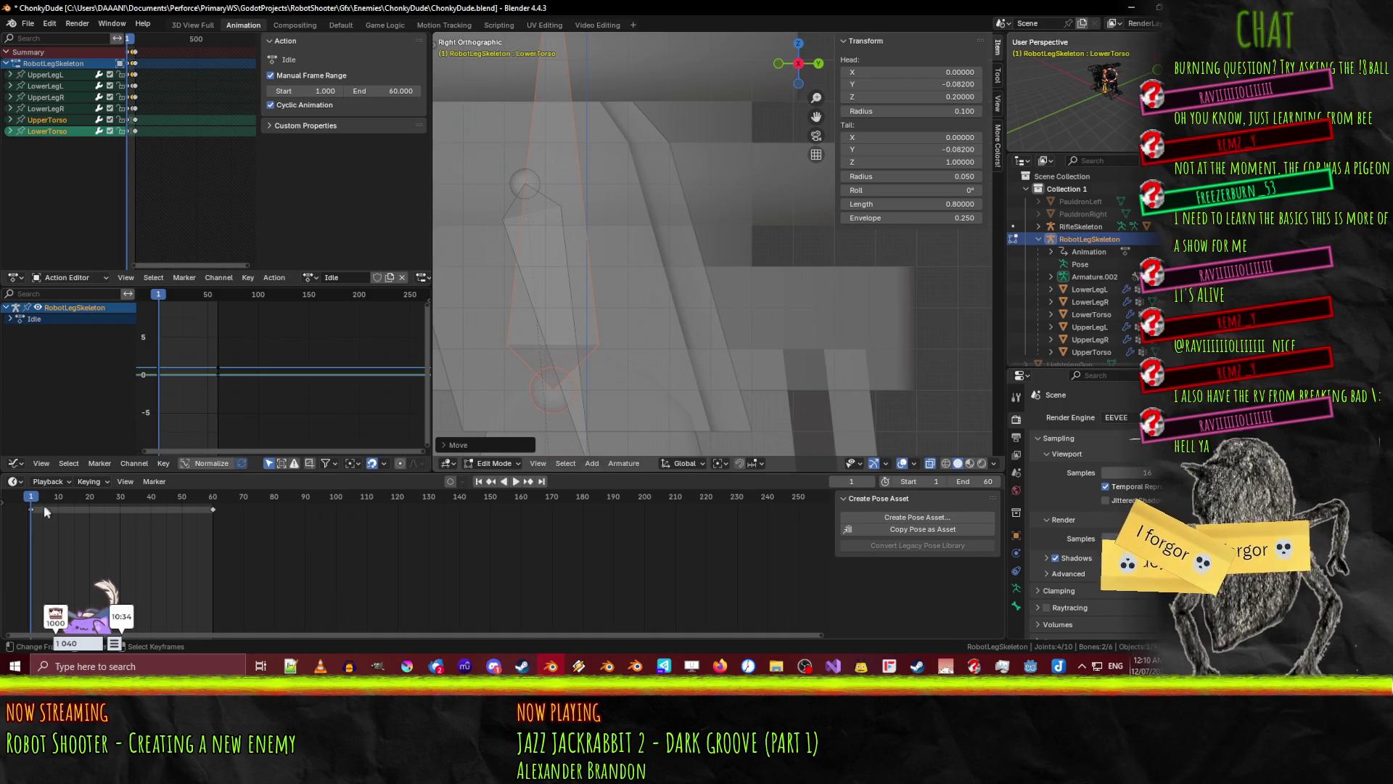
drag(33, 502, 36, 503)
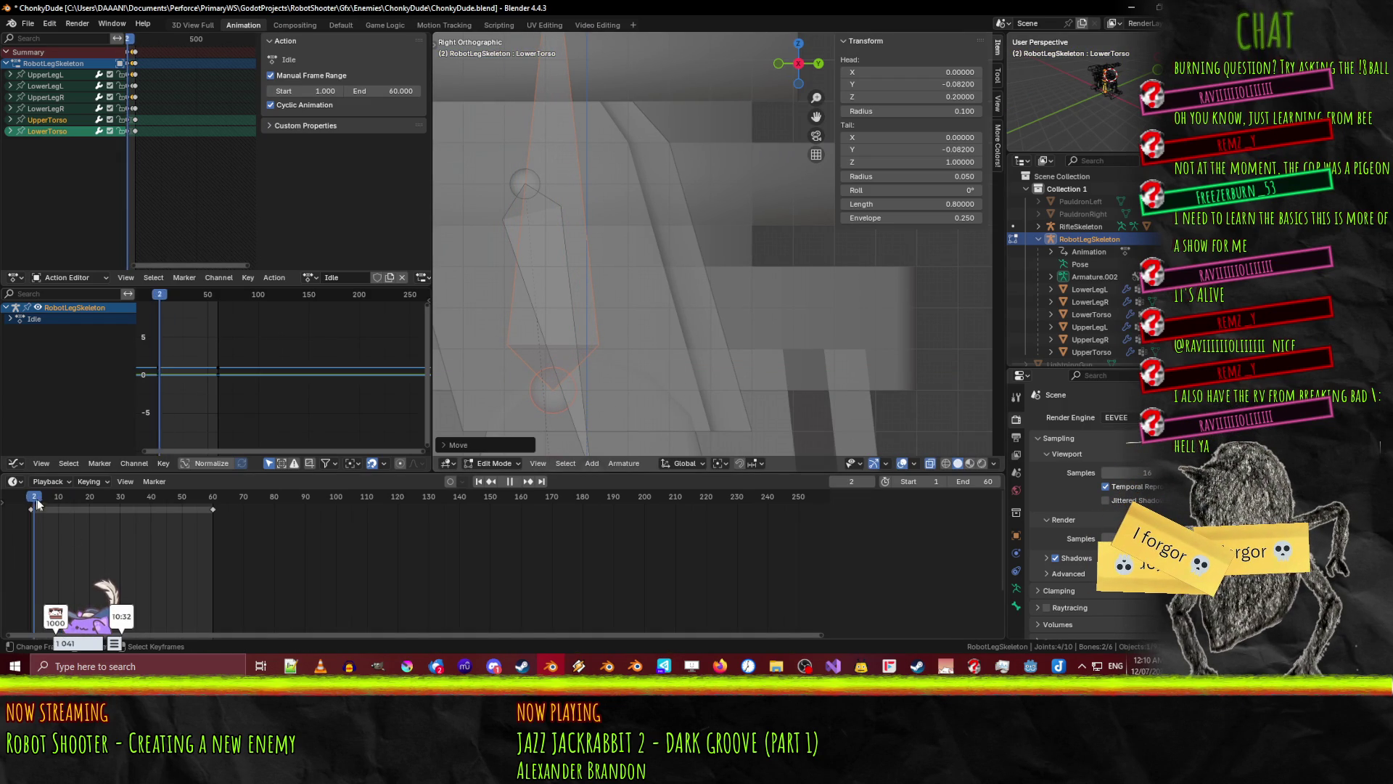
key(ctrl+Tab)
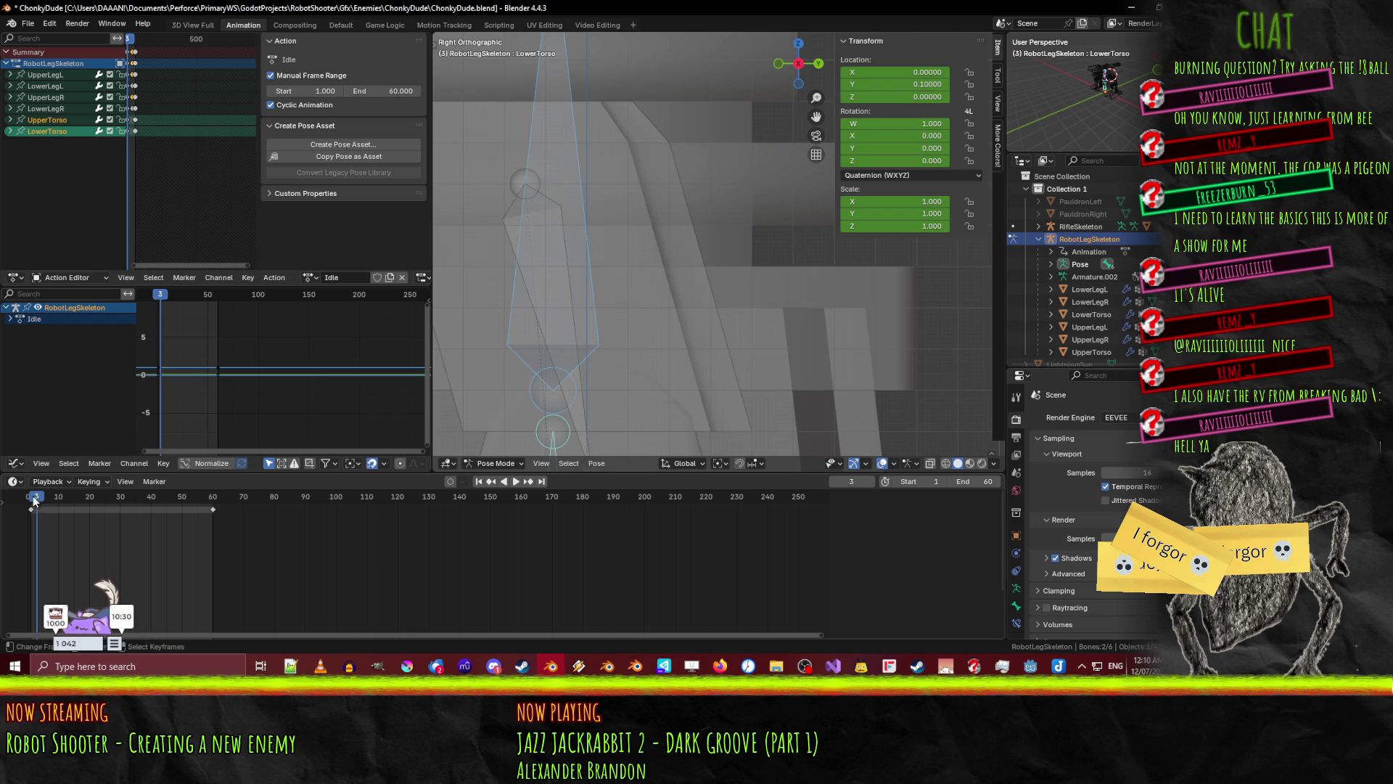
- At frame 45, try a Y offset on the LowerTorso bone and preview the playback
key(n)
key(space)
drag(147, 501, 166, 505)
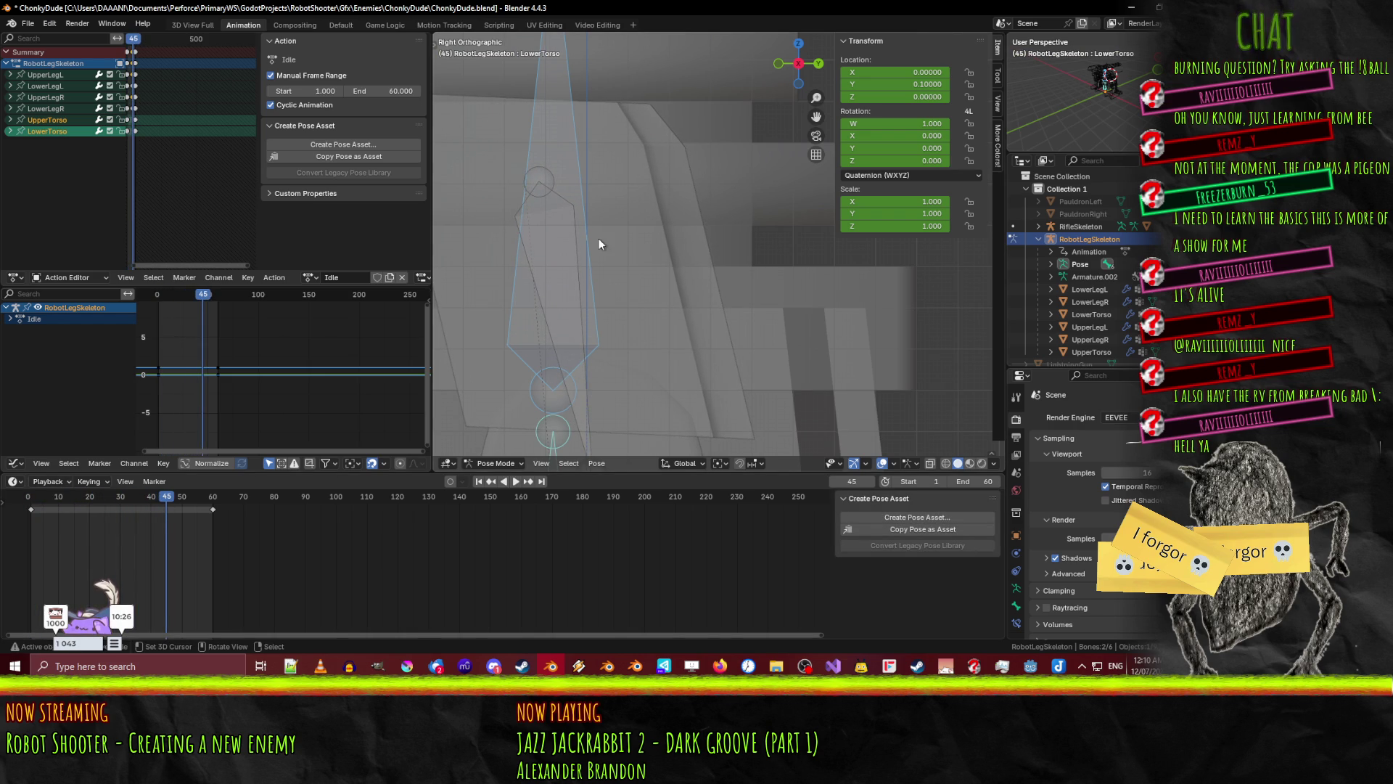
key(g)
key(y)
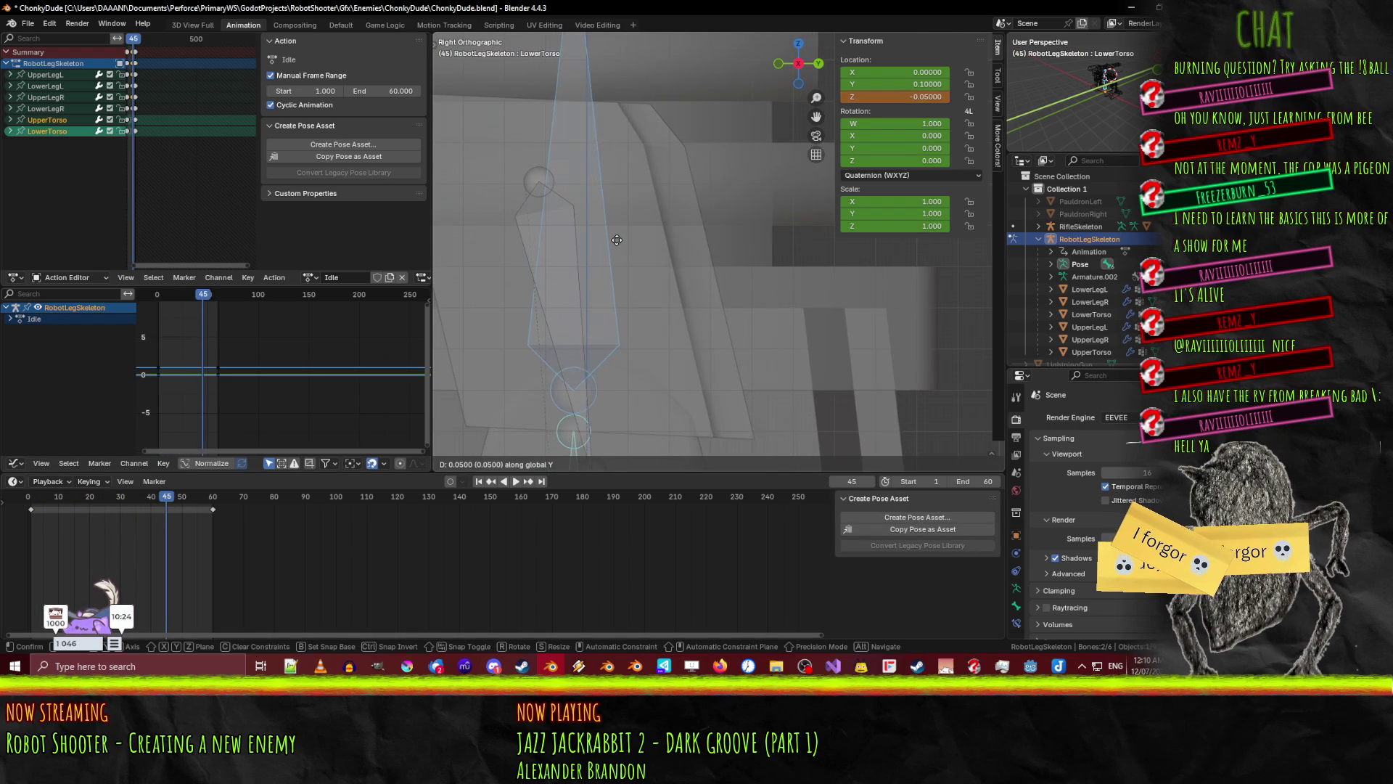
click(609, 240)
mouse_move(166, 502)
mouse_down()
mouse_move(29, 508)
mouse_move(166, 519)
mouse_up()
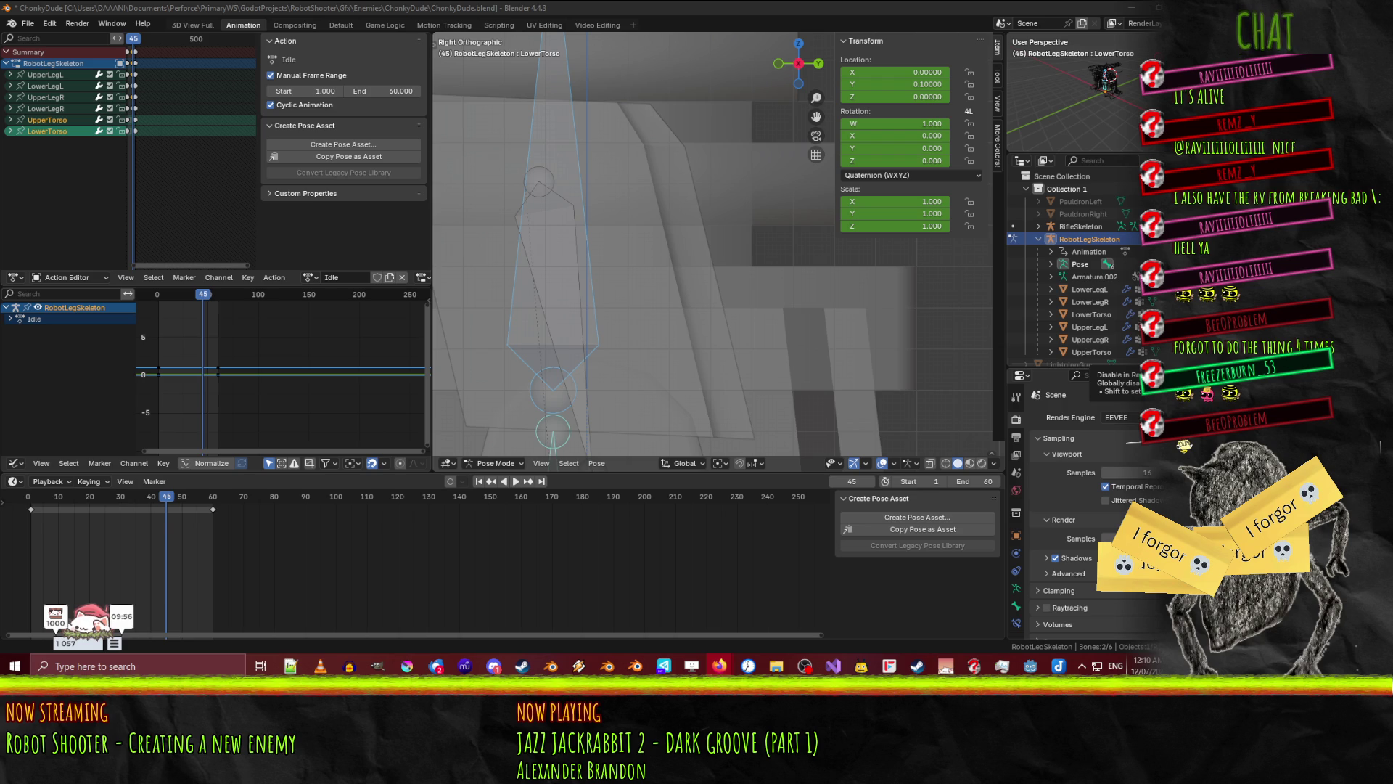
click(606, 290)
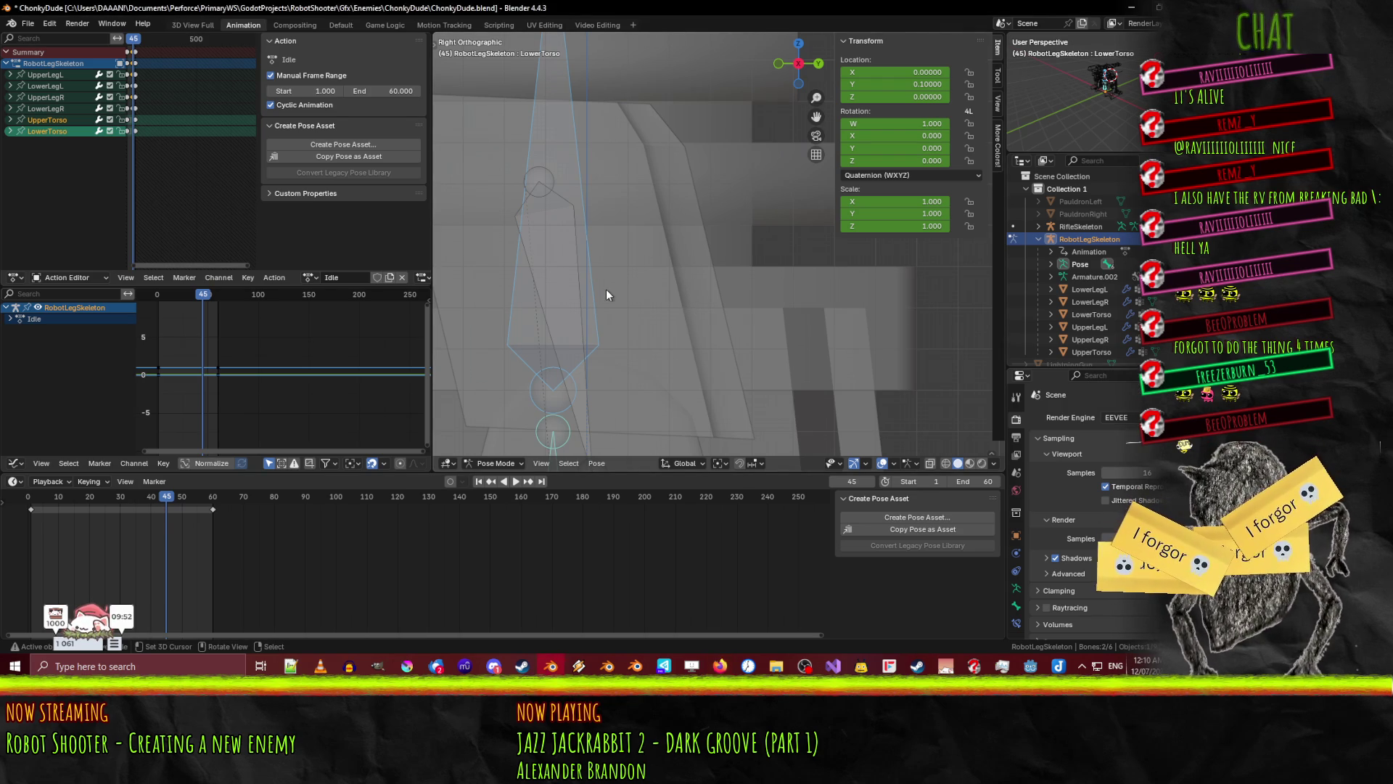
key(space)
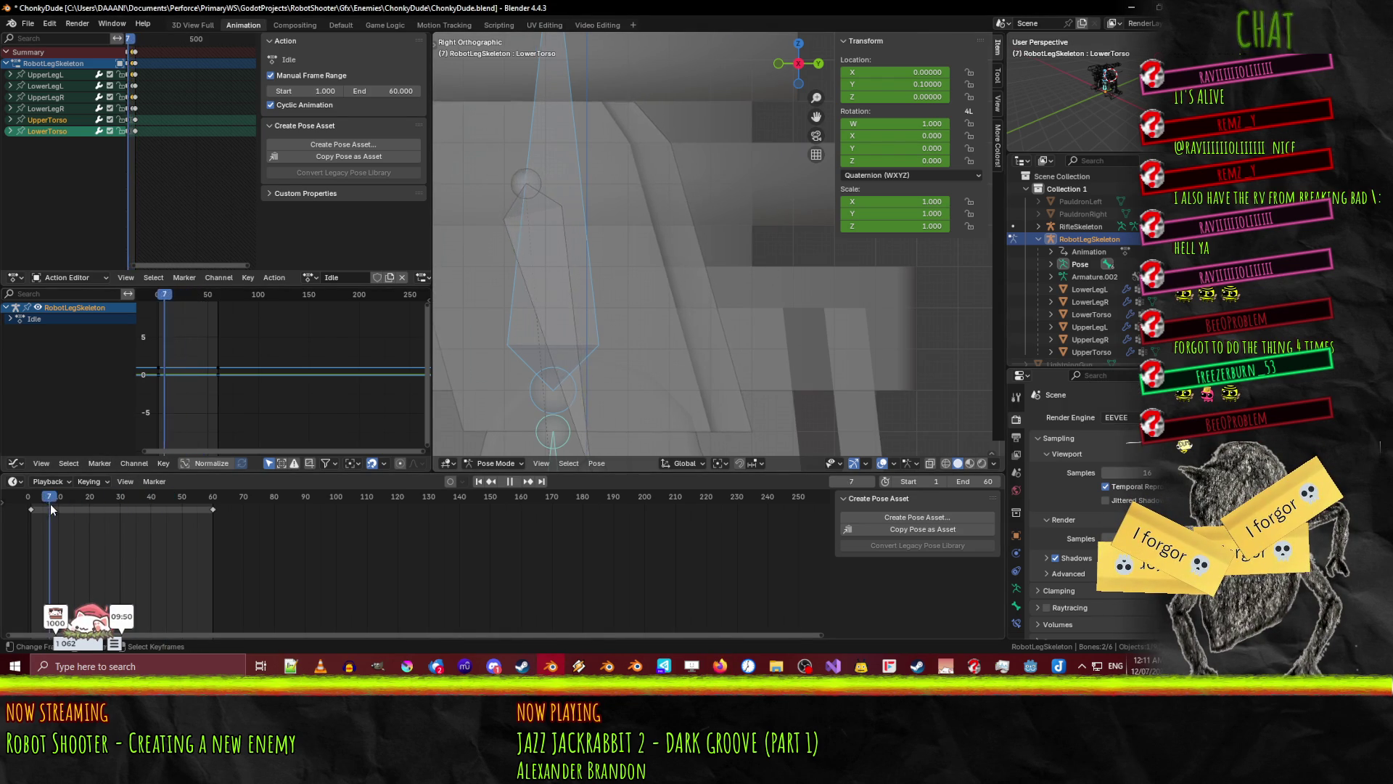
drag(105, 509, 164, 508)
- Offset LowerTorso to Location Y 0.11 and Z -0.033 and keyframe it at frame 45
key(g)
key(z)
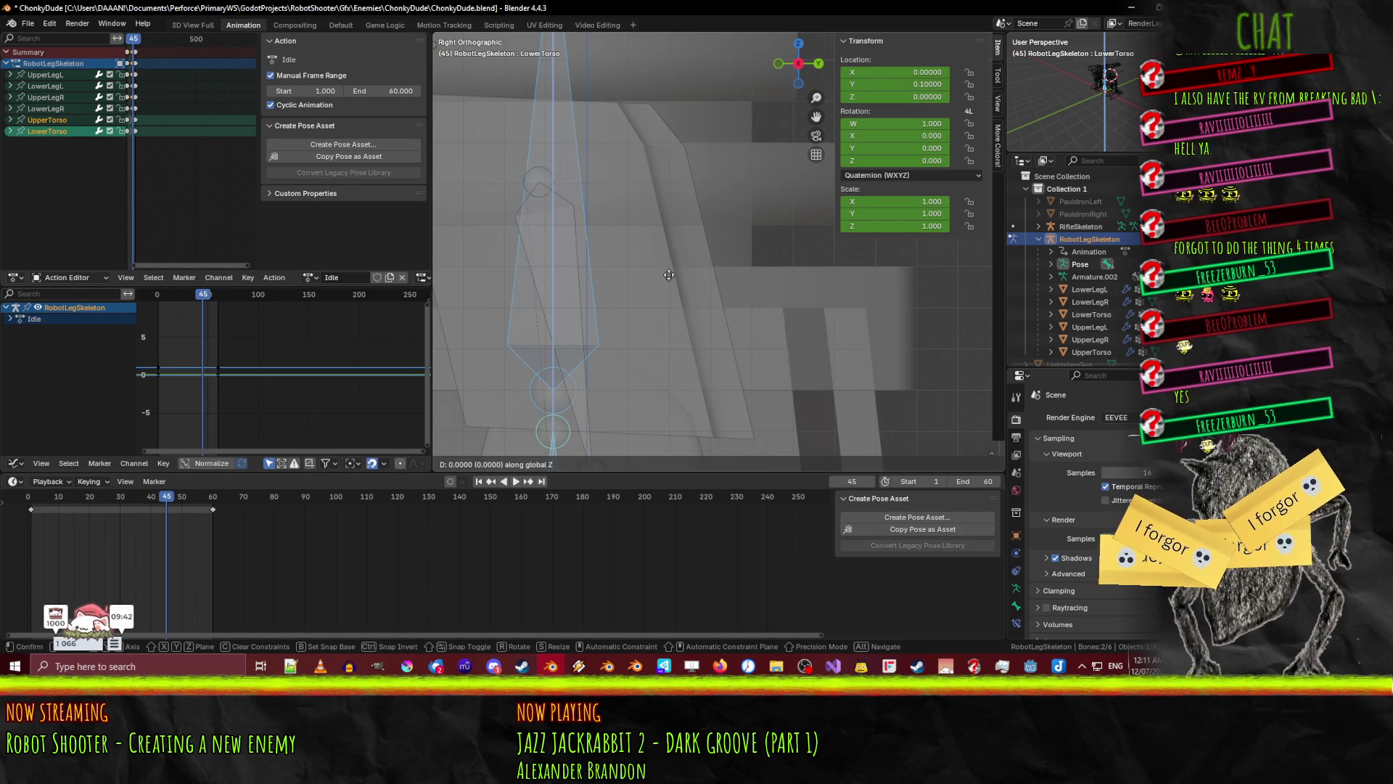
click(655, 275)
key(g)
key(y)
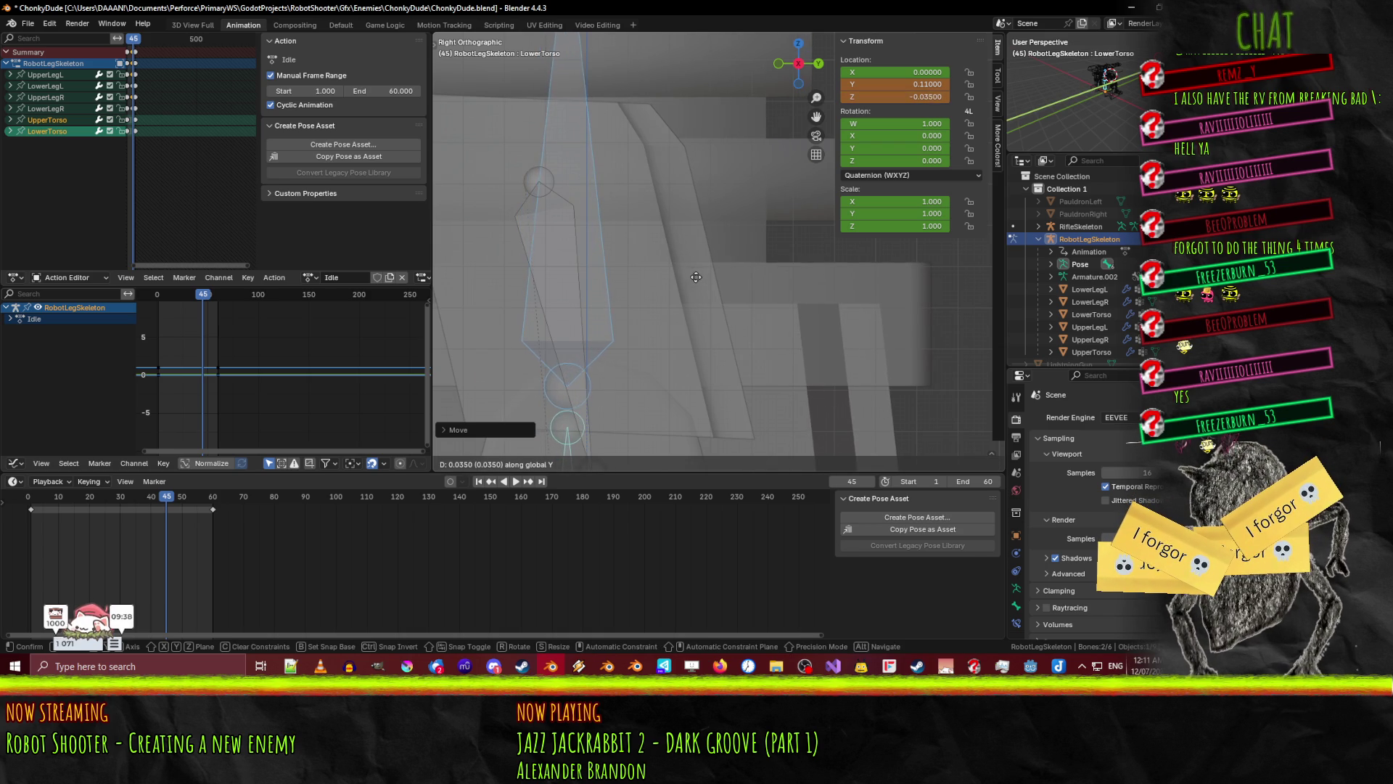
click(691, 277)
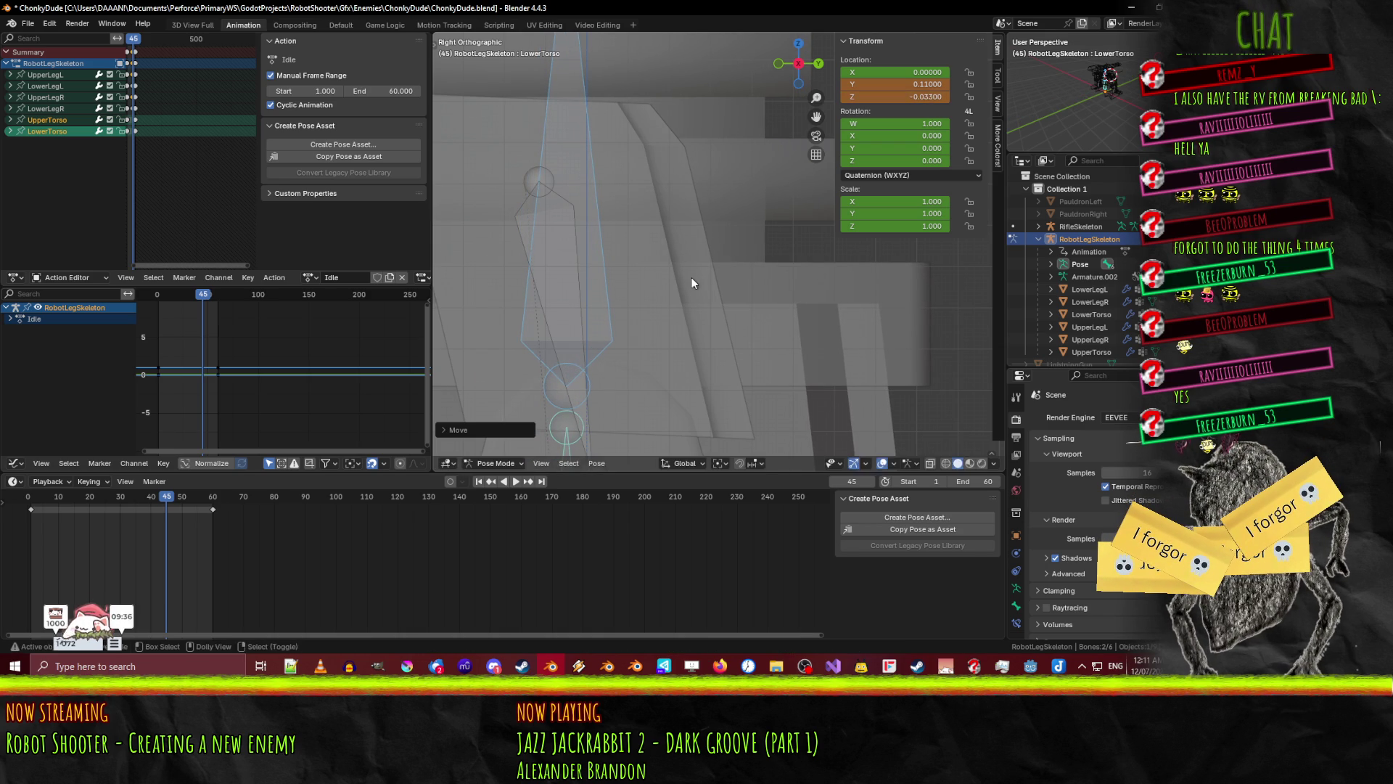
key(i)
drag(181, 505, 33, 517)
mouse_move(573, 328)
middle_down()
mouse_move(629, 309)
mouse_move(573, 319)
middle_up()
scroll(648, 319, down, 5)
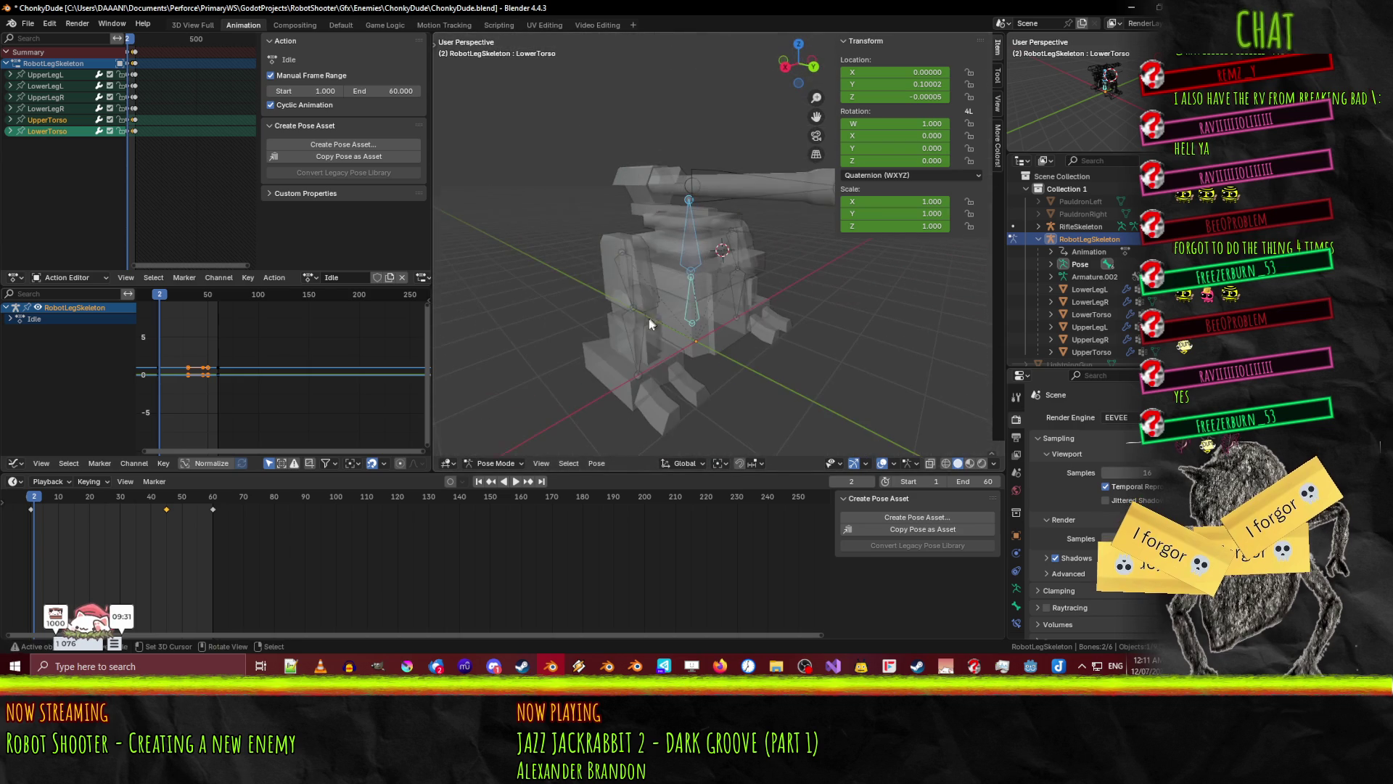
- Play and pause the Idle animation, then return to frame 45 and pick a bone
click(515, 482)
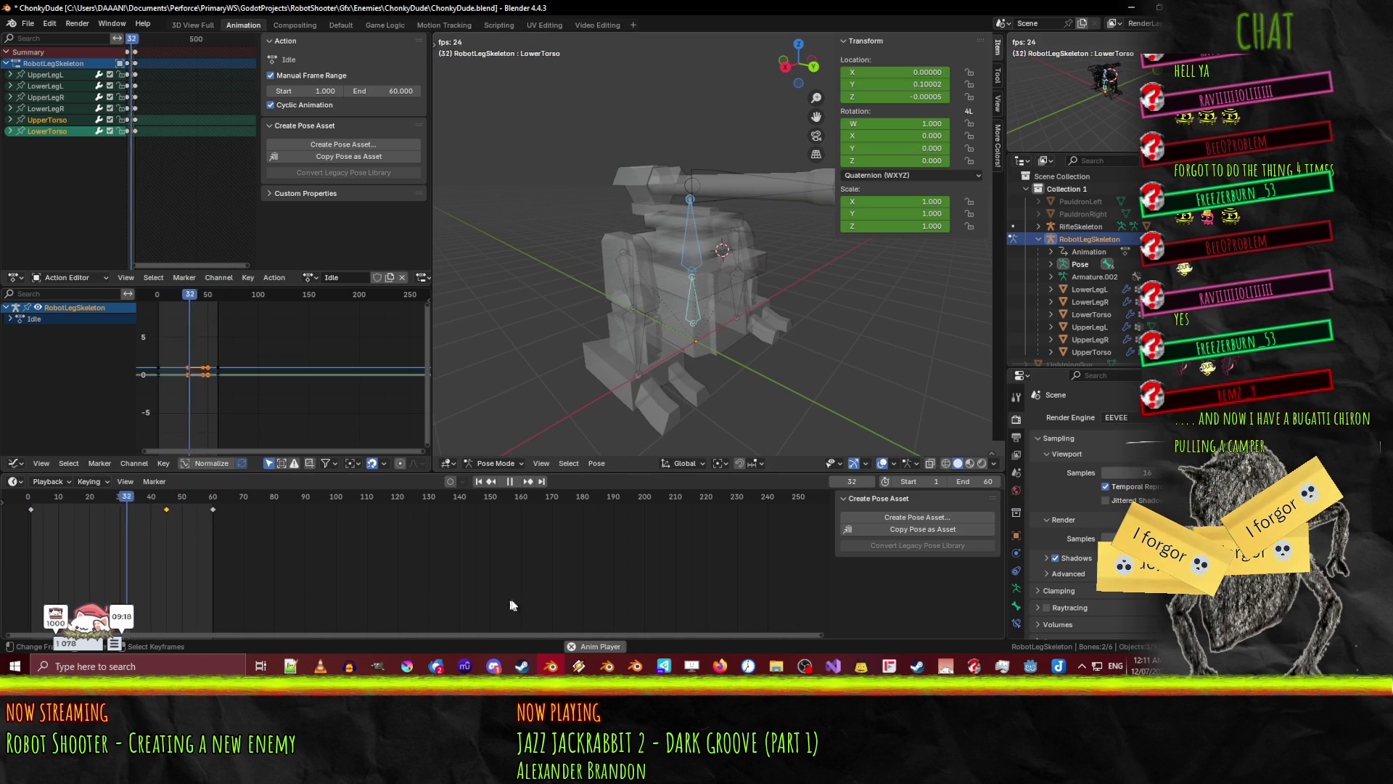
click(509, 481)
mouse_move(153, 498)
mouse_down()
mouse_move(190, 508)
mouse_move(97, 506)
mouse_move(167, 511)
mouse_up()
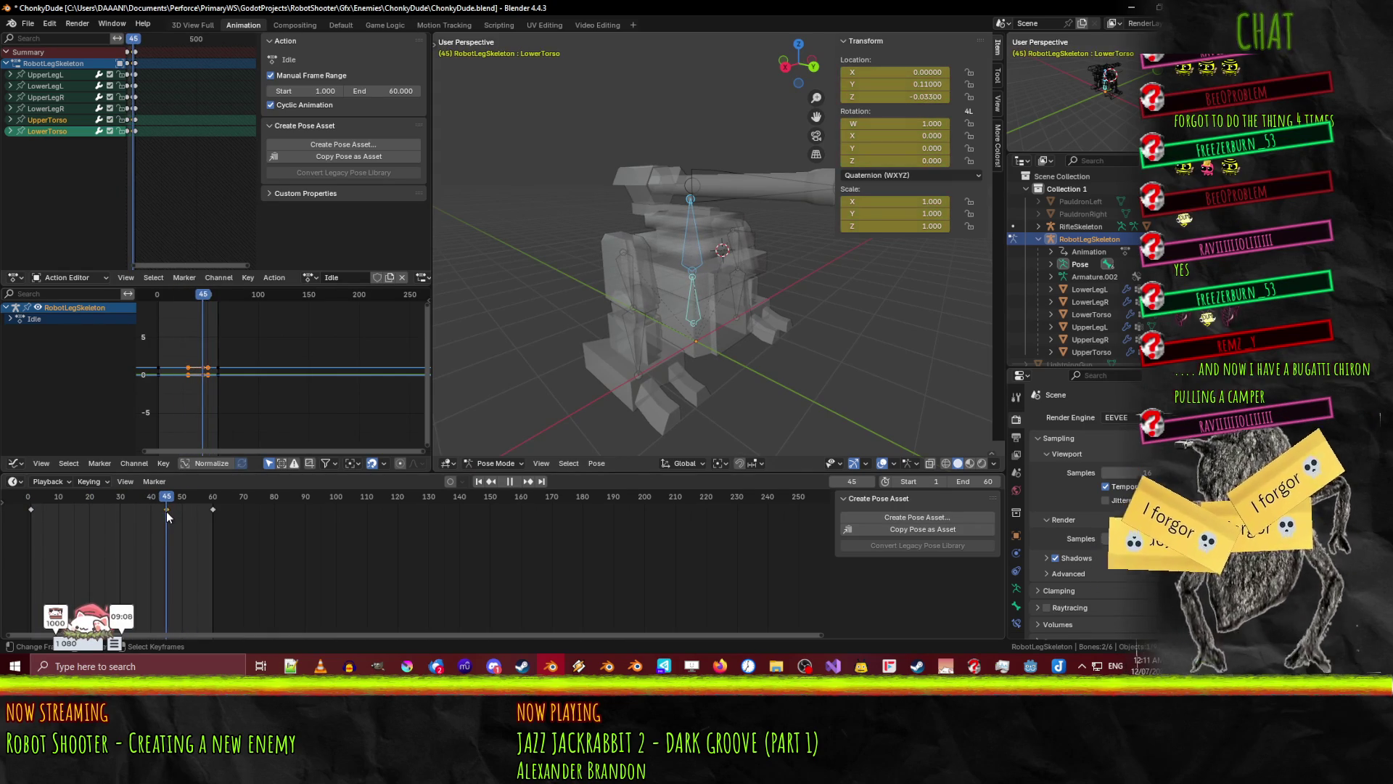
click(626, 275)
- Move the UpperTorso and LowerTorso frame-45 keyframe two frames earlier, then play the result
middle_drag(744, 304, 668, 299)
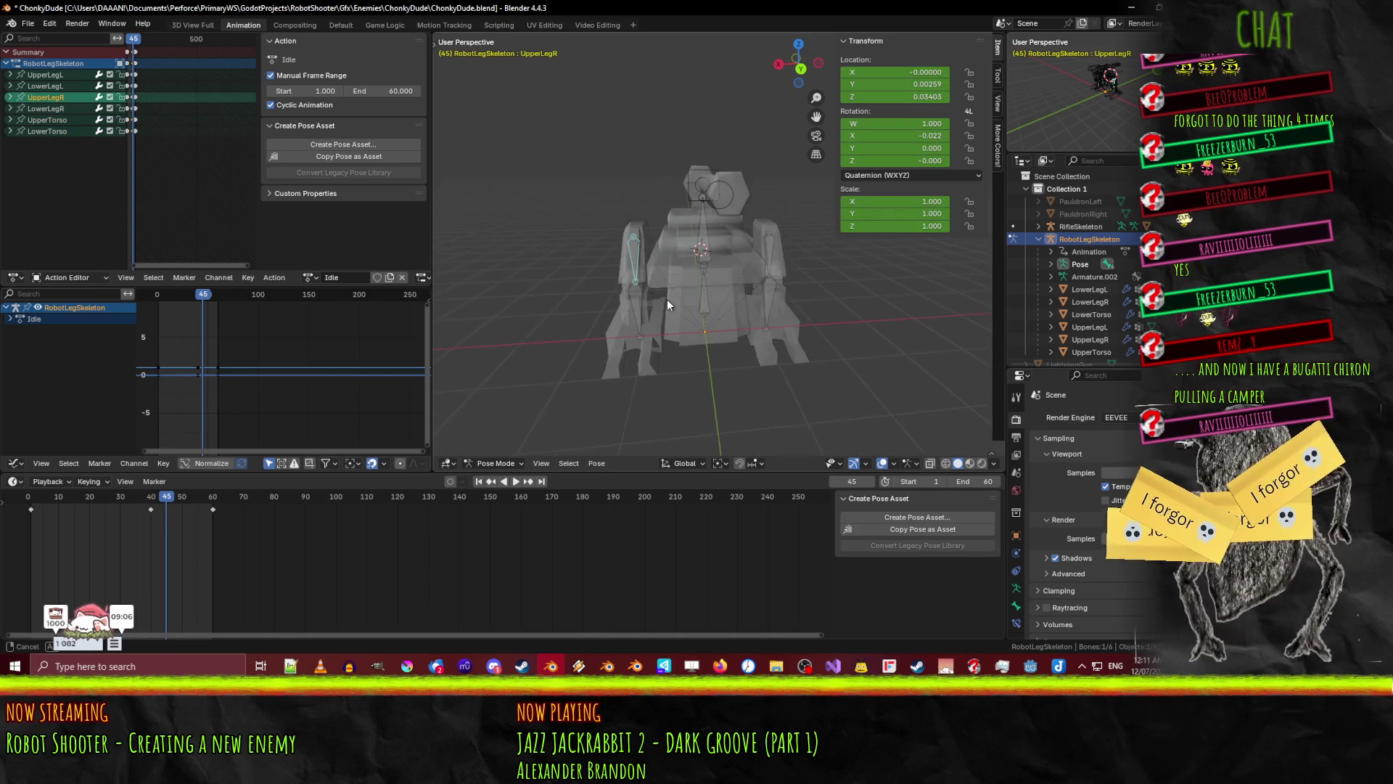
click(702, 225)
shift+click(704, 290)
scroll(138, 558, up, 2)
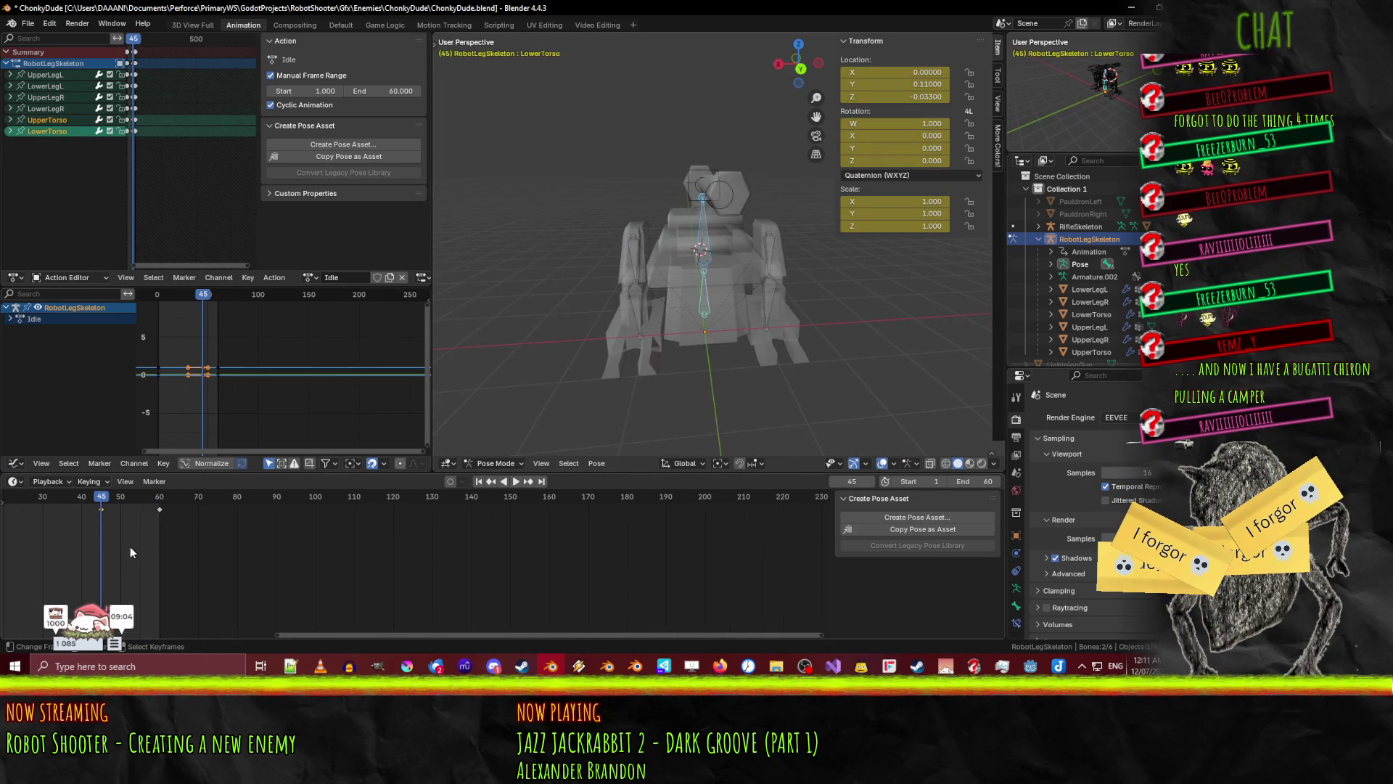
key(g)
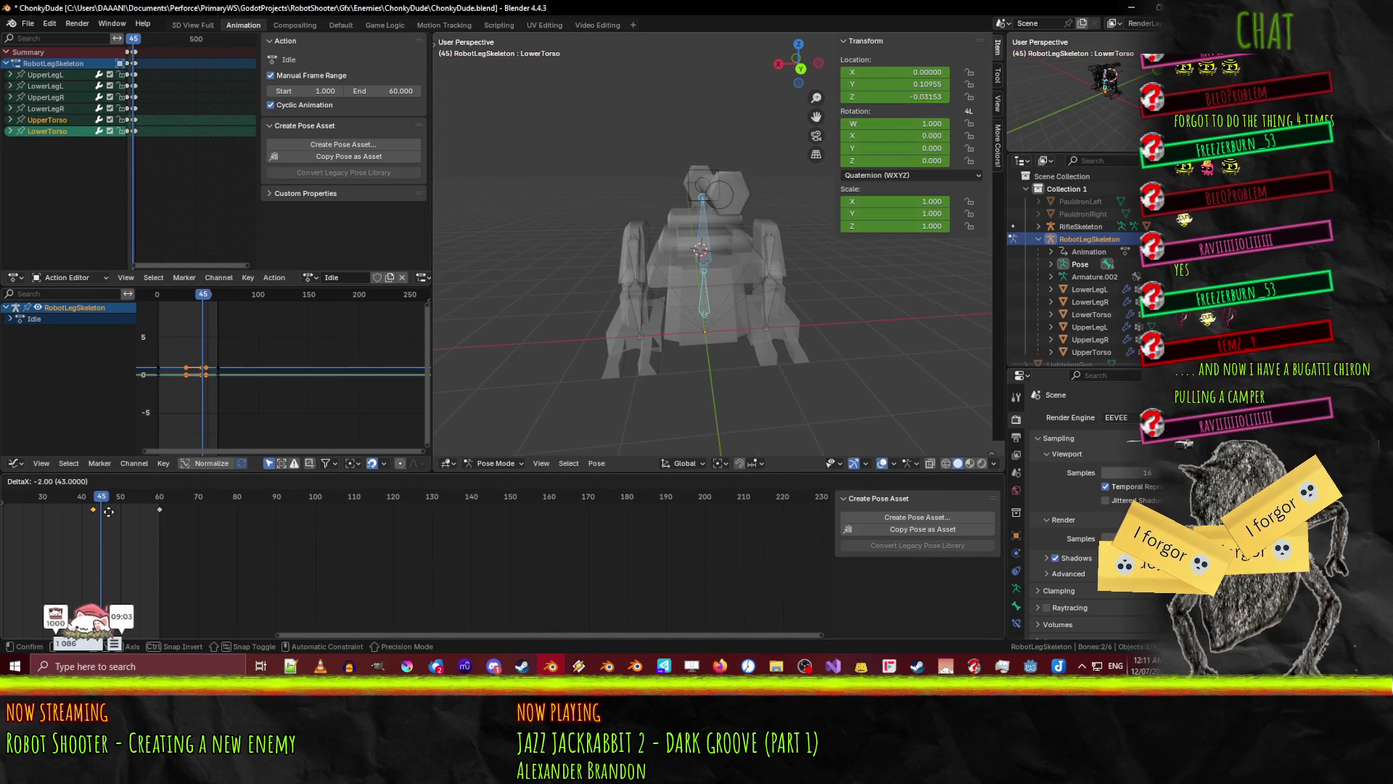
click(100, 511)
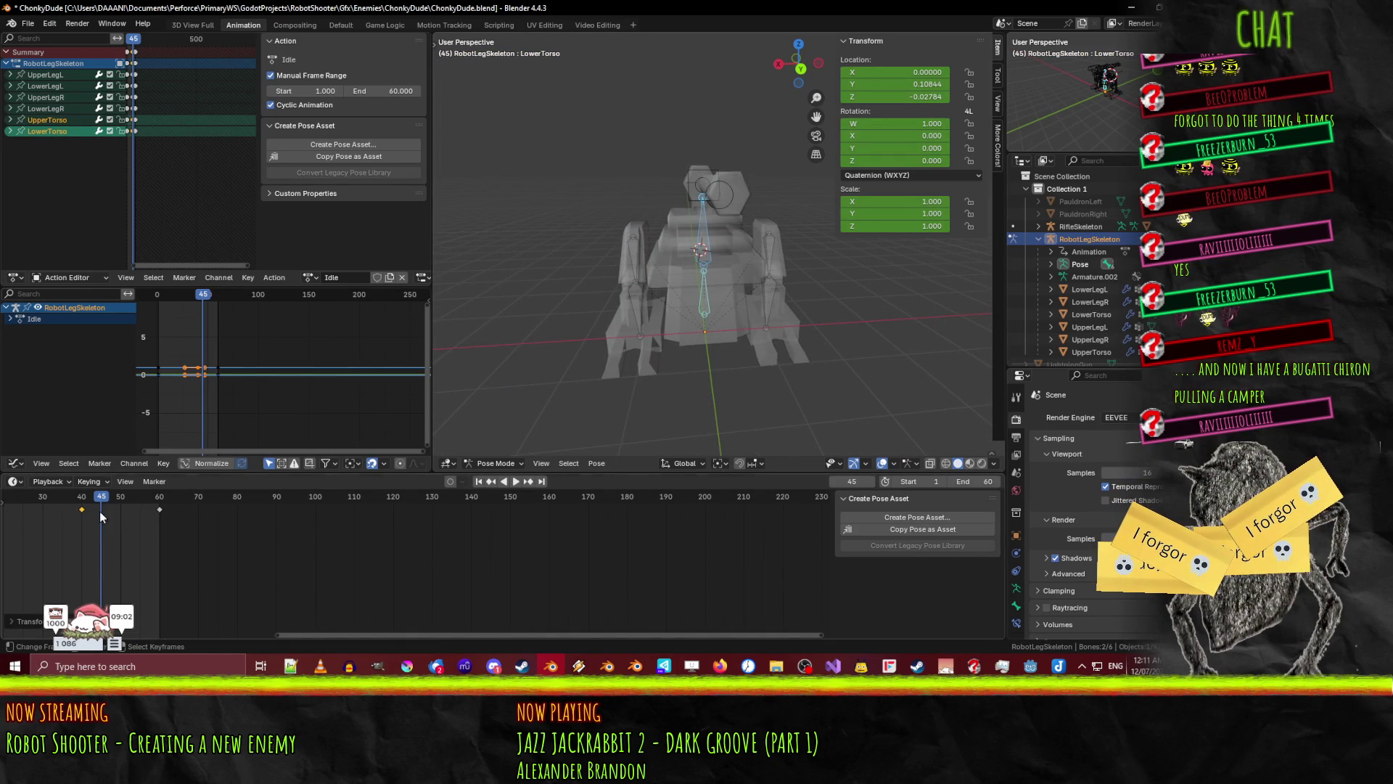
click(516, 481)
middle_drag(597, 386, 682, 311)
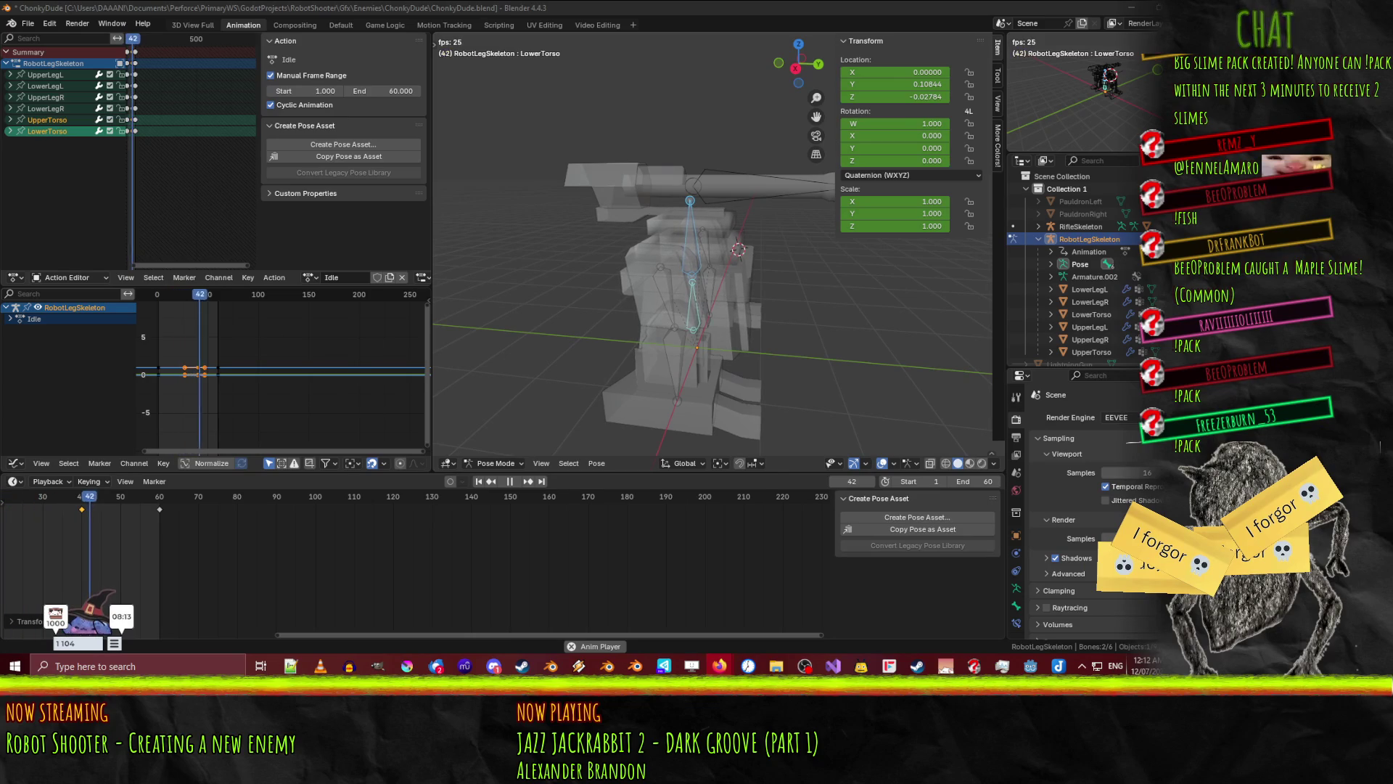
- Review the looping Idle animation from several angles, then stop playback at the start frame
middle_drag(816, 378, 742, 377)
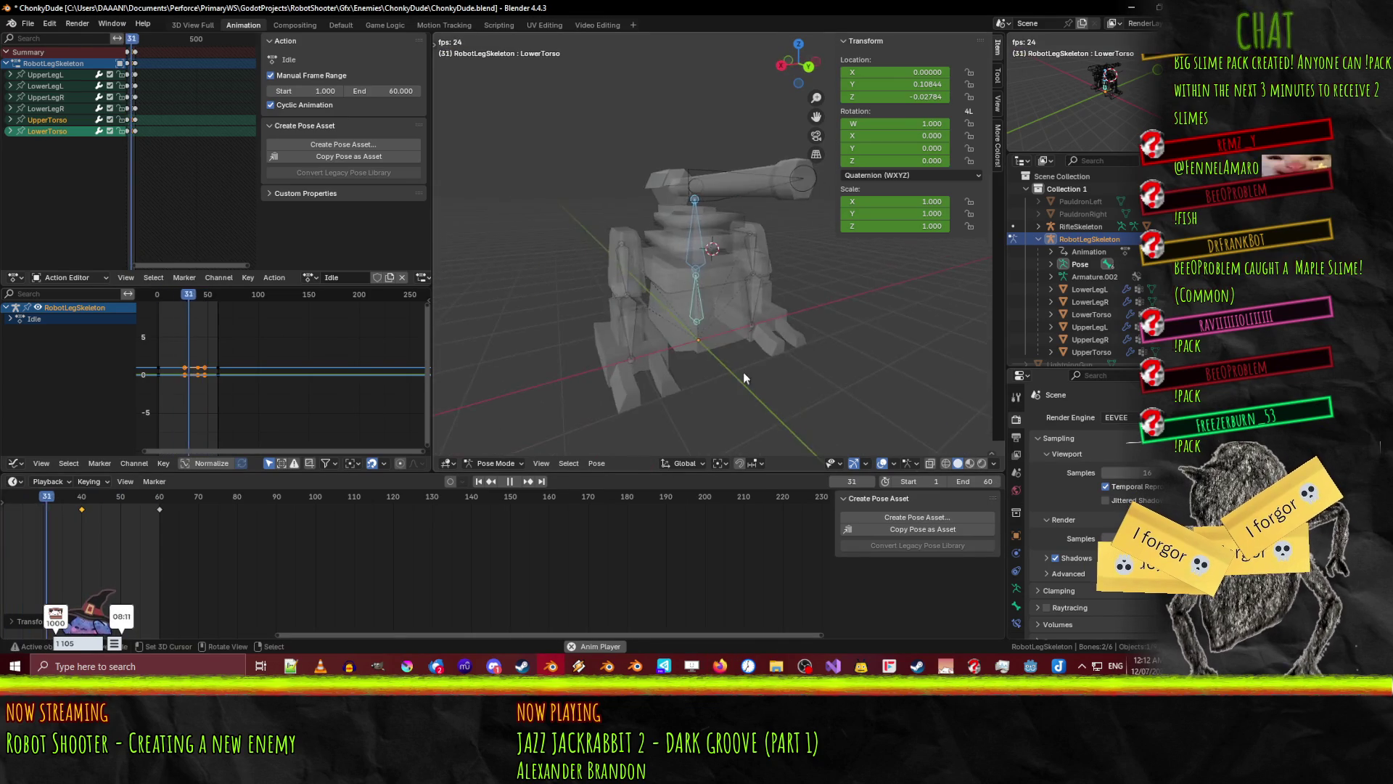
scroll(643, 383, up, 5)
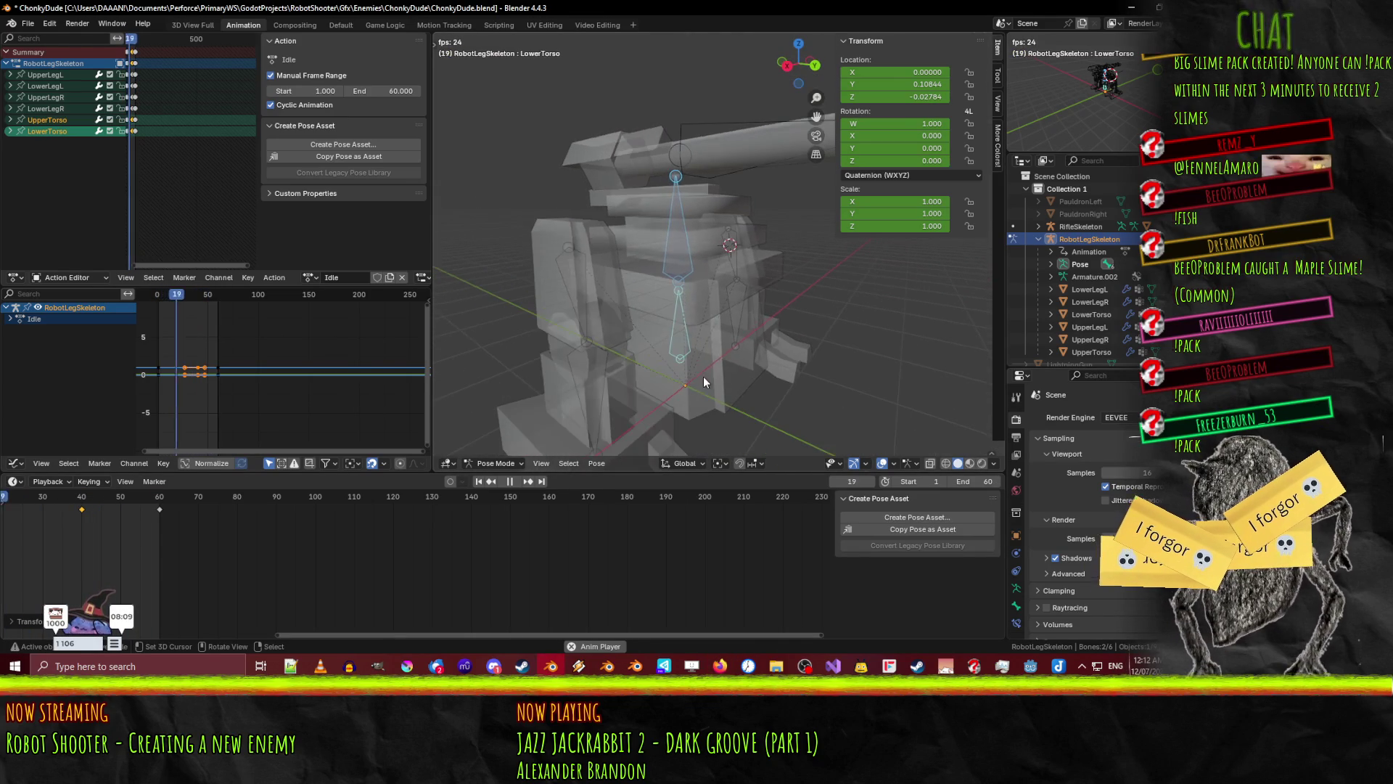
scroll(715, 360, up, 2)
mouse_move(733, 340)
middle_down()
mouse_move(649, 317)
mouse_move(709, 333)
mouse_move(673, 347)
middle_up()
key(ctrl+s)
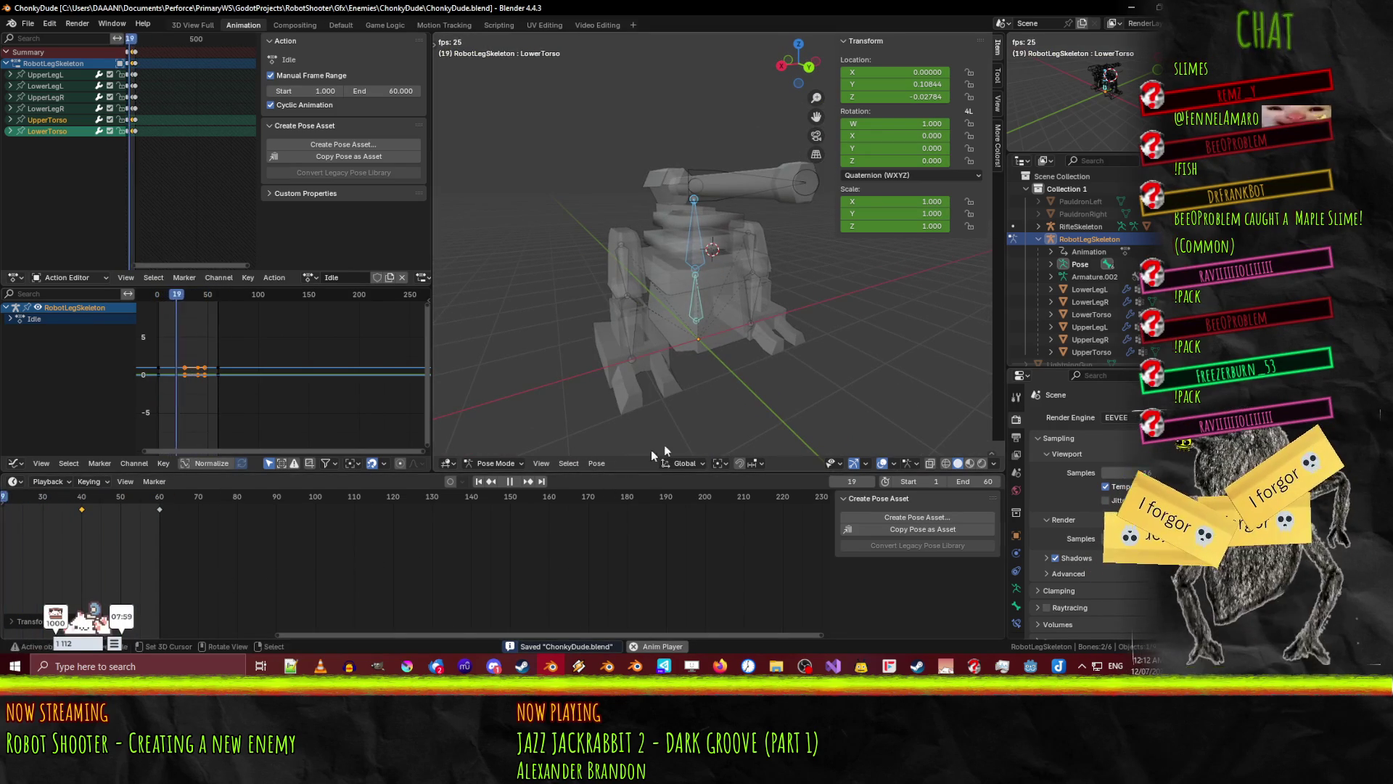
mouse_move(524, 334)
middle_down()
mouse_move(584, 335)
mouse_move(518, 338)
middle_up()
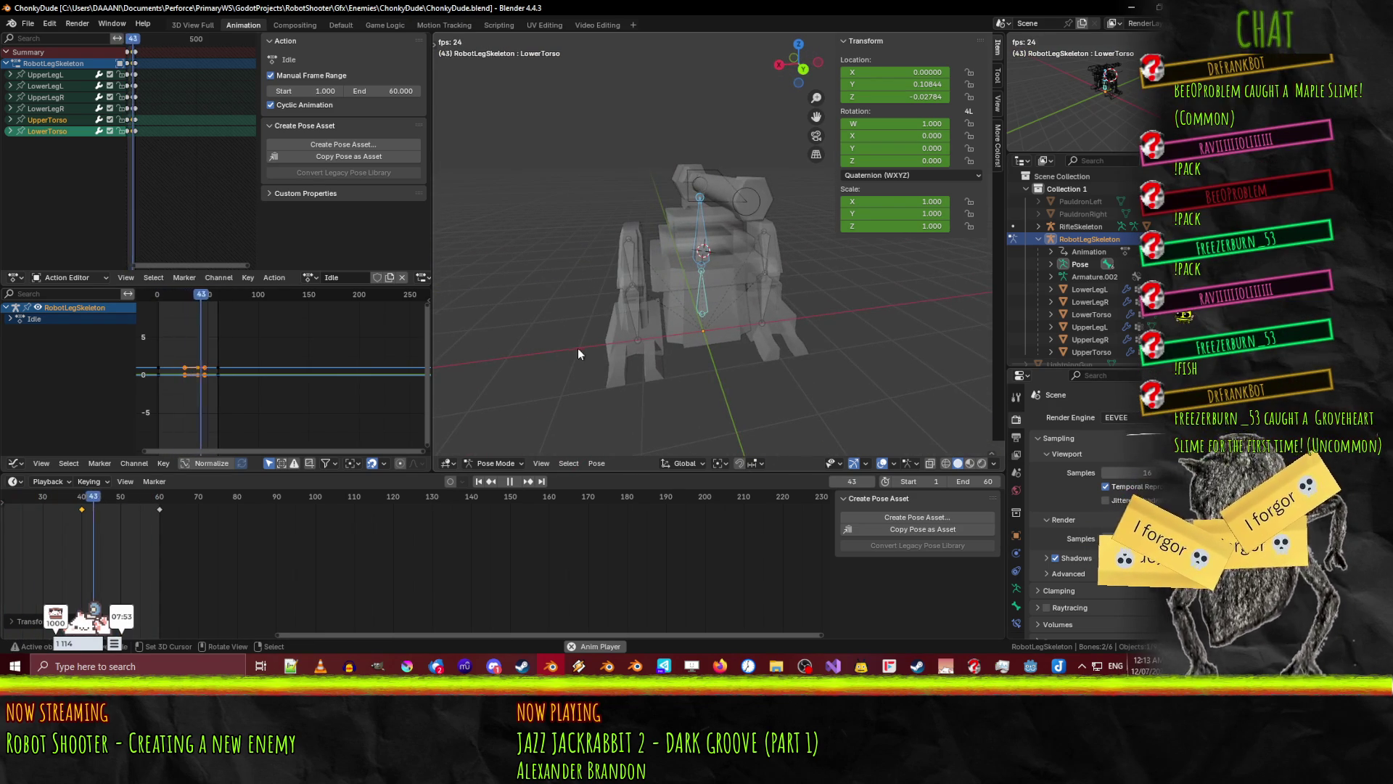
click(509, 482)
key(space)
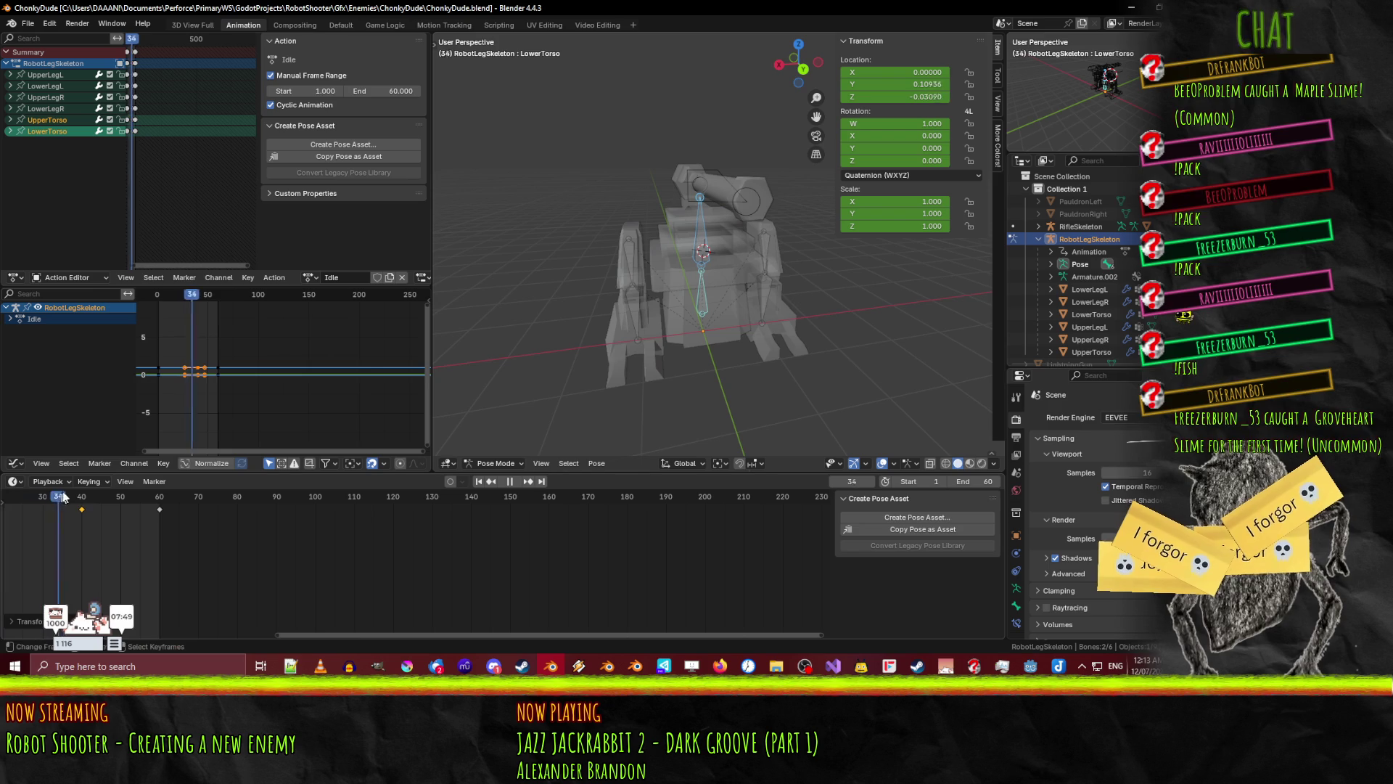
key(space)
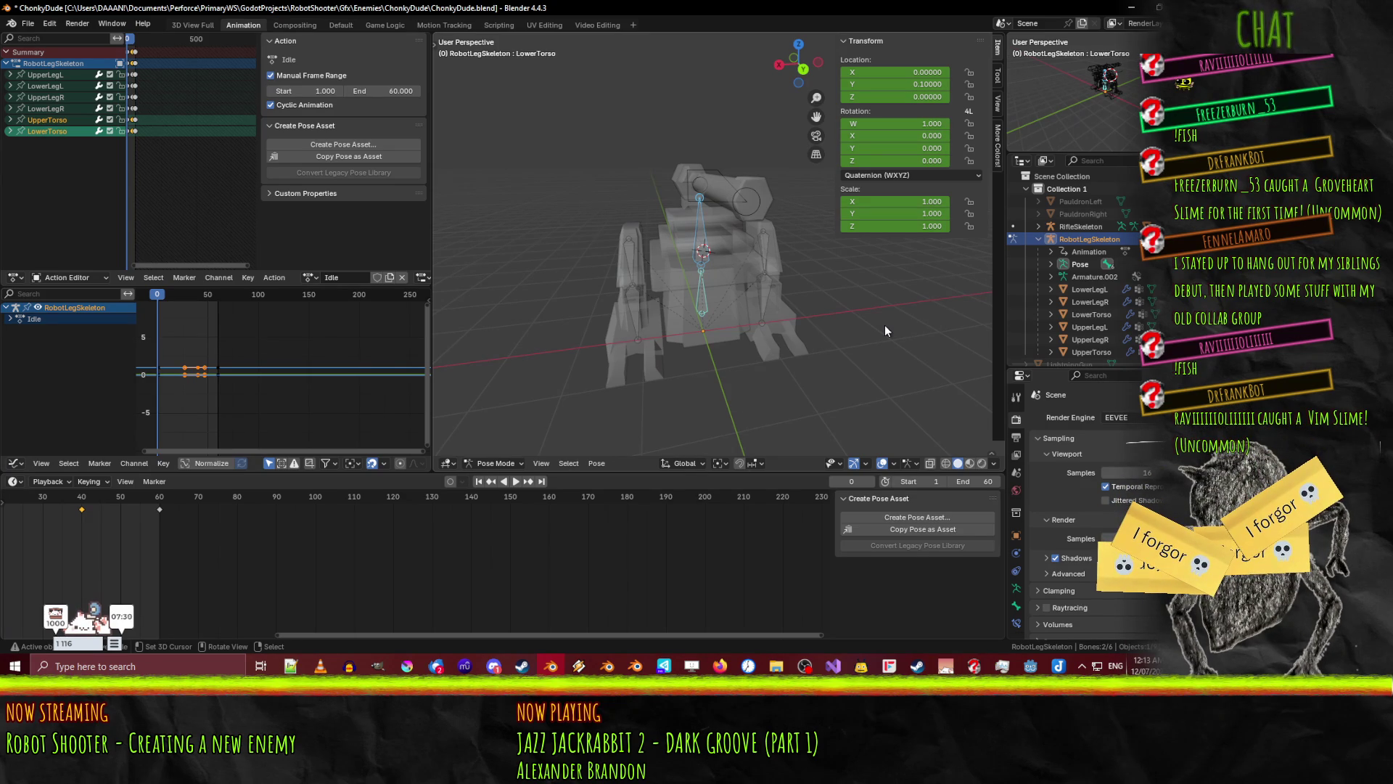
- Save ChonkyDude.blend and minimize Blender
key(ctrl+s)
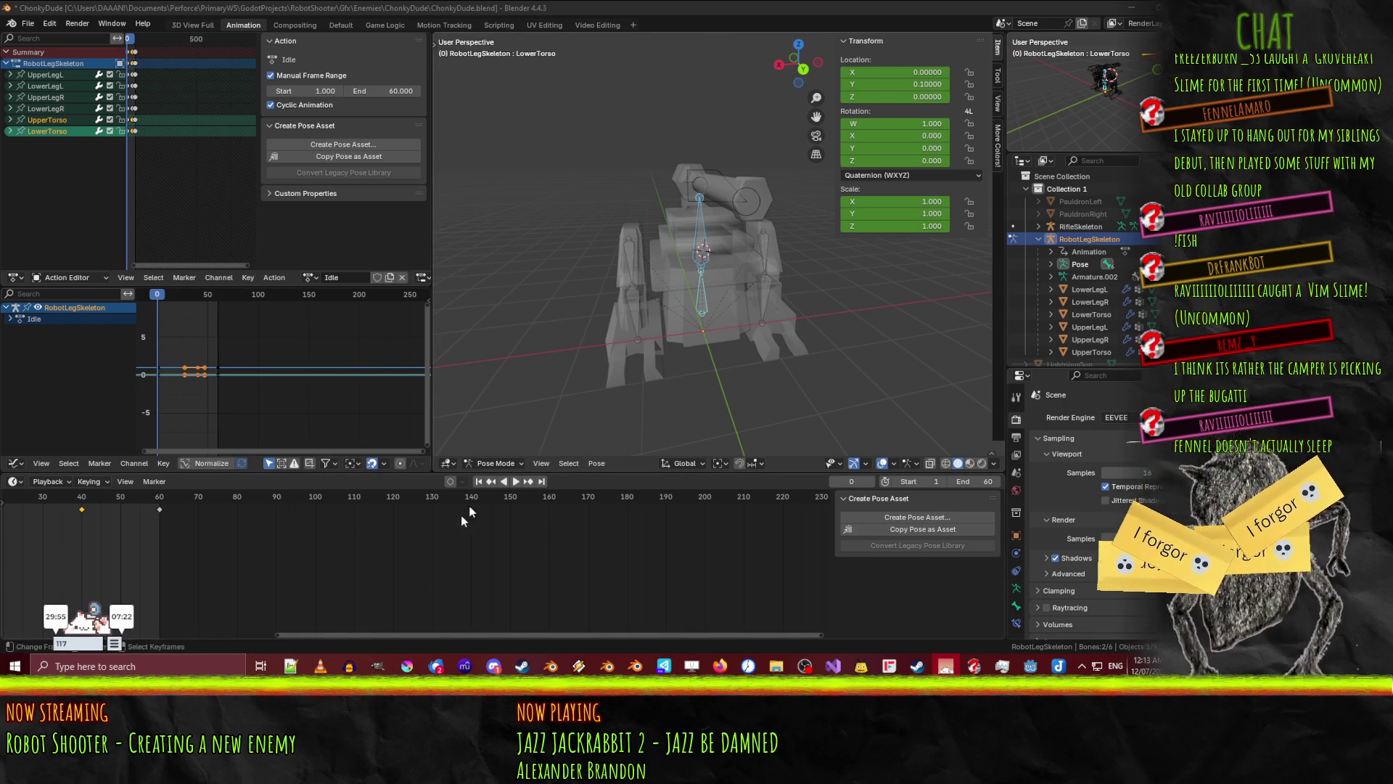
drag(401, 634, 267, 631)
middle_drag(646, 267, 727, 281)
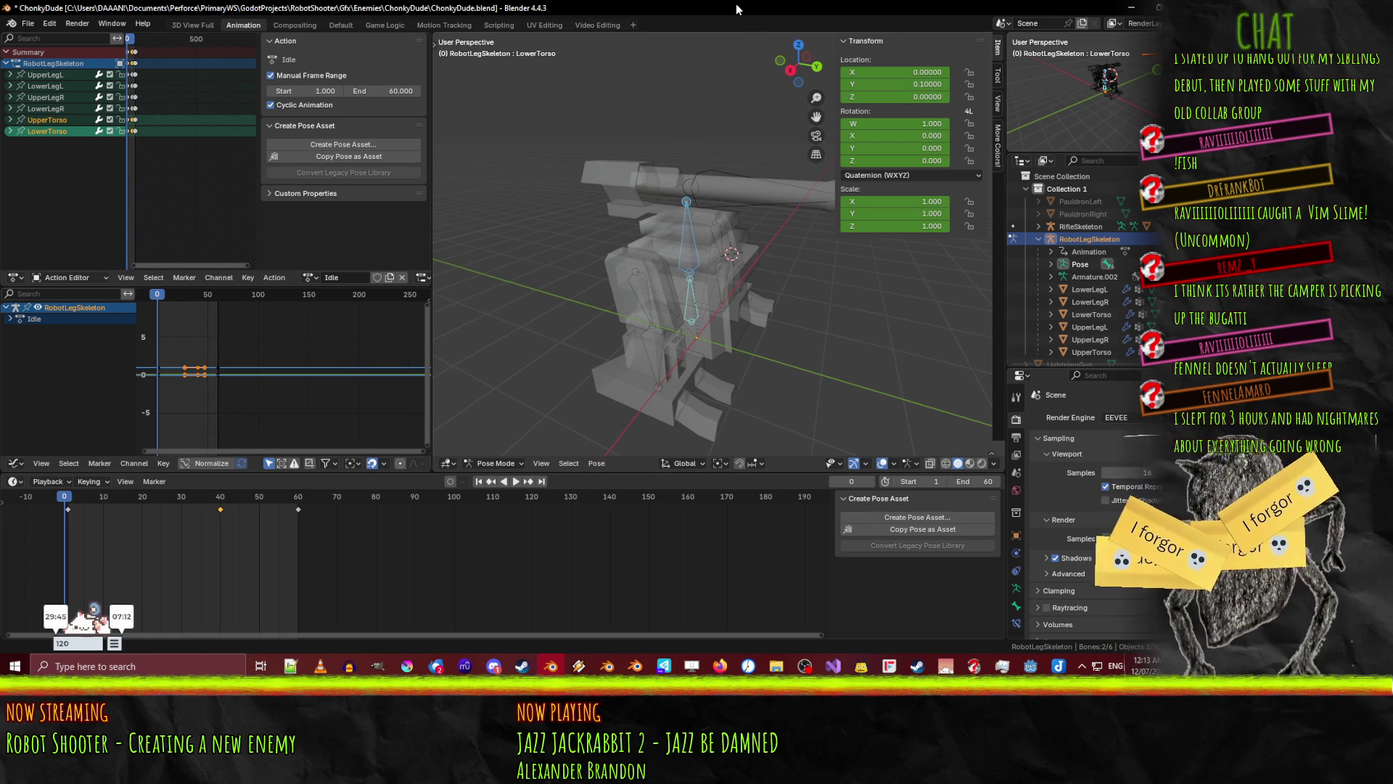
key(ctrl+s)
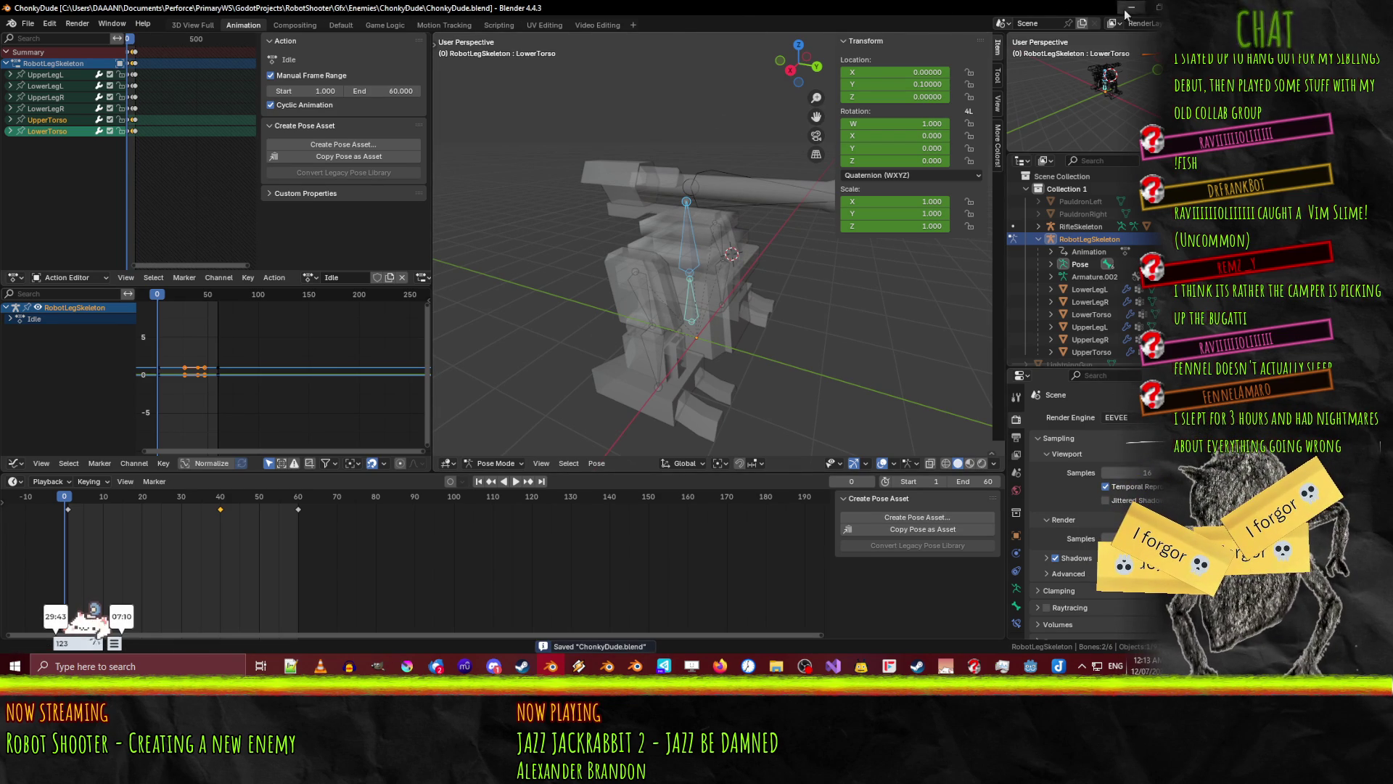
click(1127, 10)
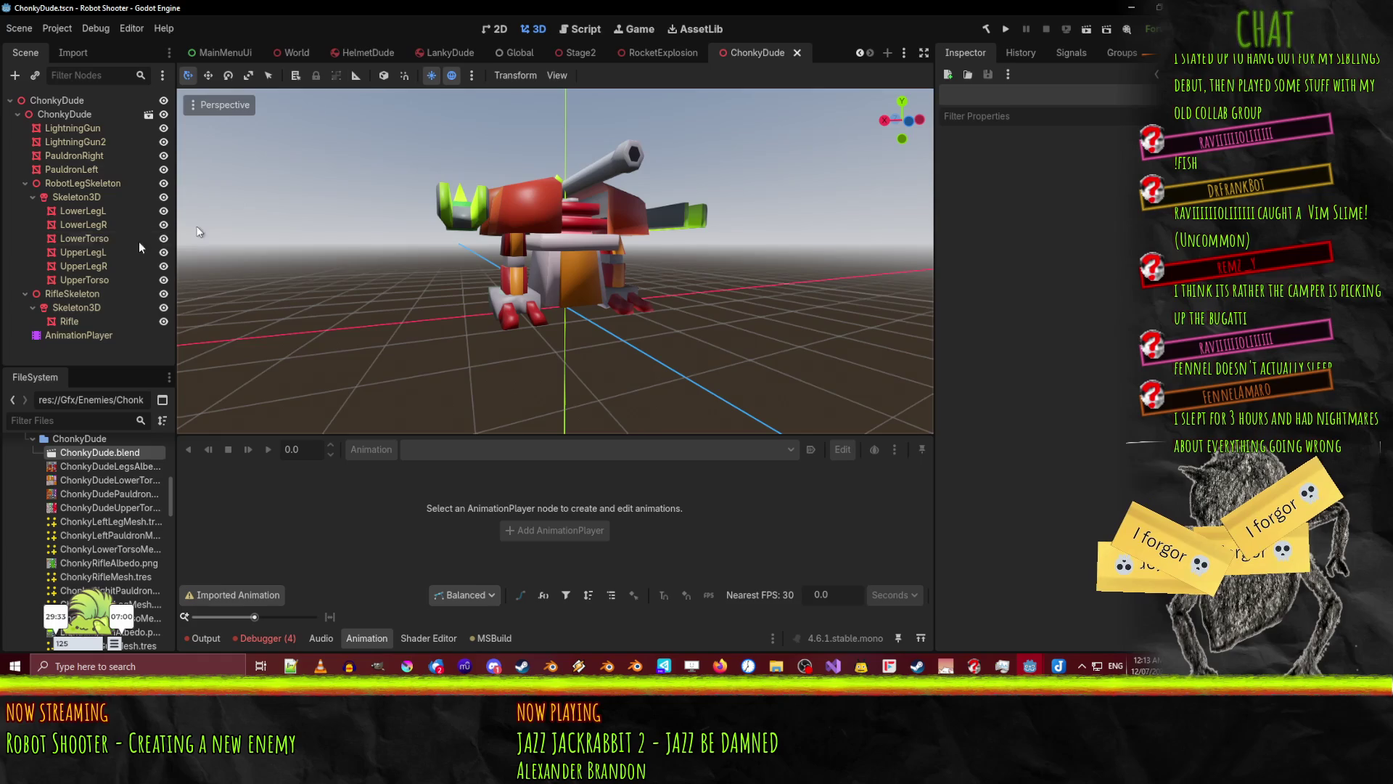
- Play the Idle animation from the ChonkyDude AnimationPlayer, orbit around the robot, then pause and scrub it
click(73, 338)
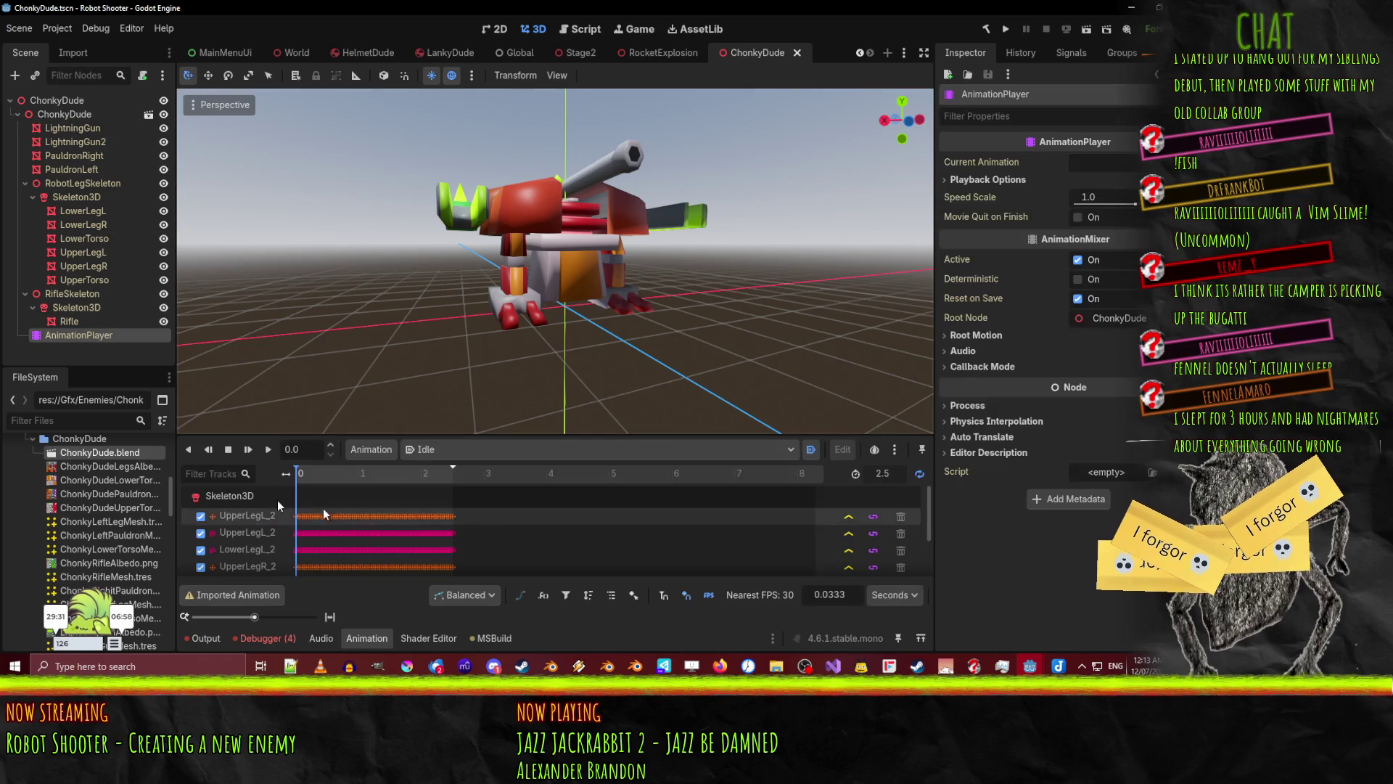
click(268, 450)
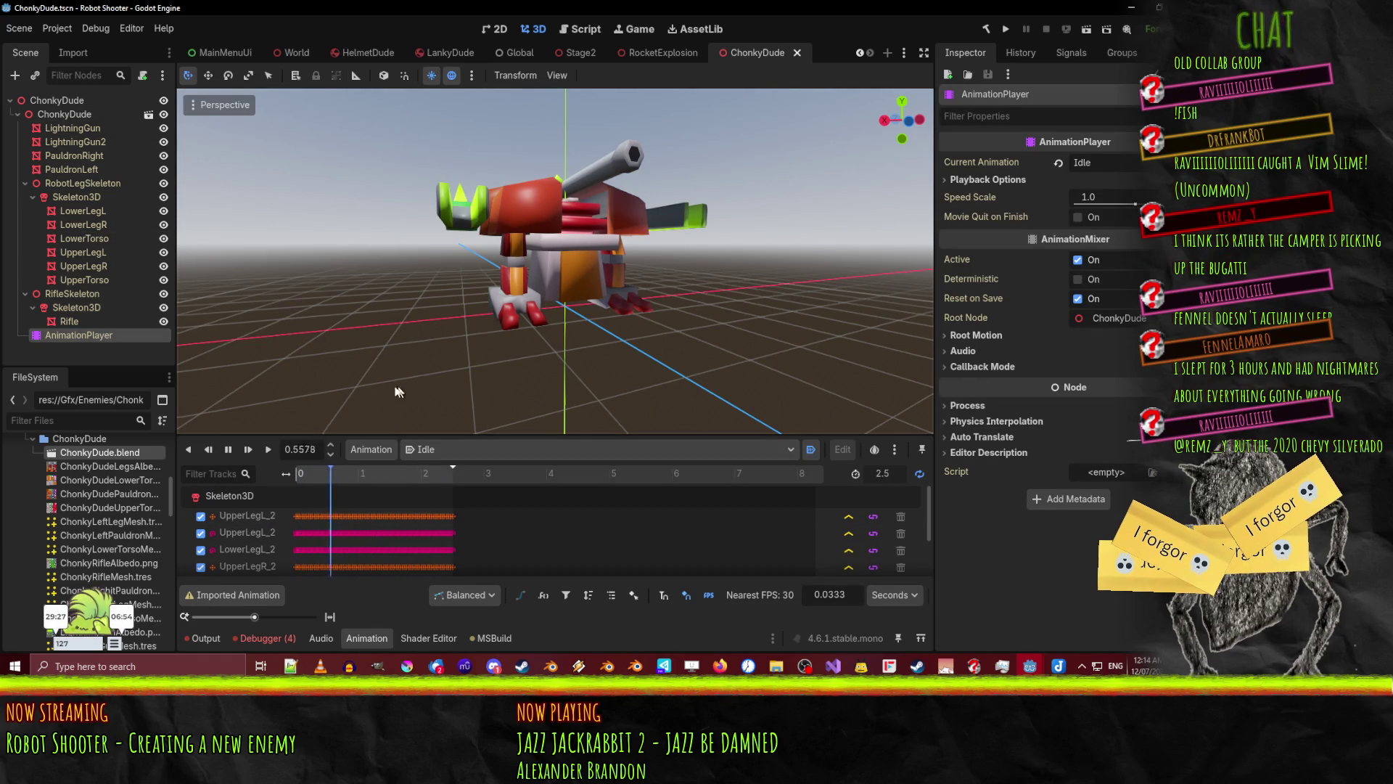
scroll(403, 354, up, 6)
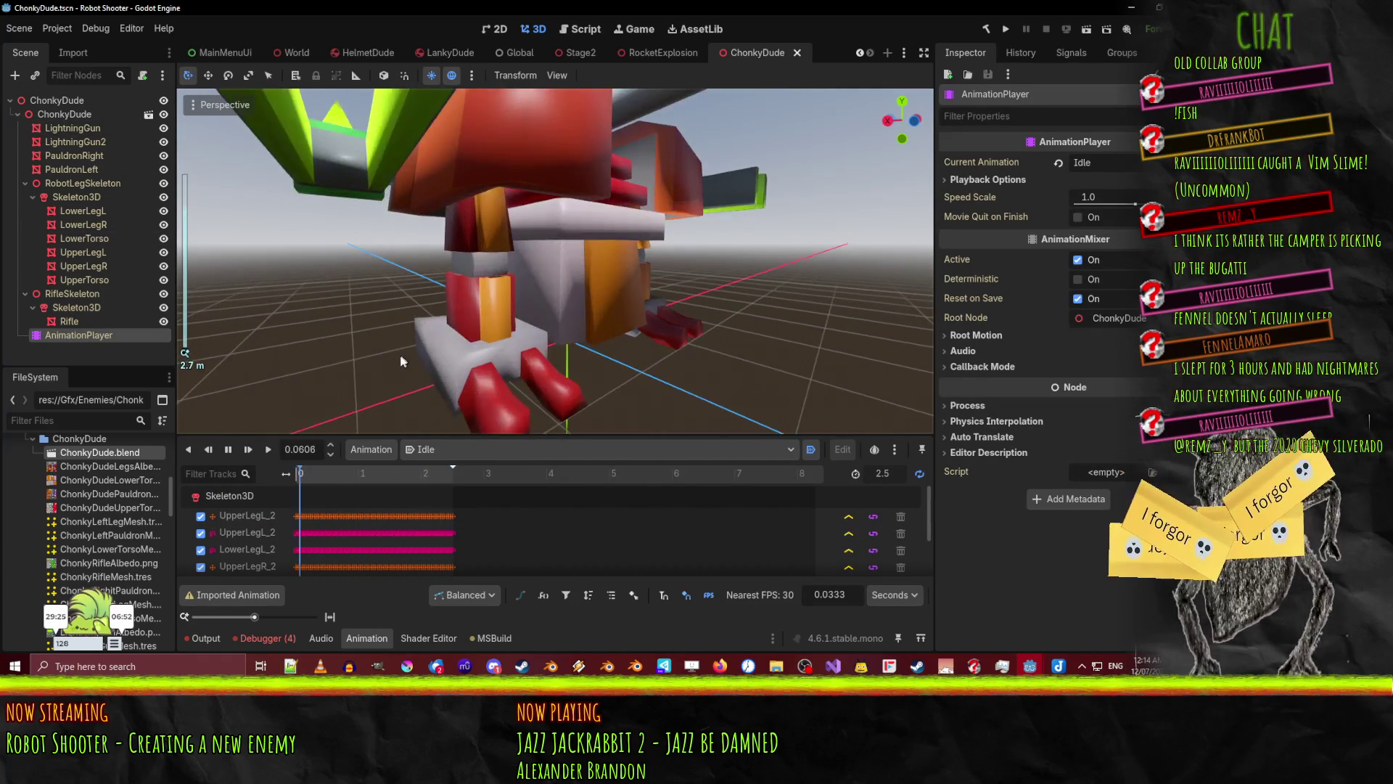
mouse_move(392, 360)
middle_down()
mouse_move(512, 365)
mouse_move(489, 324)
mouse_move(537, 323)
middle_up()
scroll(512, 365, down, 1)
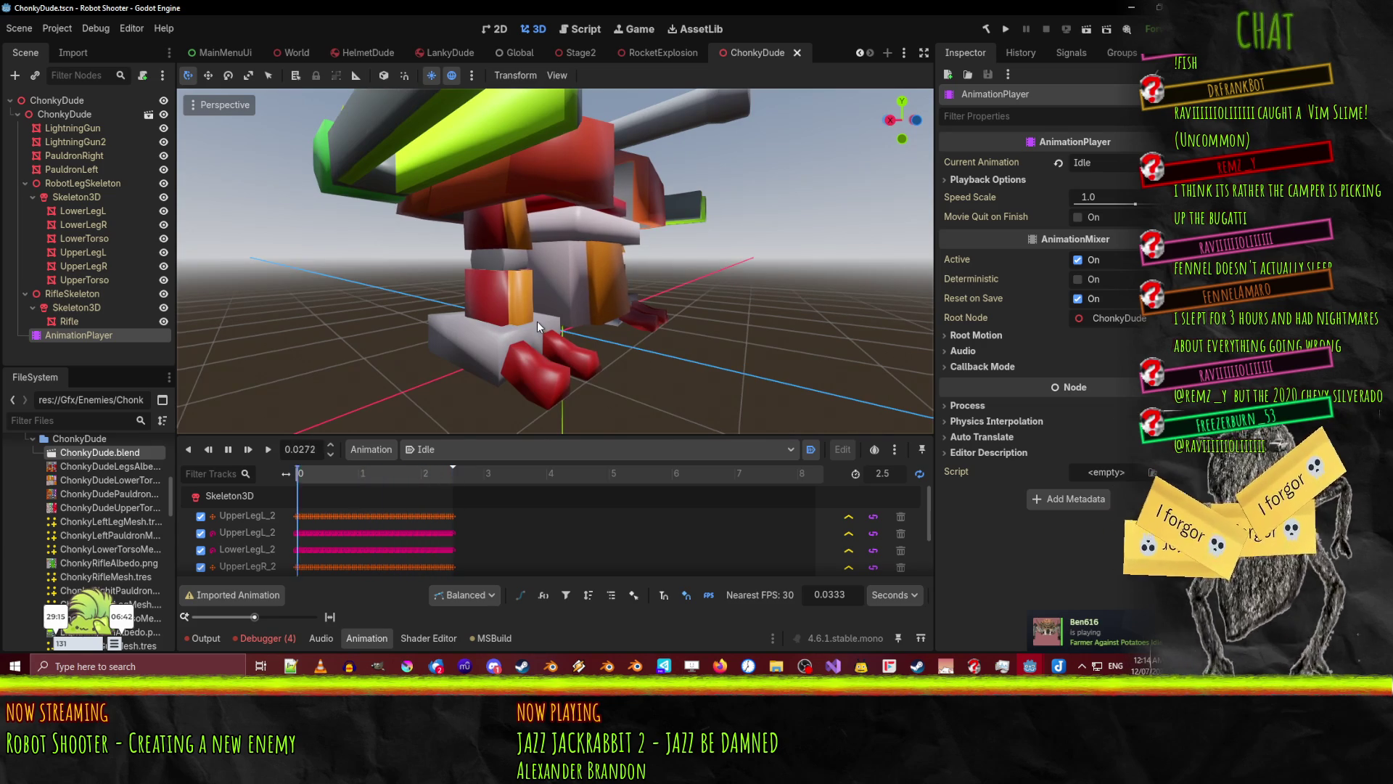
scroll(621, 317, down, 1)
mouse_move(621, 317)
middle_down()
mouse_move(582, 325)
mouse_move(518, 376)
middle_up()
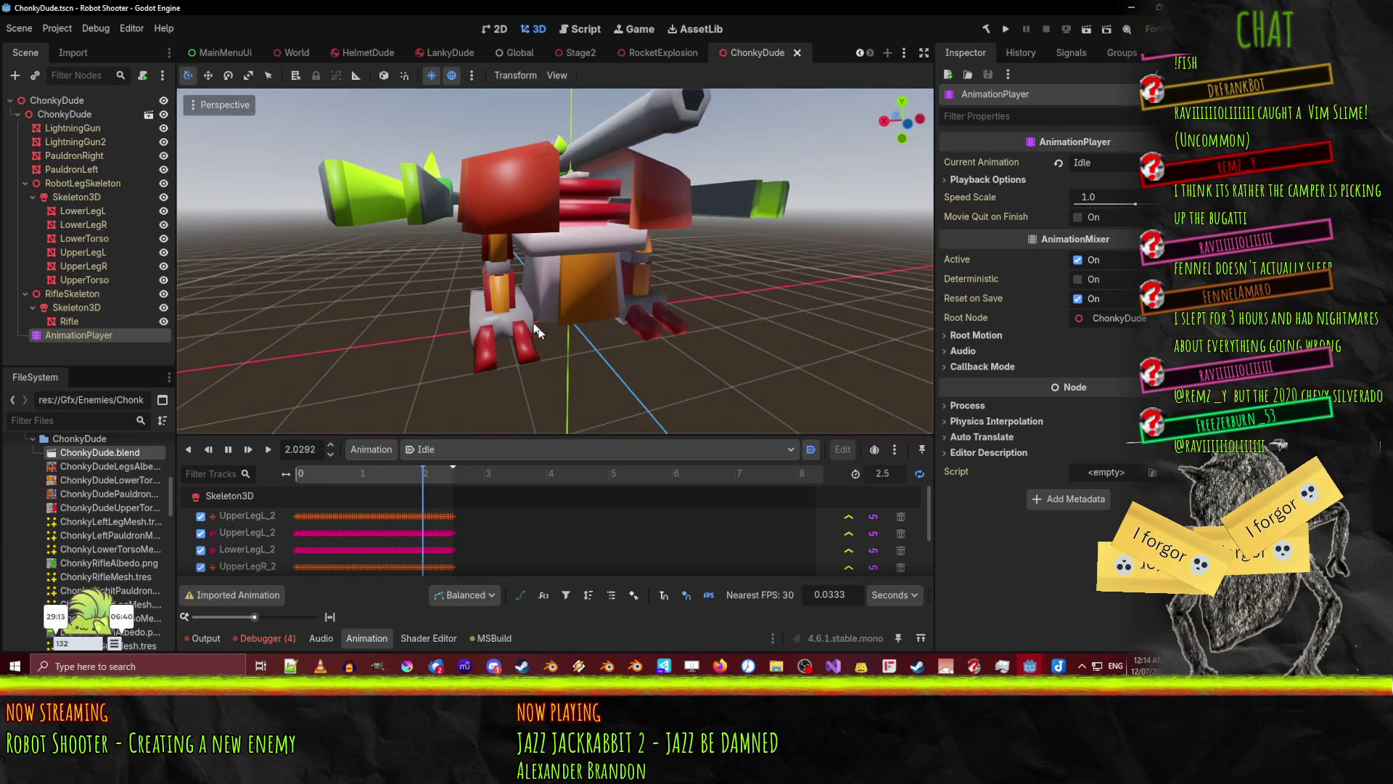
click(233, 448)
mouse_move(550, 318)
middle_down()
mouse_move(587, 363)
mouse_move(631, 341)
mouse_move(604, 237)
mouse_move(463, 374)
middle_up()
mouse_move(405, 481)
mouse_down()
mouse_move(250, 485)
mouse_move(426, 475)
mouse_move(296, 496)
mouse_up()
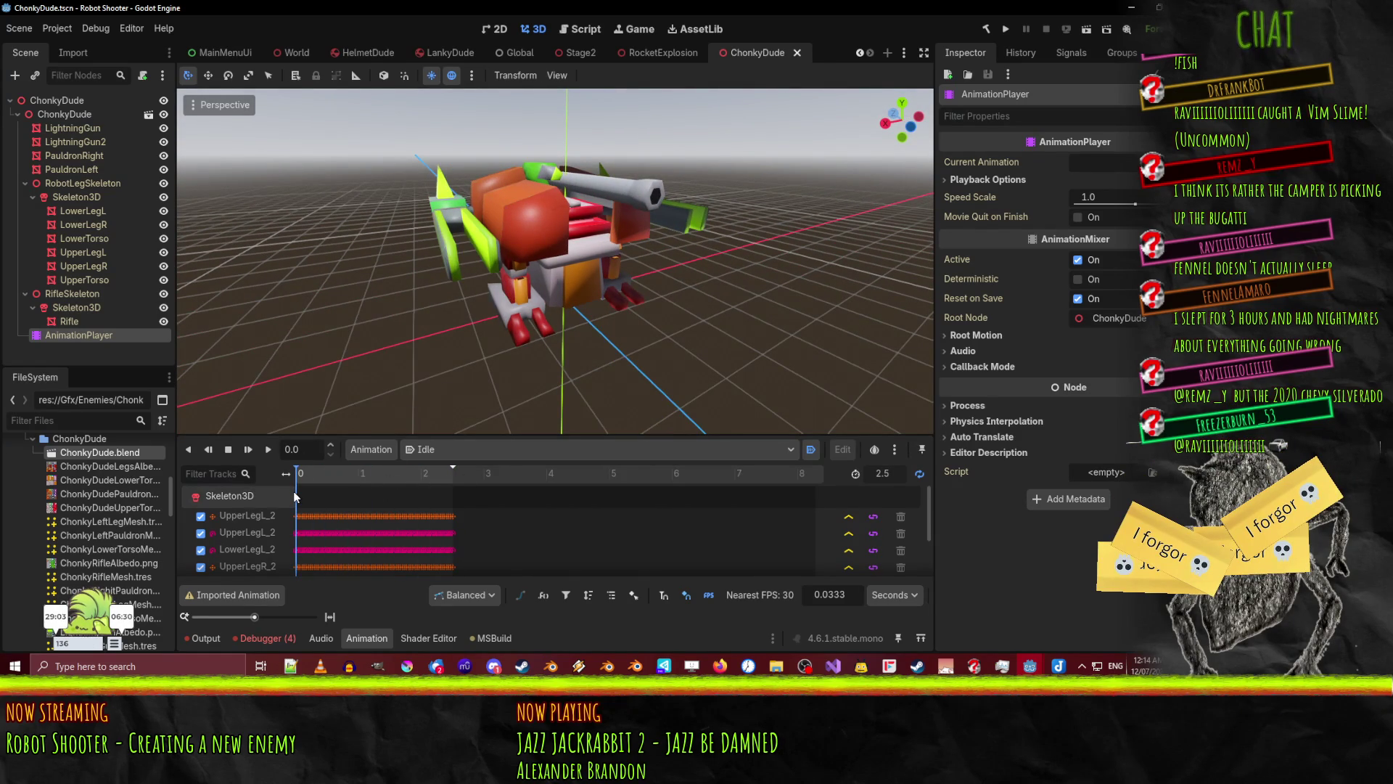
middle_drag(677, 333, 593, 343)
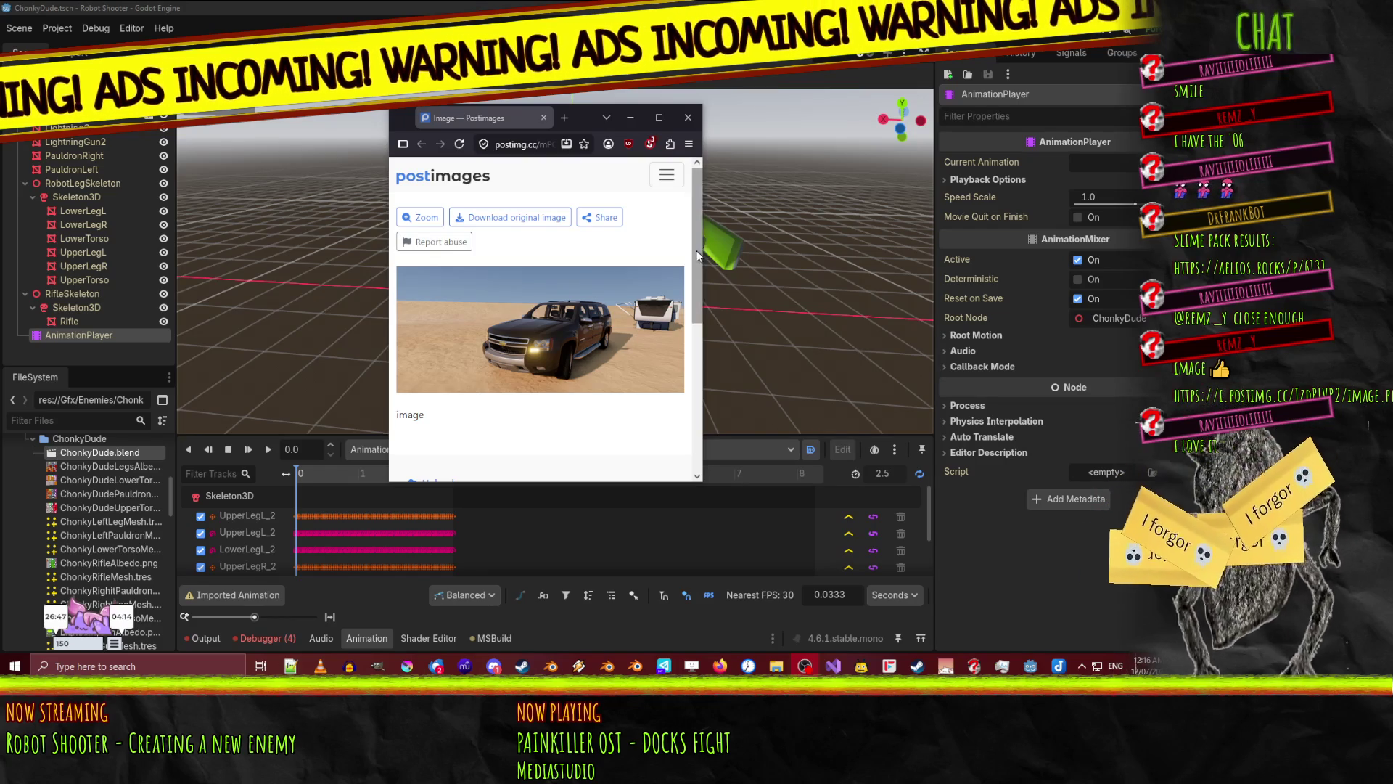
- Widen the browser to view the SUV photo larger, then close the browser
drag(702, 253, 936, 254)
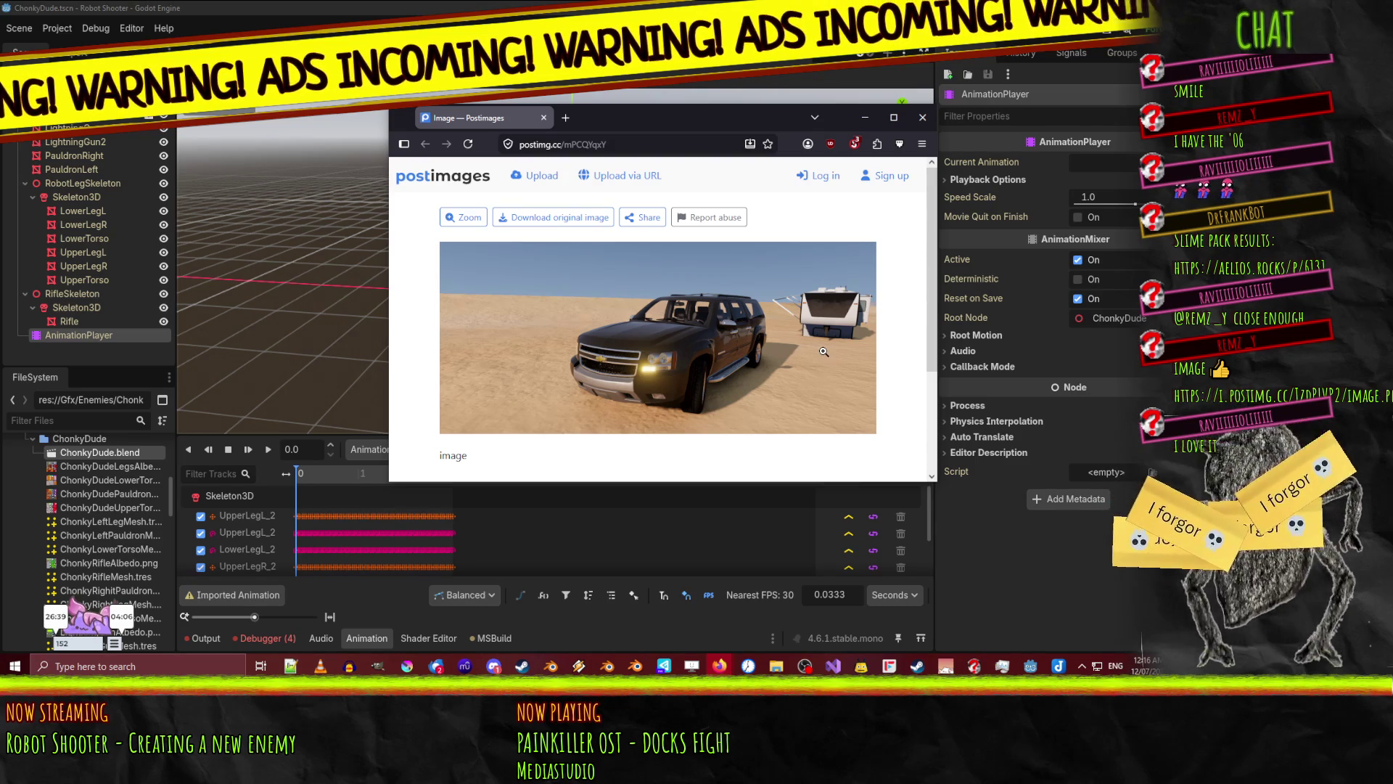
click(923, 118)
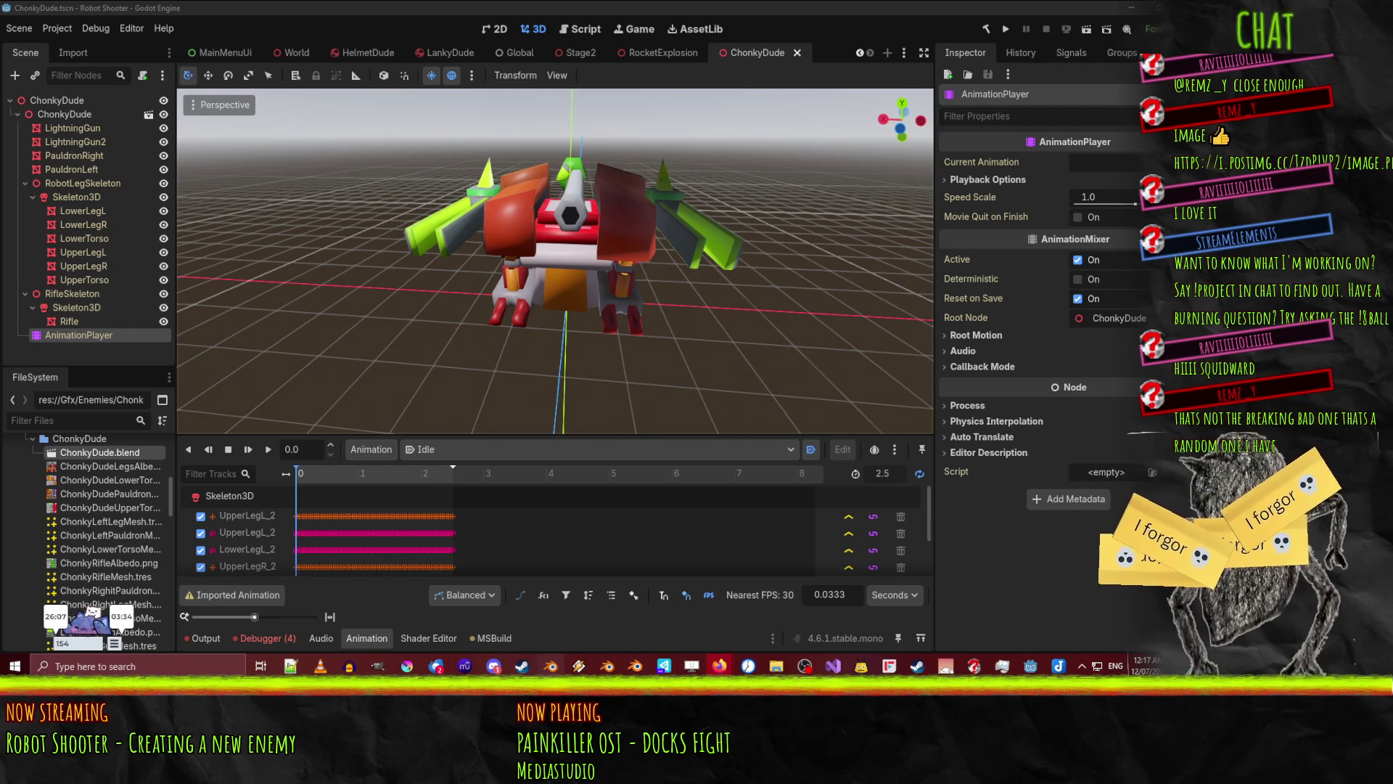
- In Blender's front view framed on the torso bones, unhide PauldronLeft and PauldronRight
click(551, 666)
key(KP_1)
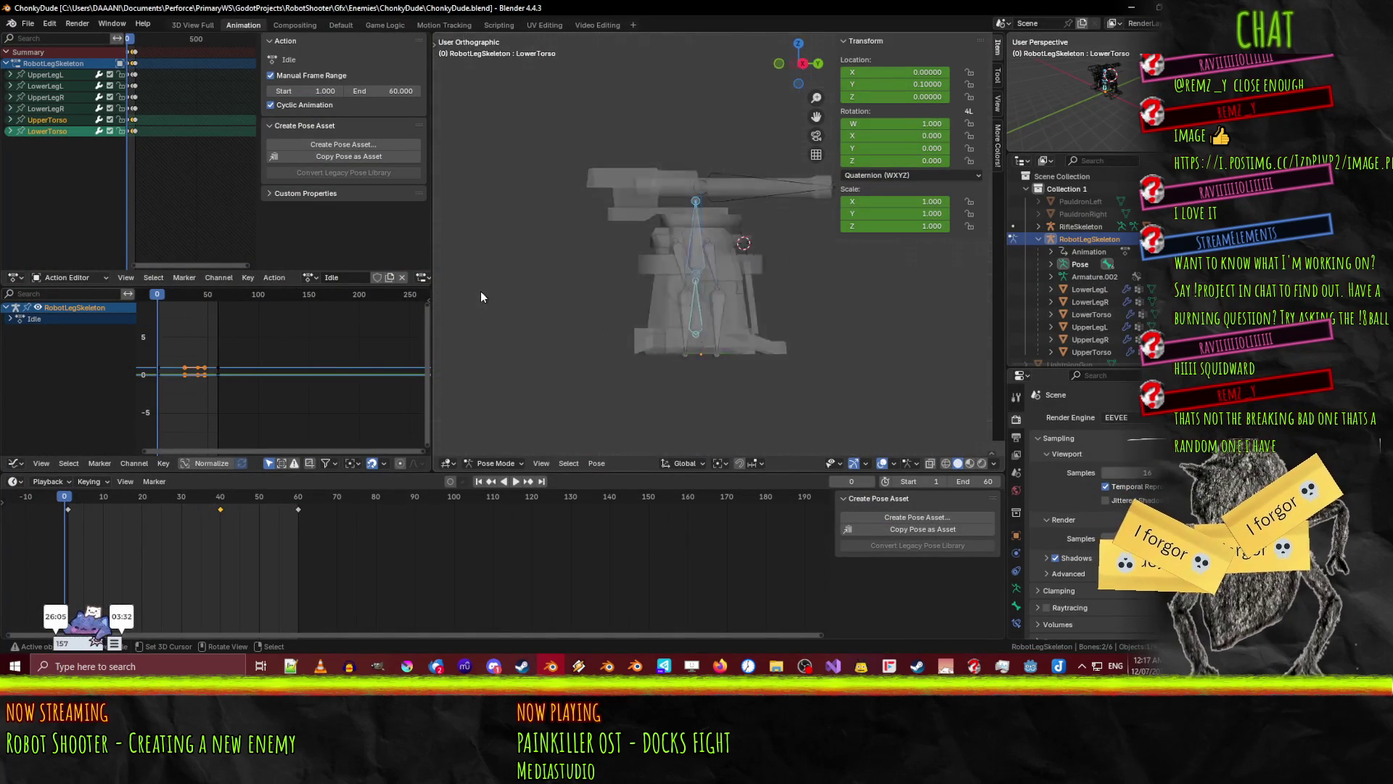
key(KP_Decimal)
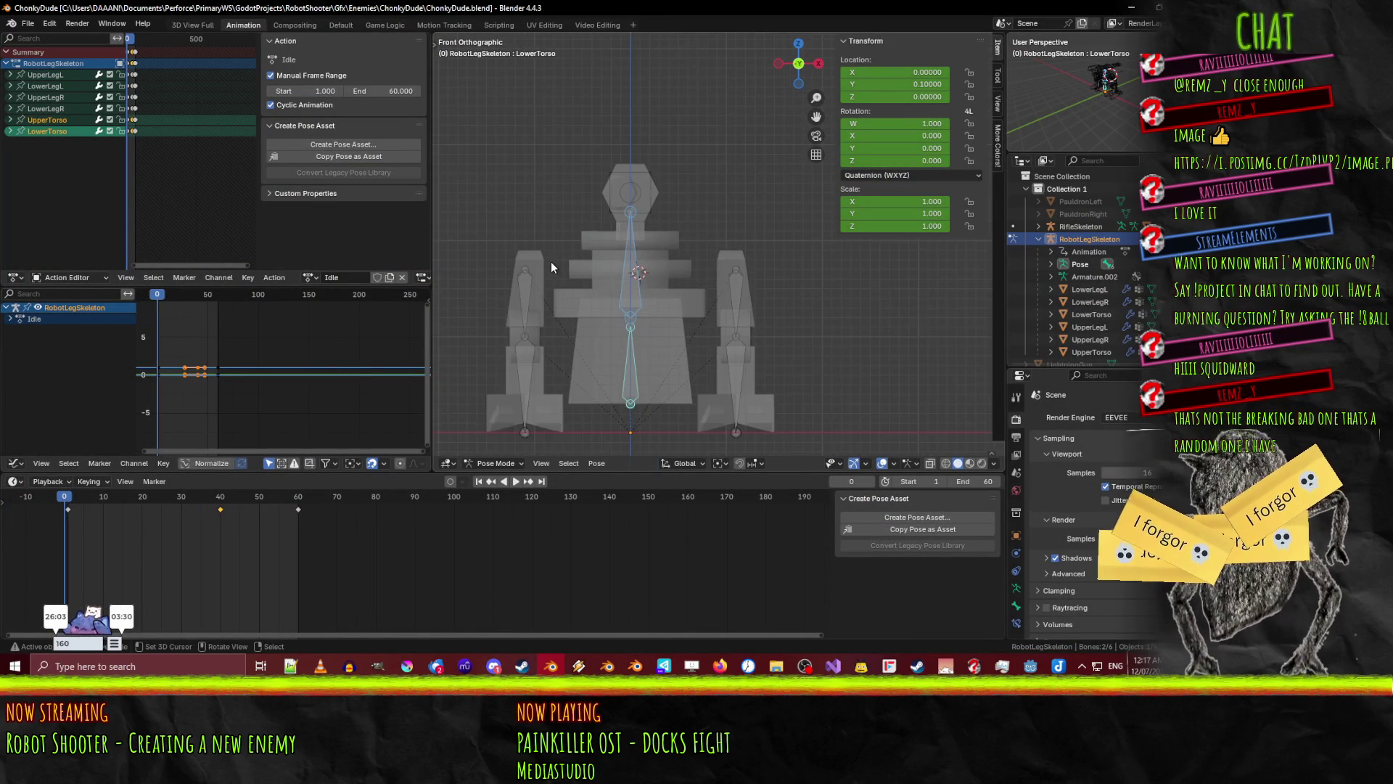
click(1151, 202)
click(1150, 214)
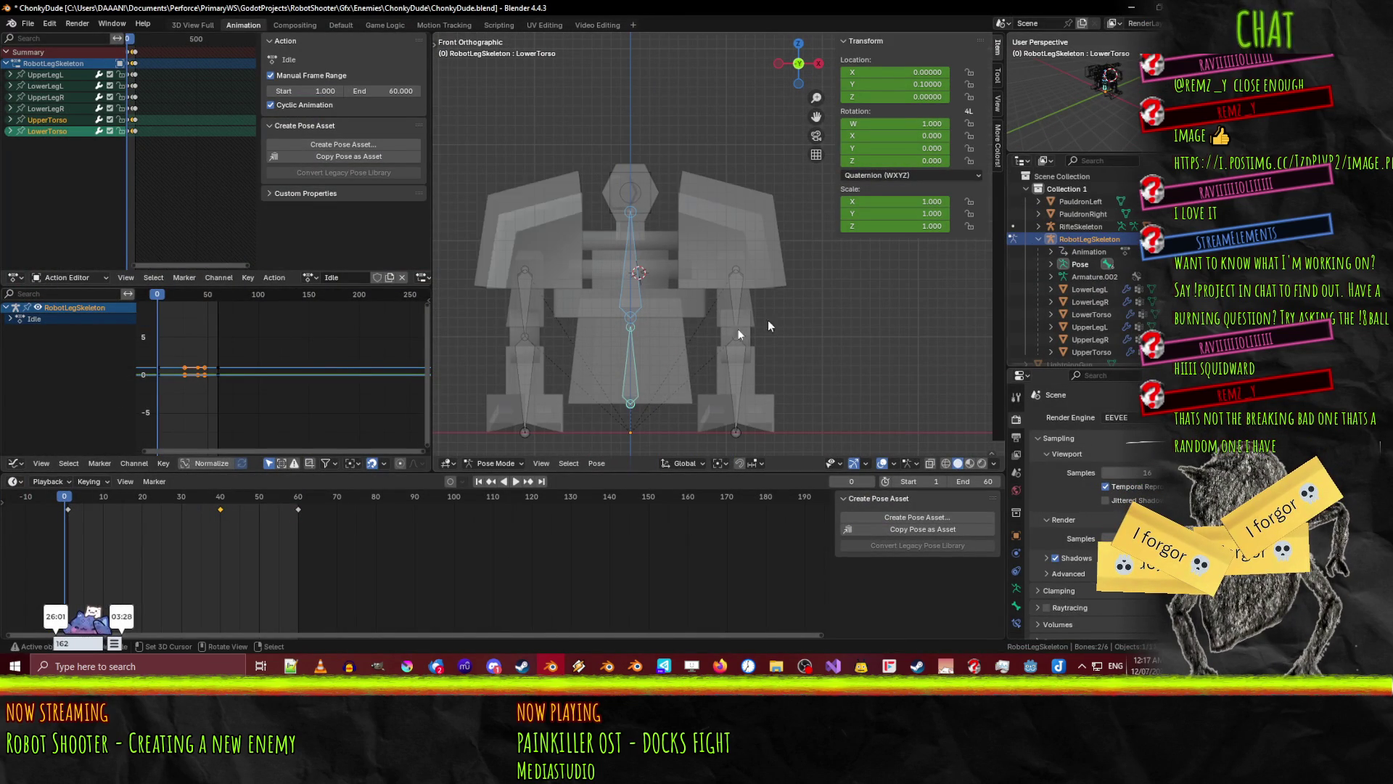
- Add a single new bone to RobotLegSkeleton in Edit Mode
key(Tab)
key(F3)
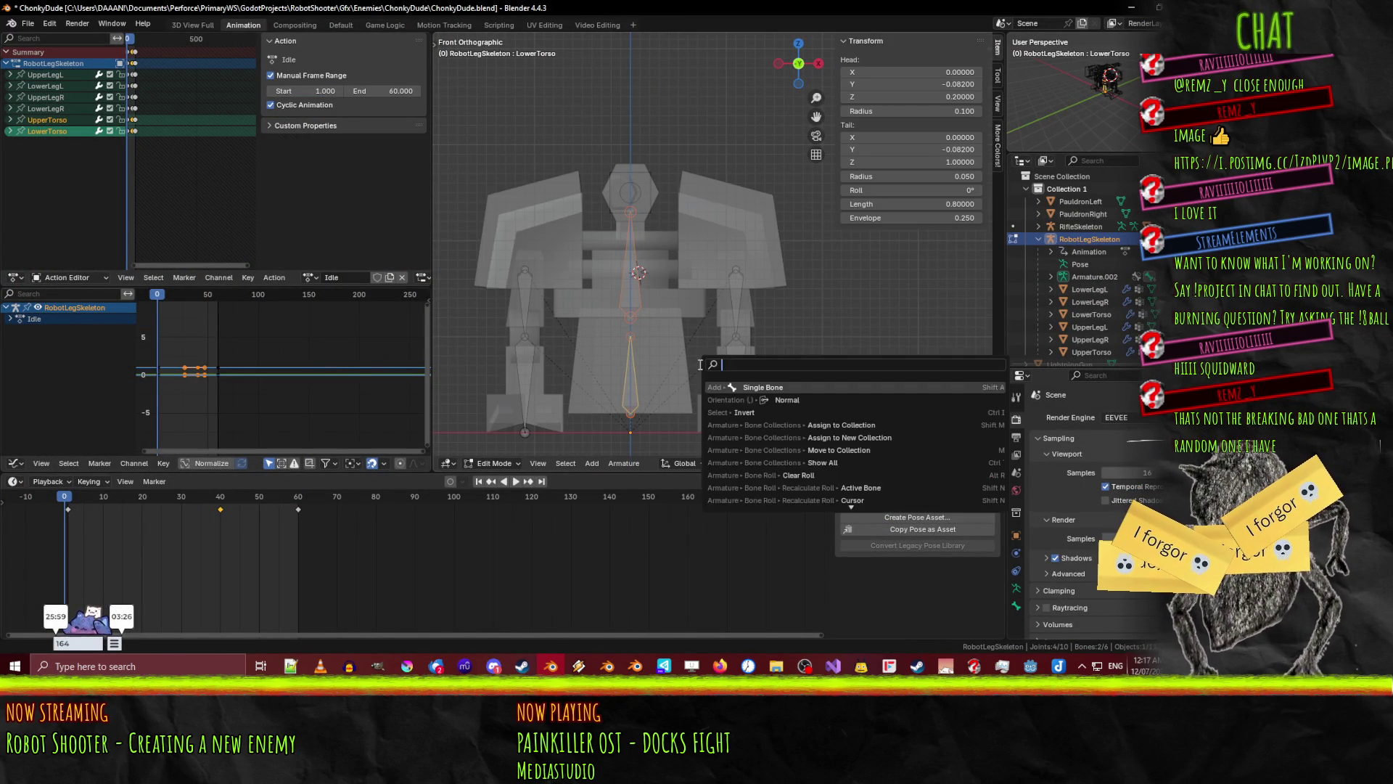
click(757, 387)
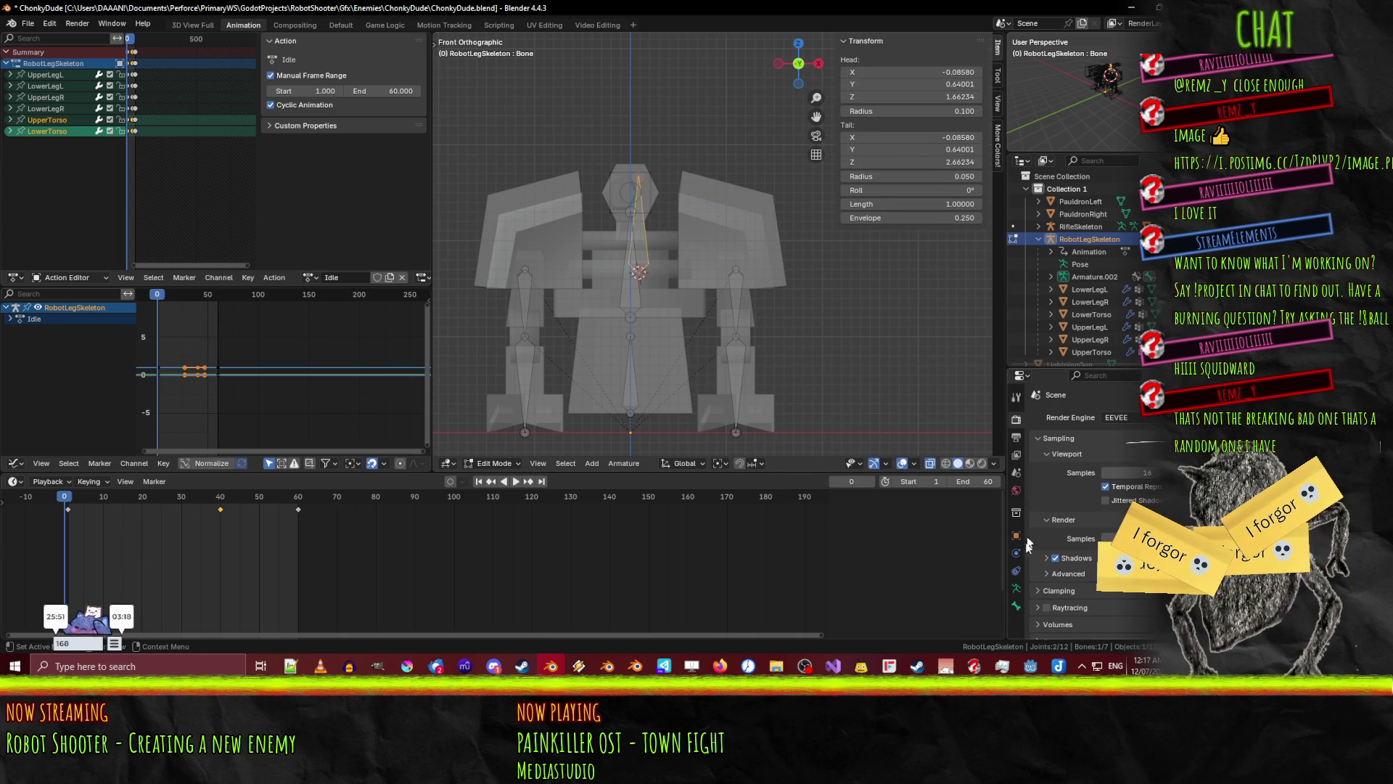
- Name the new bone PauldronLeft in the Bone properties
click(1018, 606)
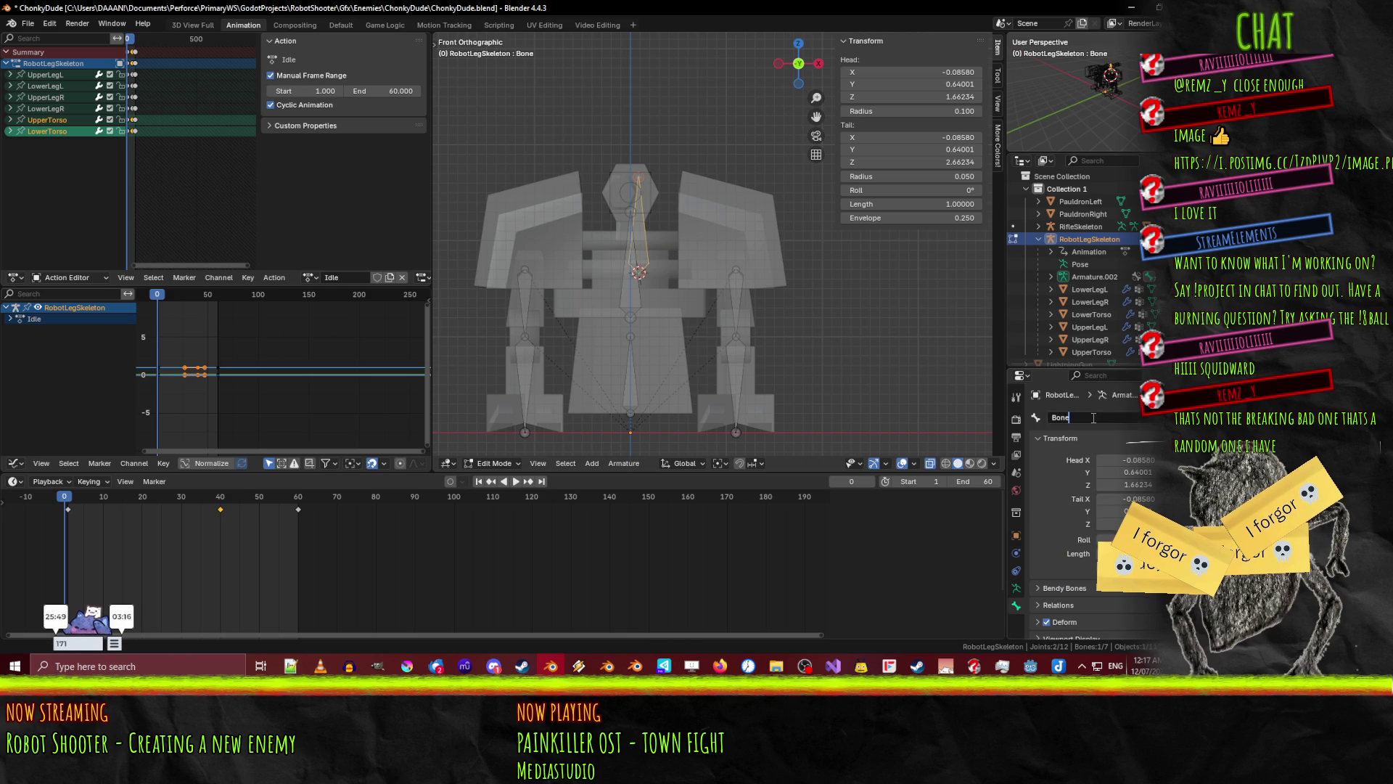
text(PauldronLeft)
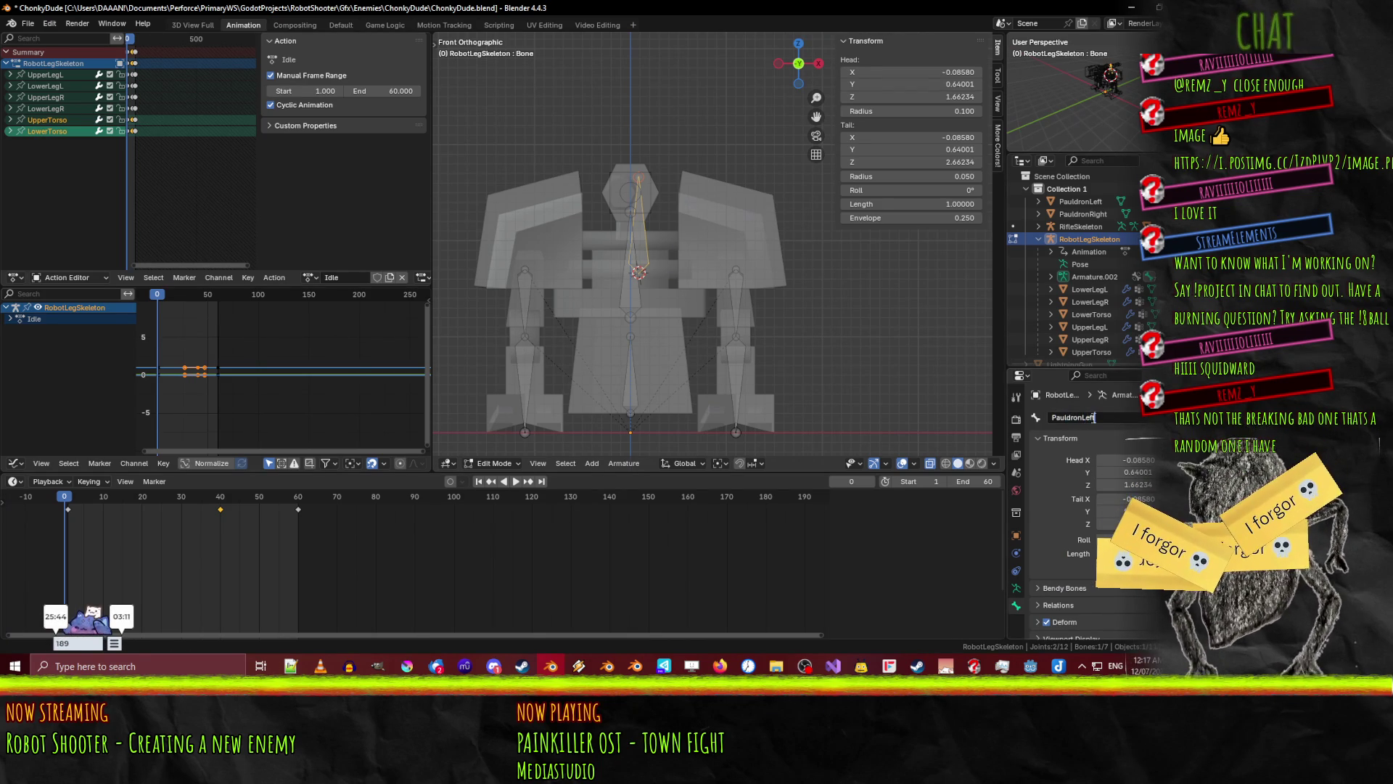
key(Return)
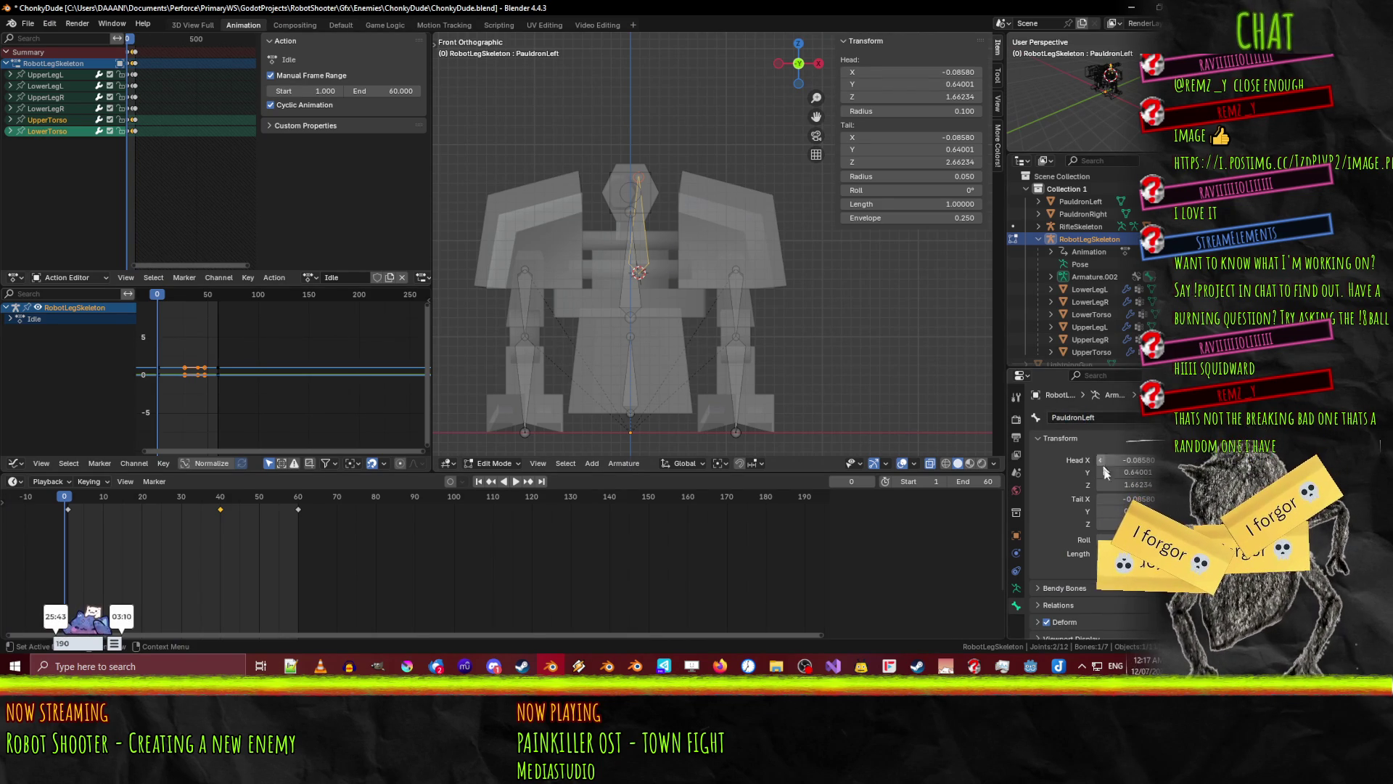
- Check the bone's head X value, leave it unchanged, and switch over to the browser
click(1128, 462)
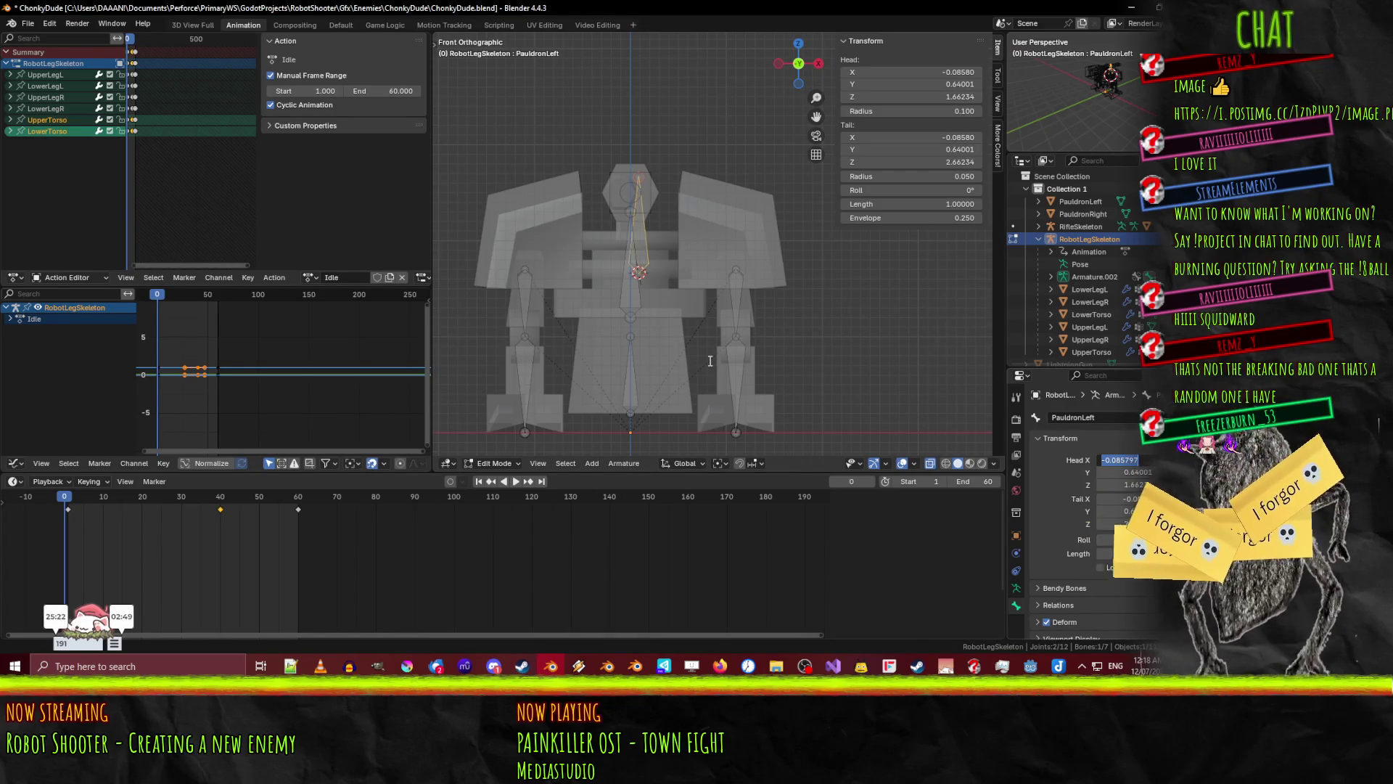
key(Return)
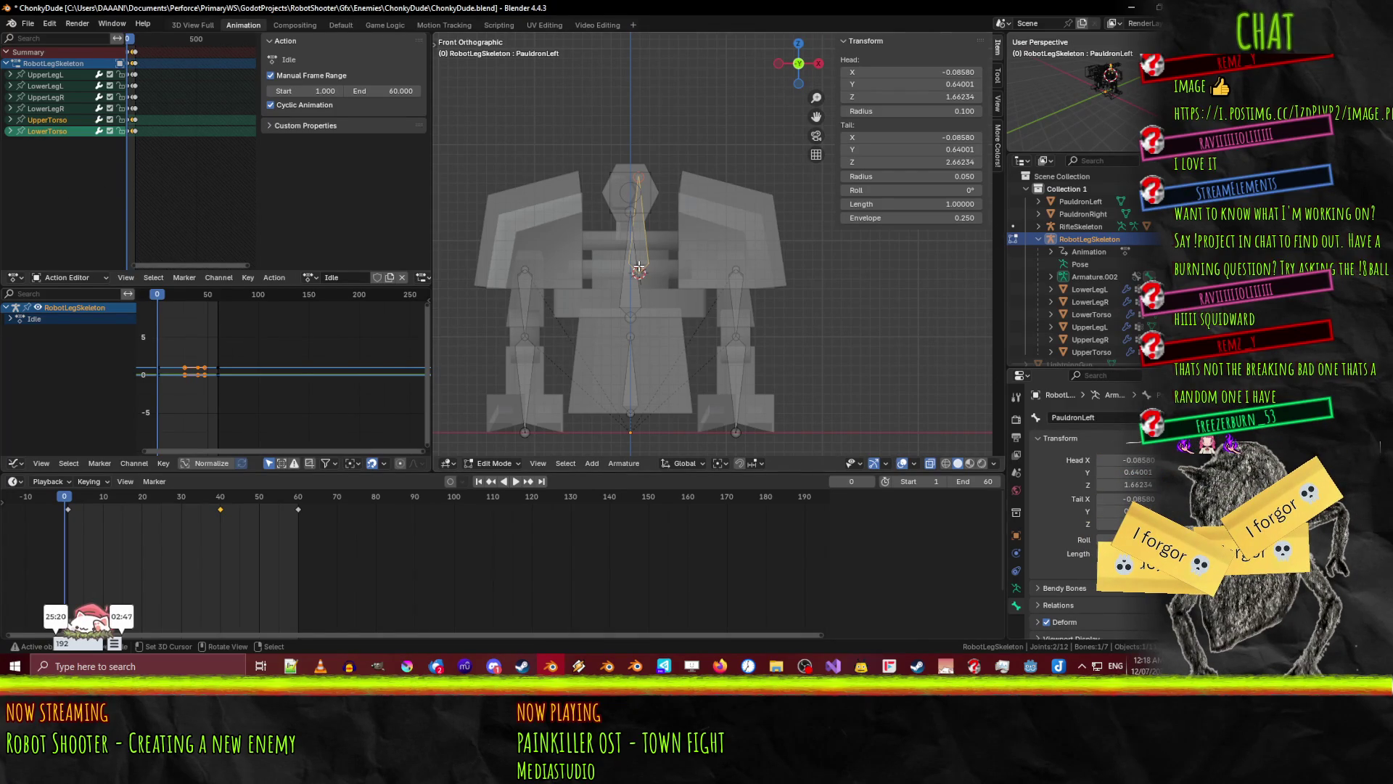
scroll(638, 269, up, 2)
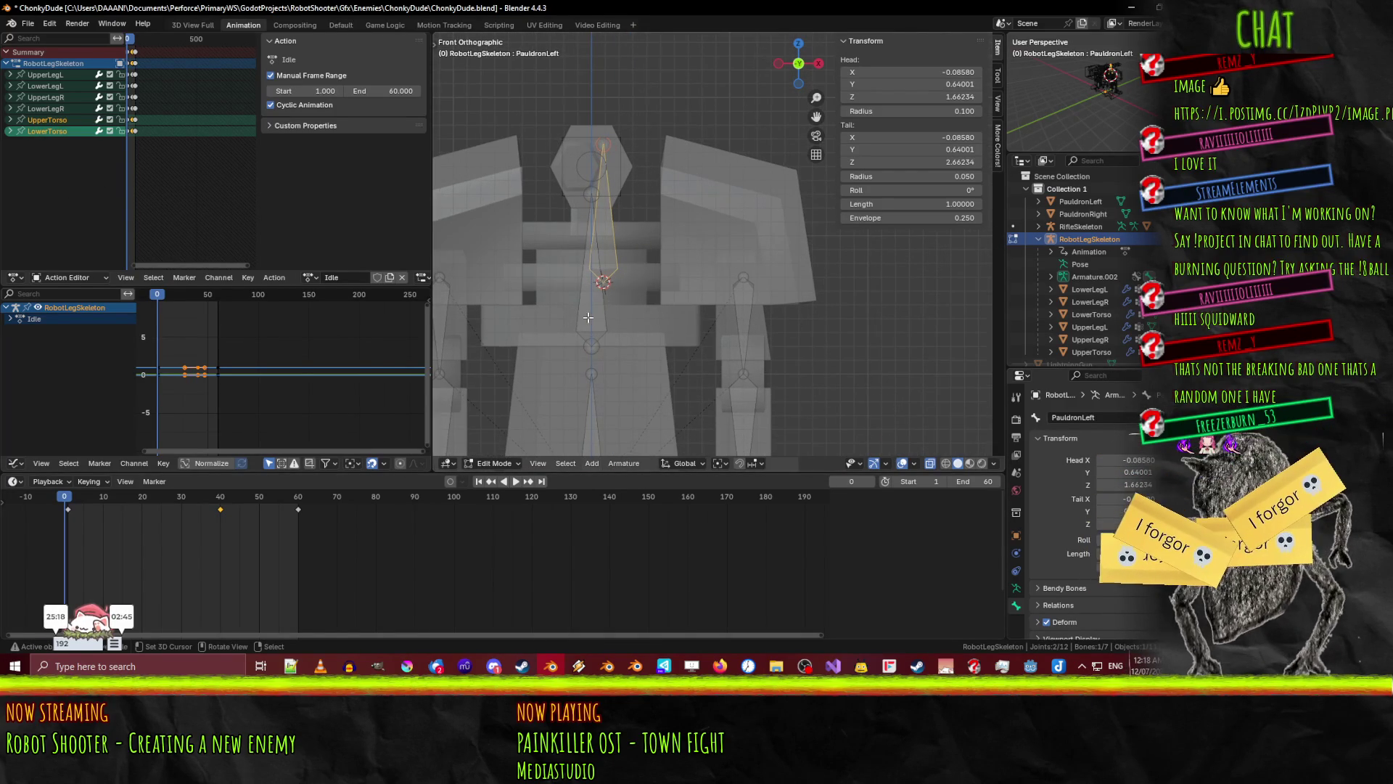
scroll(588, 317, down, 2)
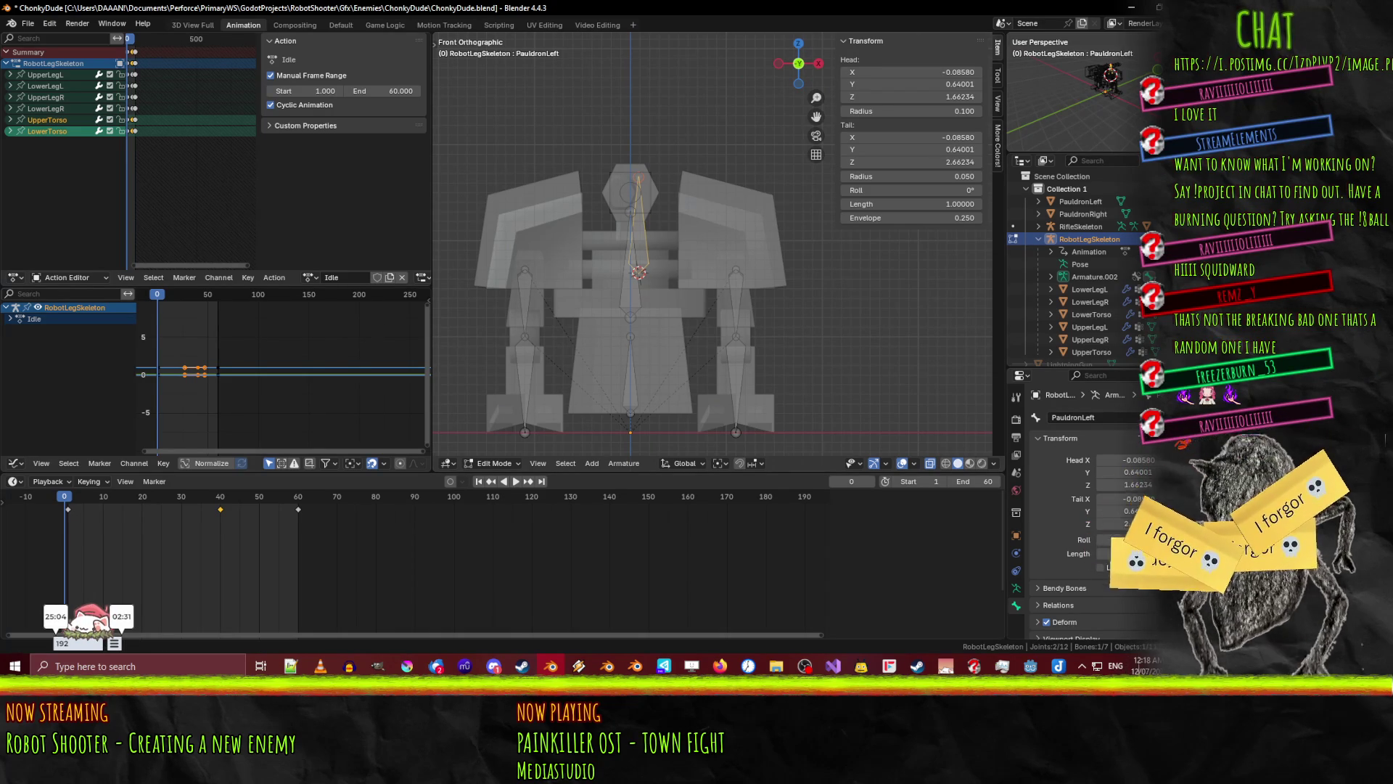
key(alt+Tab)
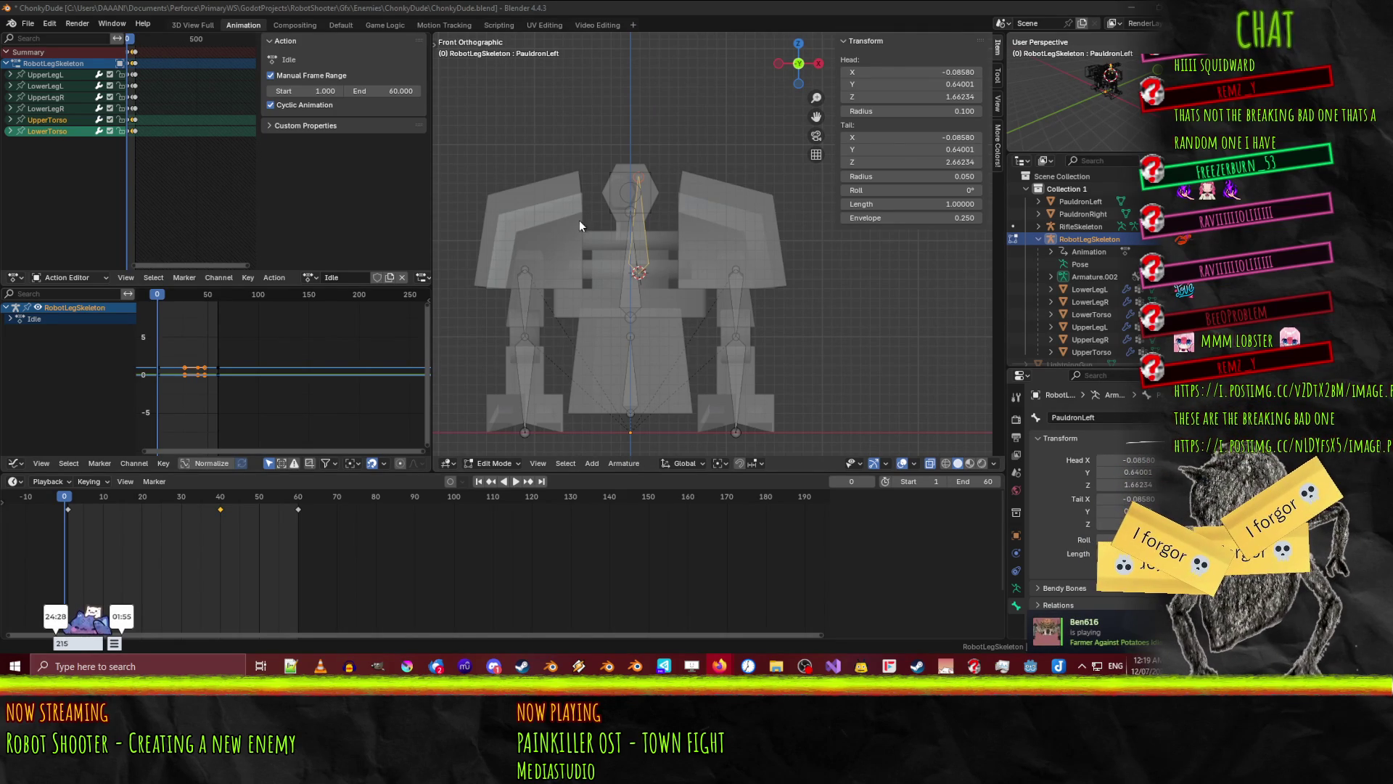
key(alt+Tab)
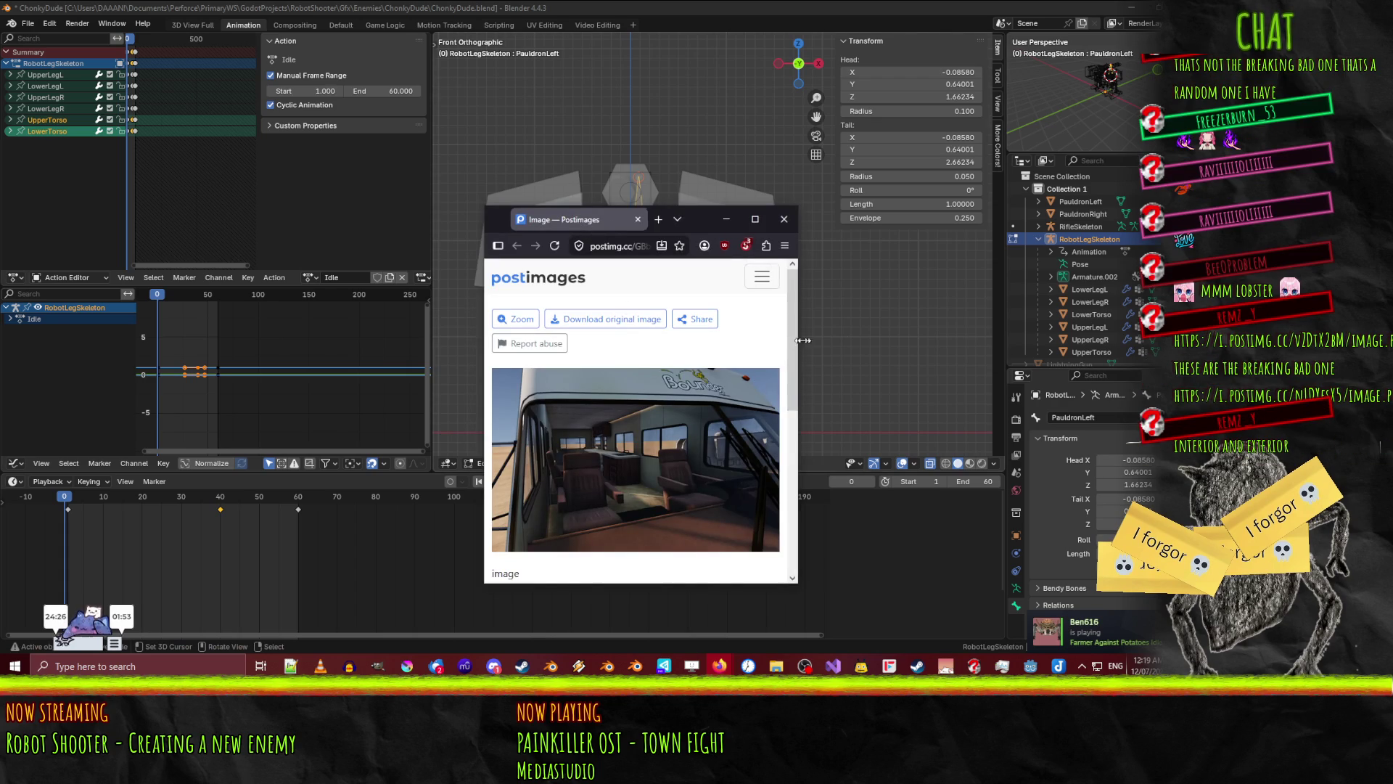
drag(800, 340, 968, 341)
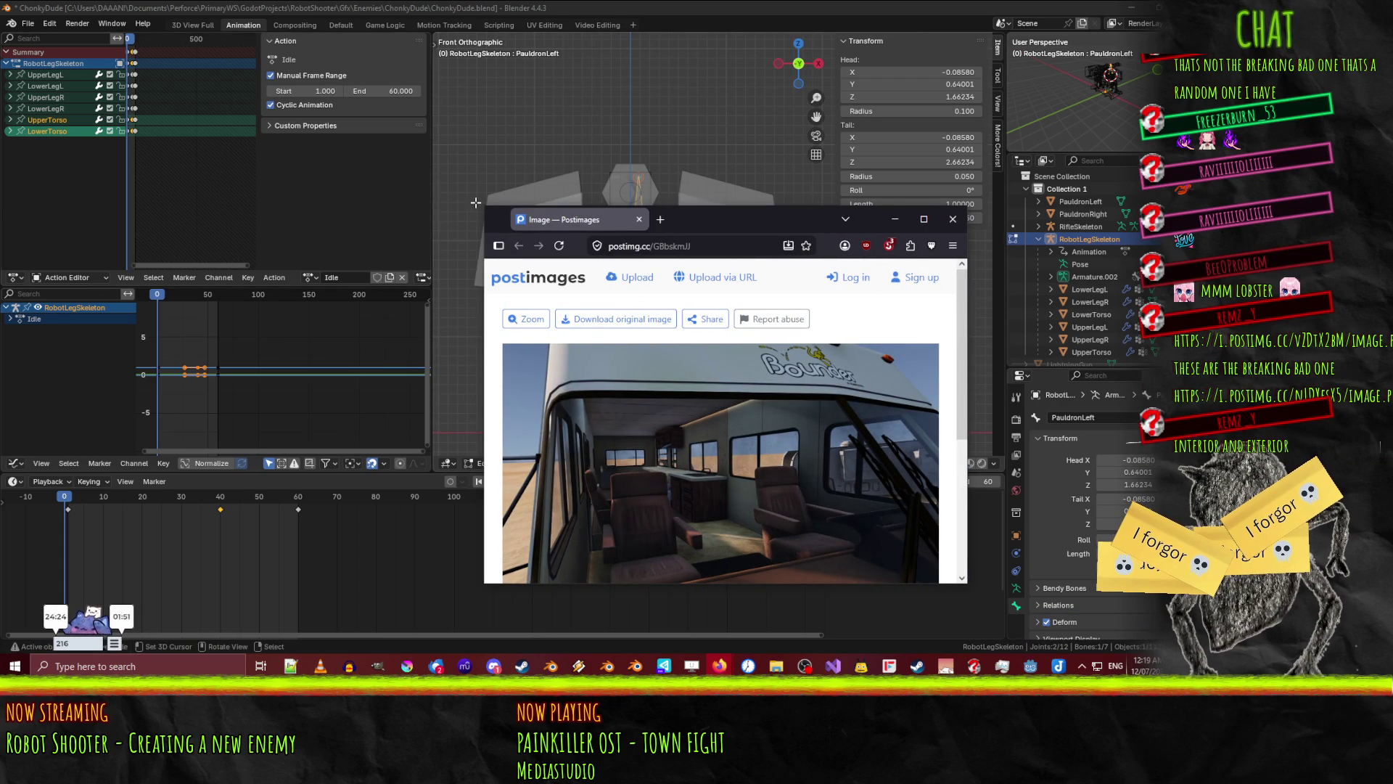
mouse_move(483, 207)
mouse_down()
mouse_move(270, 27)
mouse_move(244, 28)
mouse_up()
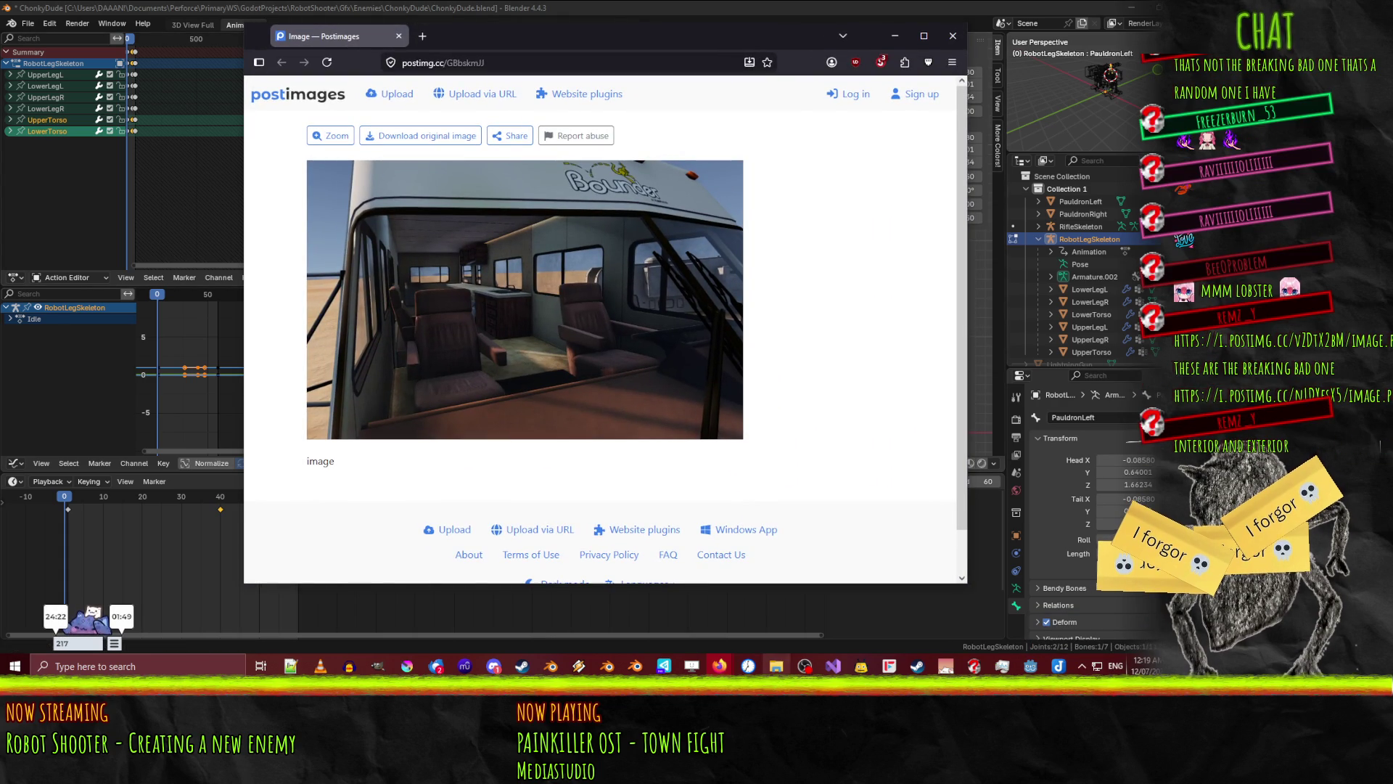
click(952, 36)
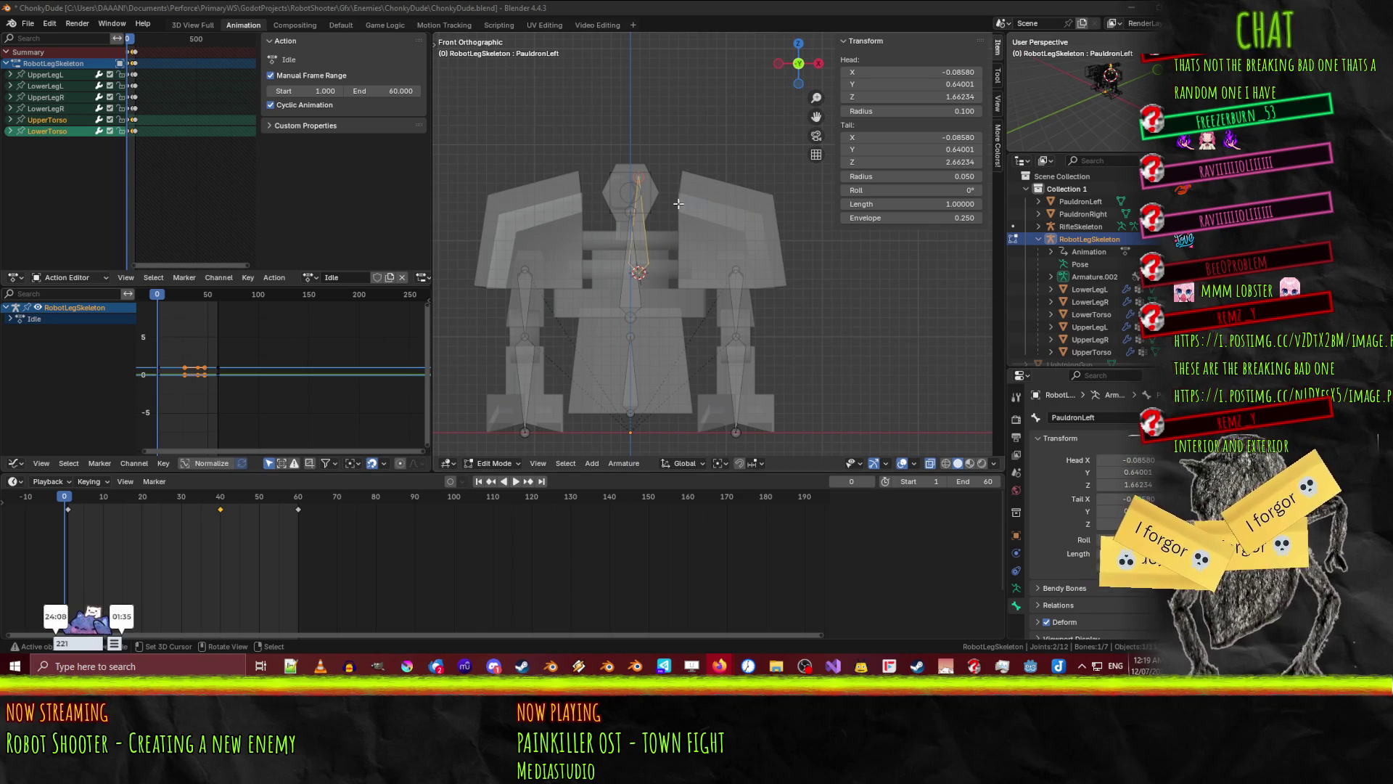
scroll(759, 308, up, 1)
click(619, 226)
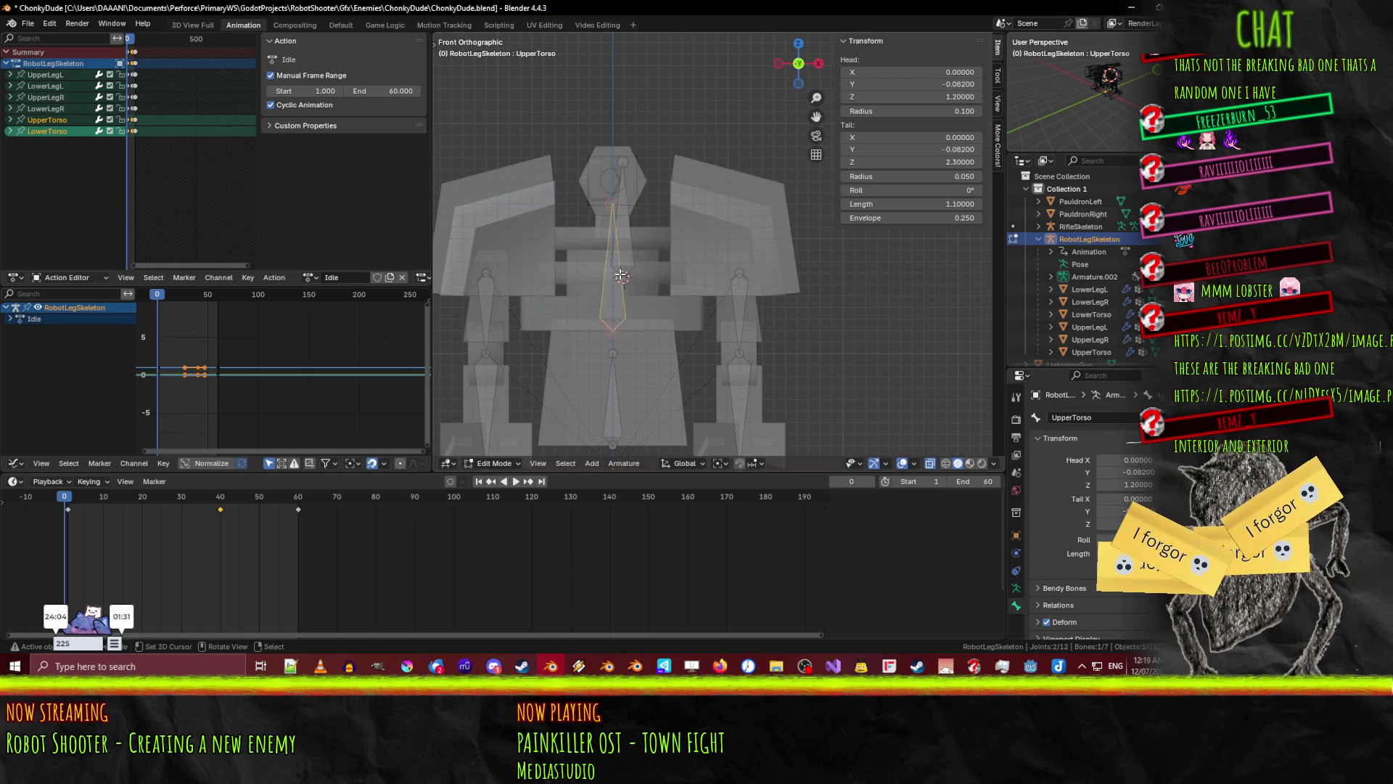
- Reselect PauldronLeft and set its head position to X 0, Y 0, Z 0
scroll(593, 253, up, 2)
click(593, 254)
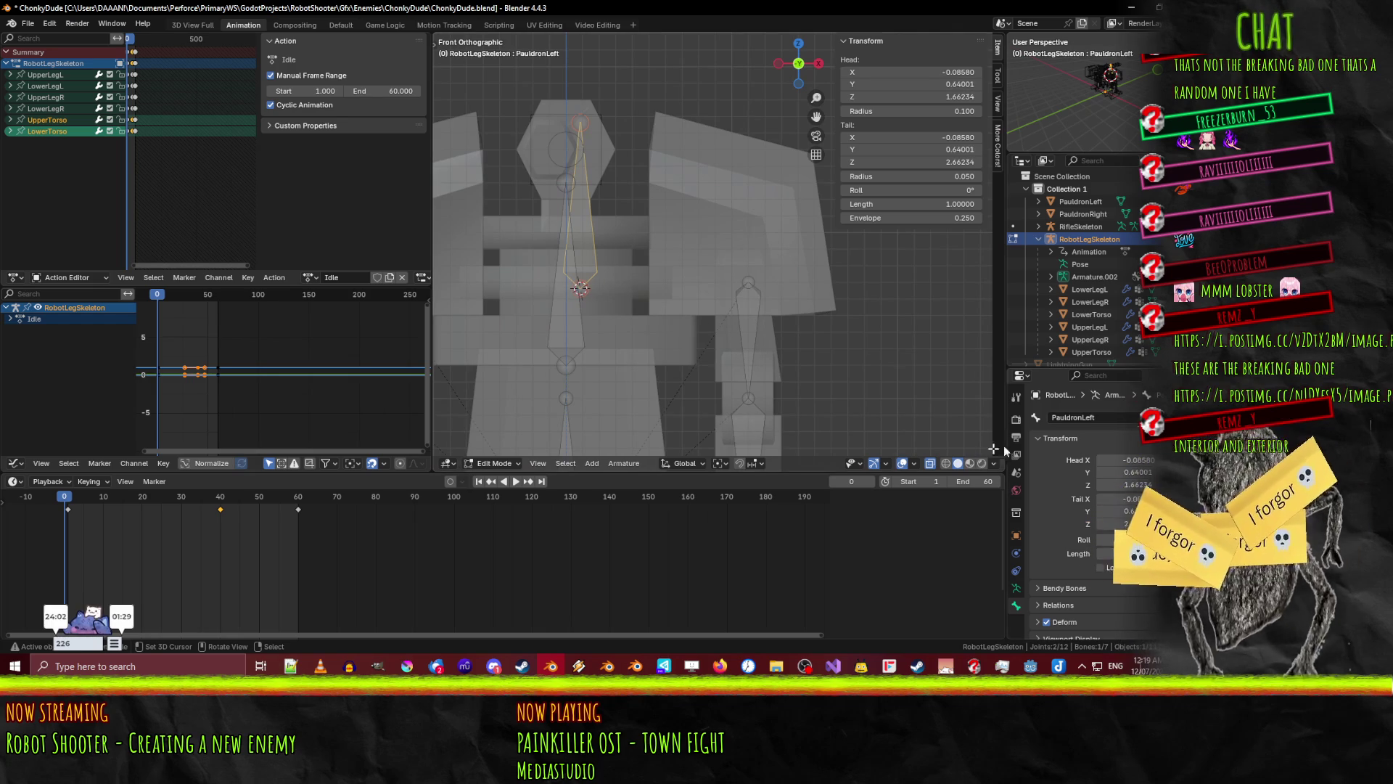
click(1153, 459)
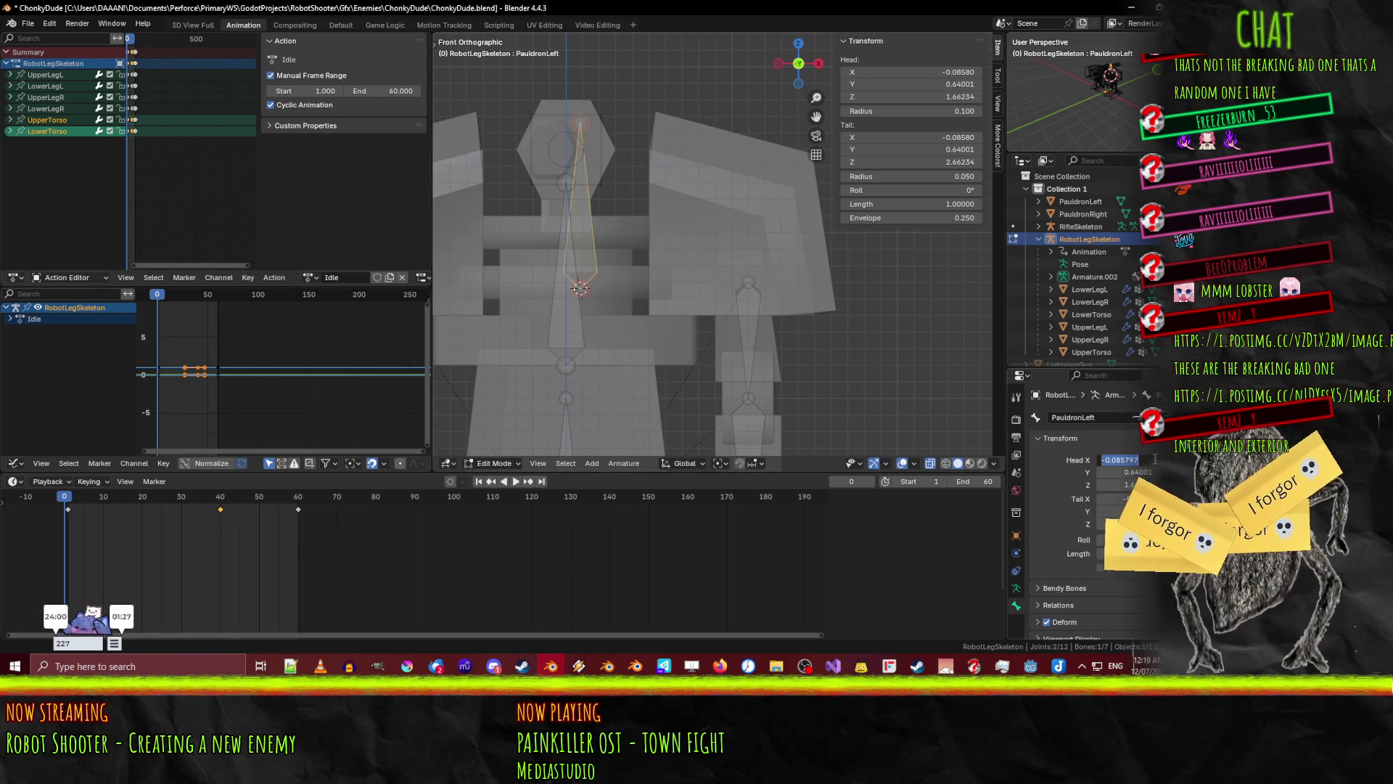
text(0)
key(Tab)
text(0)
key(Tab)
text(0)
key(Return)
- Set the bone's tail to X 0, Y 0, Z 1, shortening it
scroll(751, 326, down, 4)
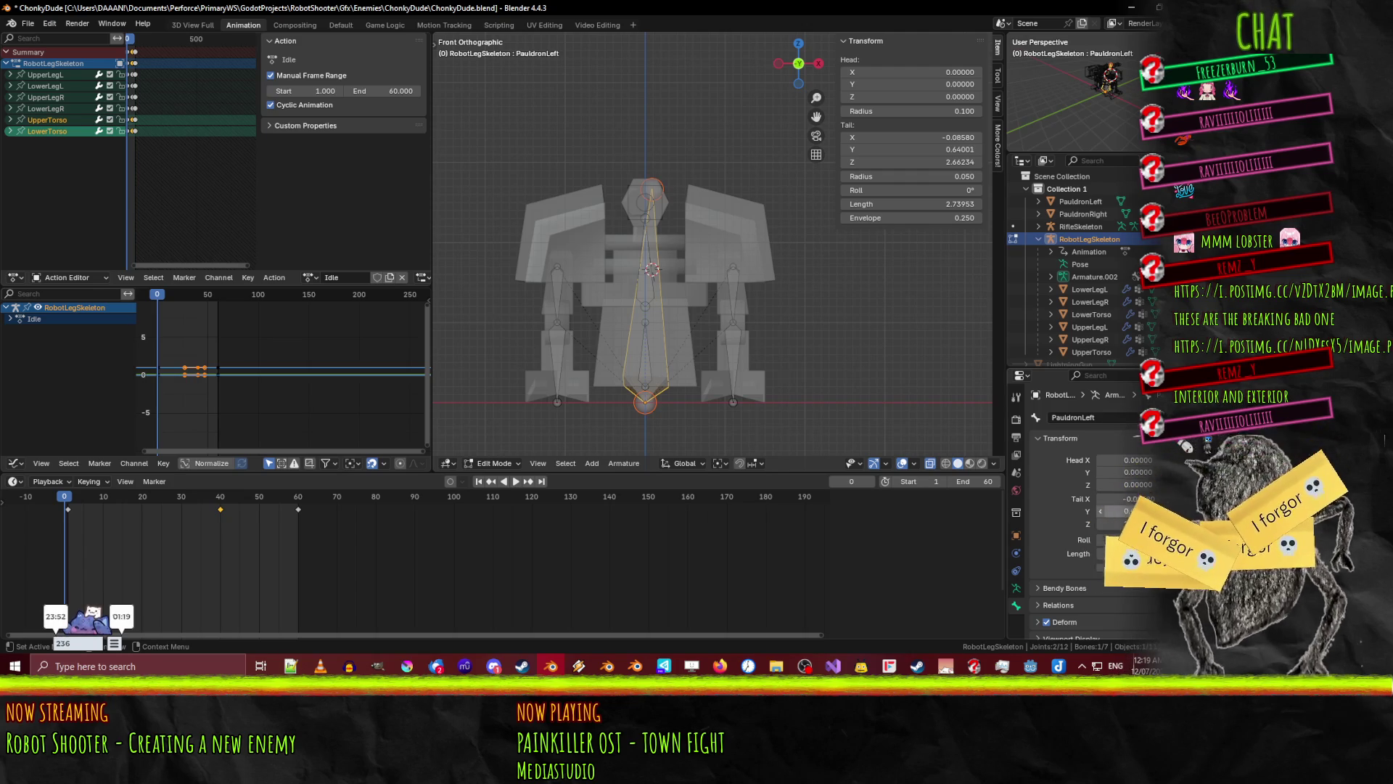
click(1121, 498)
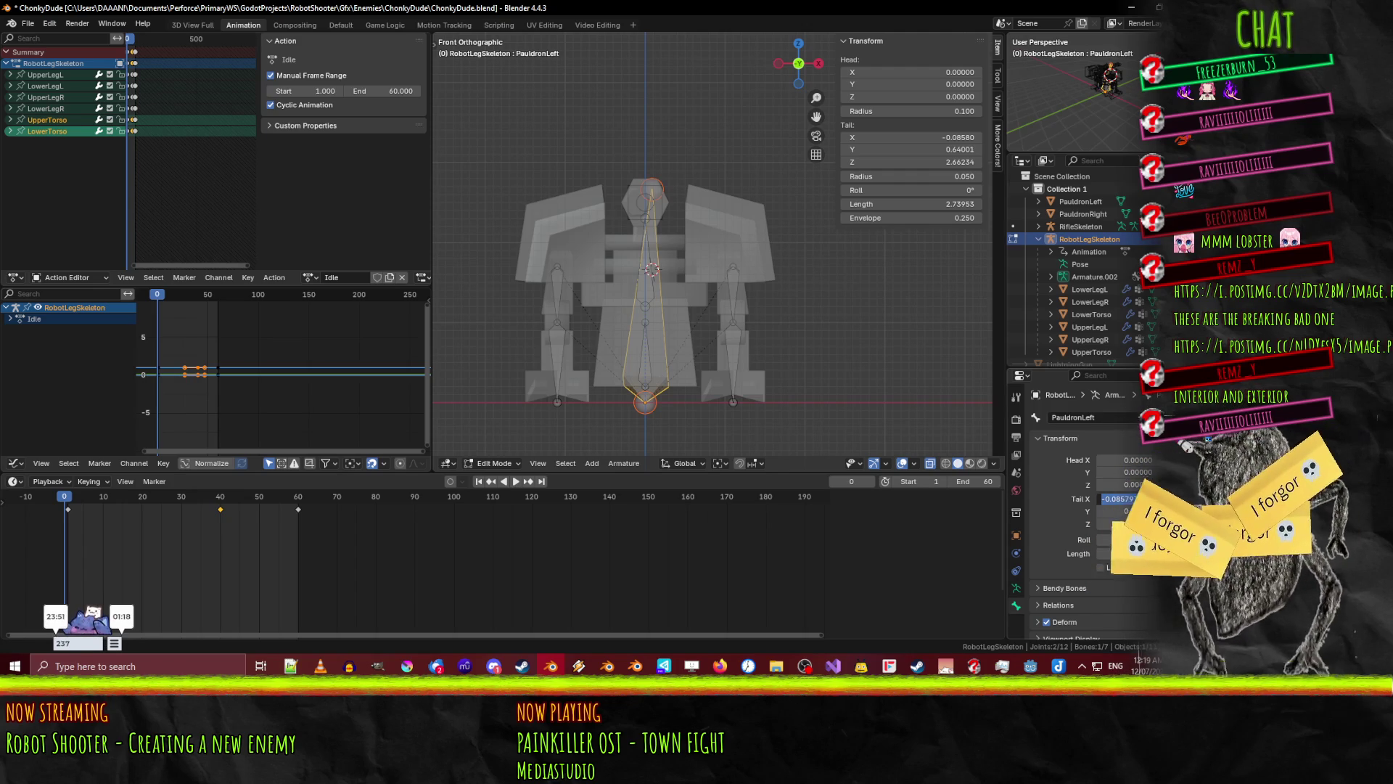
text(0)
key(Tab)
text(0)
key(Return)
click(1121, 523)
text(01)
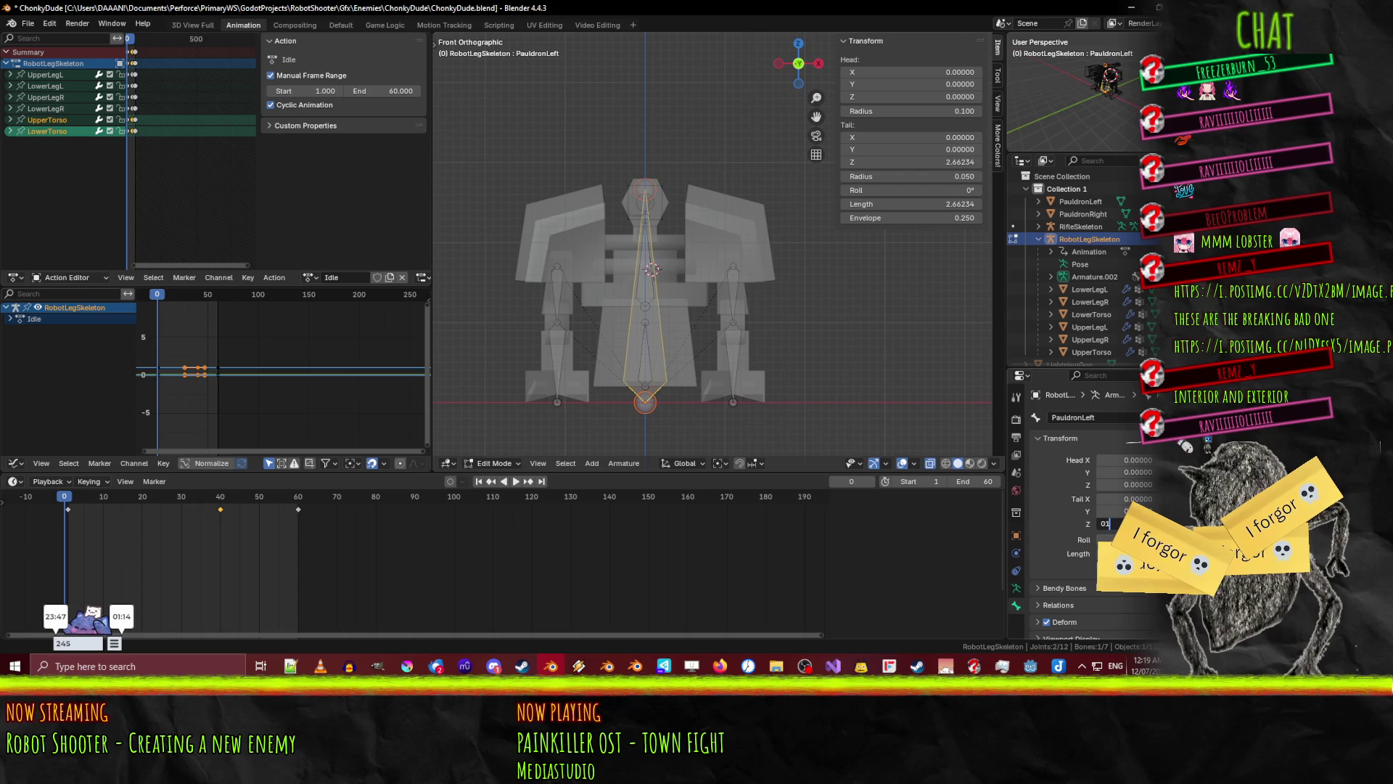
key(Return)
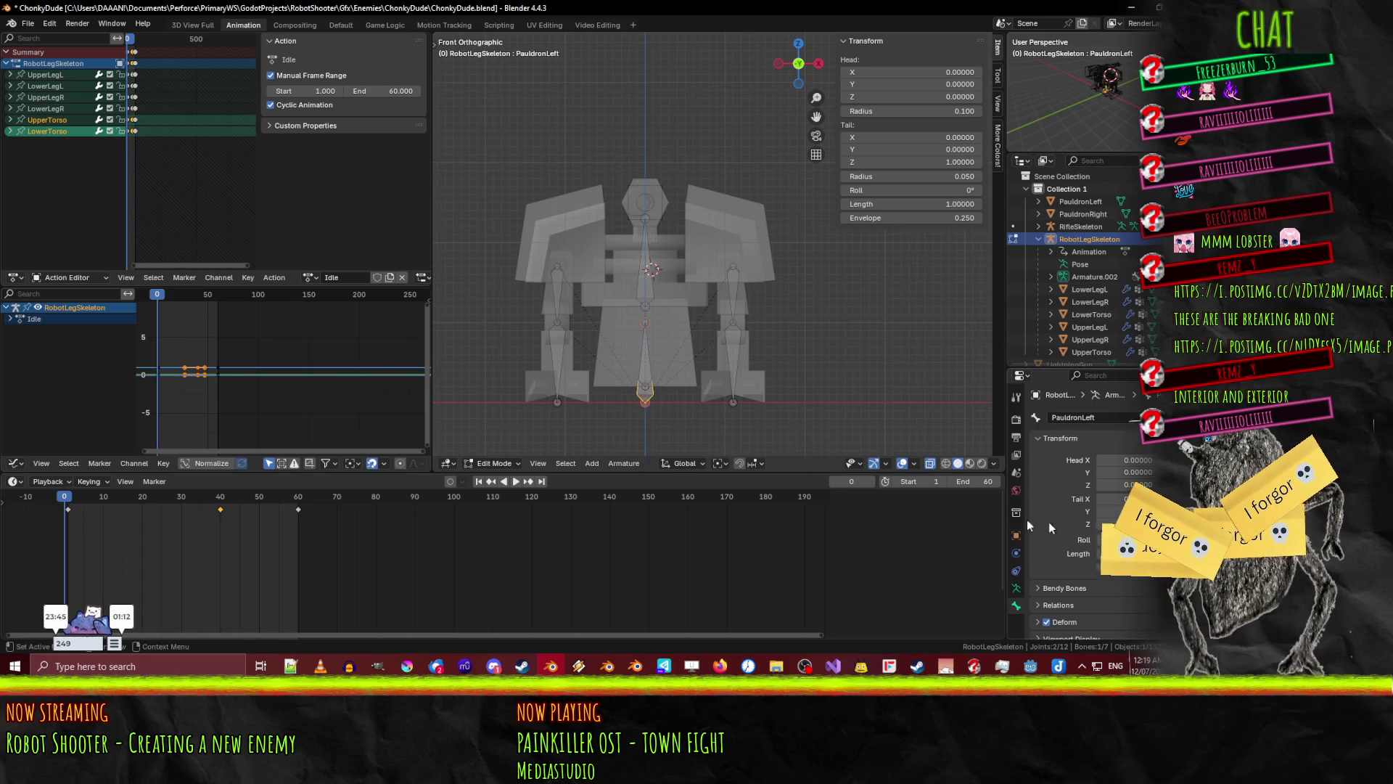
scroll(721, 236, up, 3)
scroll(721, 237, down, 2)
- Move the PauldronLeft bone up to the shoulder, head at (-0.6, 0, 2)
key(g)
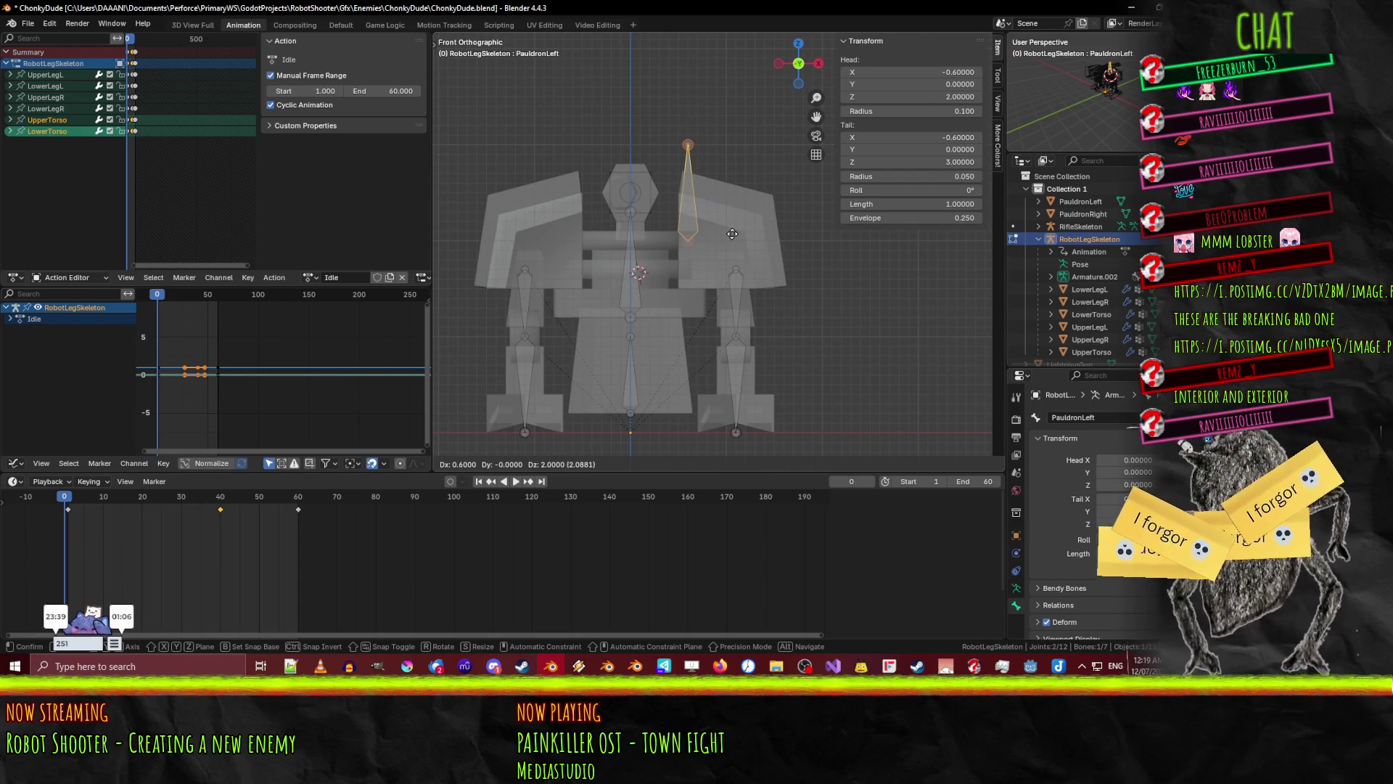
click(732, 234)
scroll(715, 214, up, 4)
shift+middle_drag(705, 200, 672, 242)
- Move the tail joint sideways to (-1.6, 0, 2) so the bone lies horizontally, then reselect it
click(597, 103)
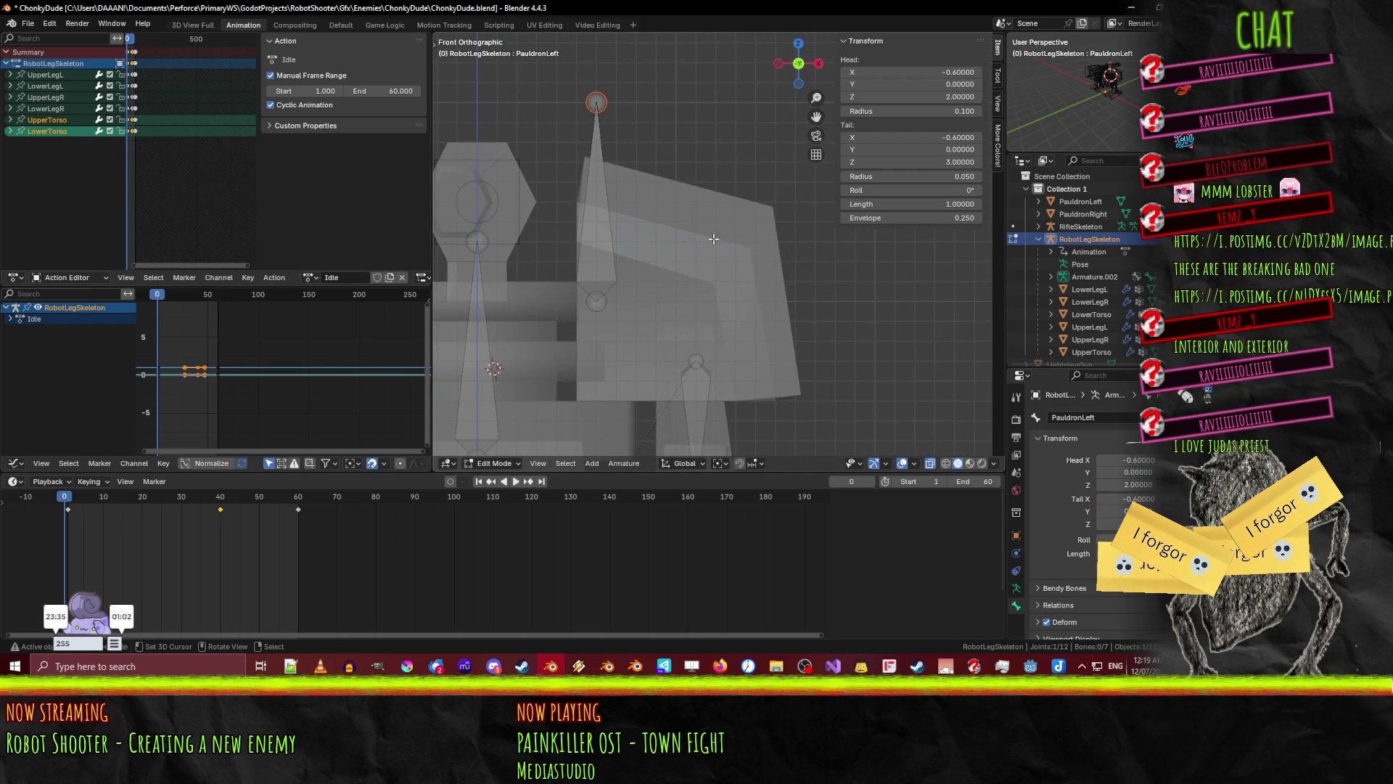
key(g)
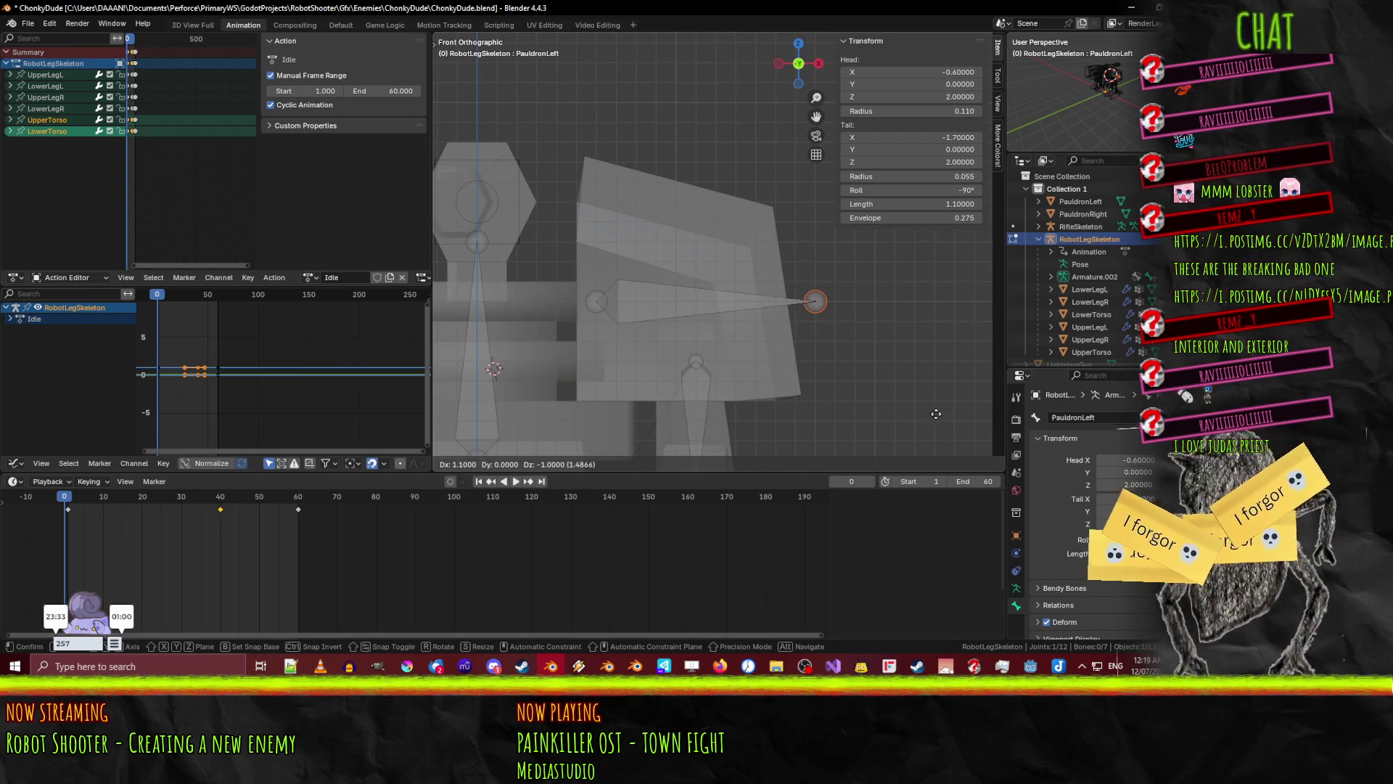
click(930, 410)
scroll(703, 294, down, 3)
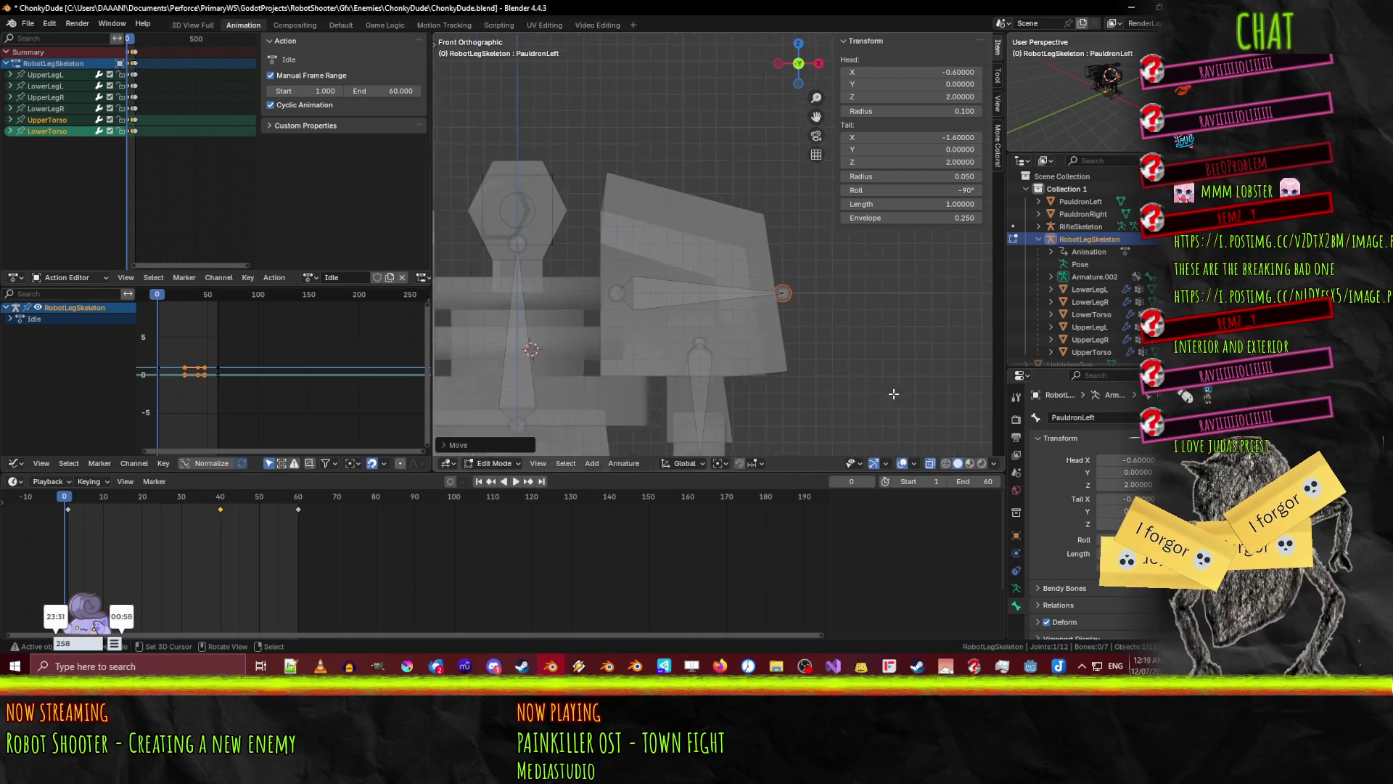
click(702, 294)
shift+middle_drag(703, 294, 737, 319)
scroll(726, 327, down, 2)
scroll(737, 346, up, 2)
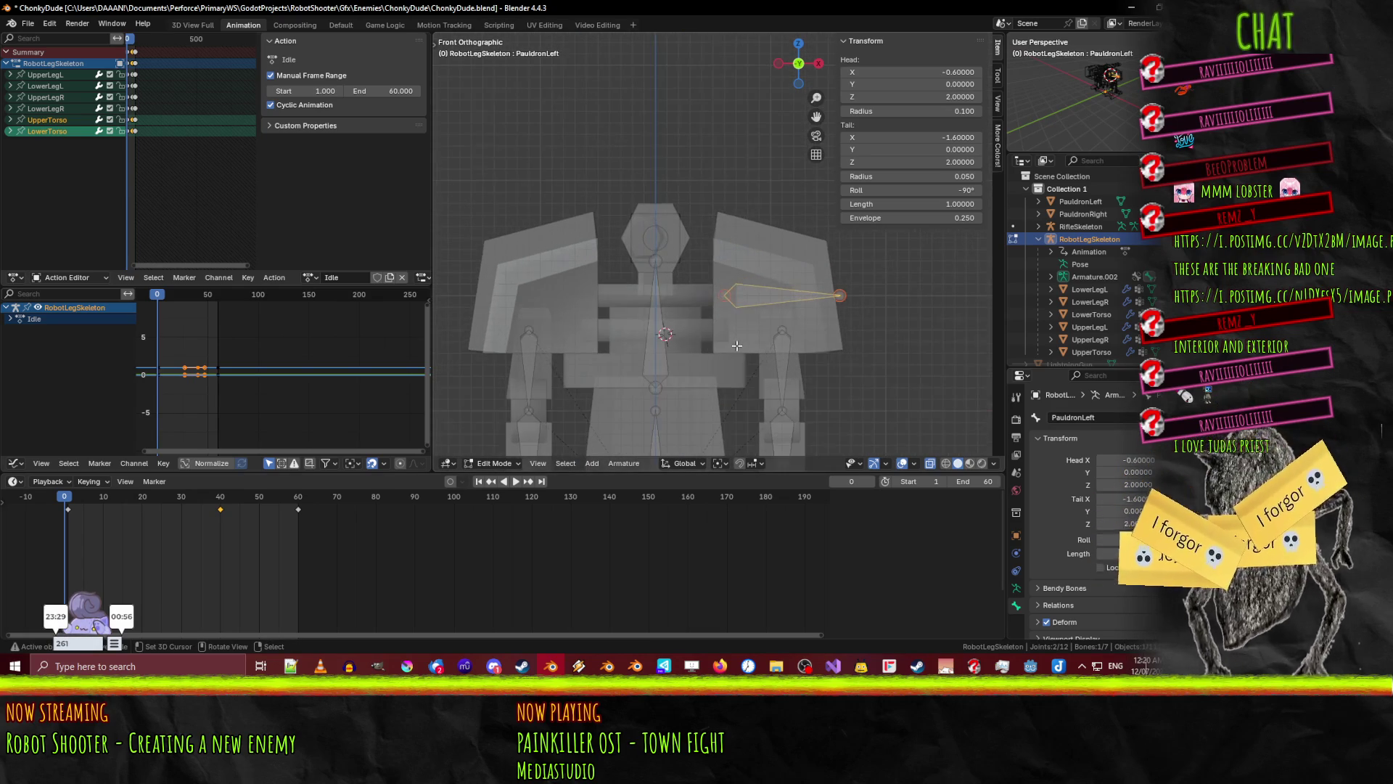
scroll(756, 353, down, 1)
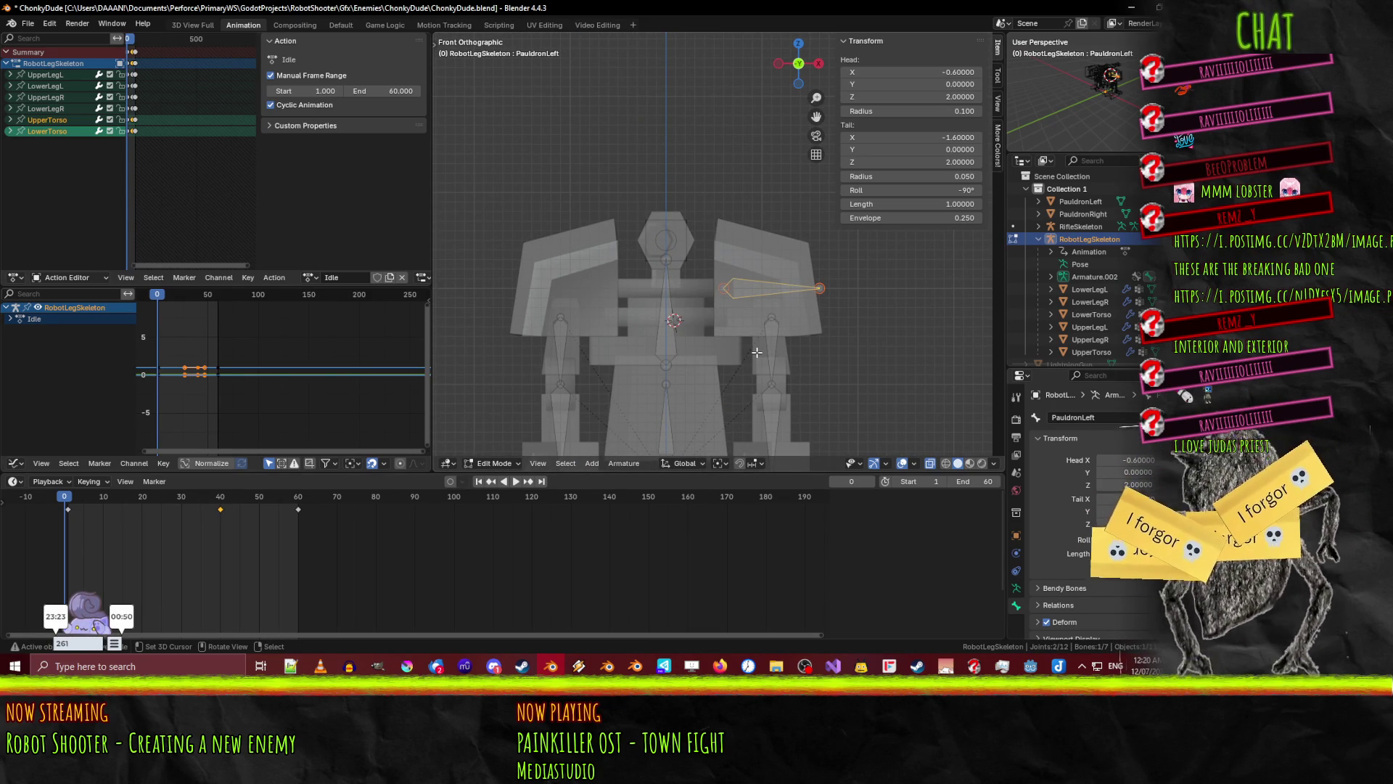
scroll(757, 352, up, 1)
click(757, 351)
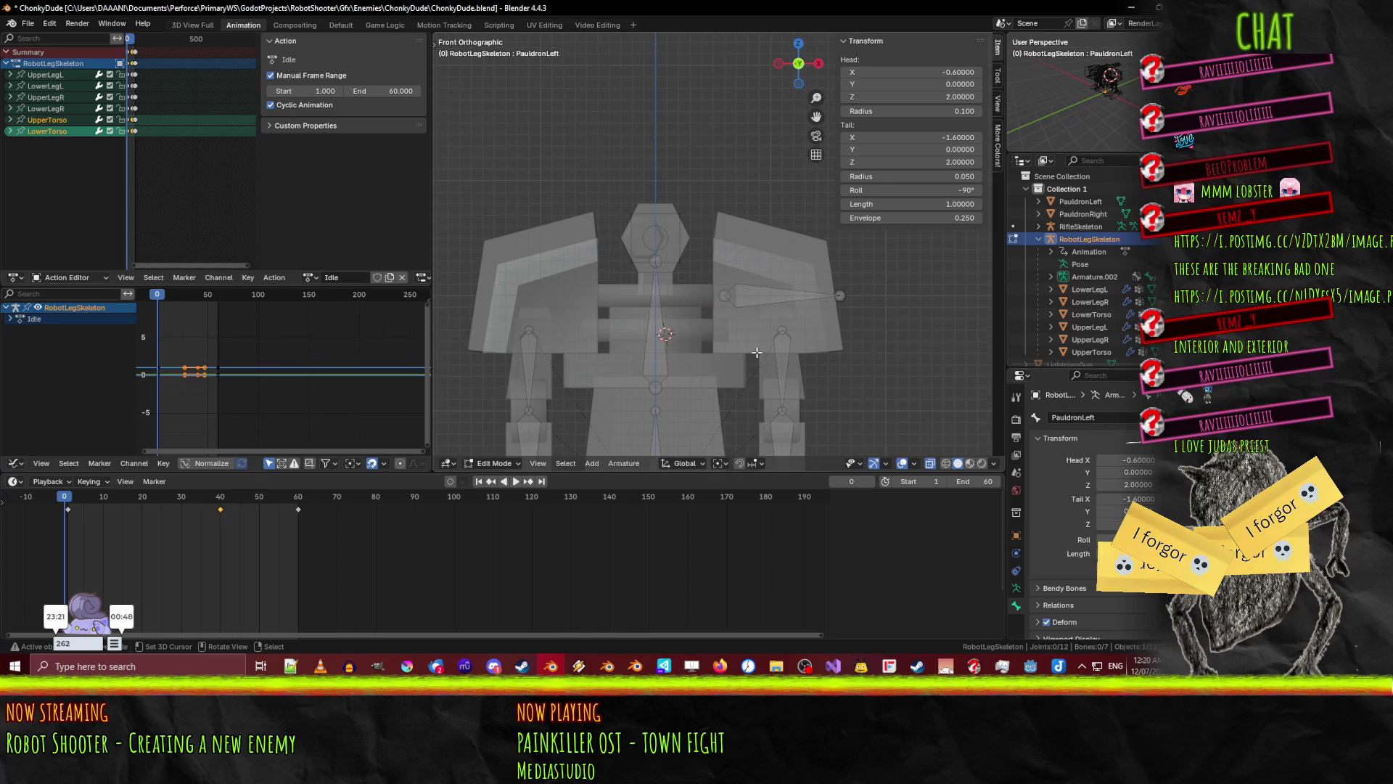
click(727, 295)
- Duplicate PauldronLeft with Shift+D and place PauldronLeft.001 on the opposite shoulder, X 0.6 to 1.6
key(shift+d)
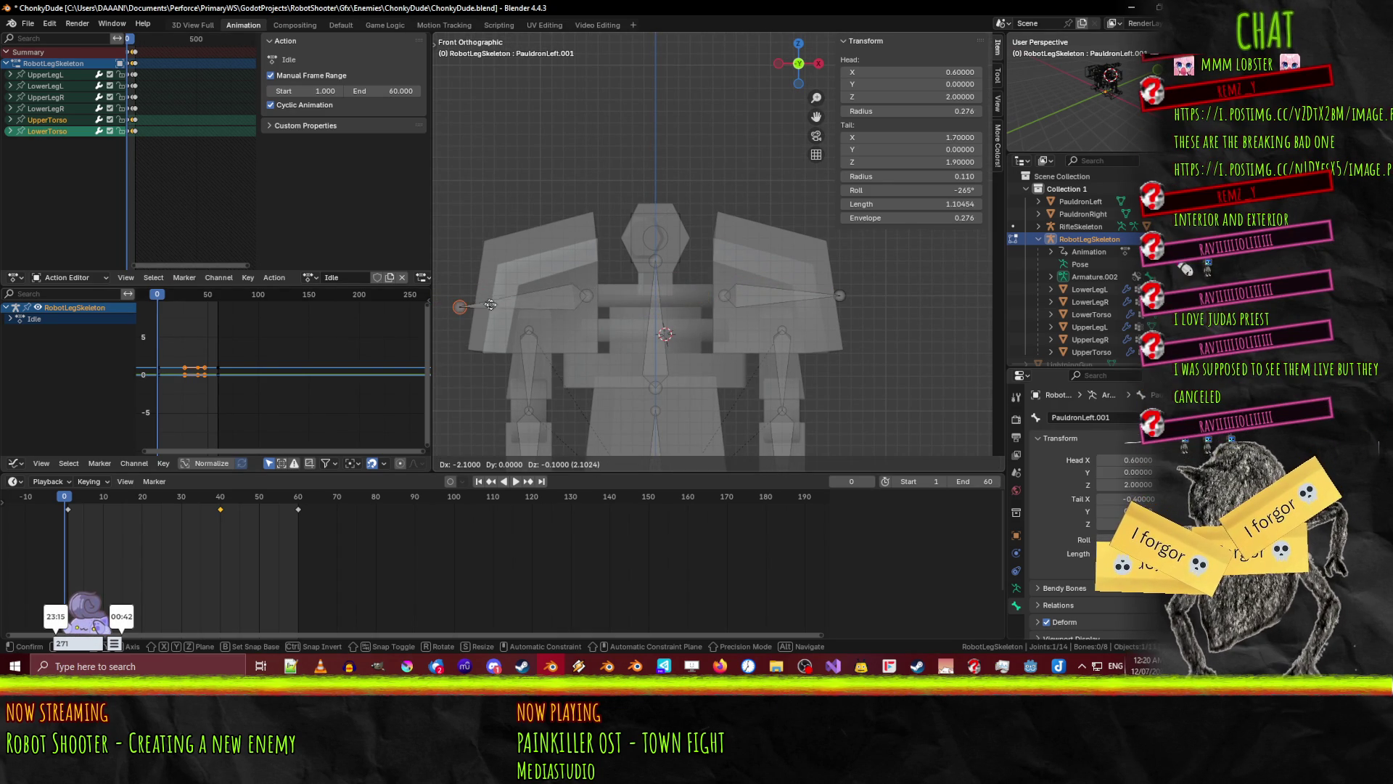
click(502, 290)
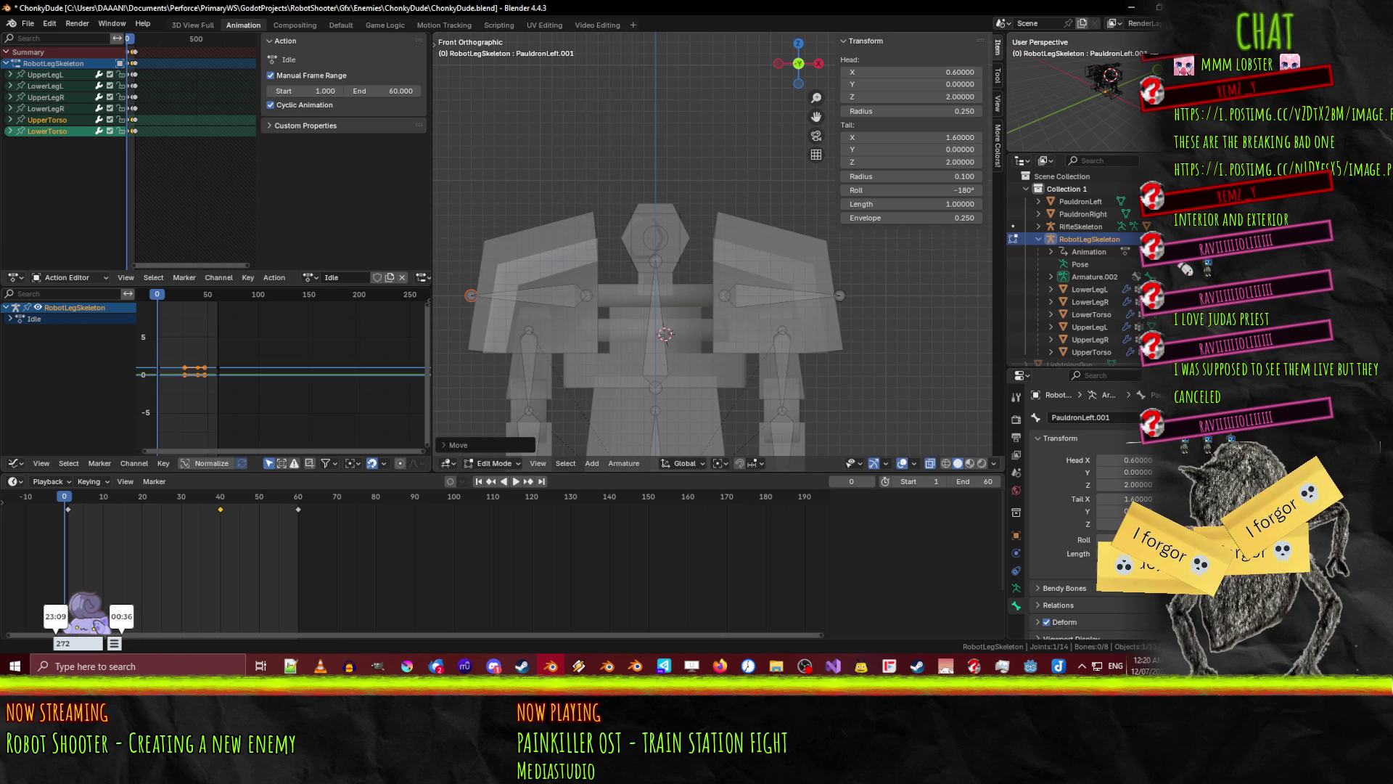
click(552, 299)
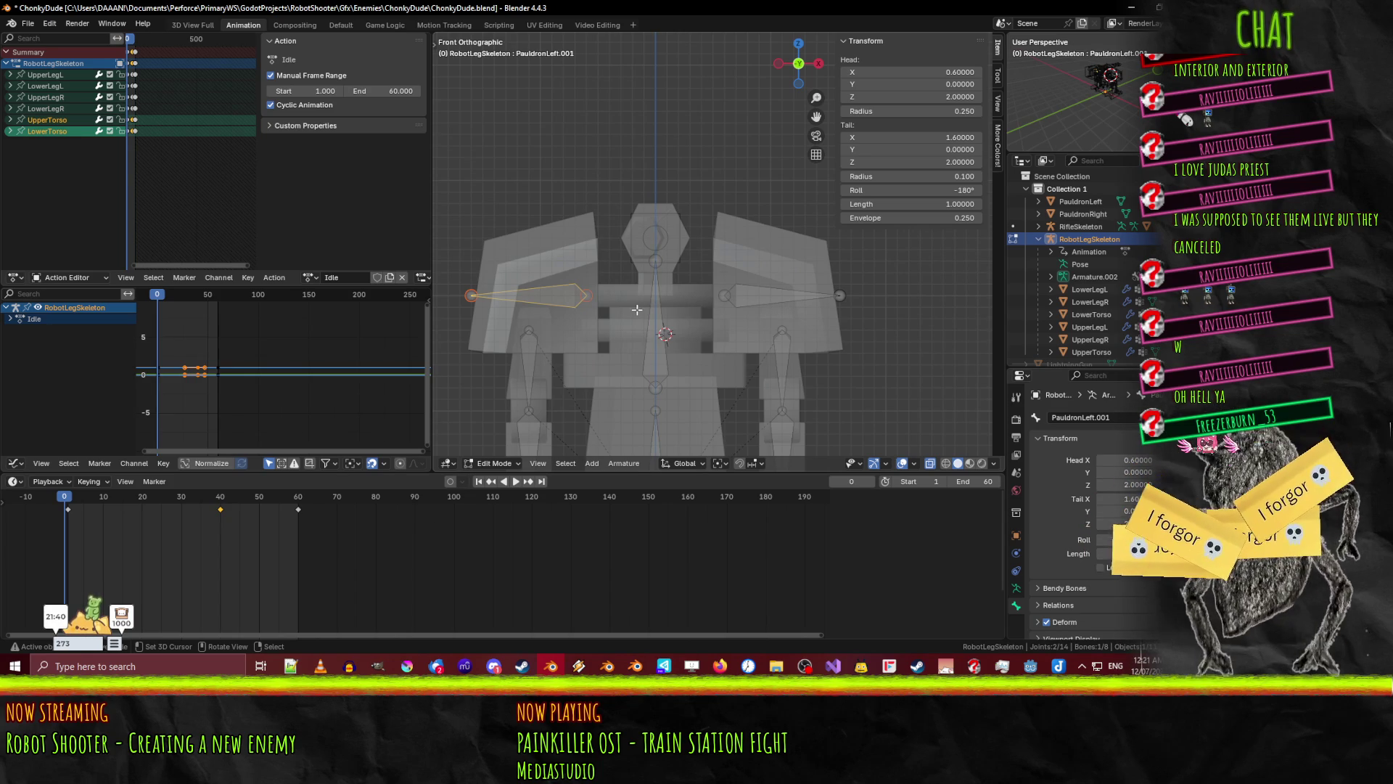
- Change PauldronLeft.001's name to PauldronRight, then select PauldronLeft
click(1118, 418)
key(End)
key(BackSpace)
key(BackSpace)
key(BackSpace)
key(BackSpace)
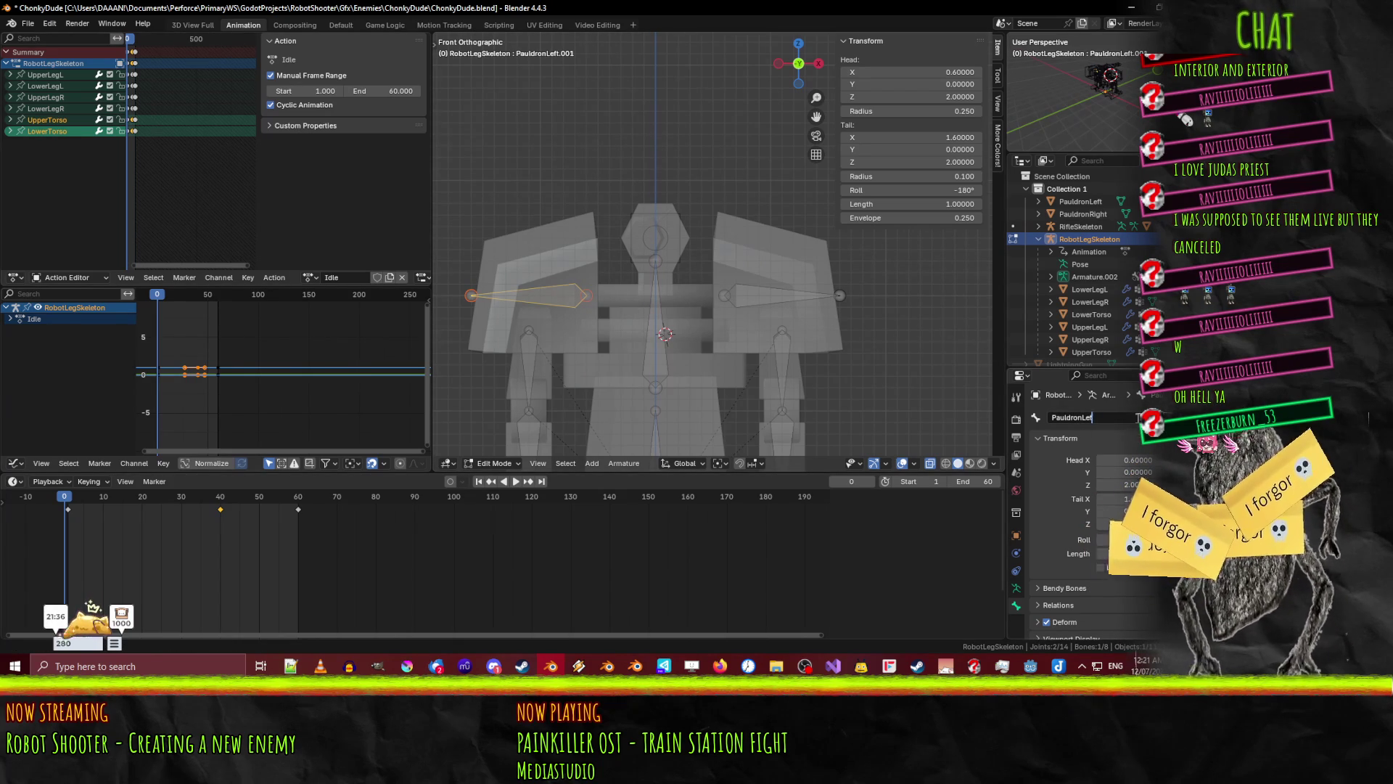
text(Right)
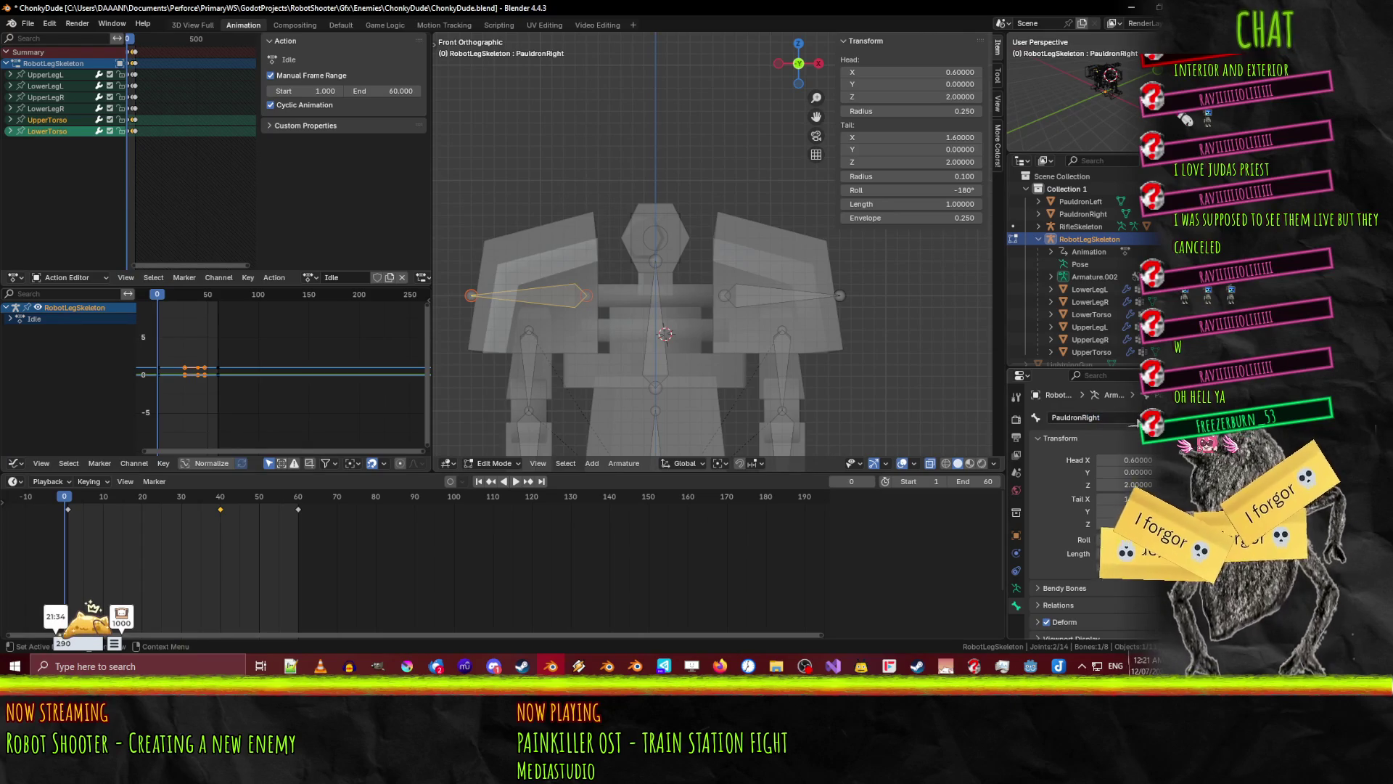
key(Return)
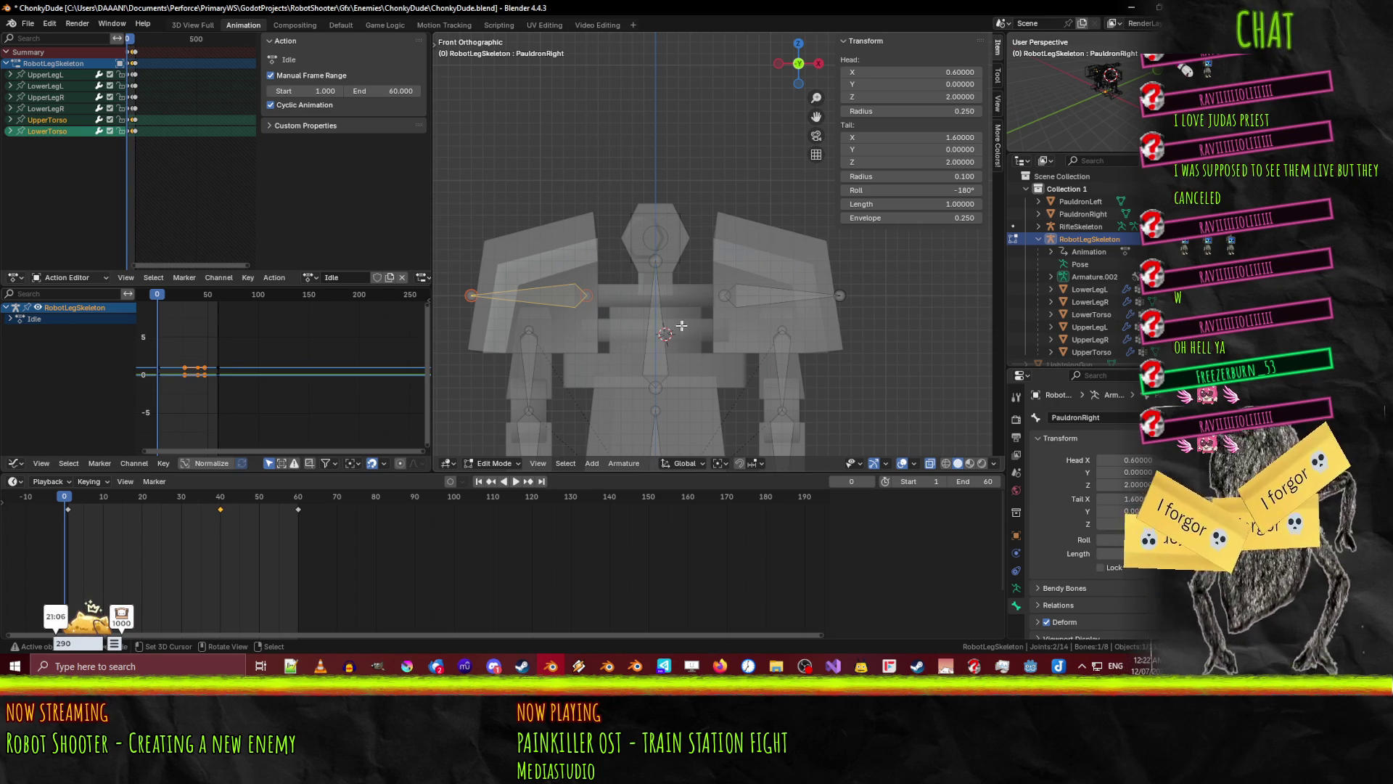
click(745, 296)
- Shift the view of the armature, then drag the Postimages car photo window into place
scroll(575, 311, down, 1)
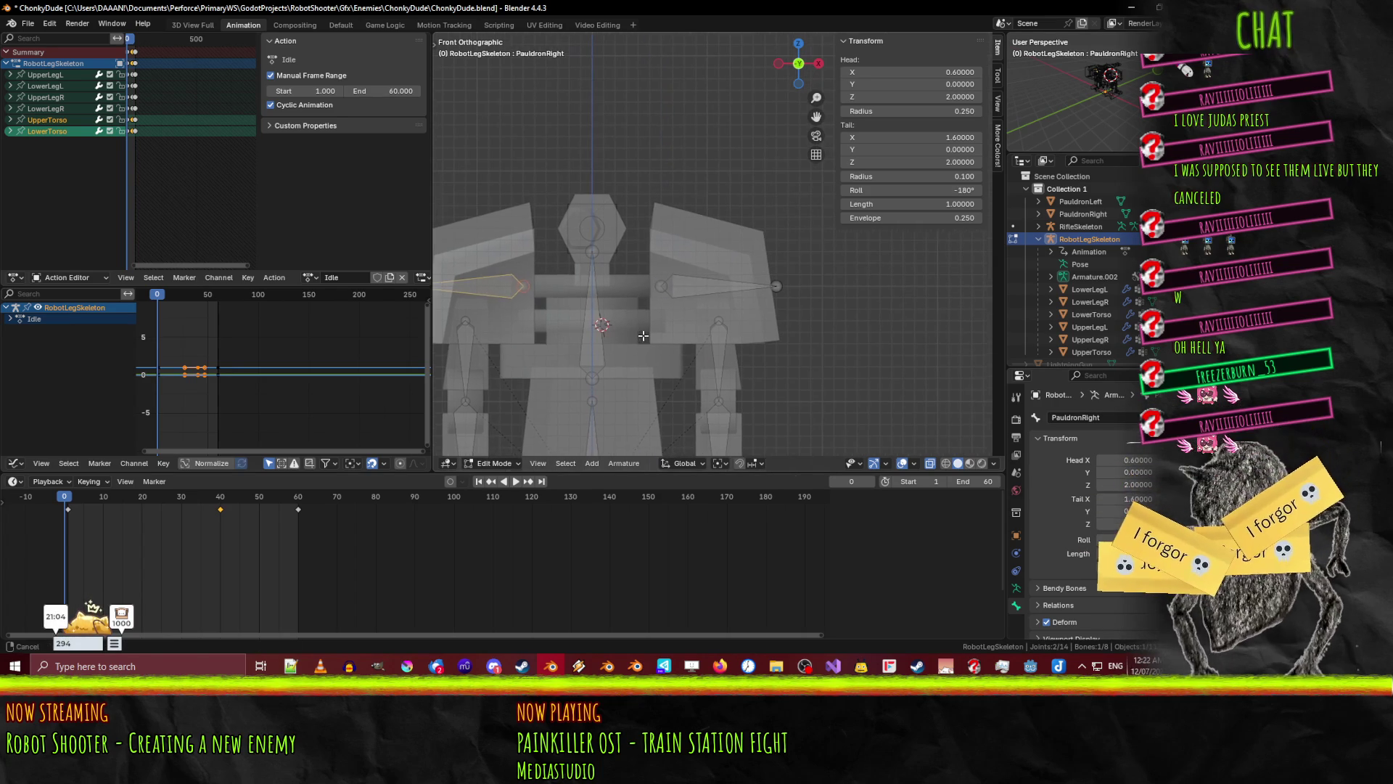
mouse_move(676, 364)
shift+middle_down()
mouse_move(647, 345)
mouse_move(704, 333)
mouse_move(693, 312)
mouse_move(709, 299)
mouse_move(746, 311)
mouse_move(756, 354)
mouse_move(699, 364)
shift+middle_up()
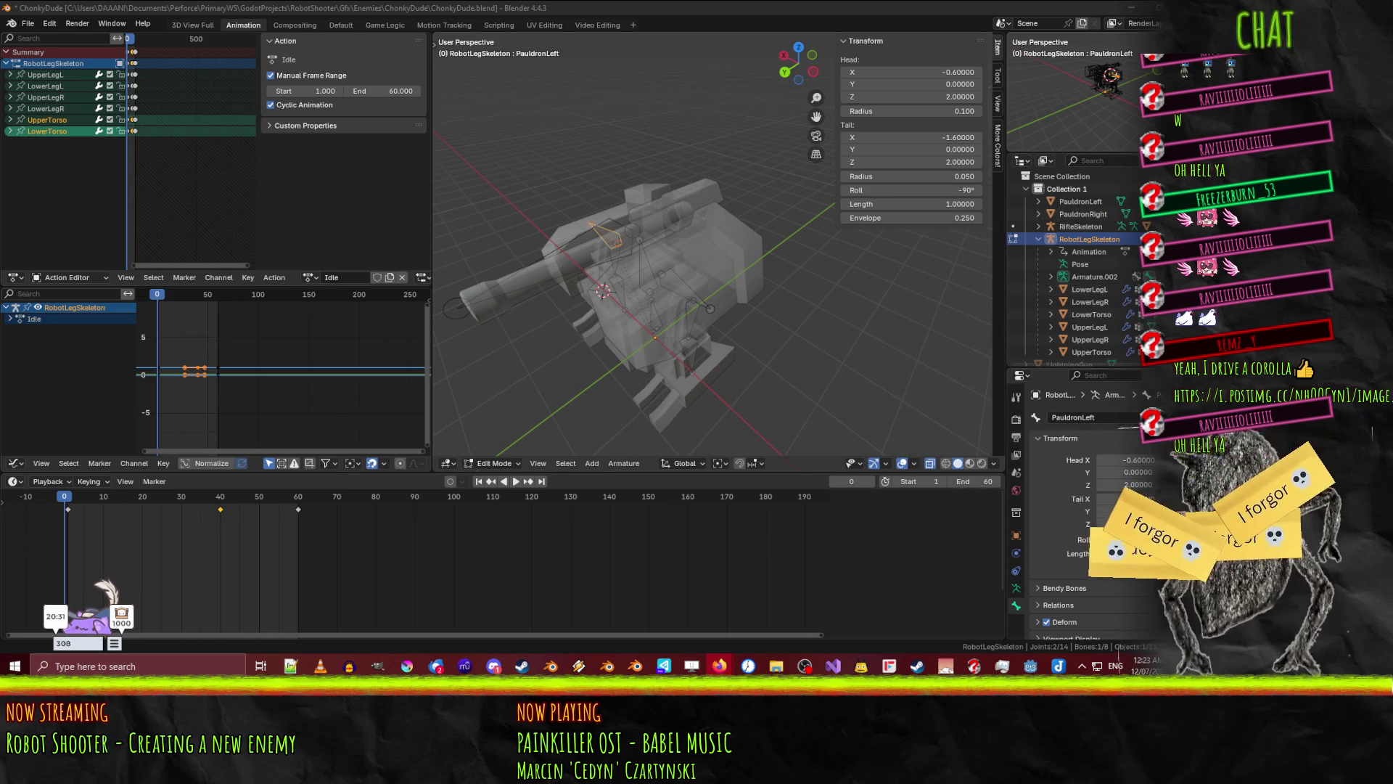
drag(447, 149, 388, 124)
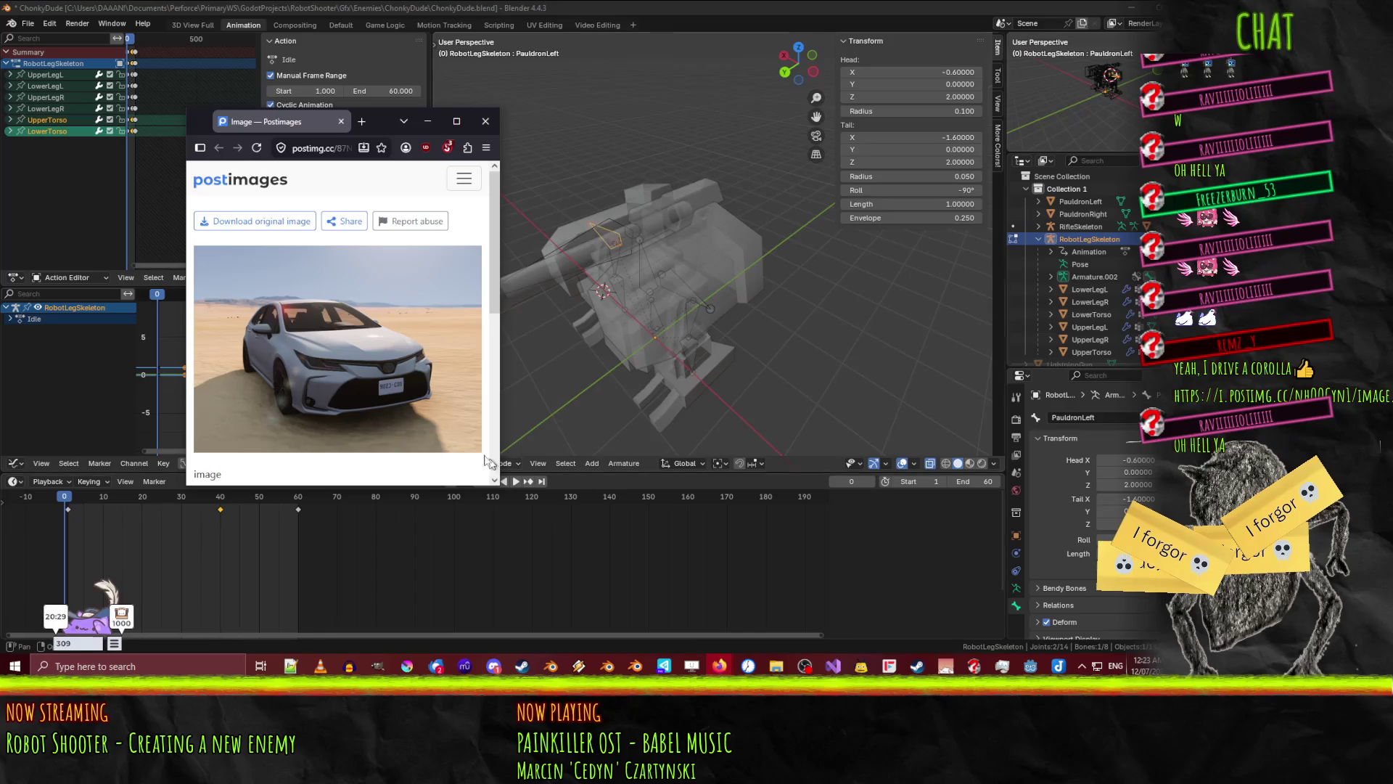
- Enlarge the browser window and search the web for '2005 corolla ce'
mouse_move(503, 486)
mouse_down()
mouse_move(874, 659)
mouse_move(942, 659)
mouse_move(929, 658)
mouse_up()
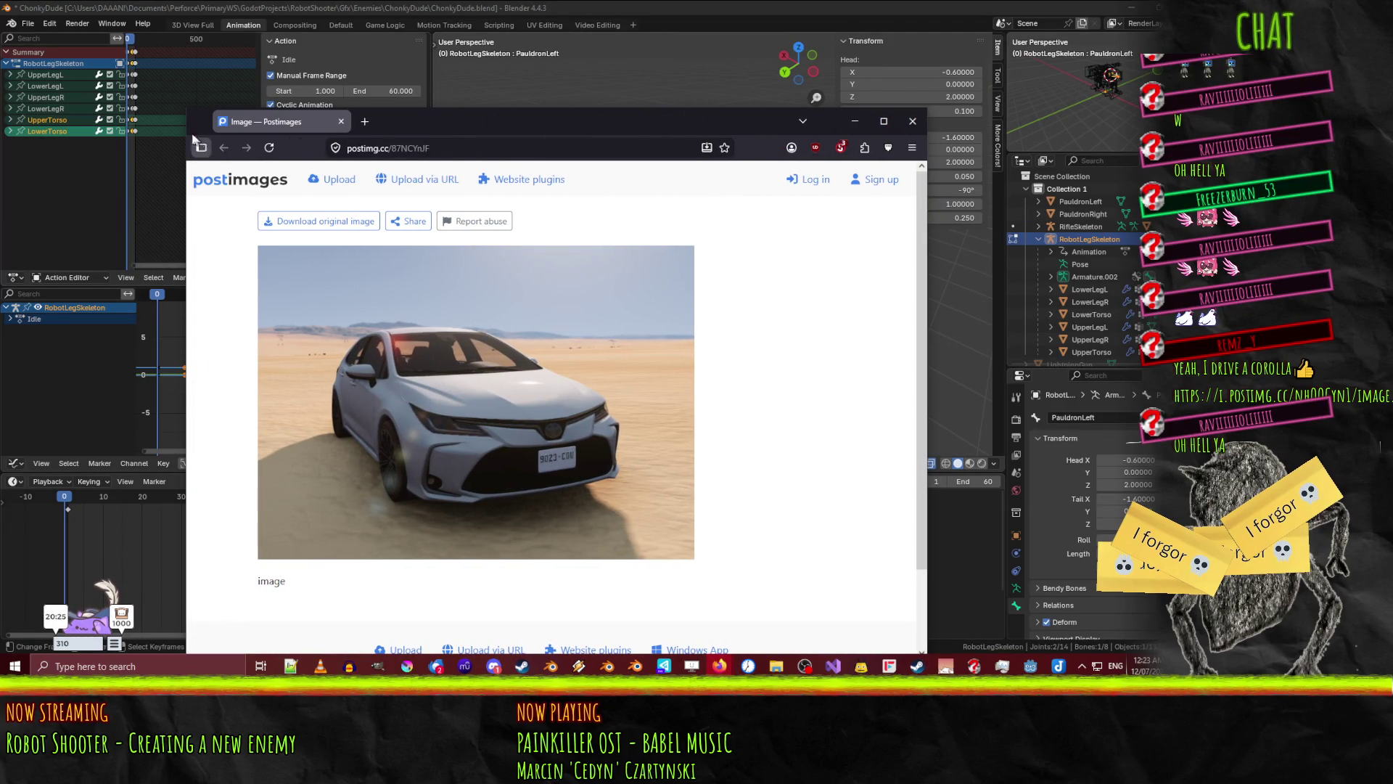
drag(187, 110, 83, 31)
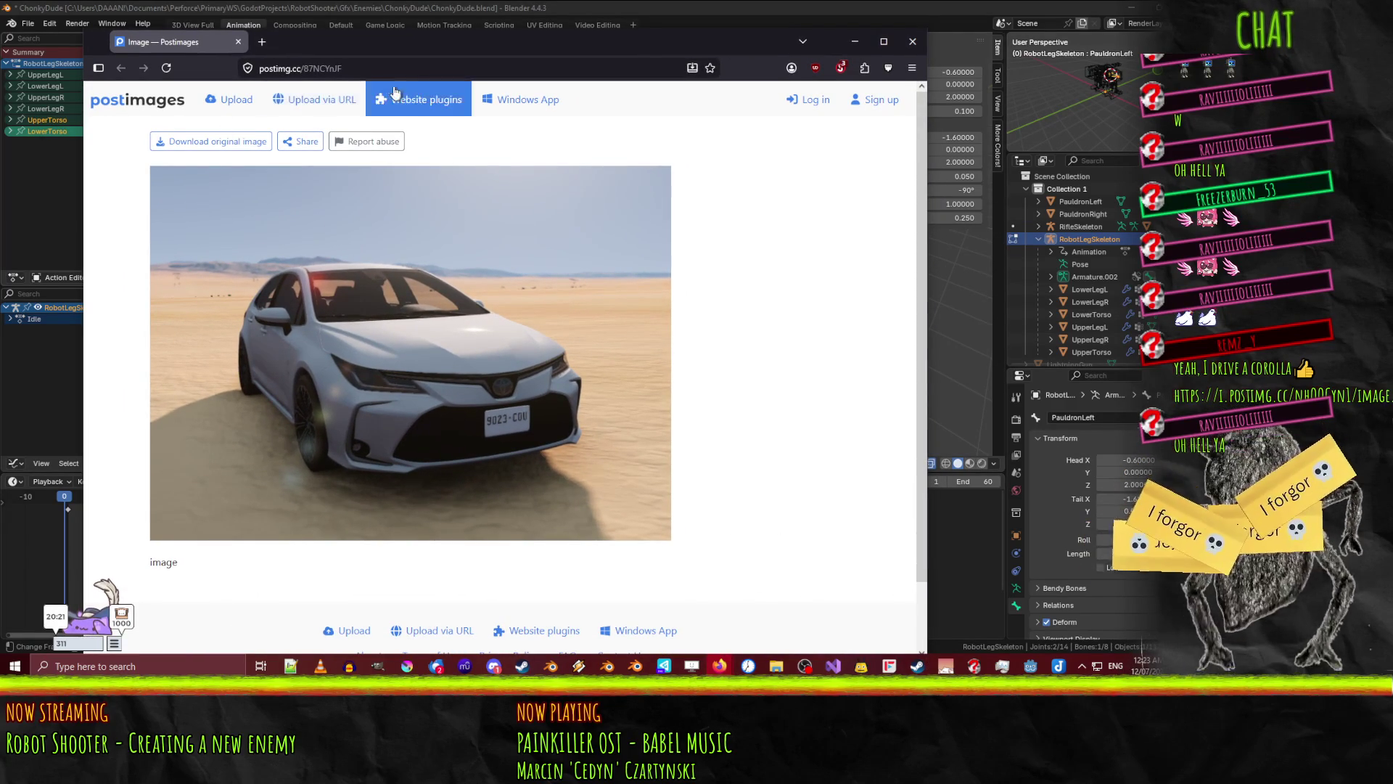
click(365, 62)
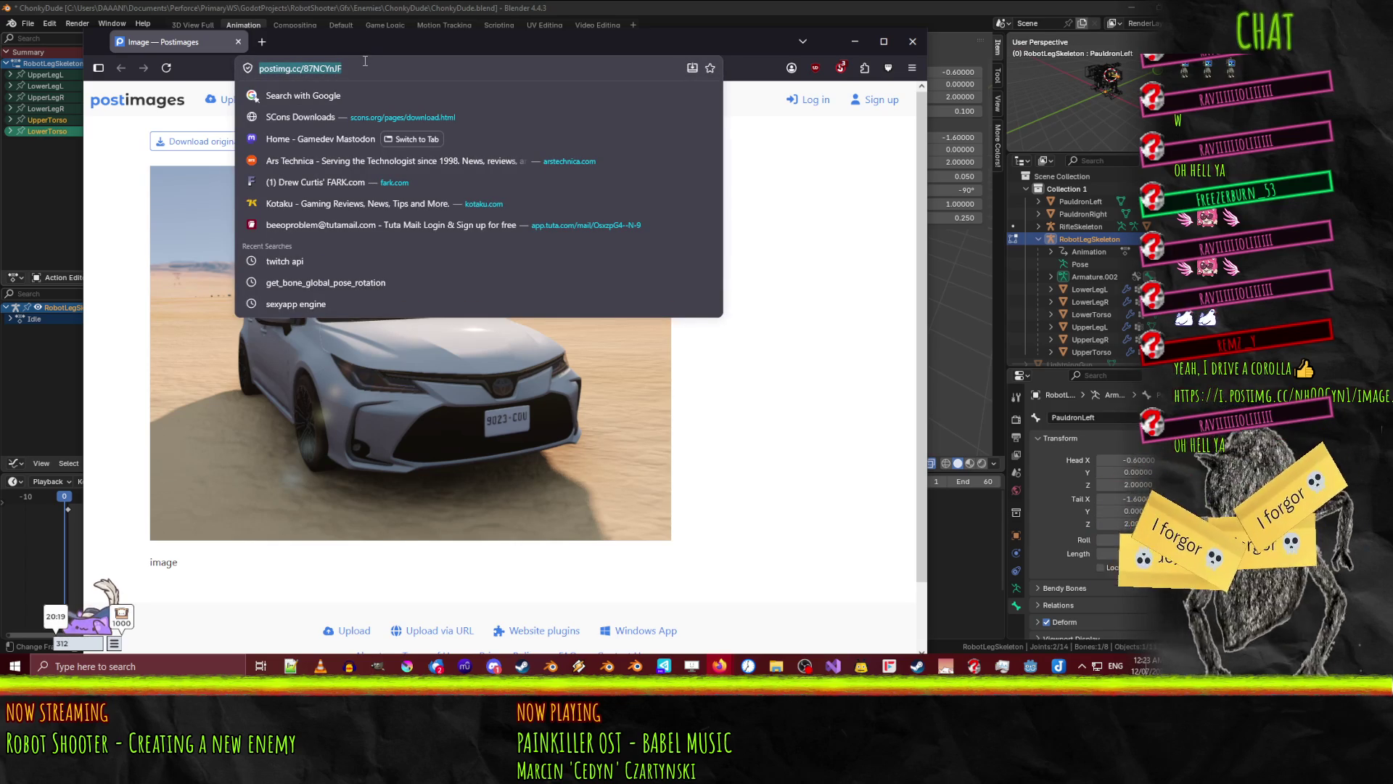
text(2005 co)
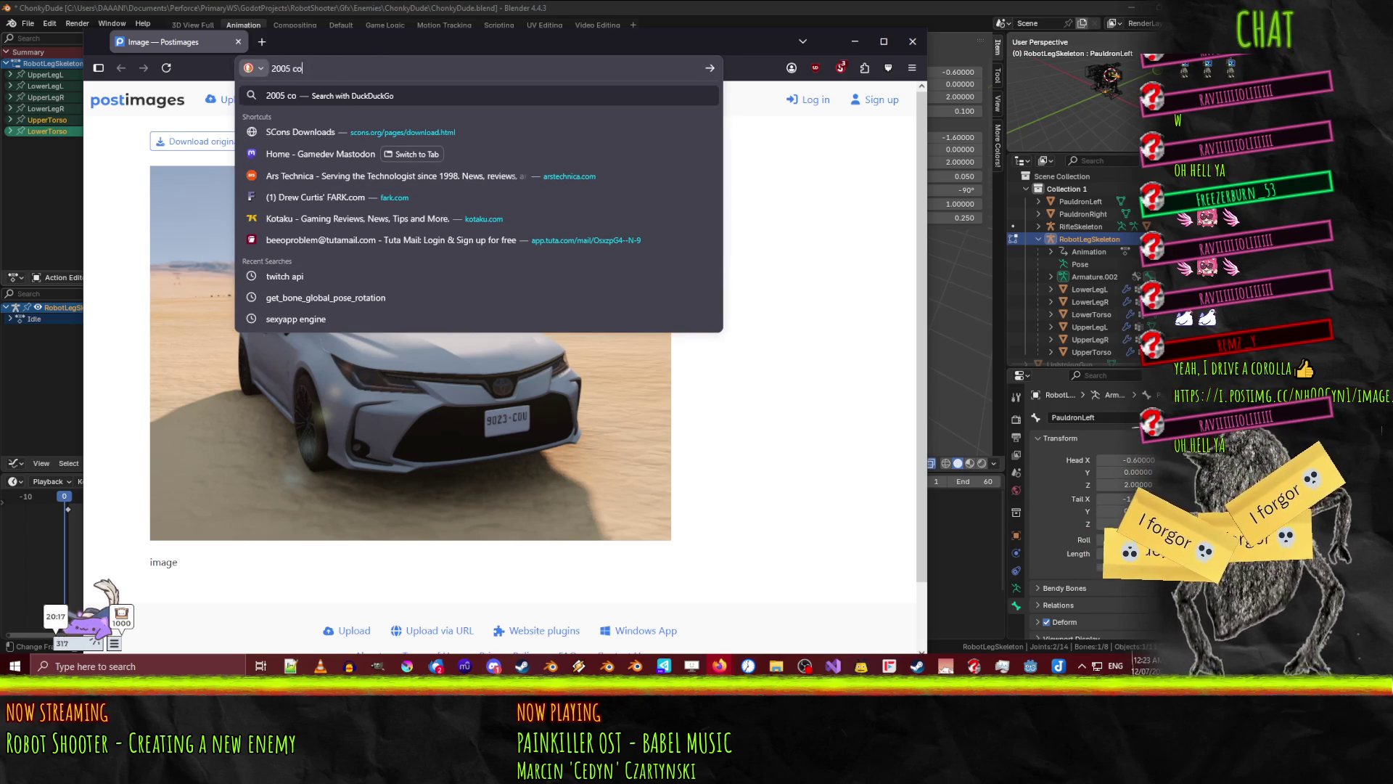
text(rolla ce)
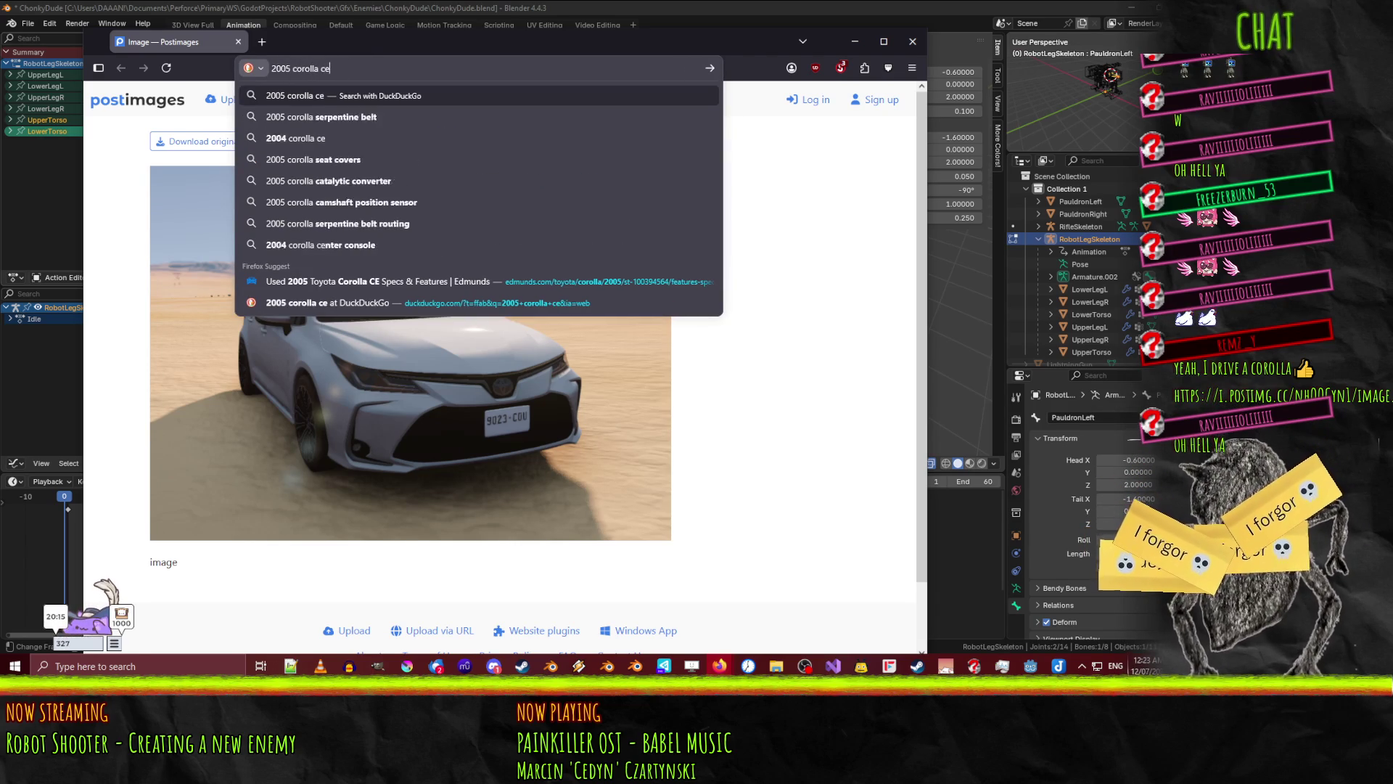
key(Return)
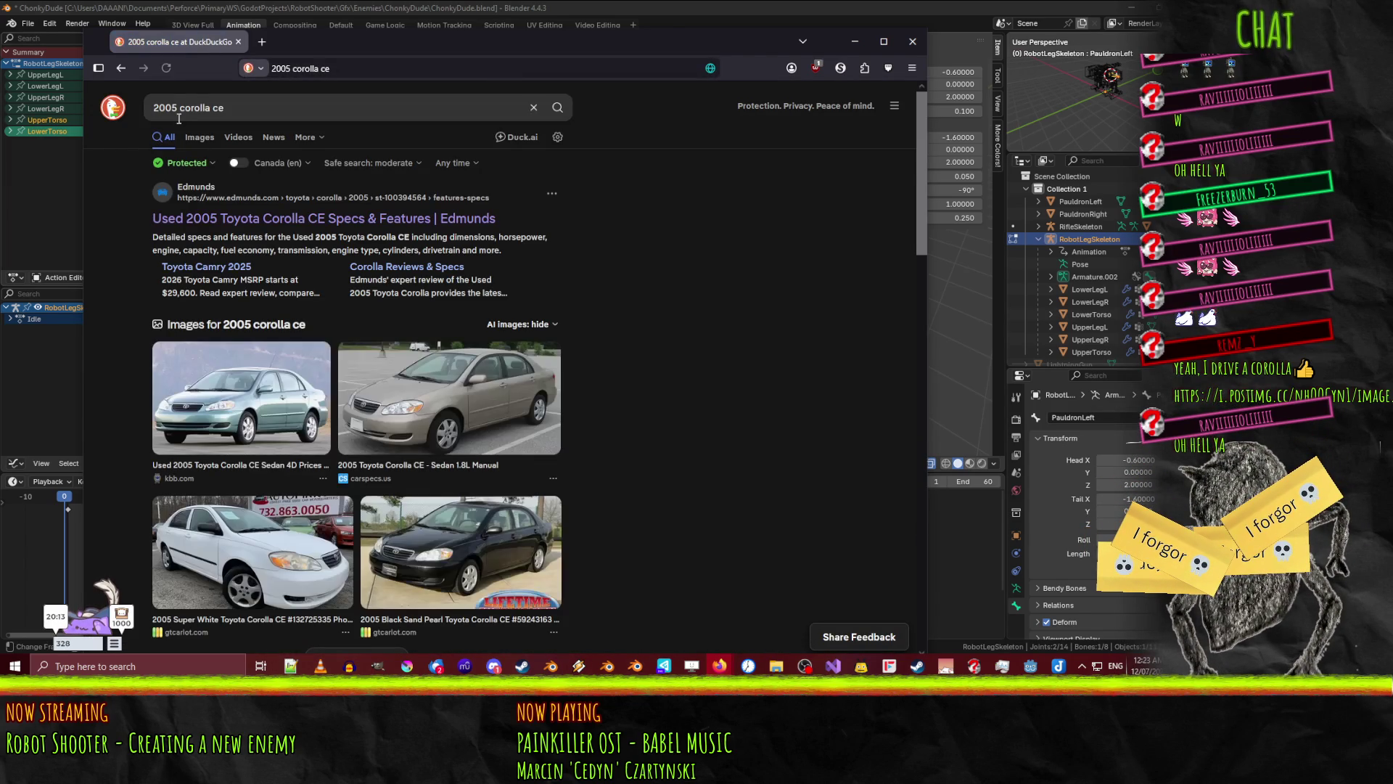
- Switch to image results and refine the search to '2005 corolla ce red'
click(199, 141)
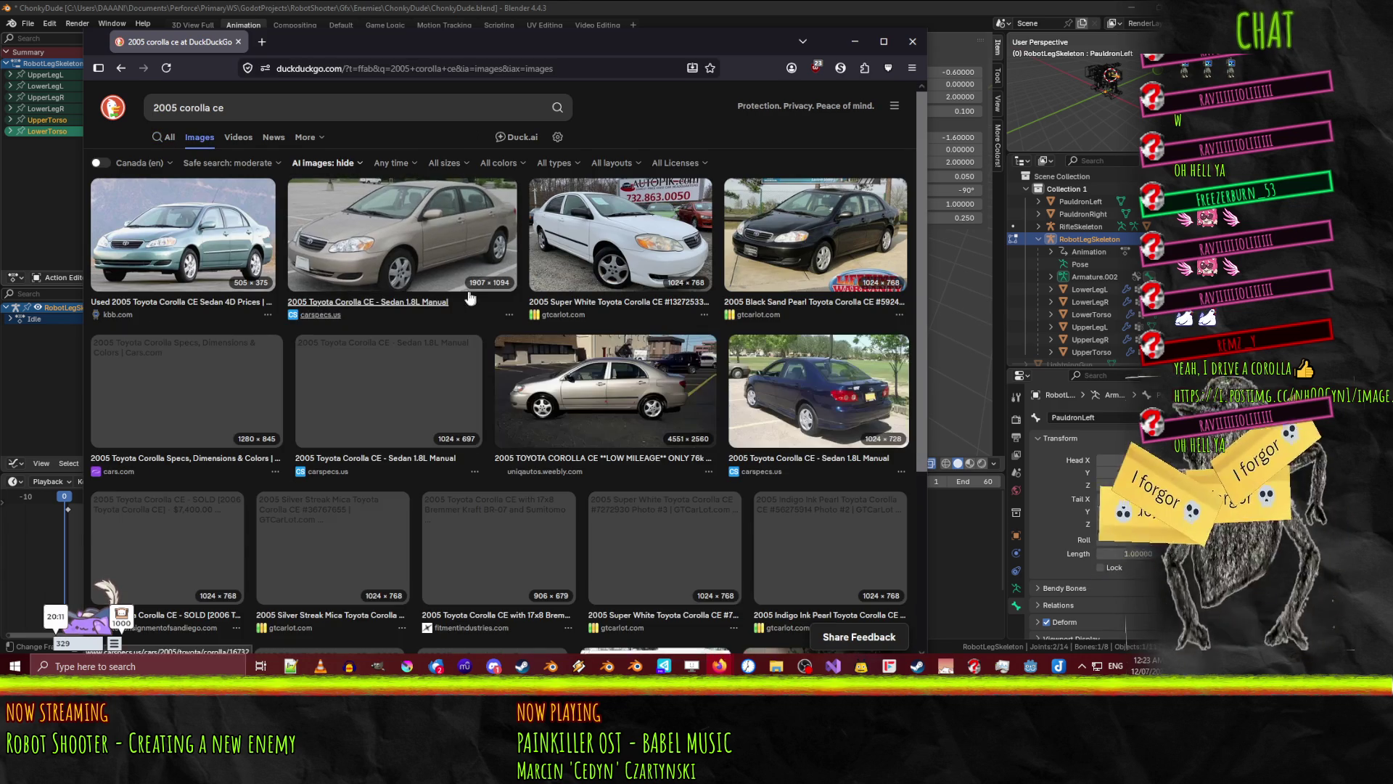
click(249, 112)
text(red)
key(Return)
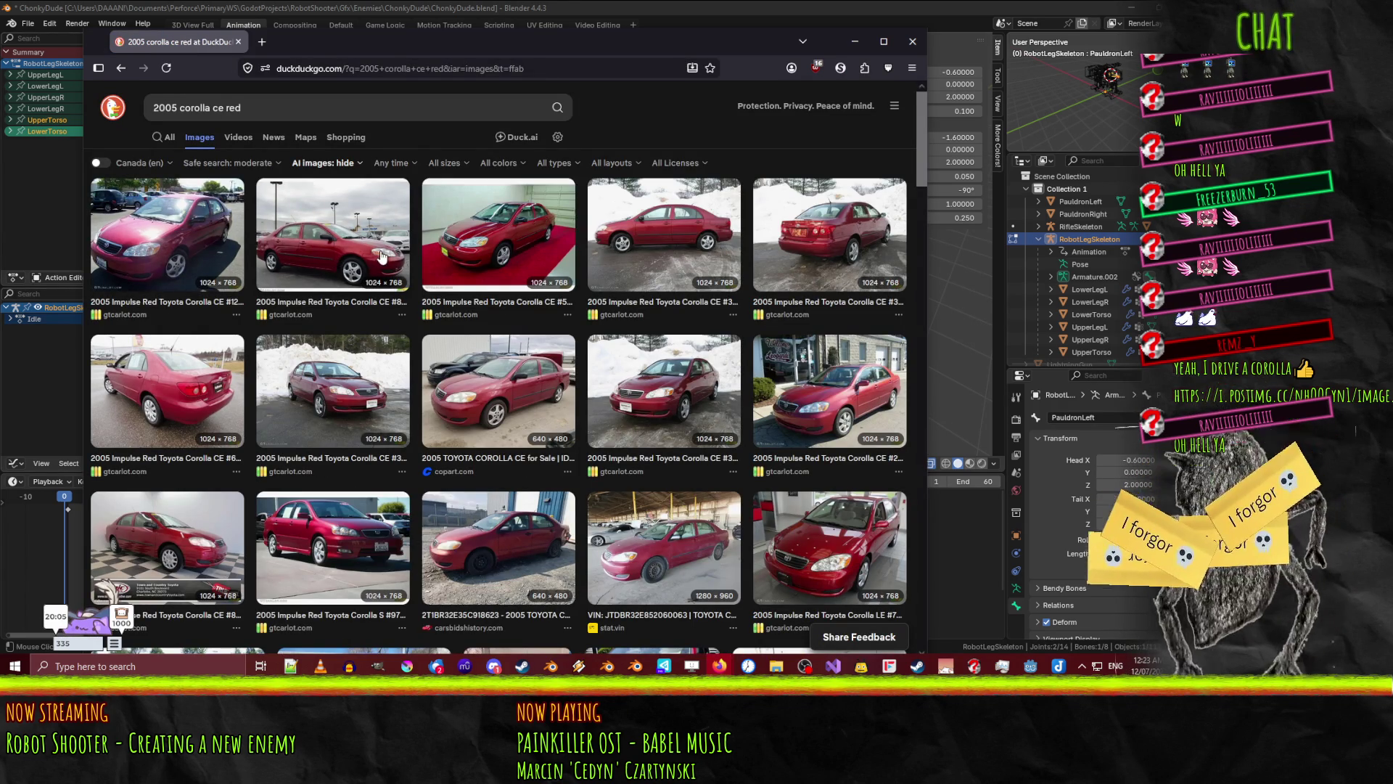
- Preview several red Corolla photos, then close the browser to return to Blender
click(194, 235)
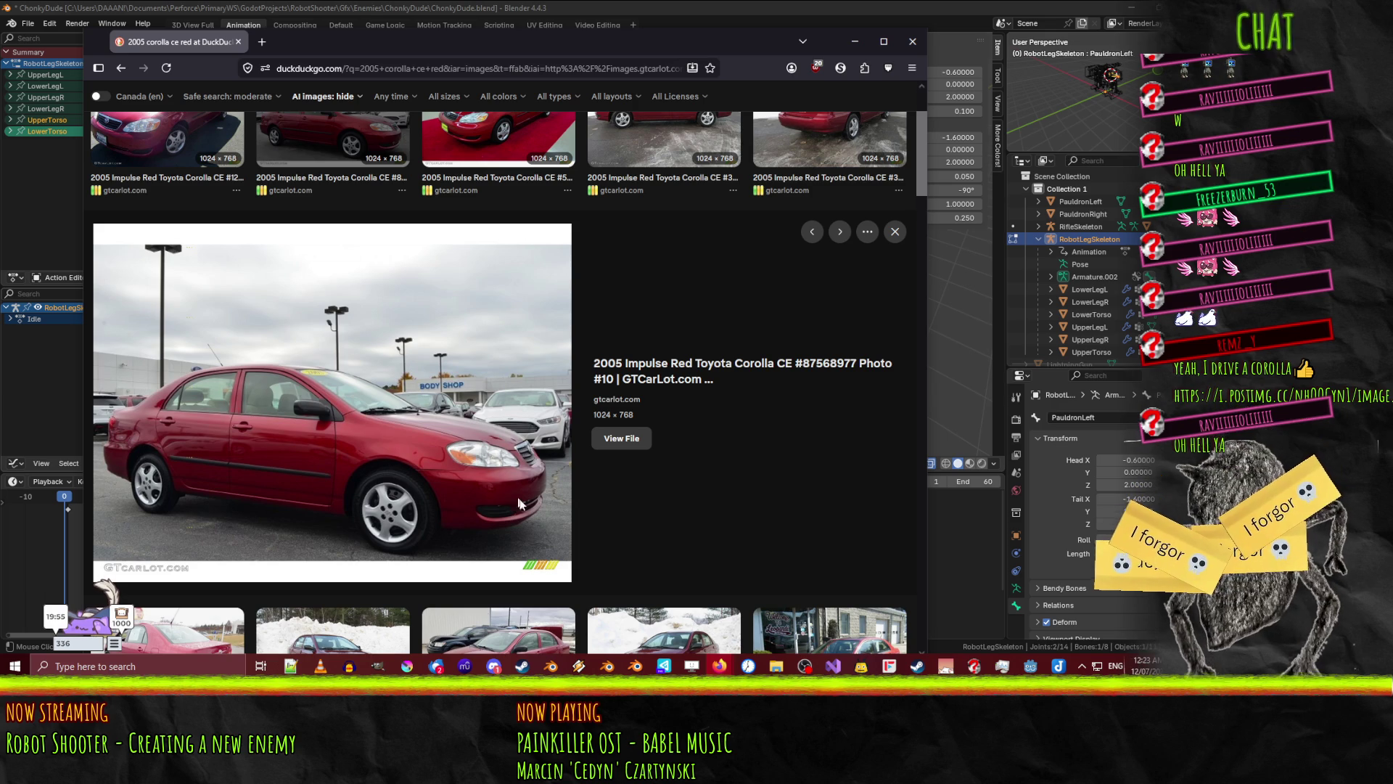
scroll(347, 471, up, 1)
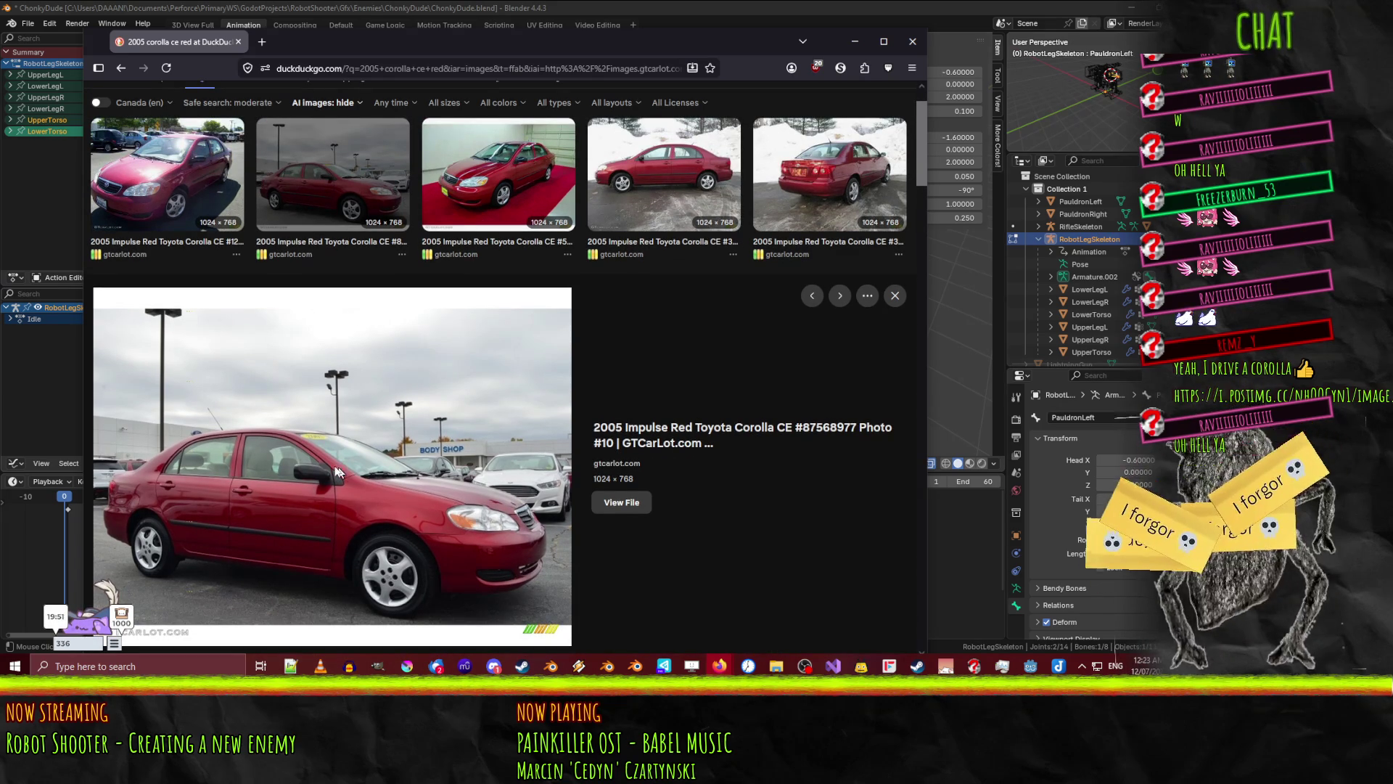
click(709, 185)
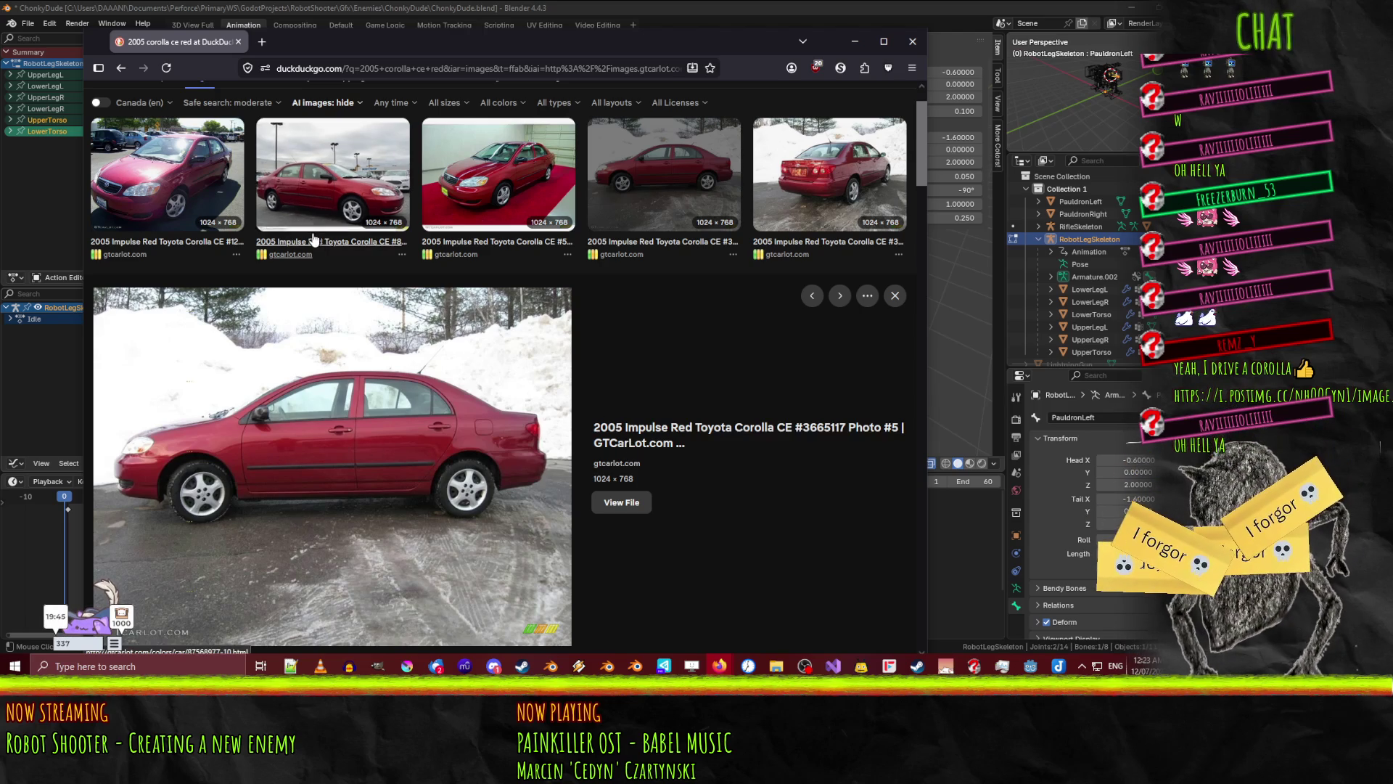
scroll(422, 299, down, 4)
scroll(422, 298, down, 1)
scroll(434, 328, up, 2)
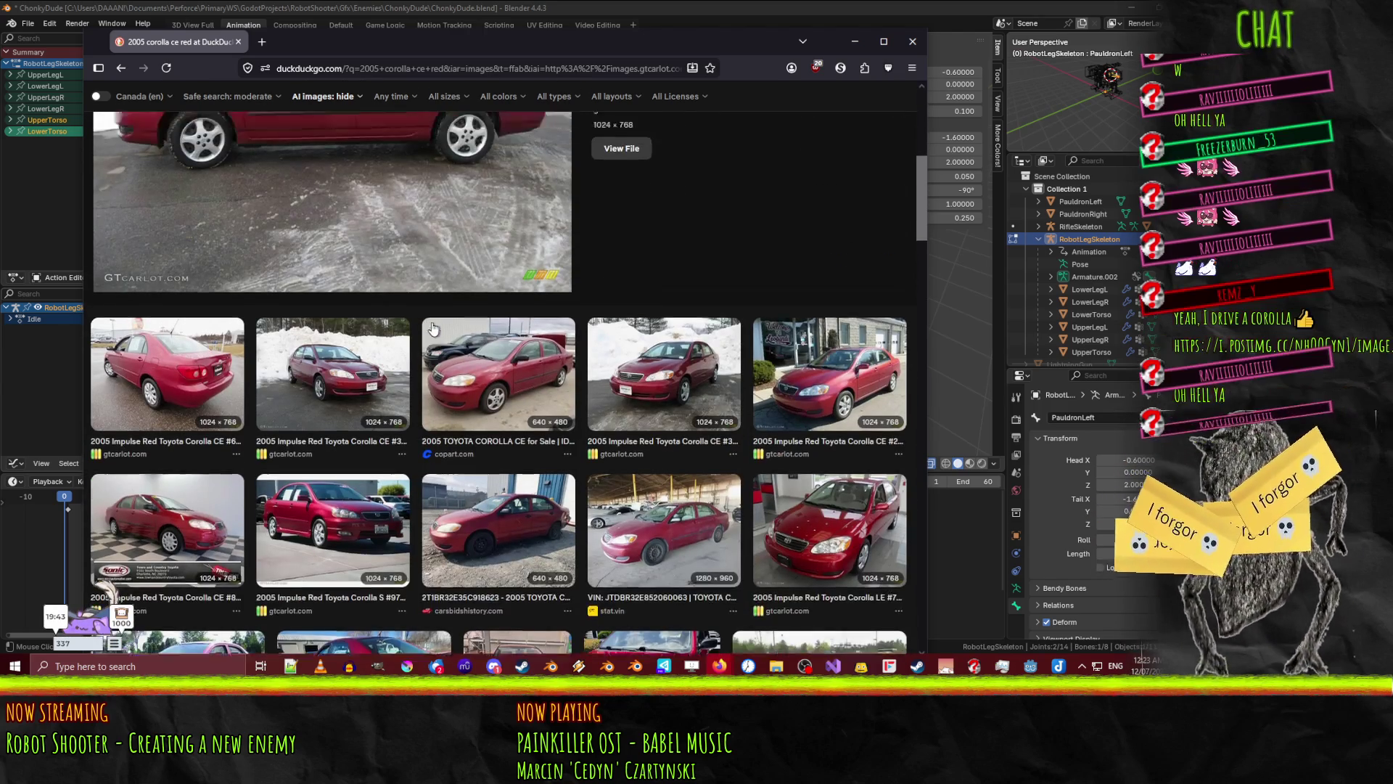
click(815, 469)
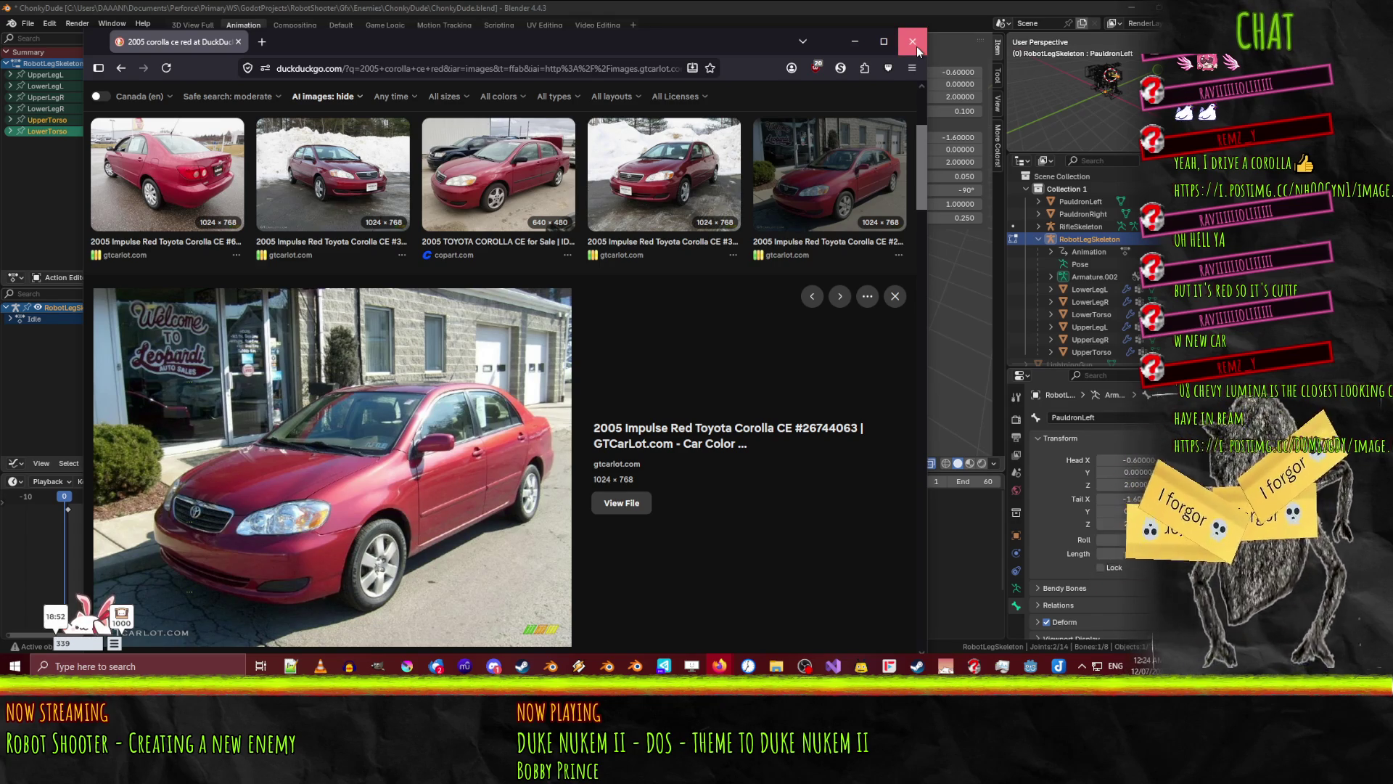
click(916, 47)
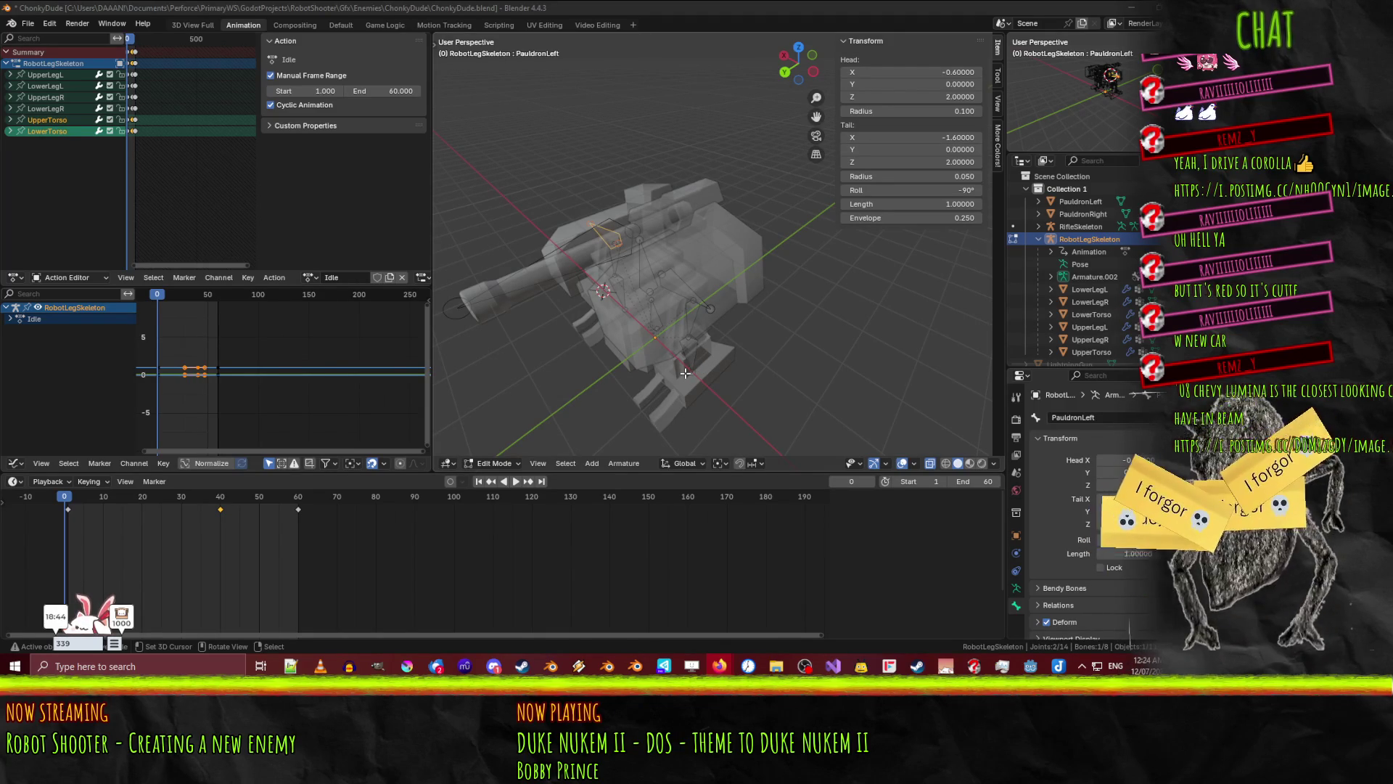
- Orbit to a front view, set frame 1, add PauldronRight to the selection, and show the mode list
mouse_move(685, 373)
middle_down()
mouse_move(748, 320)
mouse_move(635, 349)
mouse_move(642, 290)
middle_up()
scroll(664, 350, up, 2)
click(68, 499)
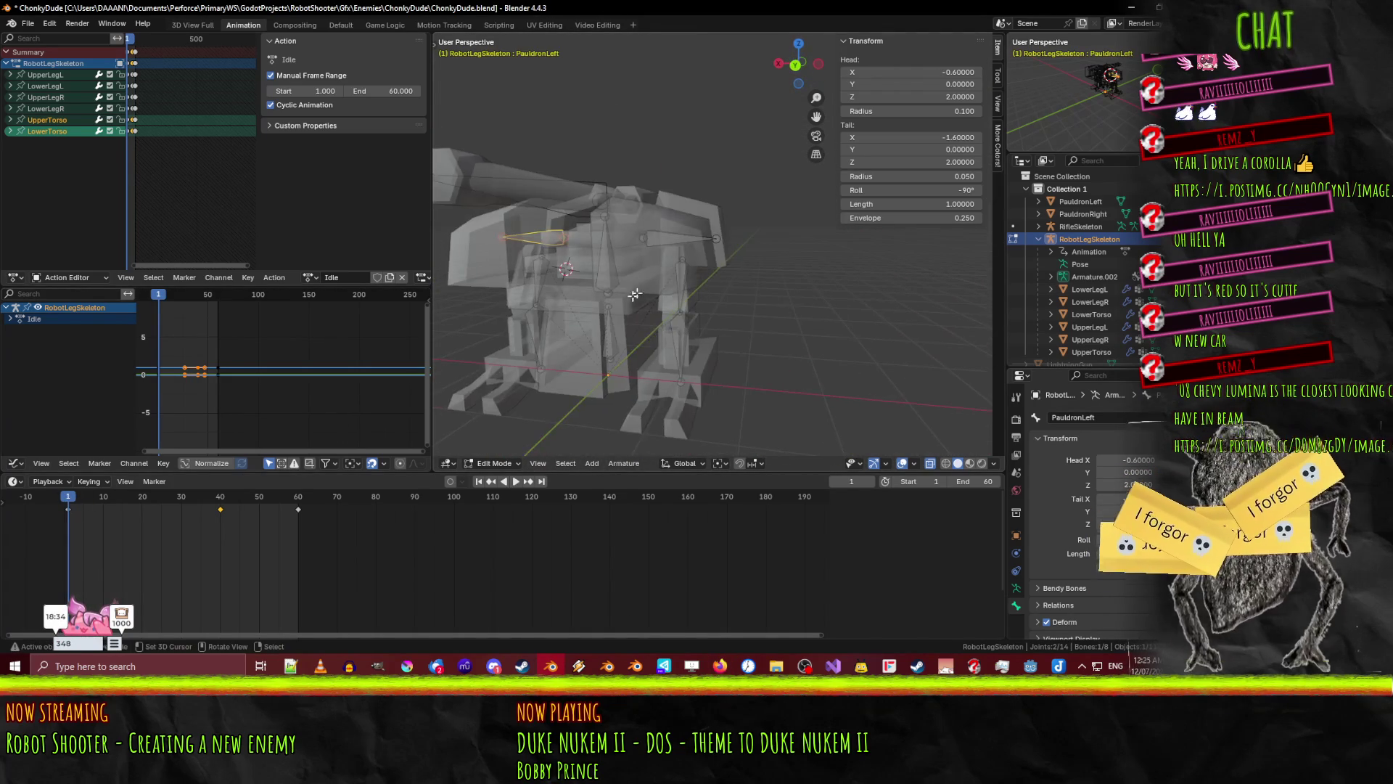
shift+click(664, 240)
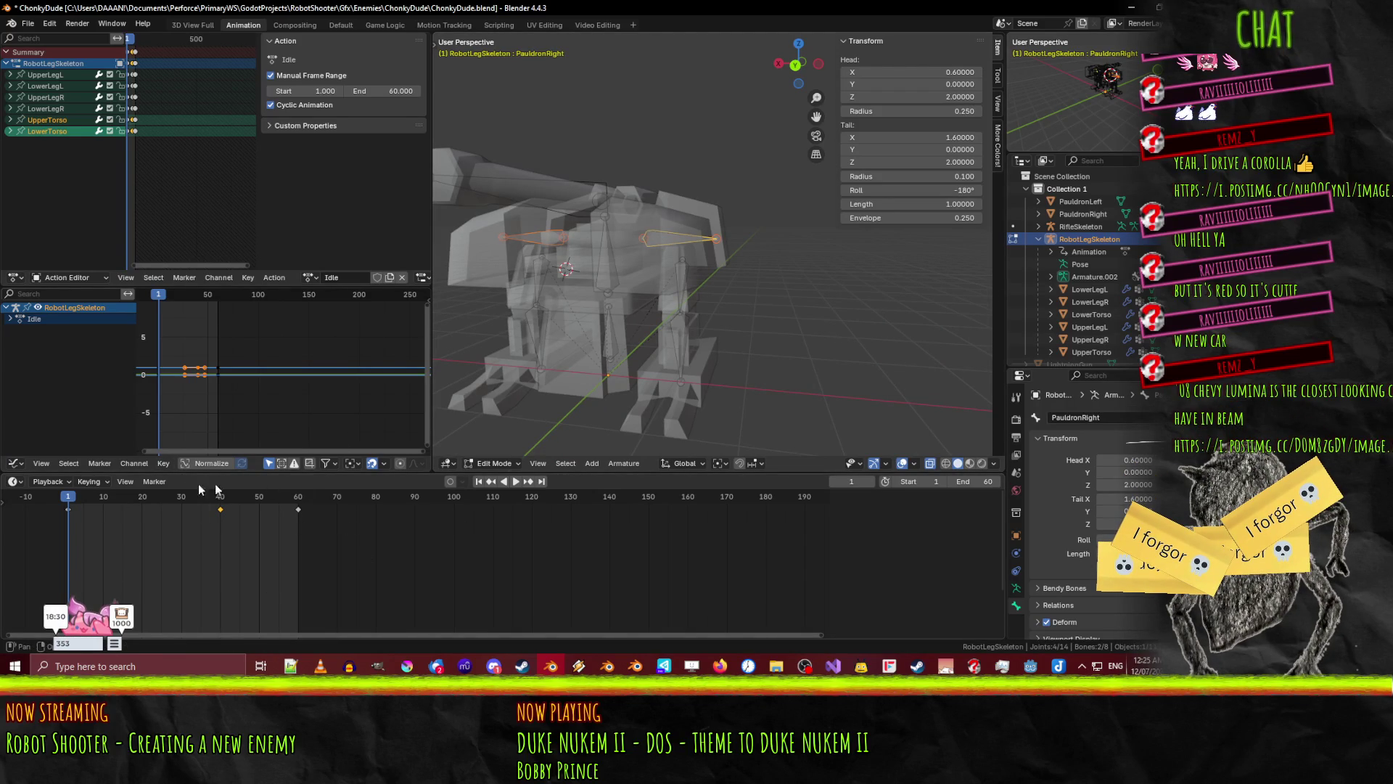
click(470, 464)
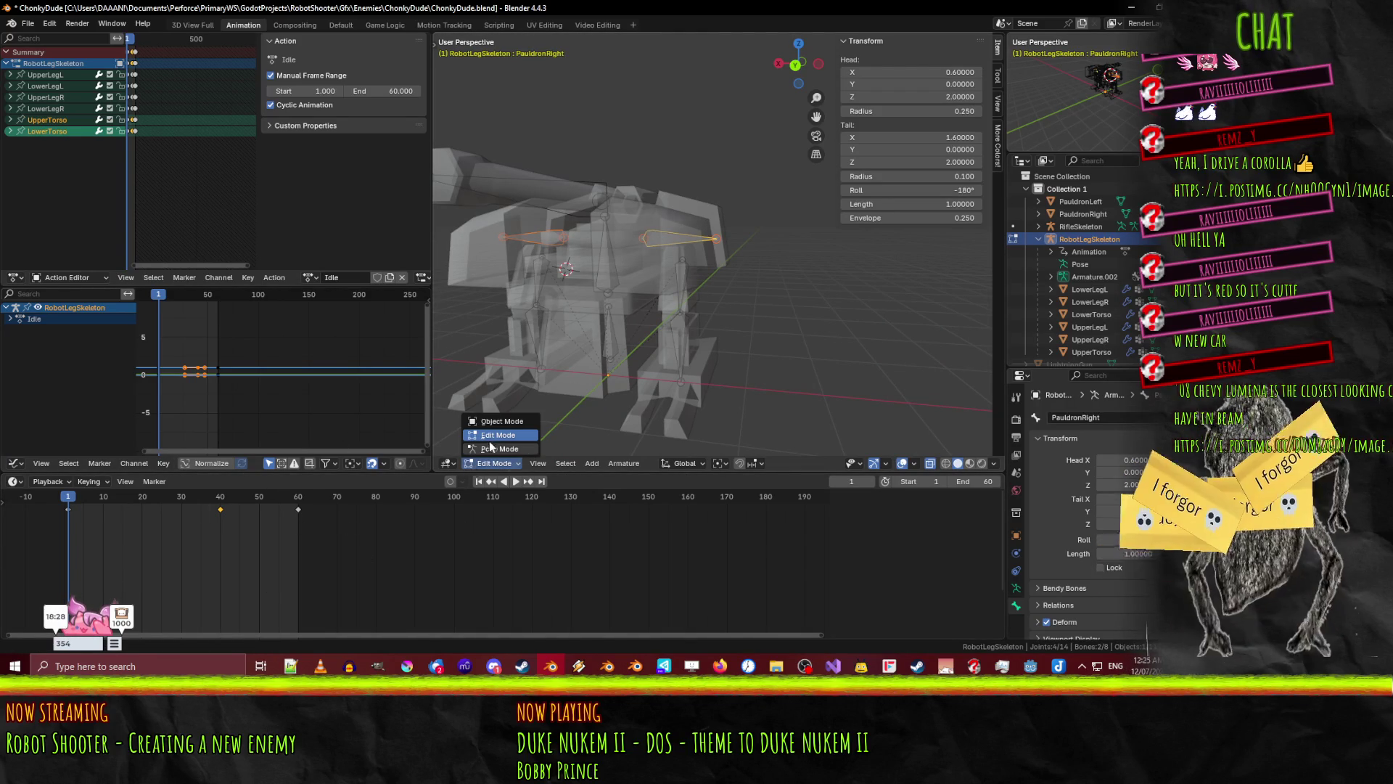
- Switch to Pose Mode and frame the pauldron in Right Ortho view
click(512, 449)
middle_drag(530, 420, 591, 357)
key(KP_1)
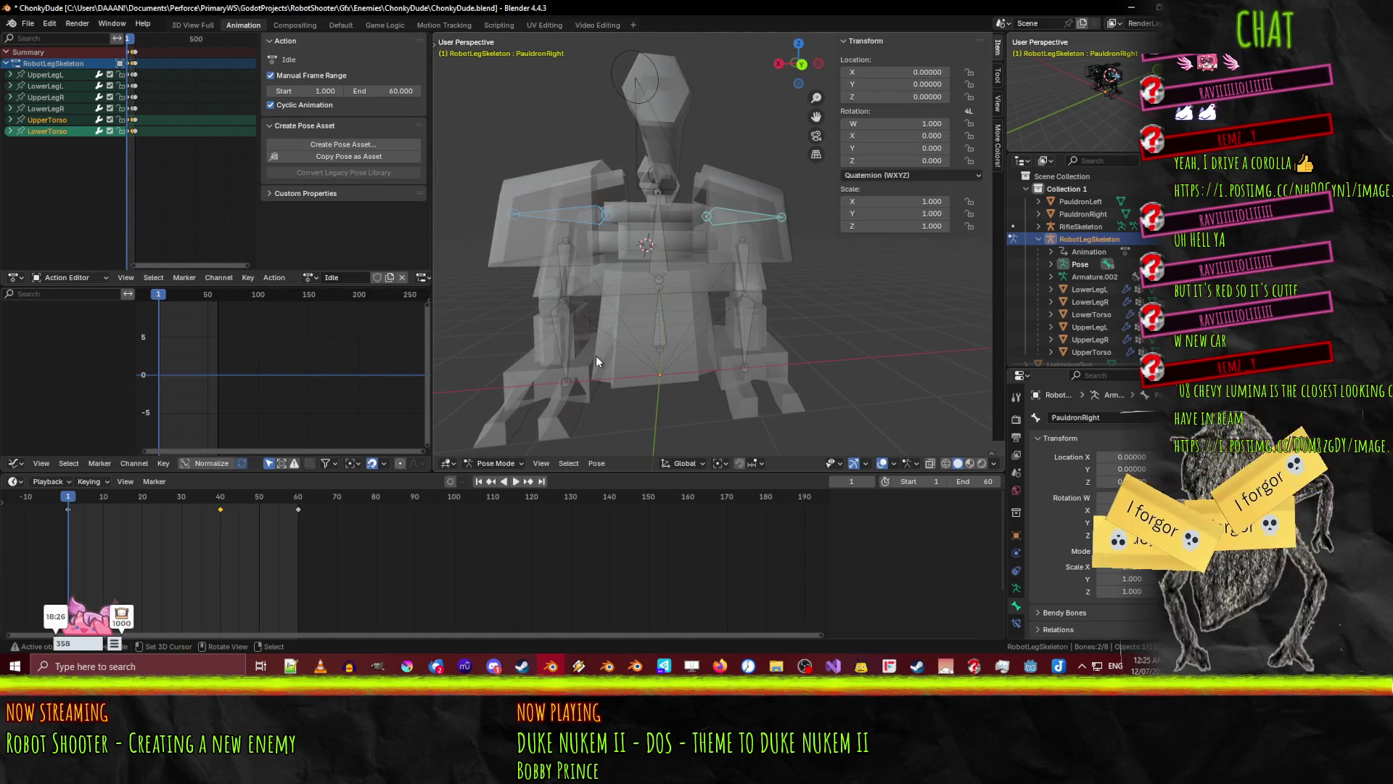
key(KP_3)
scroll(595, 355, up, 5)
mouse_move(683, 325)
shift+middle_down()
mouse_move(994, 356)
mouse_move(692, 283)
mouse_move(741, 236)
shift+middle_up()
- Move PauldronRight's rest position to Y -0.08 in Edit Mode, save ChonkyDude.blend, return to Pose Mode
key(Tab)
scroll(697, 261, up, 3)
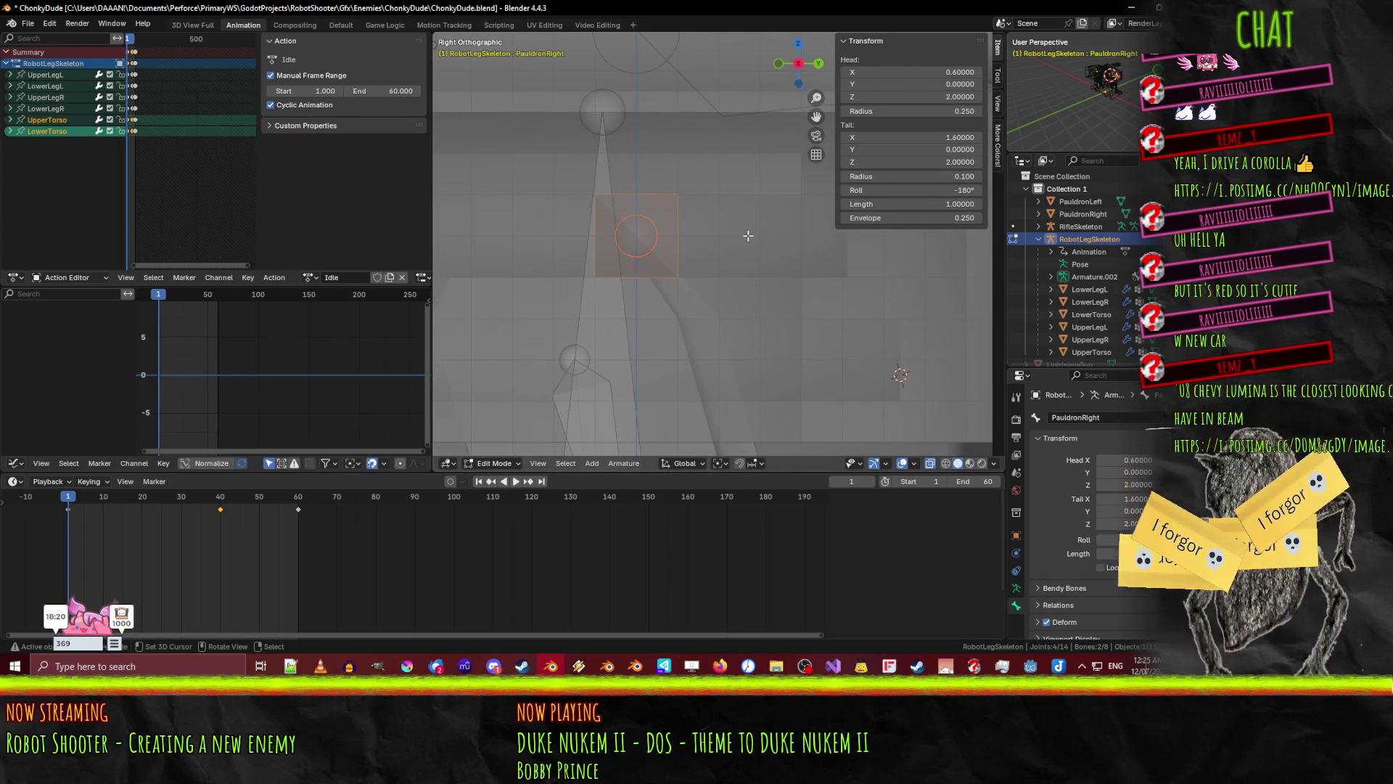
key(g)
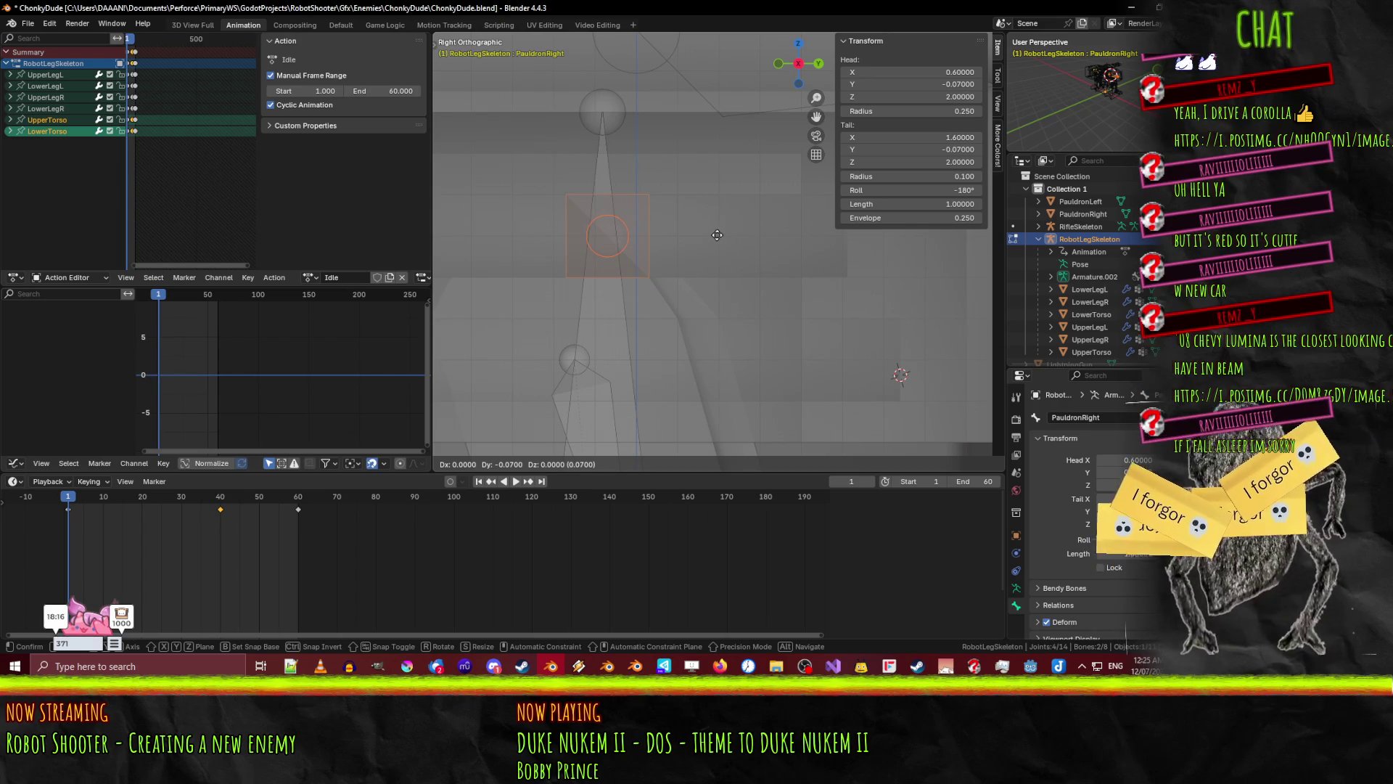
click(716, 236)
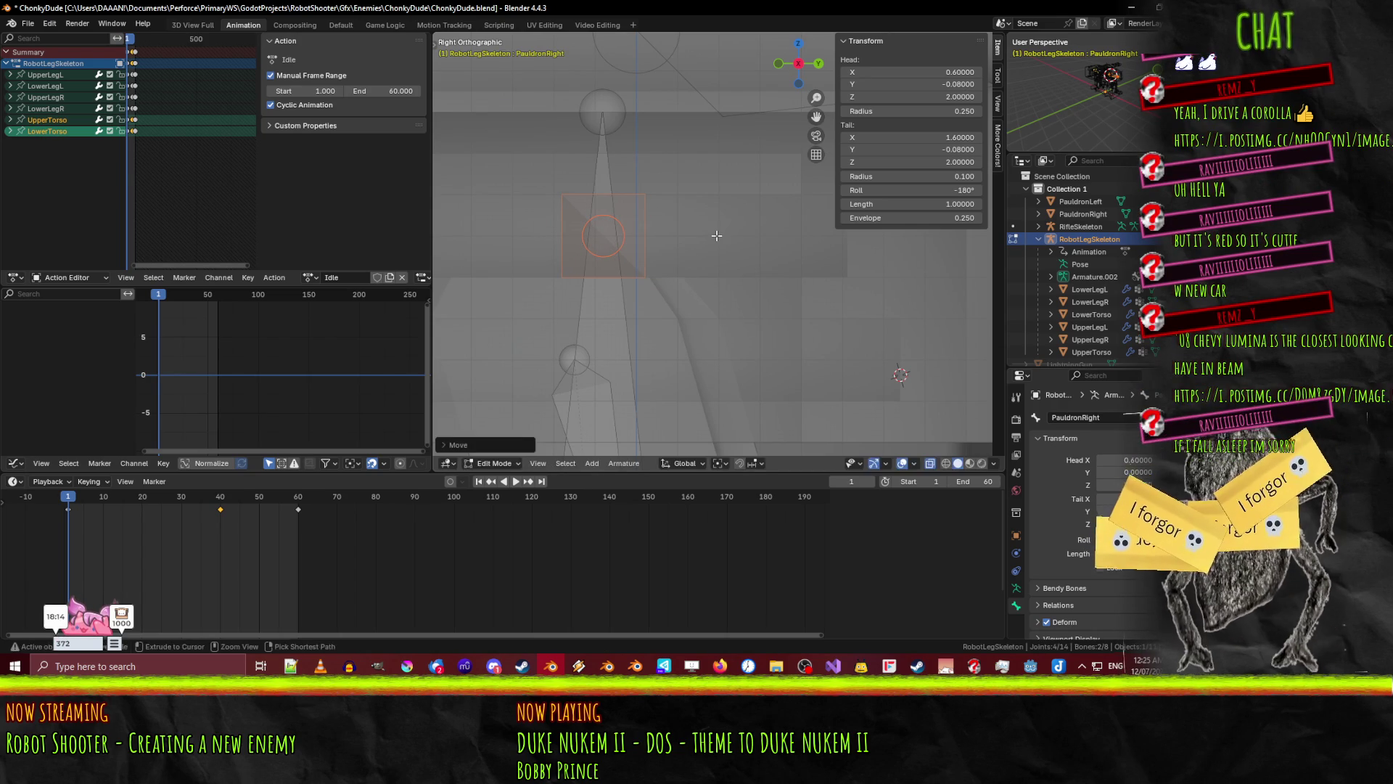
scroll(716, 236, down, 6)
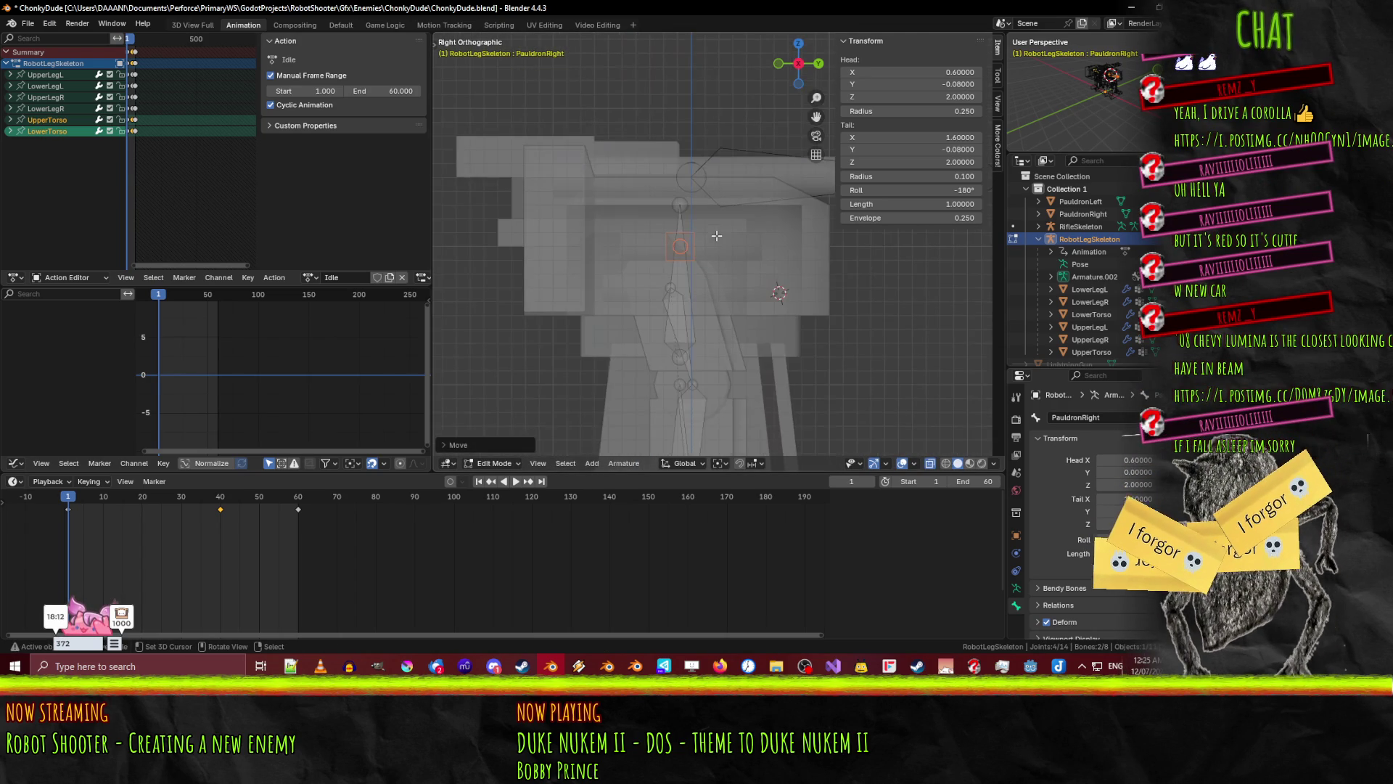
key(ctrl+s)
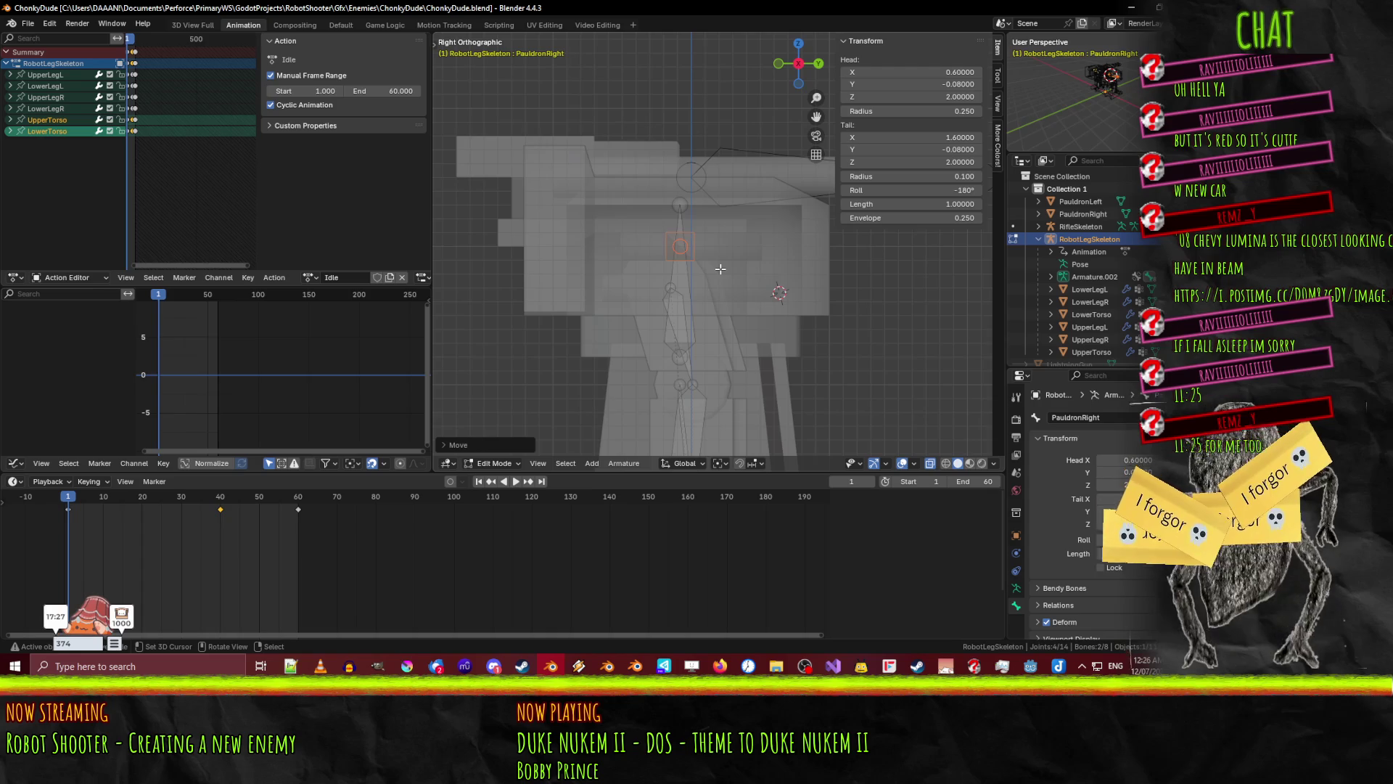
mouse_move(702, 262)
ctrl+middle_down()
mouse_move(625, 302)
mouse_move(654, 312)
mouse_move(599, 317)
ctrl+middle_up()
key(ctrl+Tab)
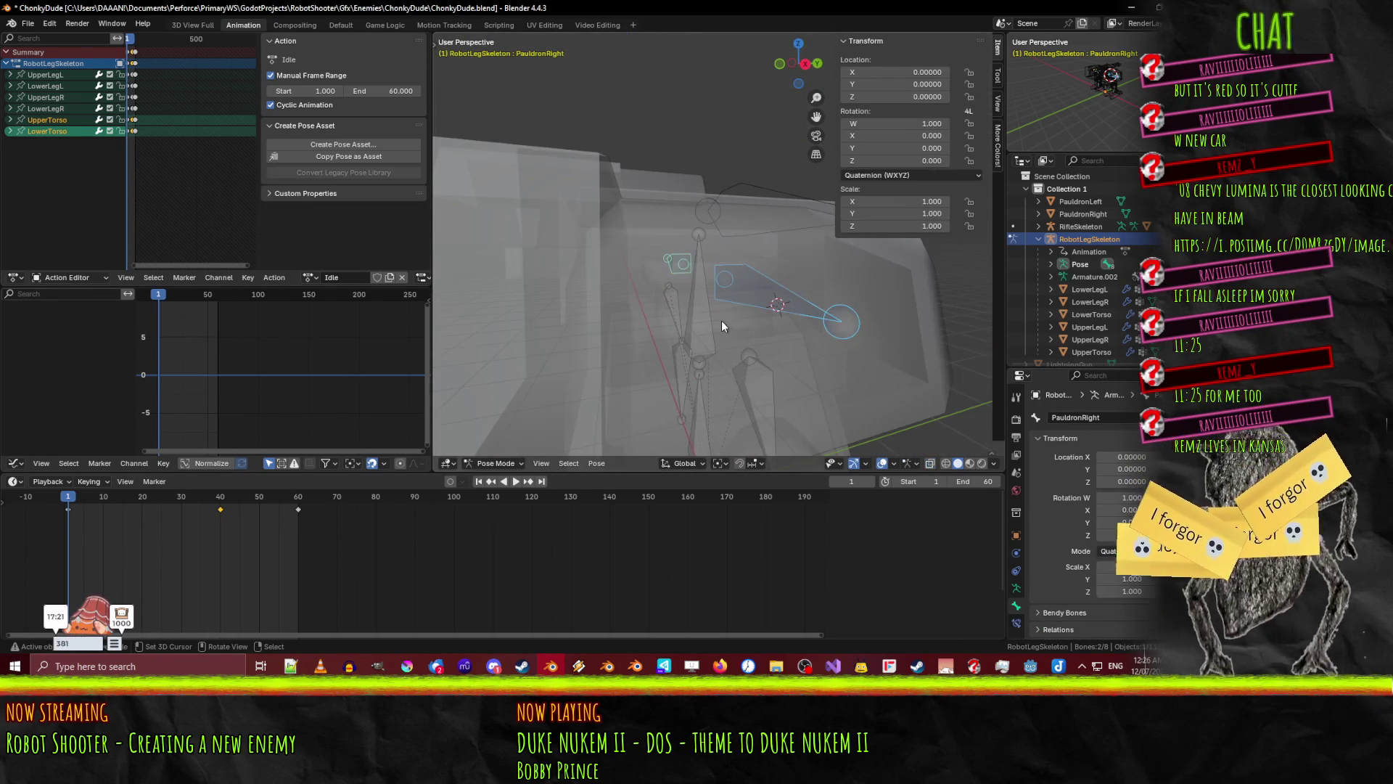
- Keyframe the pauldron bones at frames 1 and 60 in the right ortho view
key(KP_3)
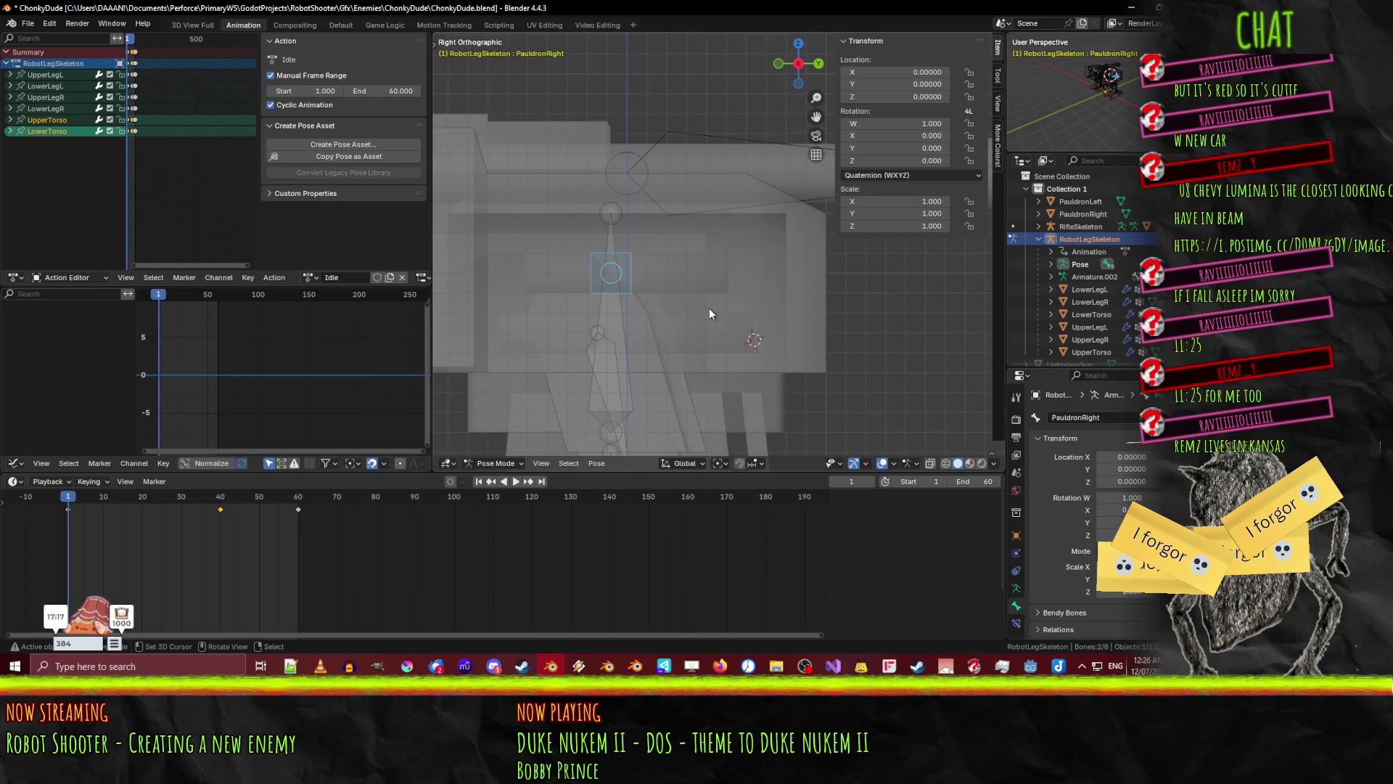
key(i)
key(shift+Right)
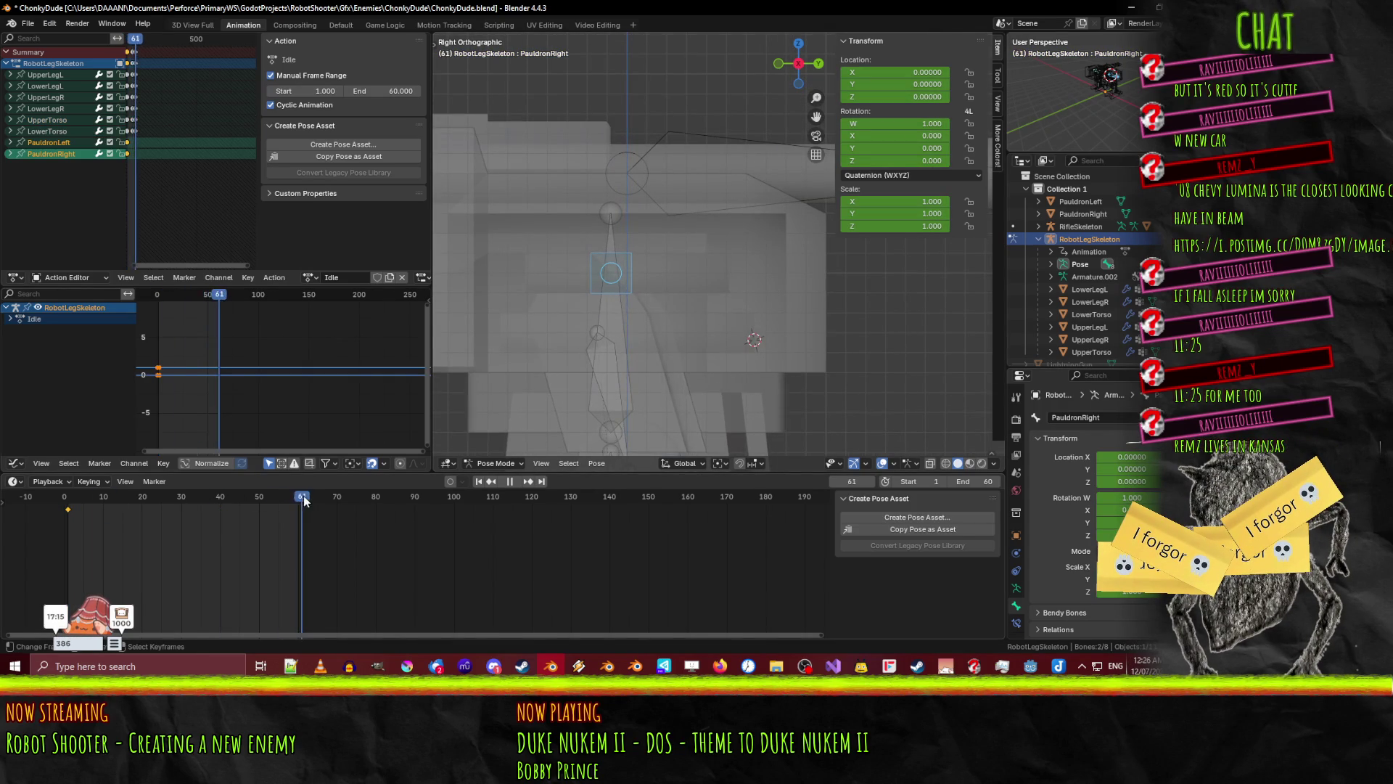
key(i)
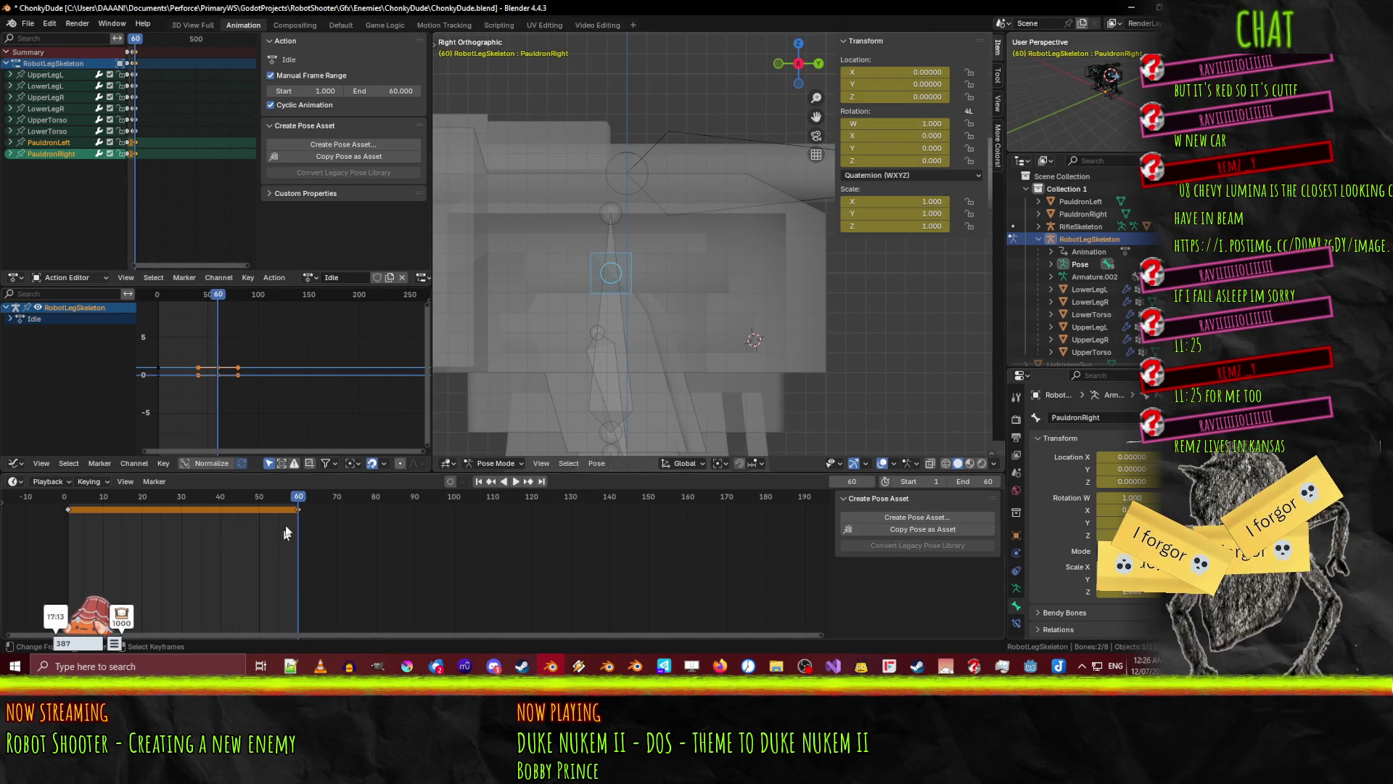
- At frame 40, nudge the pauldron along Y and slightly down in Z, and keyframe that pose
drag(209, 498, 221, 498)
scroll(650, 329, up, 4)
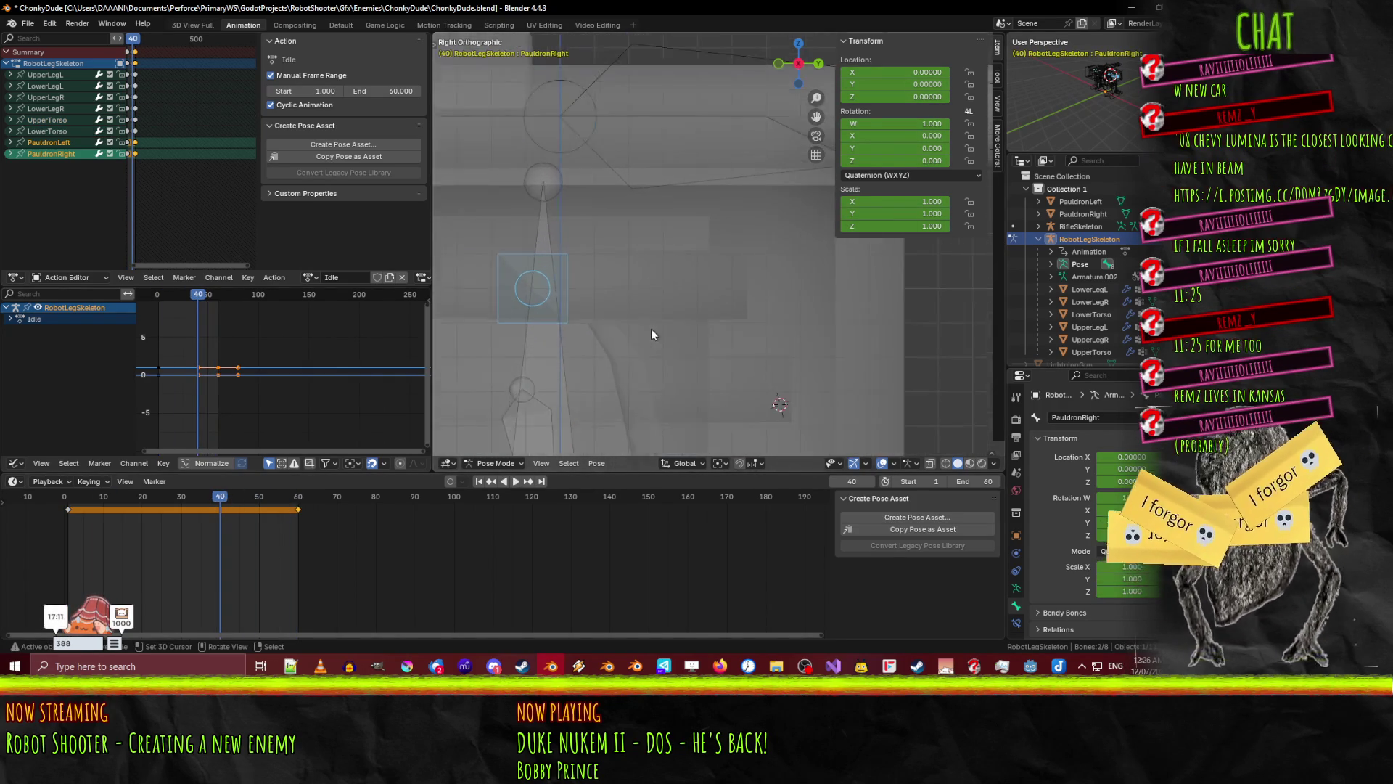
key(g)
key(y)
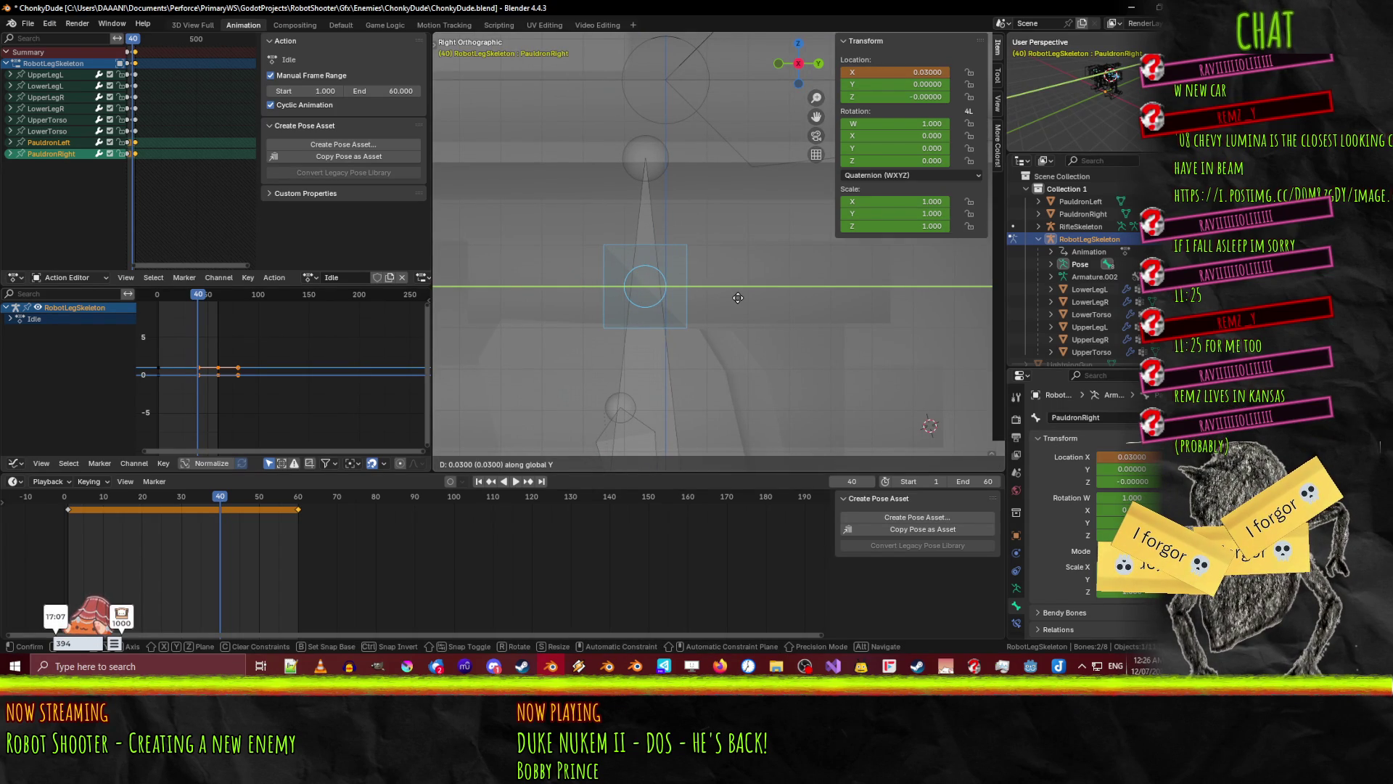
click(738, 297)
key(g)
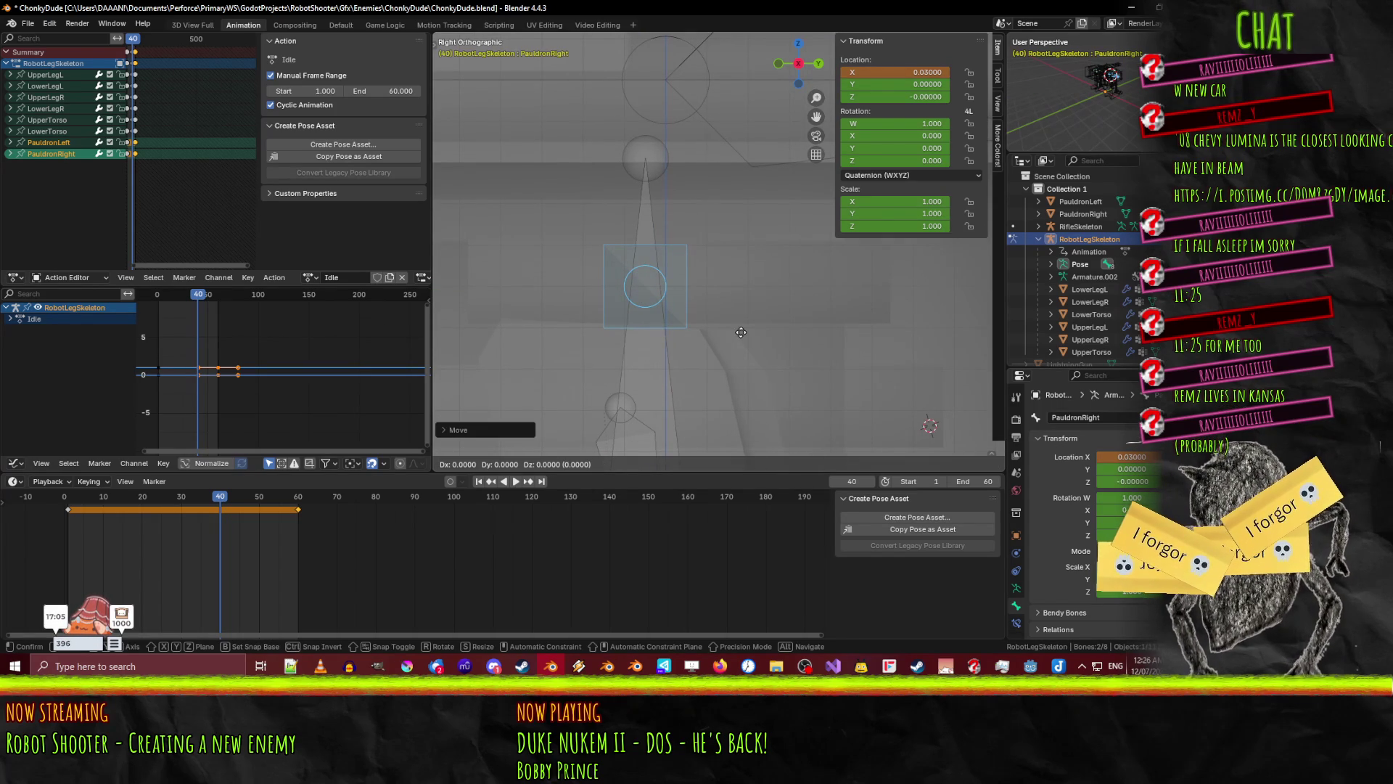
key(z)
click(741, 329)
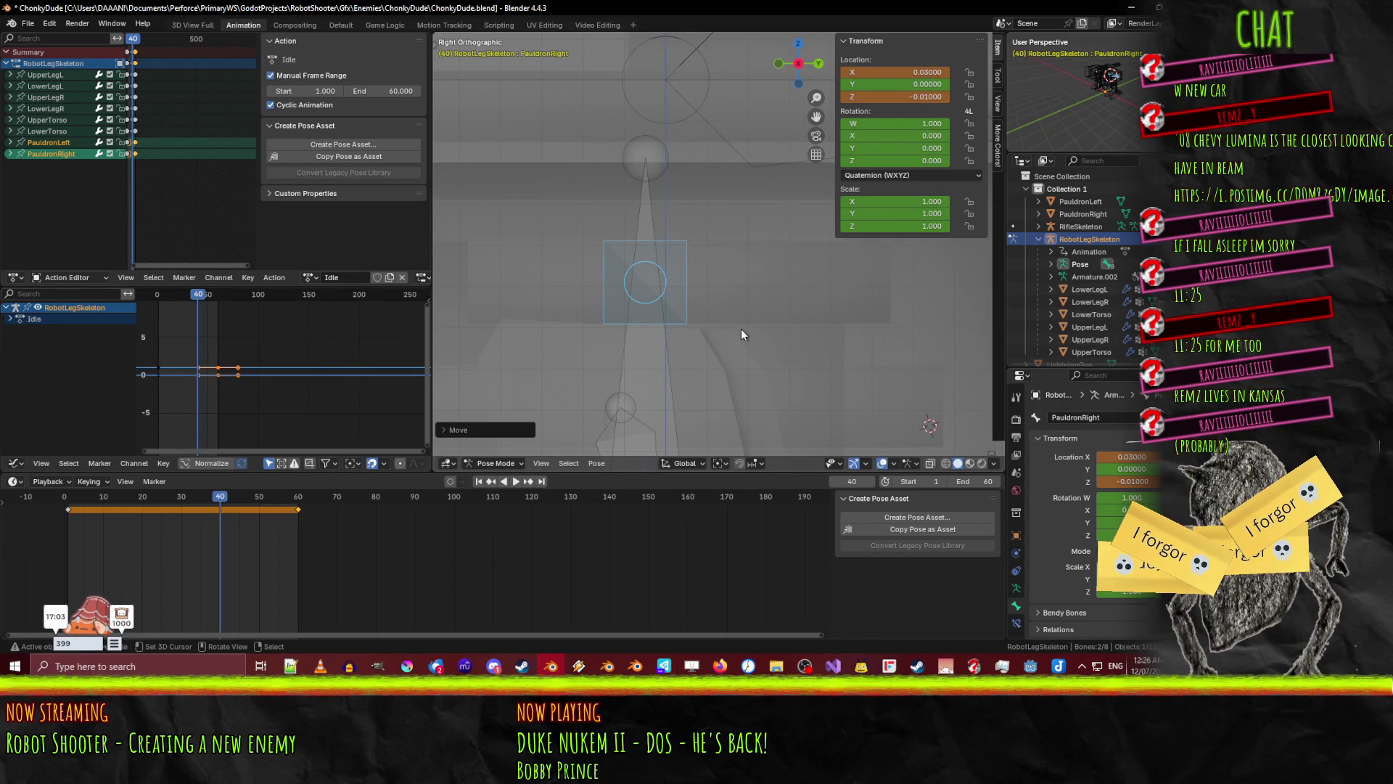
key(i)
- Shift the offset keyframe to frame 41 and scrub the timeline to check the pose change
mouse_move(181, 511)
mouse_down()
mouse_move(92, 508)
mouse_move(232, 503)
mouse_move(205, 505)
mouse_move(221, 500)
mouse_up()
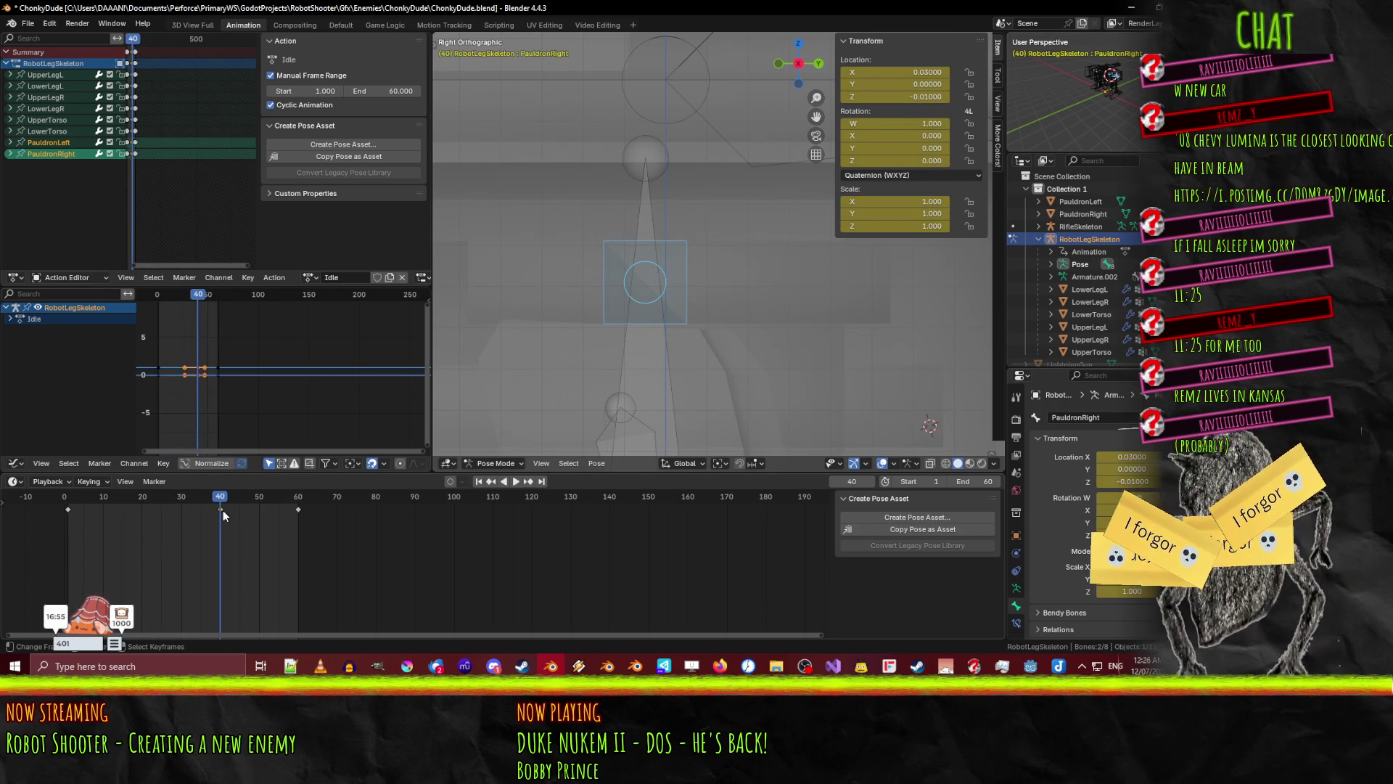
key(g)
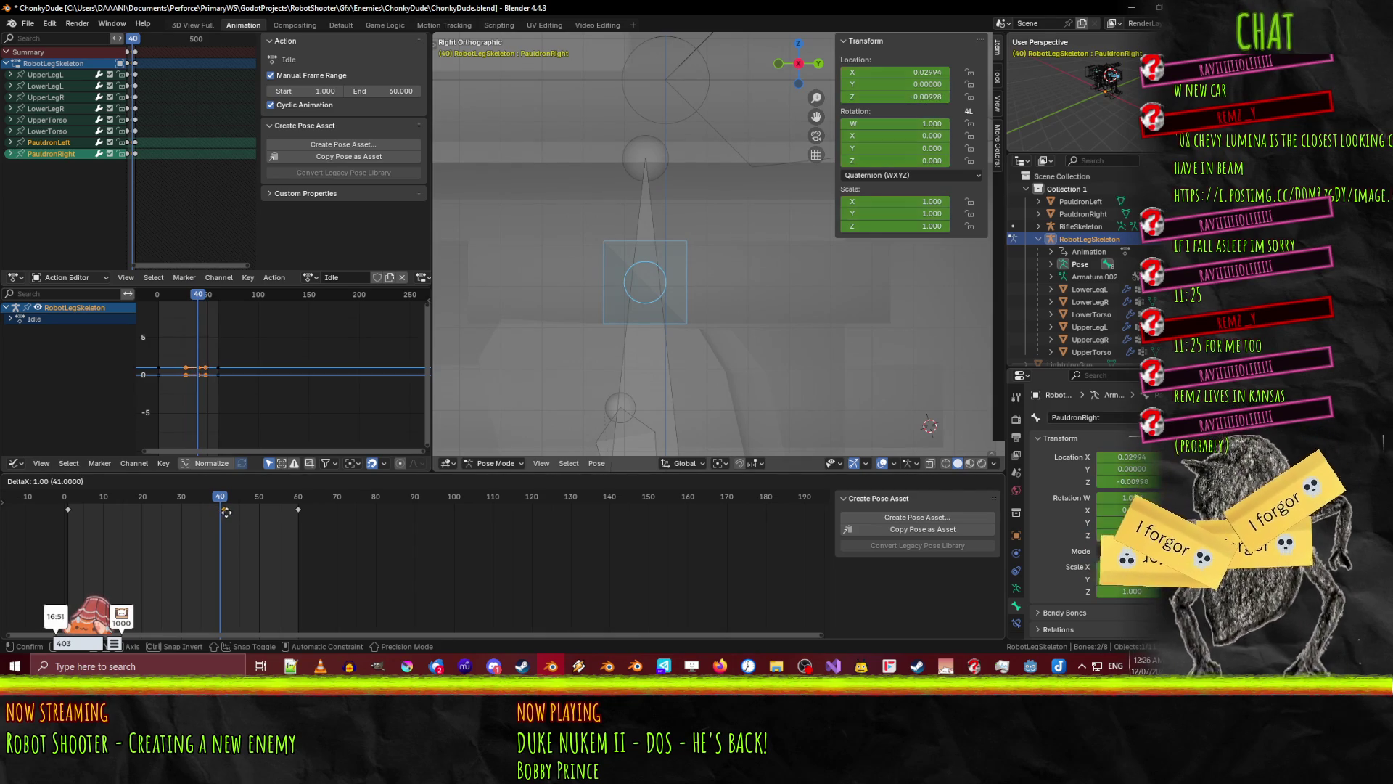
click(225, 512)
drag(220, 499, 70, 501)
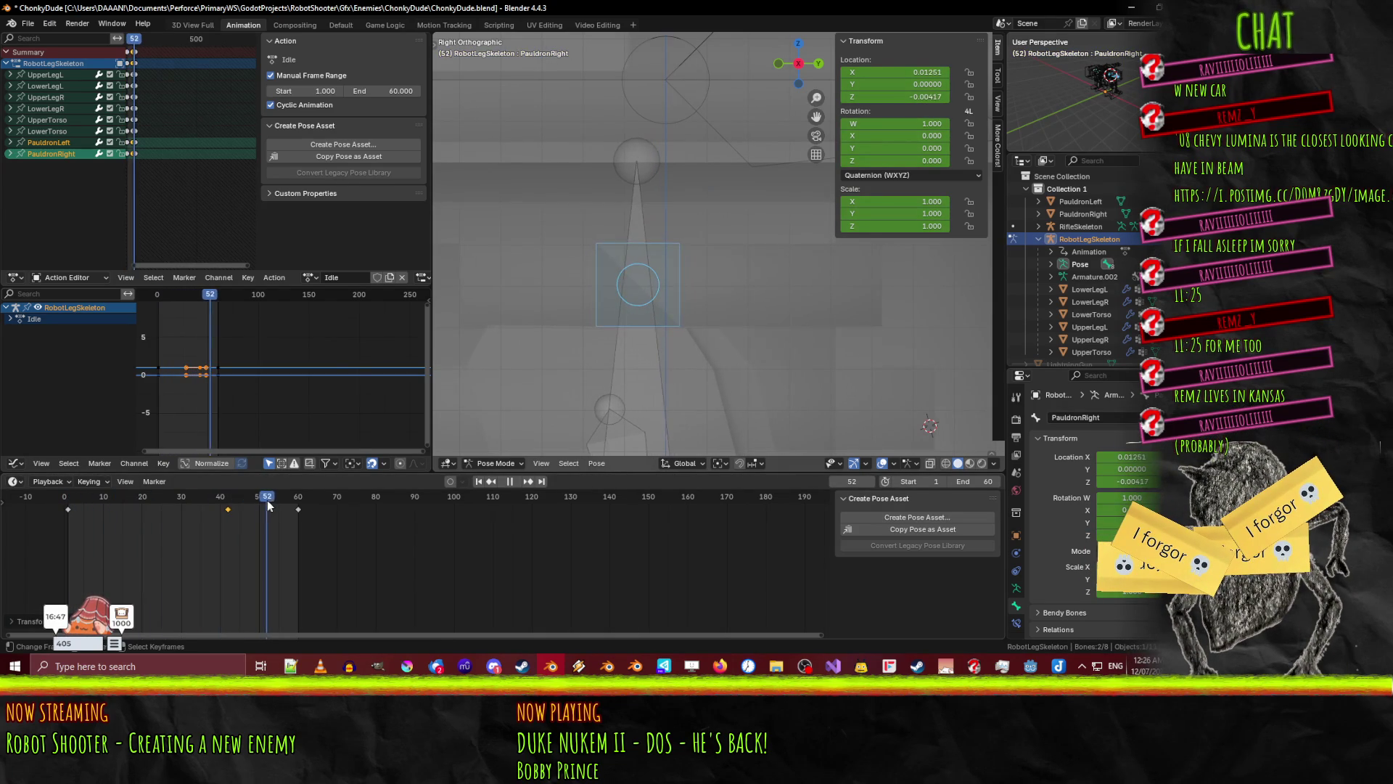
drag(167, 513, 220, 511)
key(space)
- Play back the Idle animation in perspective, stop it, and save ChonkyDude.blend
mouse_move(867, 254)
middle_down()
mouse_move(772, 277)
mouse_move(768, 315)
mouse_move(721, 324)
mouse_move(716, 346)
mouse_move(756, 321)
mouse_move(729, 372)
mouse_move(811, 367)
mouse_move(741, 341)
mouse_move(689, 377)
middle_up()
key(shift+ctrl+space)
drag(232, 499, 70, 505)
key(shift+ctrl+space)
key(ctrl+s)
mouse_move(695, 283)
middle_down()
mouse_move(603, 302)
mouse_move(663, 283)
middle_up()
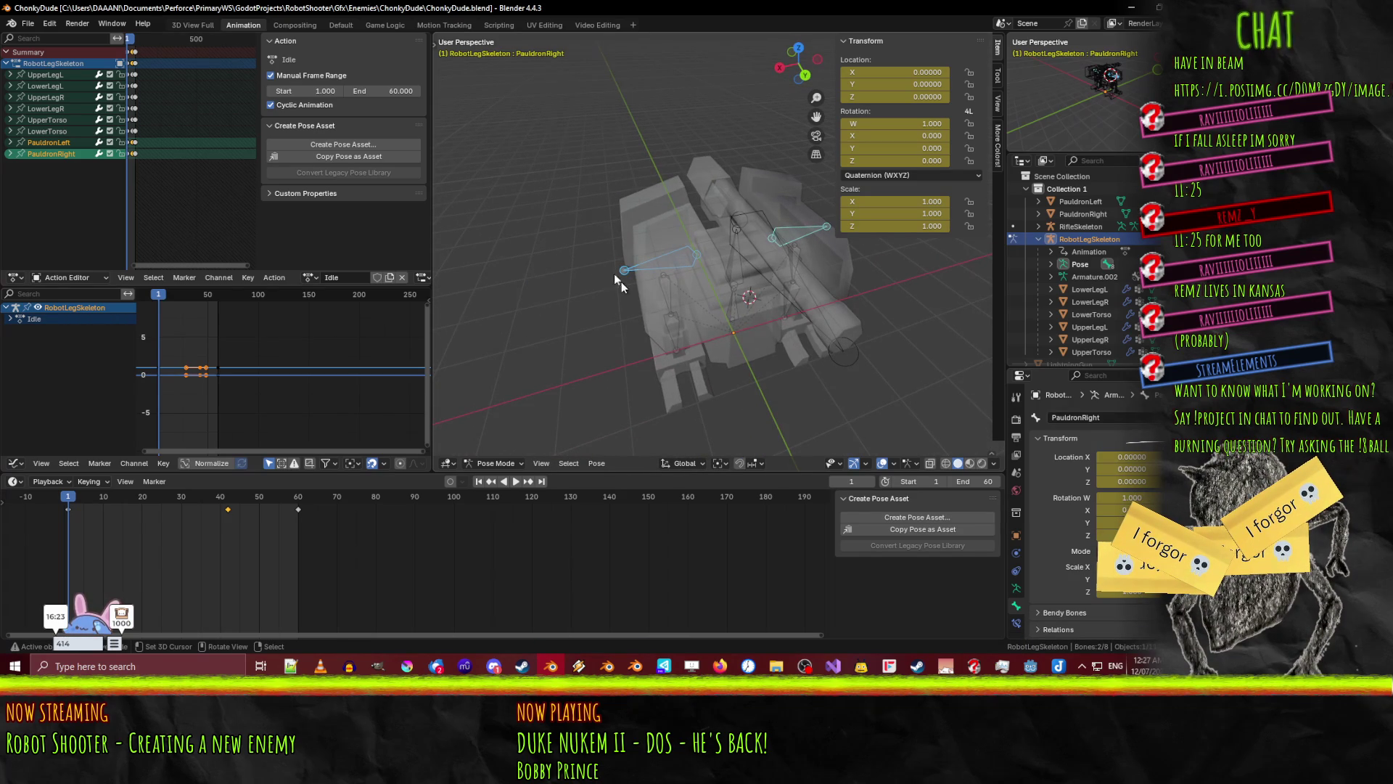
mouse_move(620, 237)
middle_down()
mouse_move(697, 222)
mouse_move(784, 240)
middle_up()
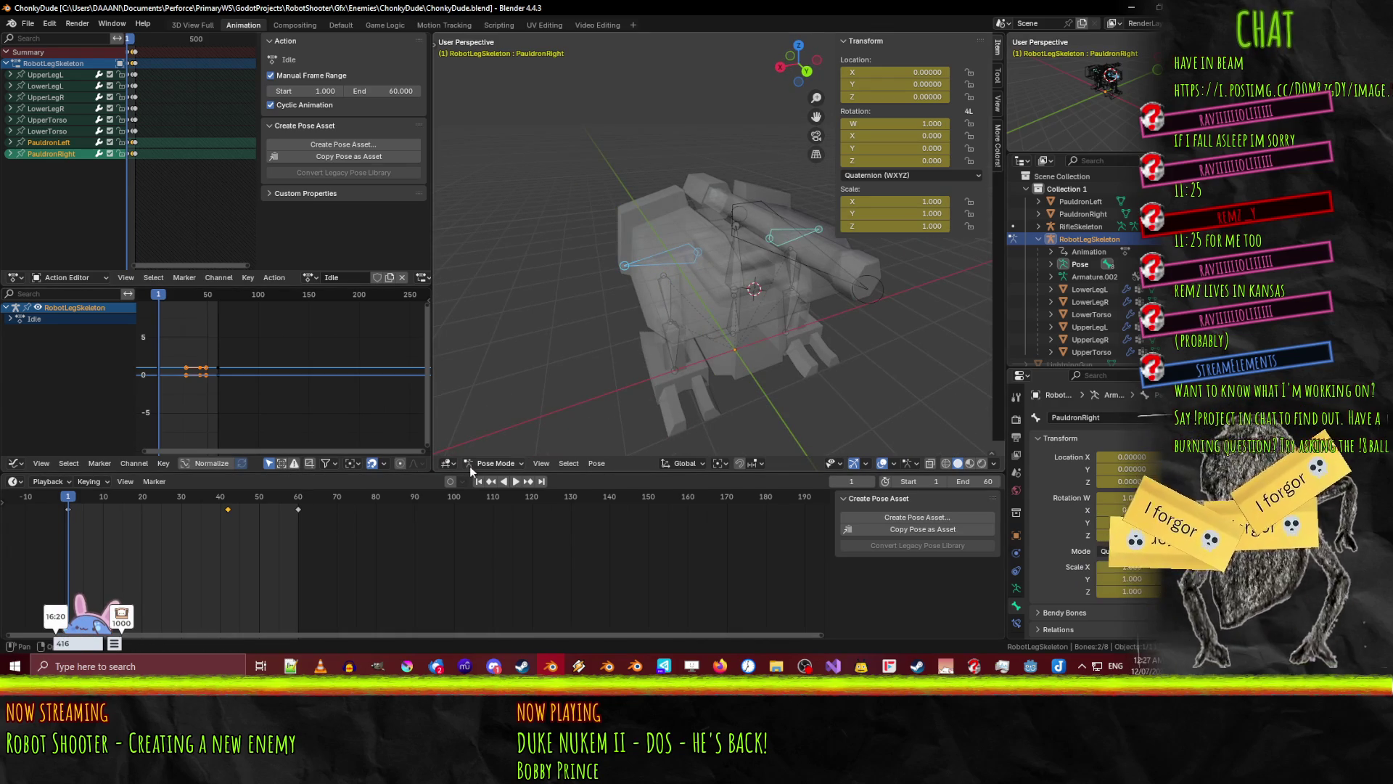
- Add a vertex group named PauldronRight to the right pauldron mesh
click(494, 463)
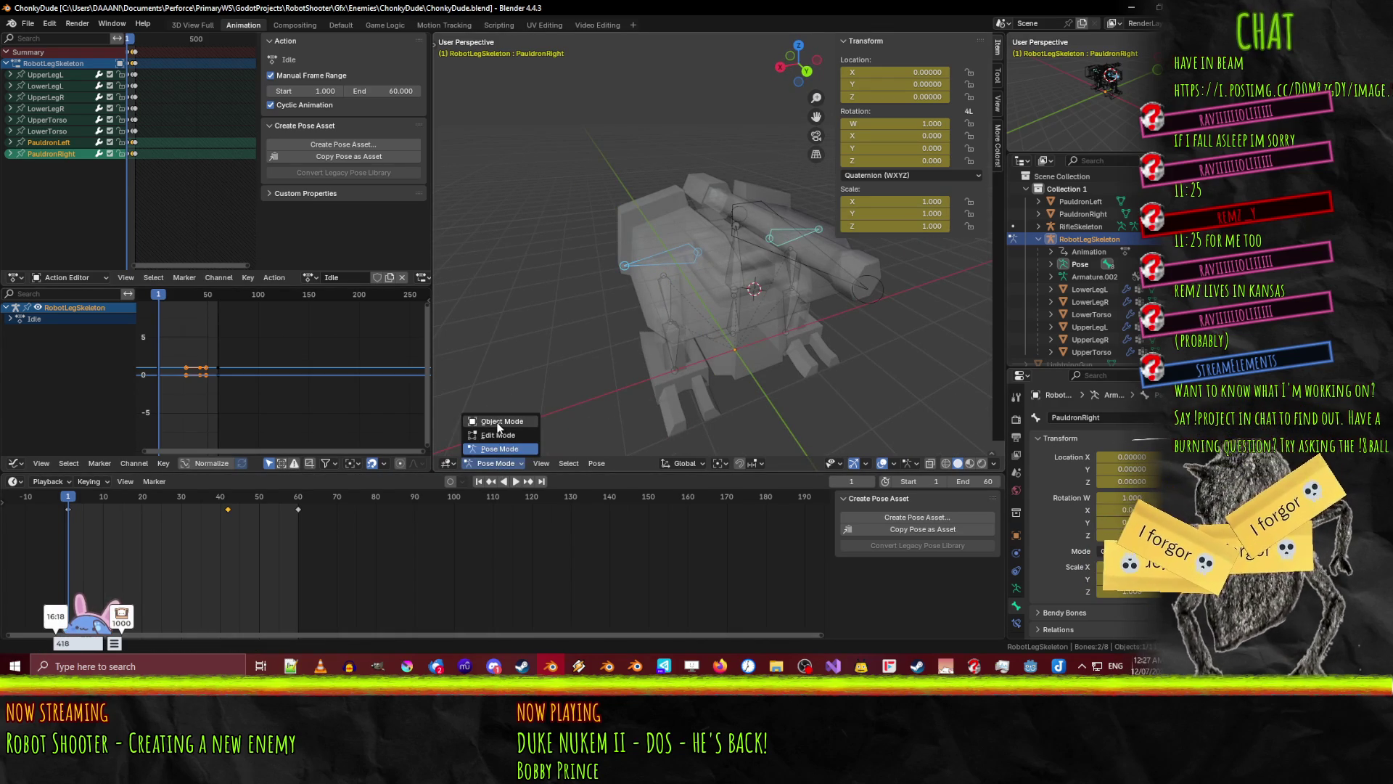
click(499, 422)
click(688, 254)
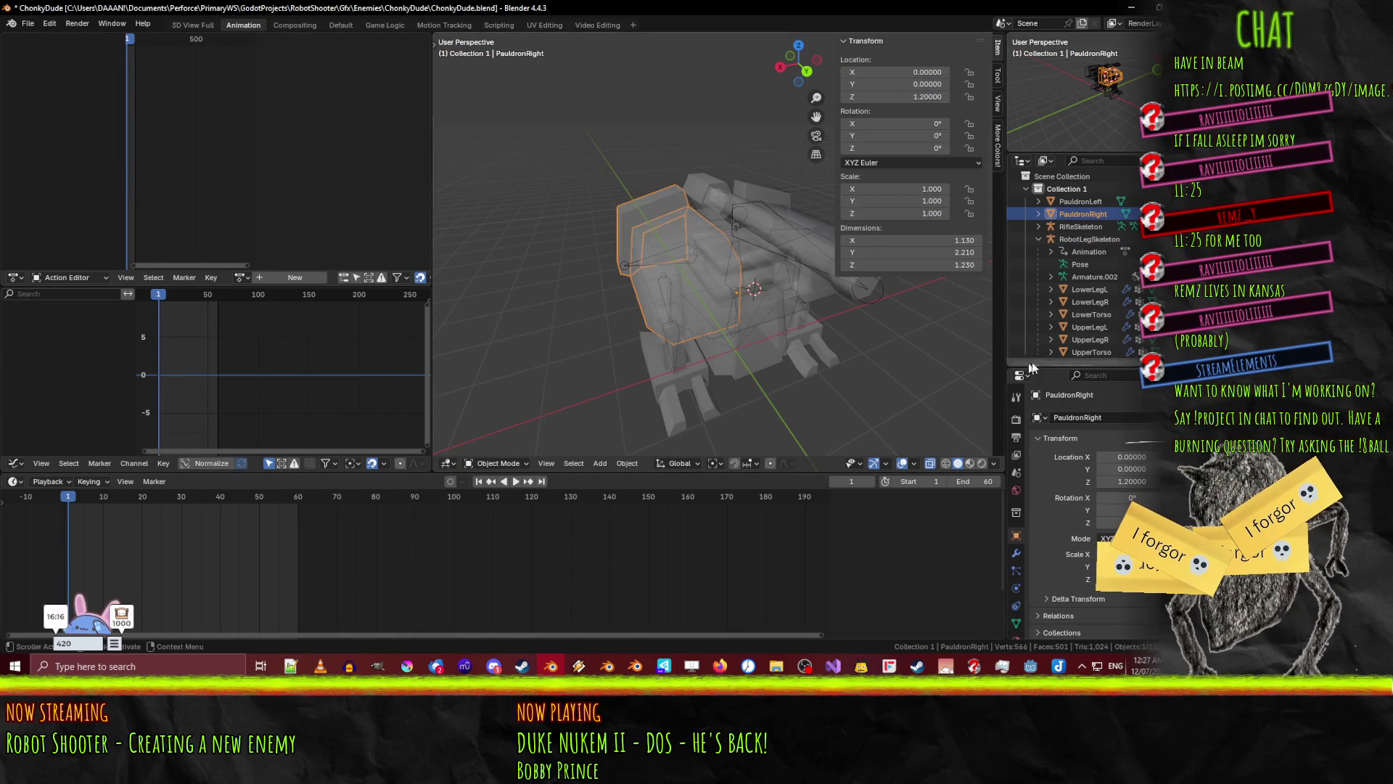
key(Tab)
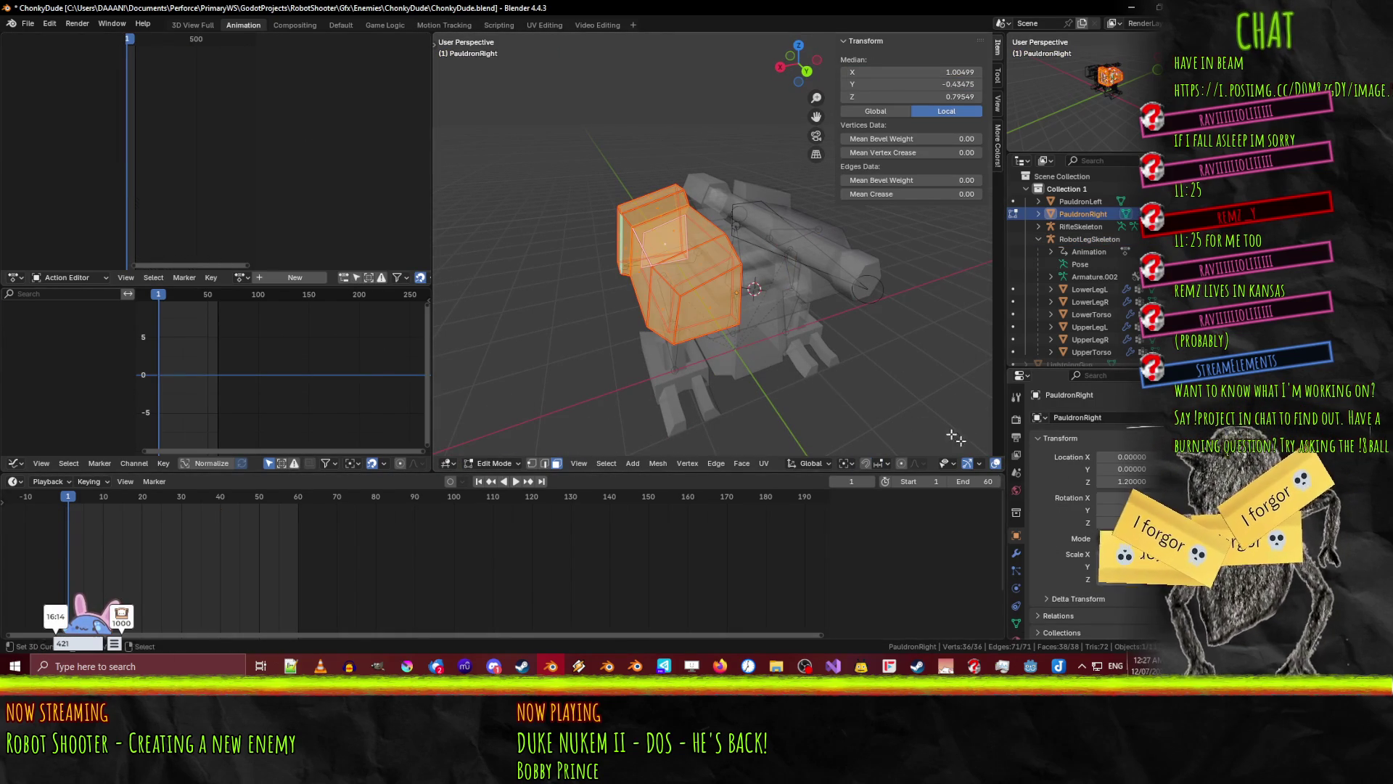
click(1016, 623)
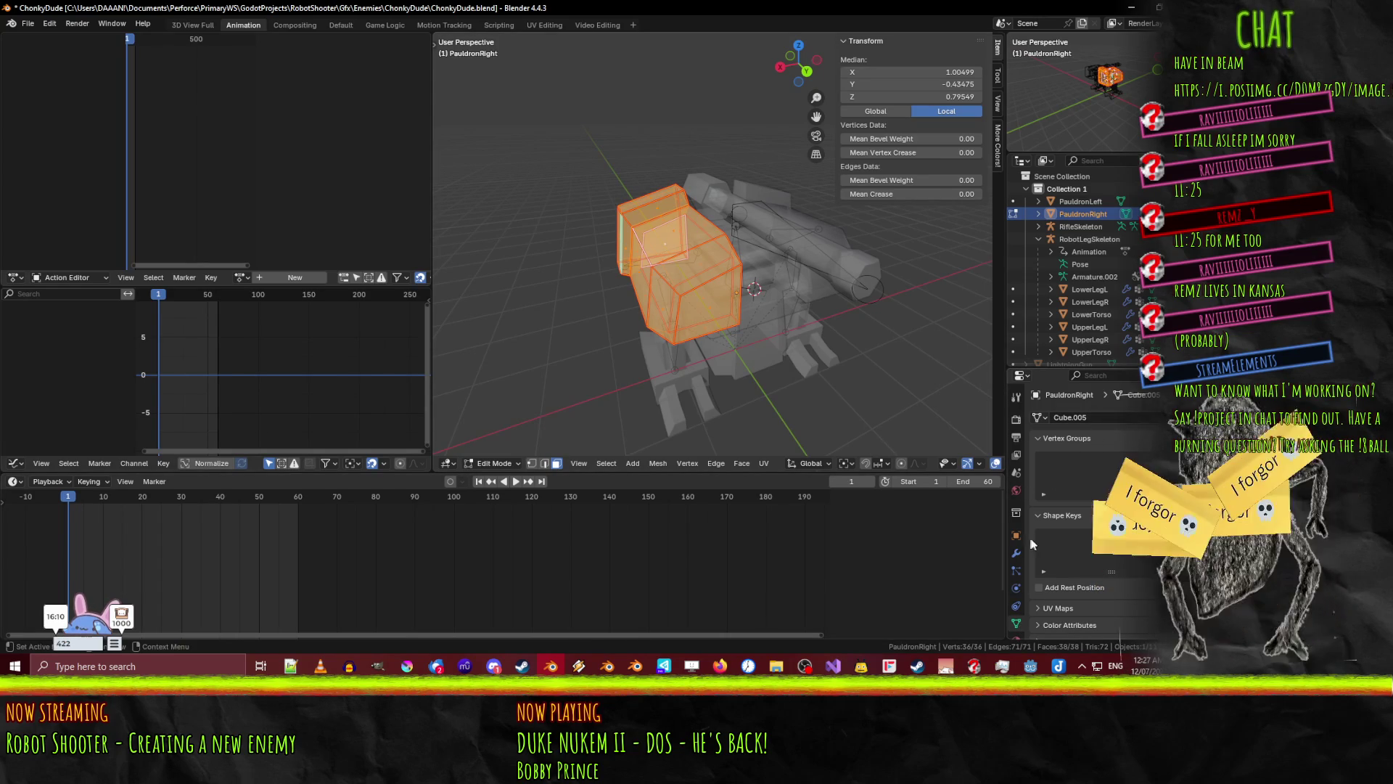
click(1156, 455)
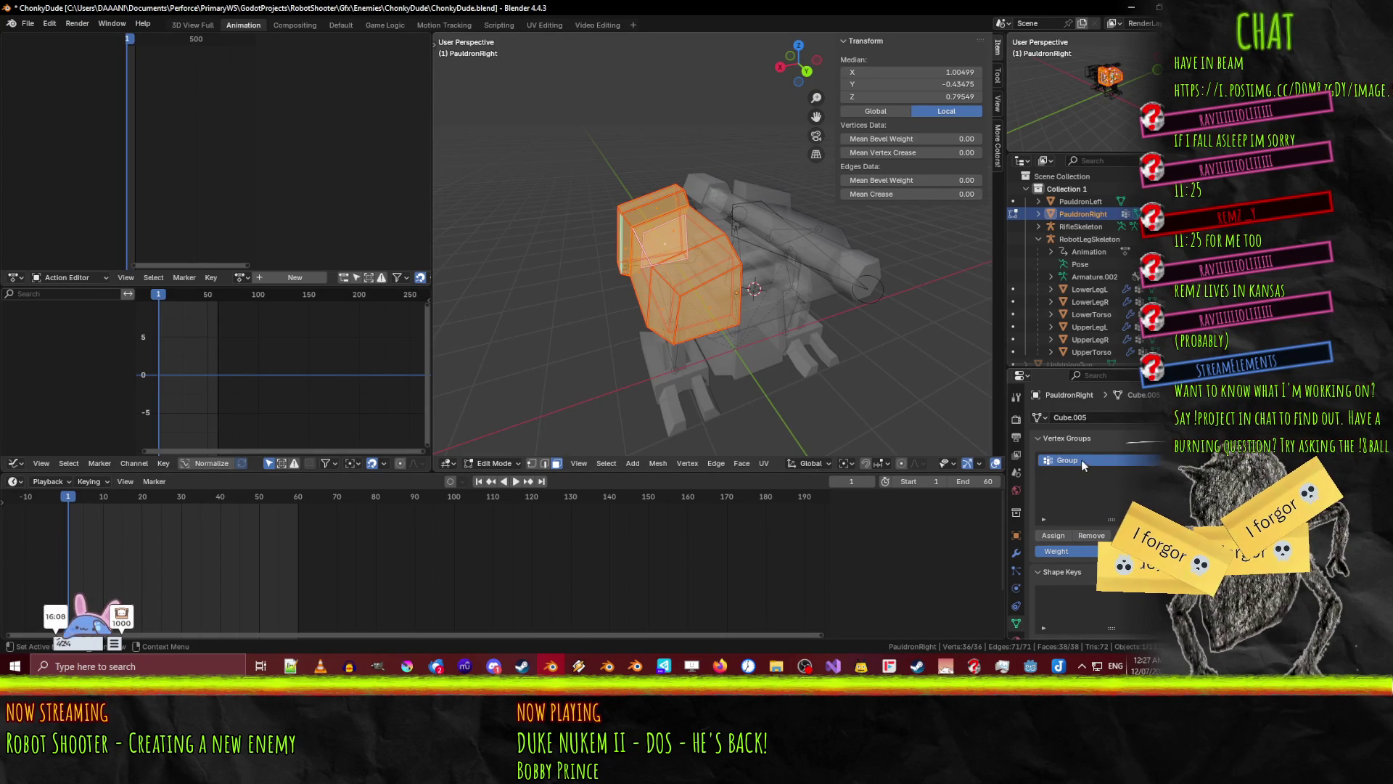
double_click(1079, 460)
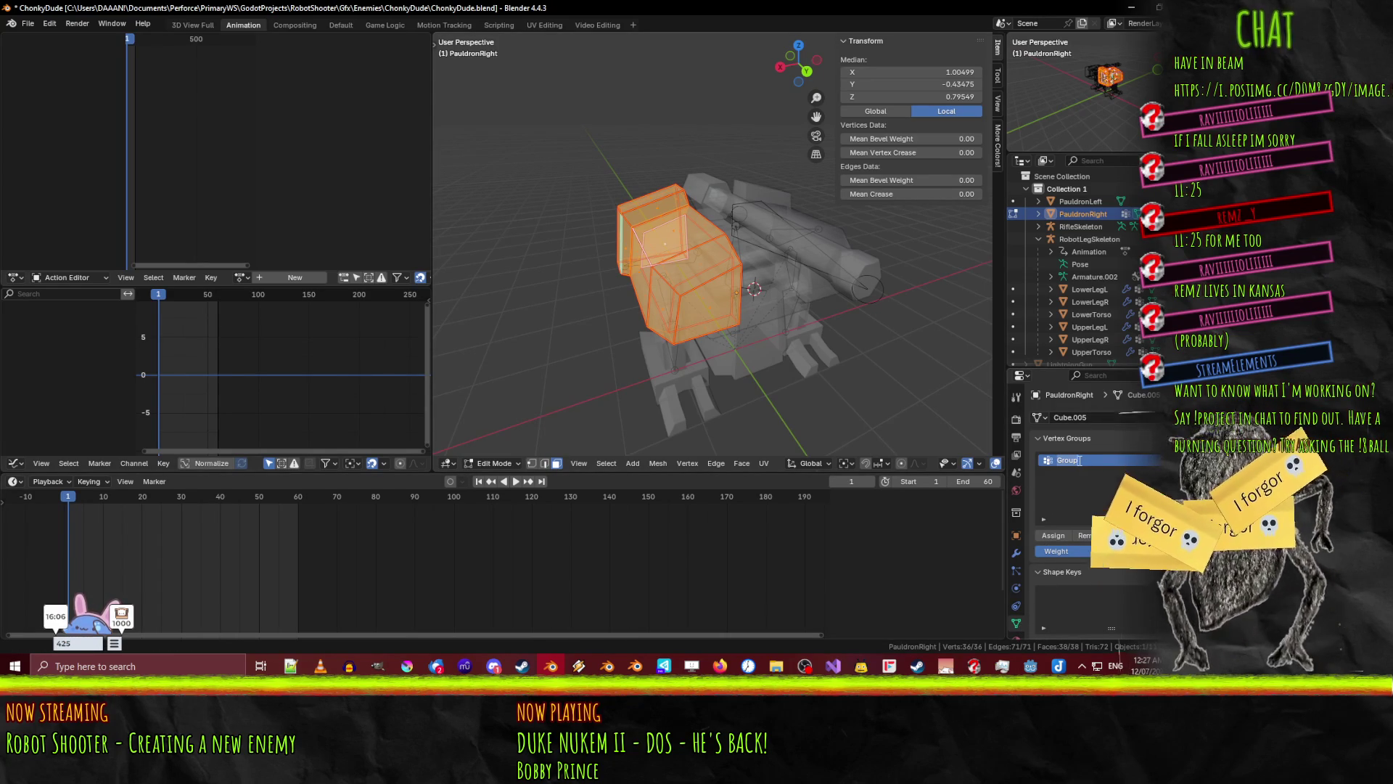
text(PauldronRight)
key(Return)
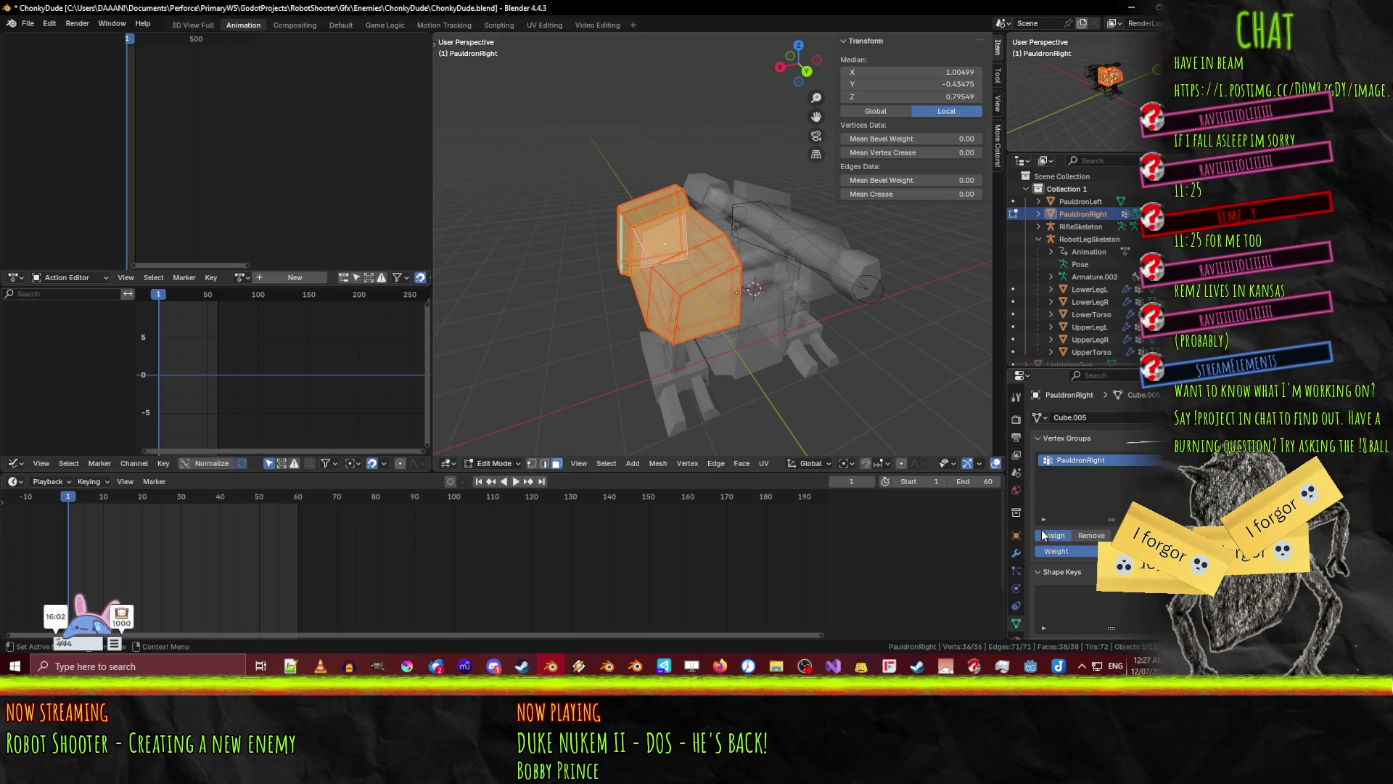
- Create a PauldronLeft vertex group on the left pauldron and assign its vertices at weight 1.000
key(Tab)
click(811, 293)
key(Tab)
mouse_move(812, 294)
middle_down()
mouse_move(886, 363)
mouse_move(936, 362)
middle_up()
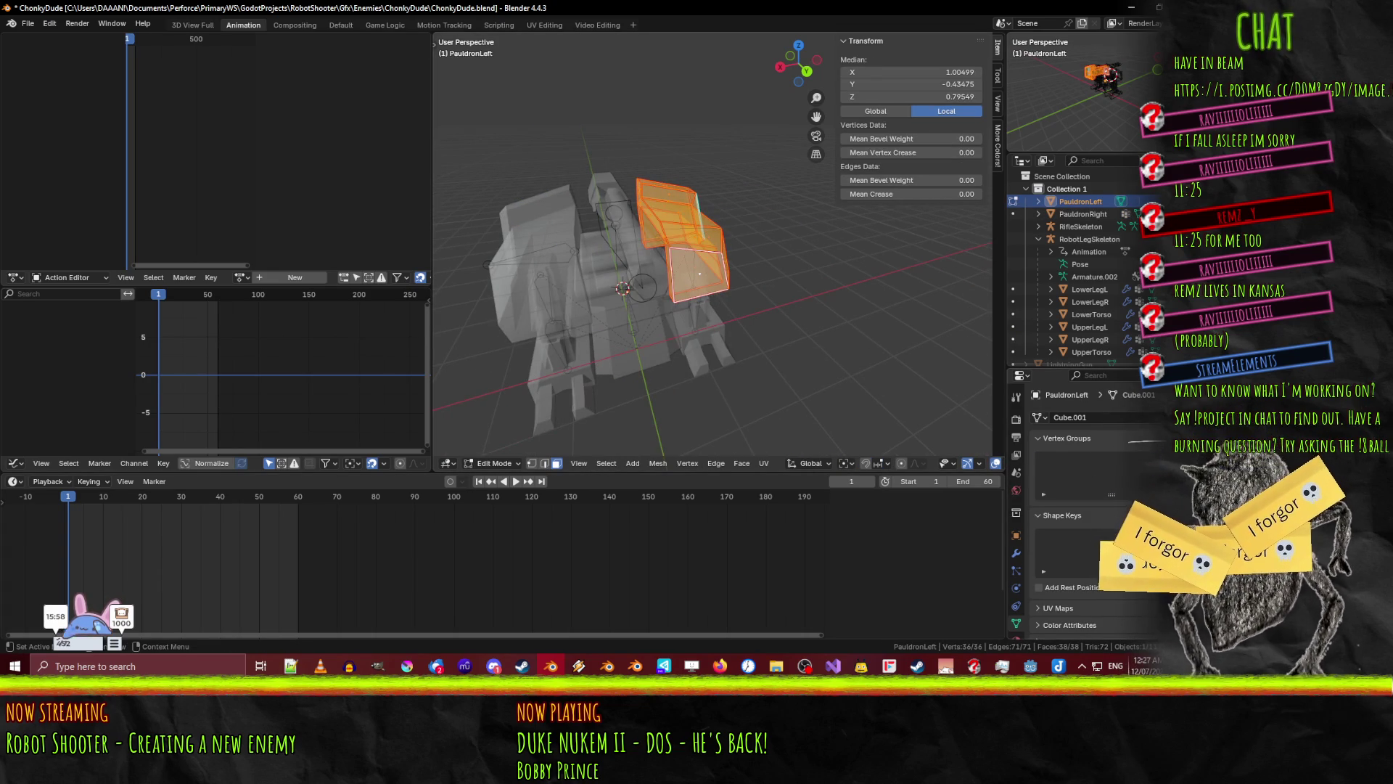
click(1177, 456)
double_click(1081, 462)
text(P)
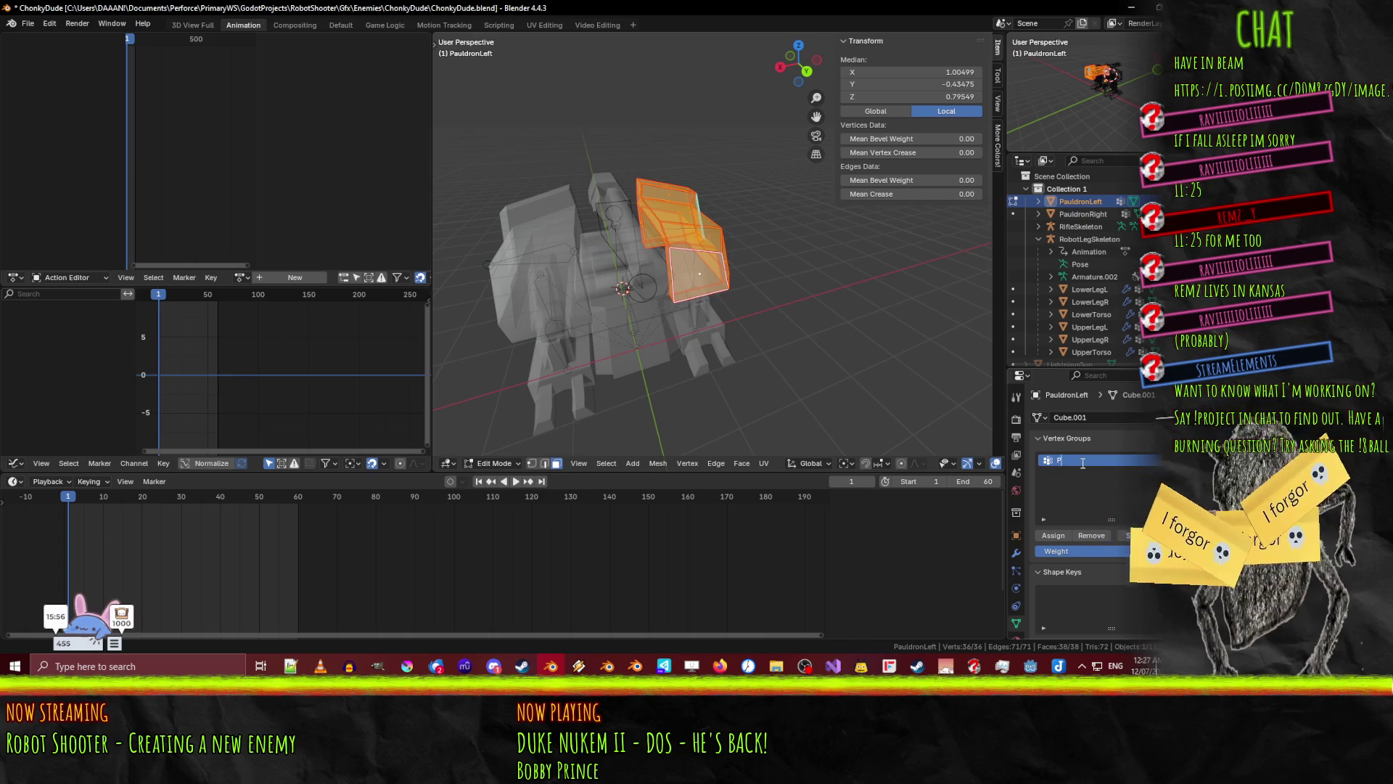
text(auldronLeft)
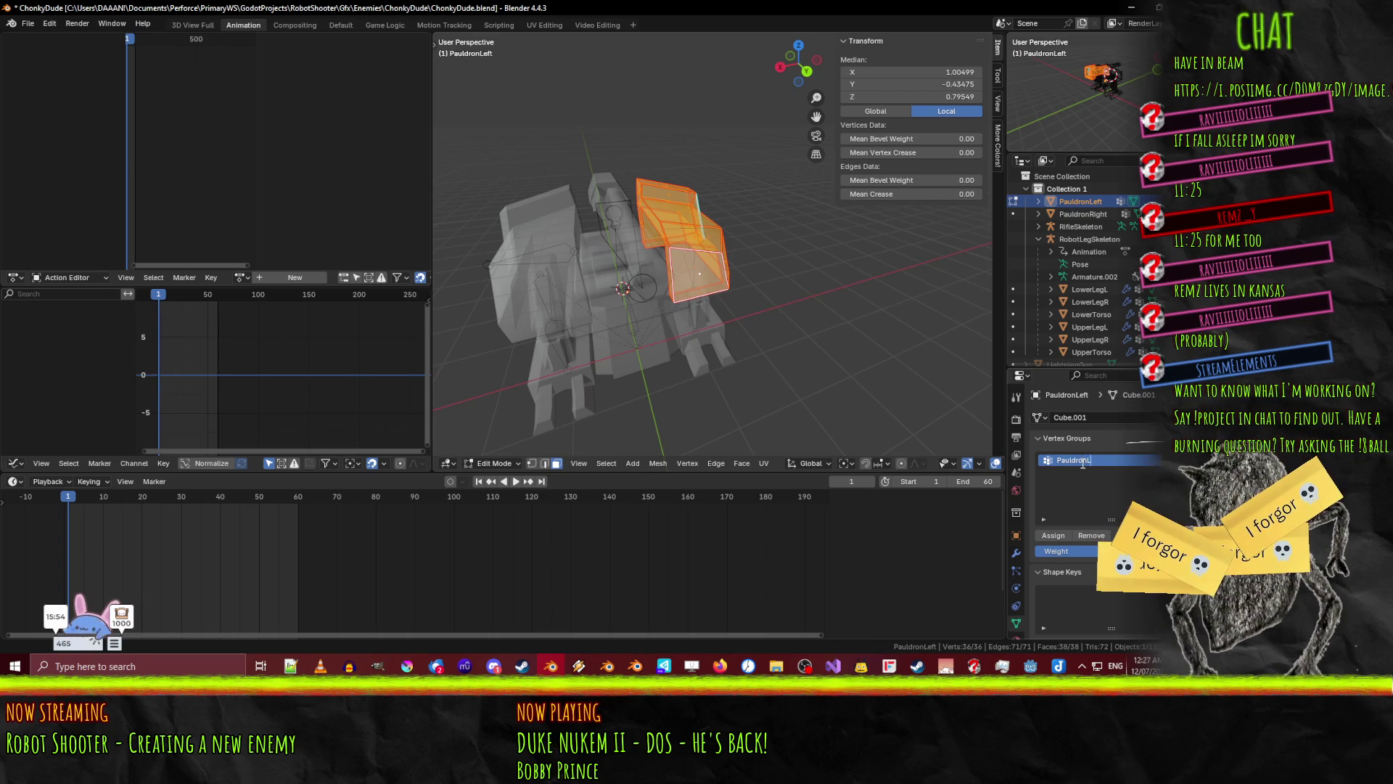
key(Return)
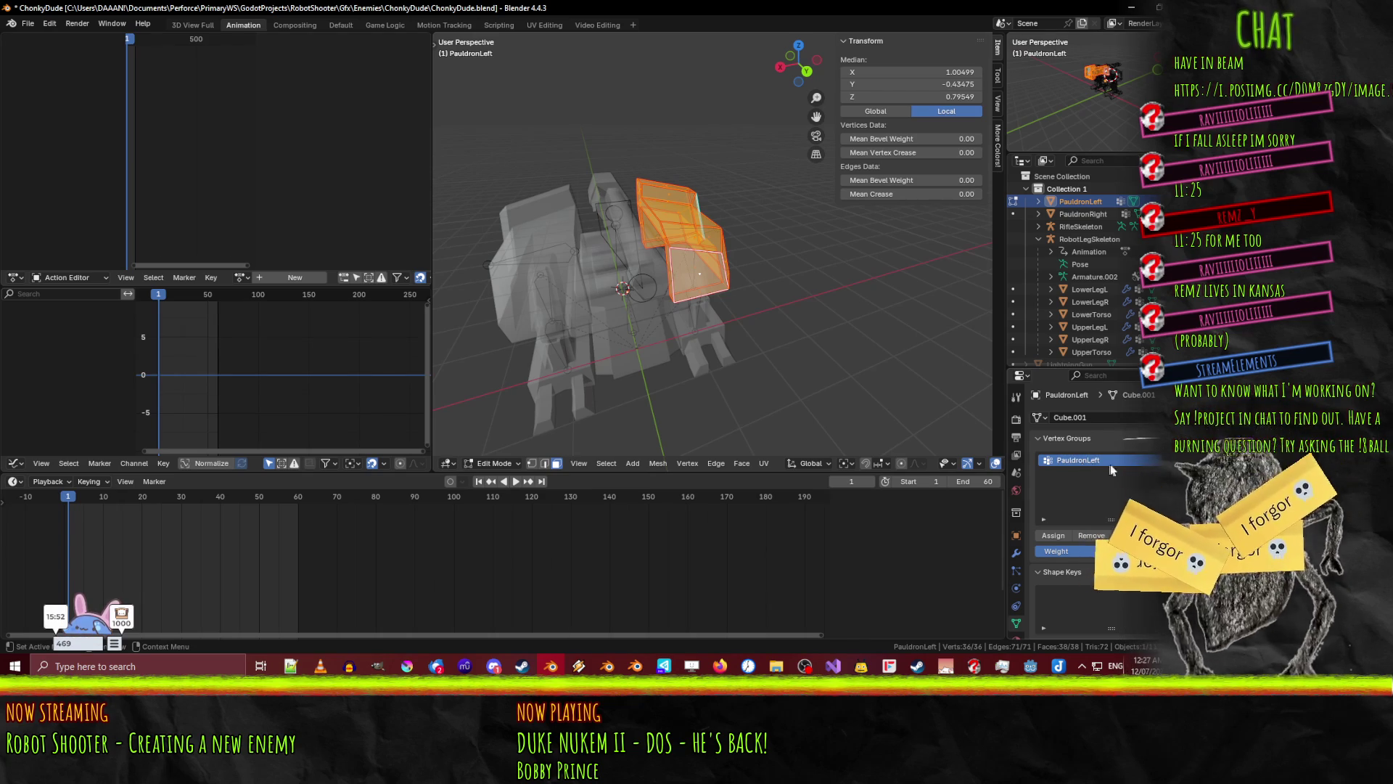
click(1060, 536)
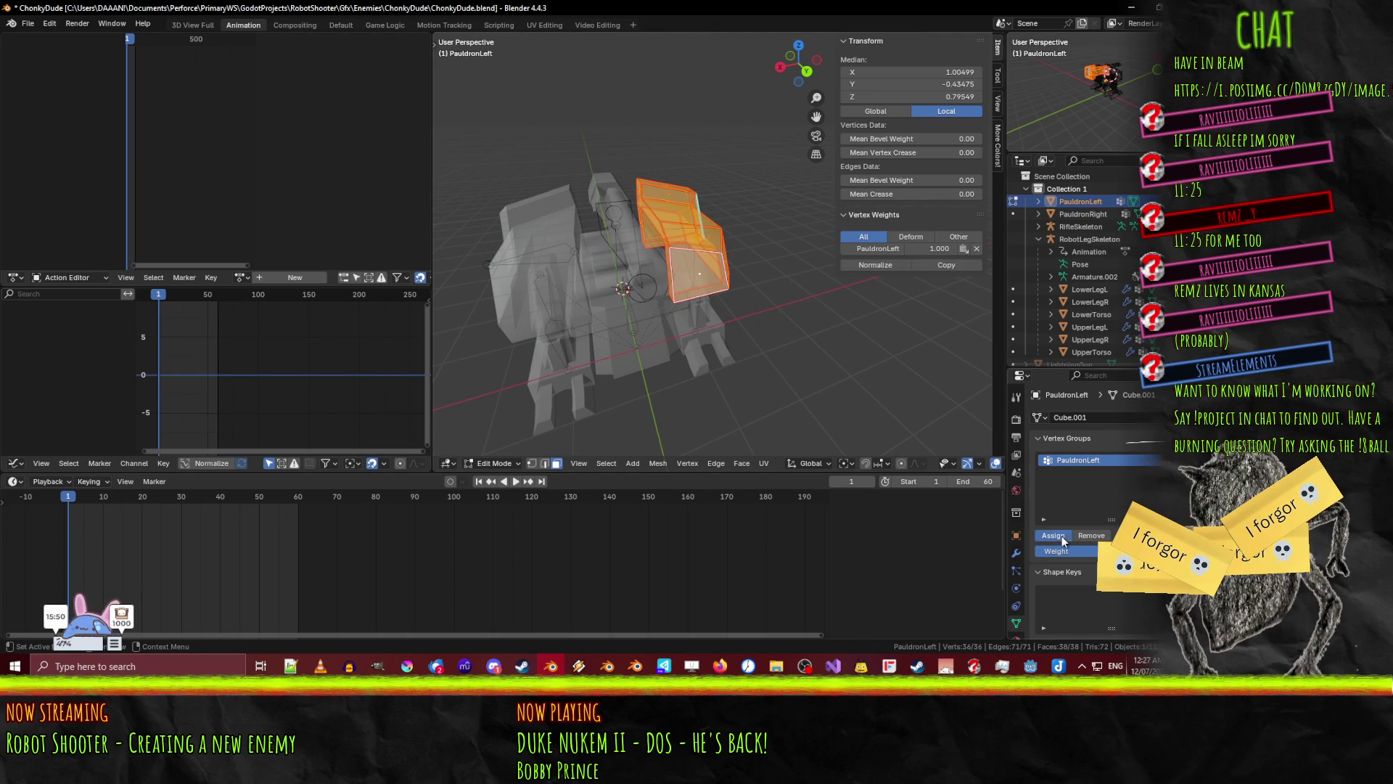
- Back in Object Mode, select the right pauldron, left pauldron and upper torso
mouse_move(479, 413)
middle_down()
mouse_move(617, 324)
mouse_move(716, 406)
mouse_move(760, 379)
mouse_move(699, 338)
mouse_move(768, 335)
mouse_move(755, 290)
mouse_move(615, 322)
mouse_move(764, 289)
mouse_move(735, 318)
mouse_move(681, 286)
mouse_move(756, 279)
middle_up()
key(Tab)
shift+click(616, 321)
shift+click(762, 286)
shift+click(698, 279)
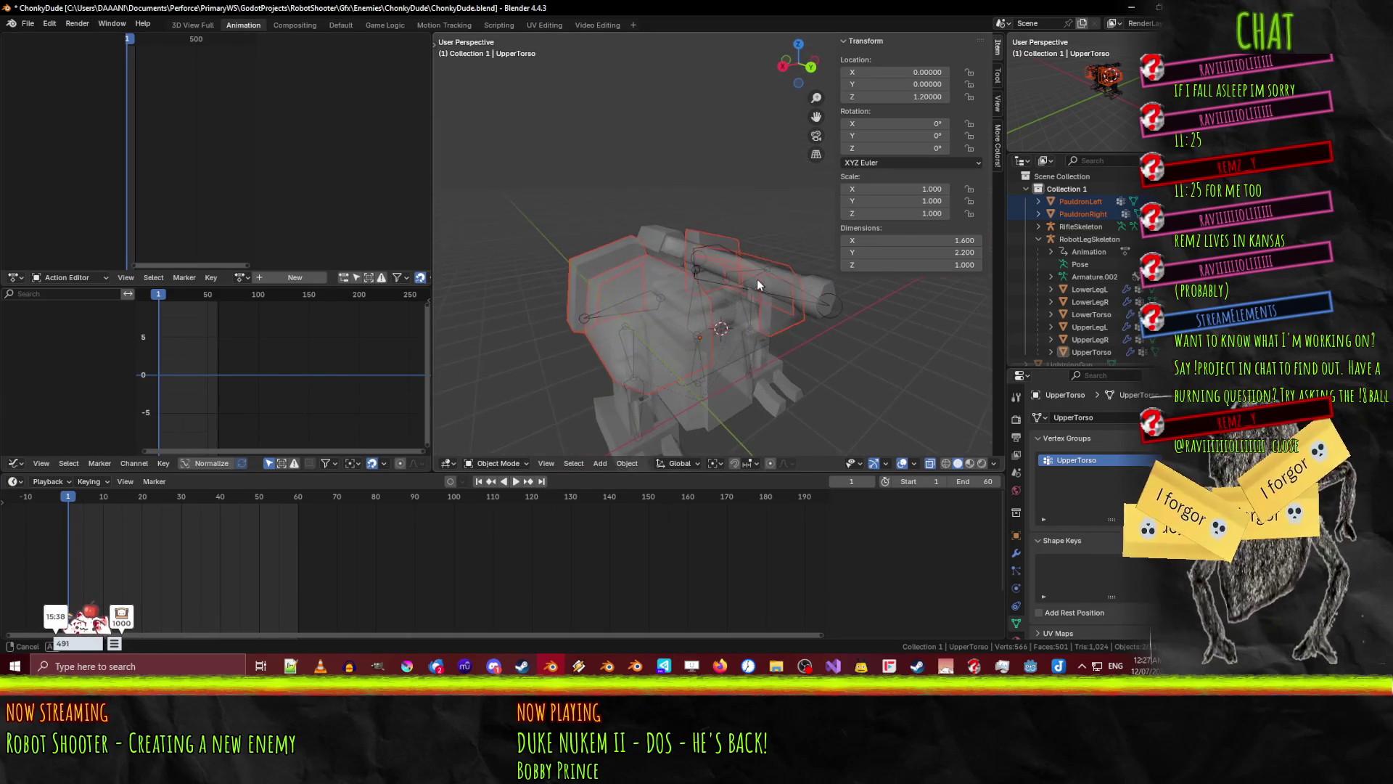
- Select both pauldrons and parent them to RobotLegSkeleton with Ctrl+P Object
shift+click(708, 256)
shift+click(708, 256)
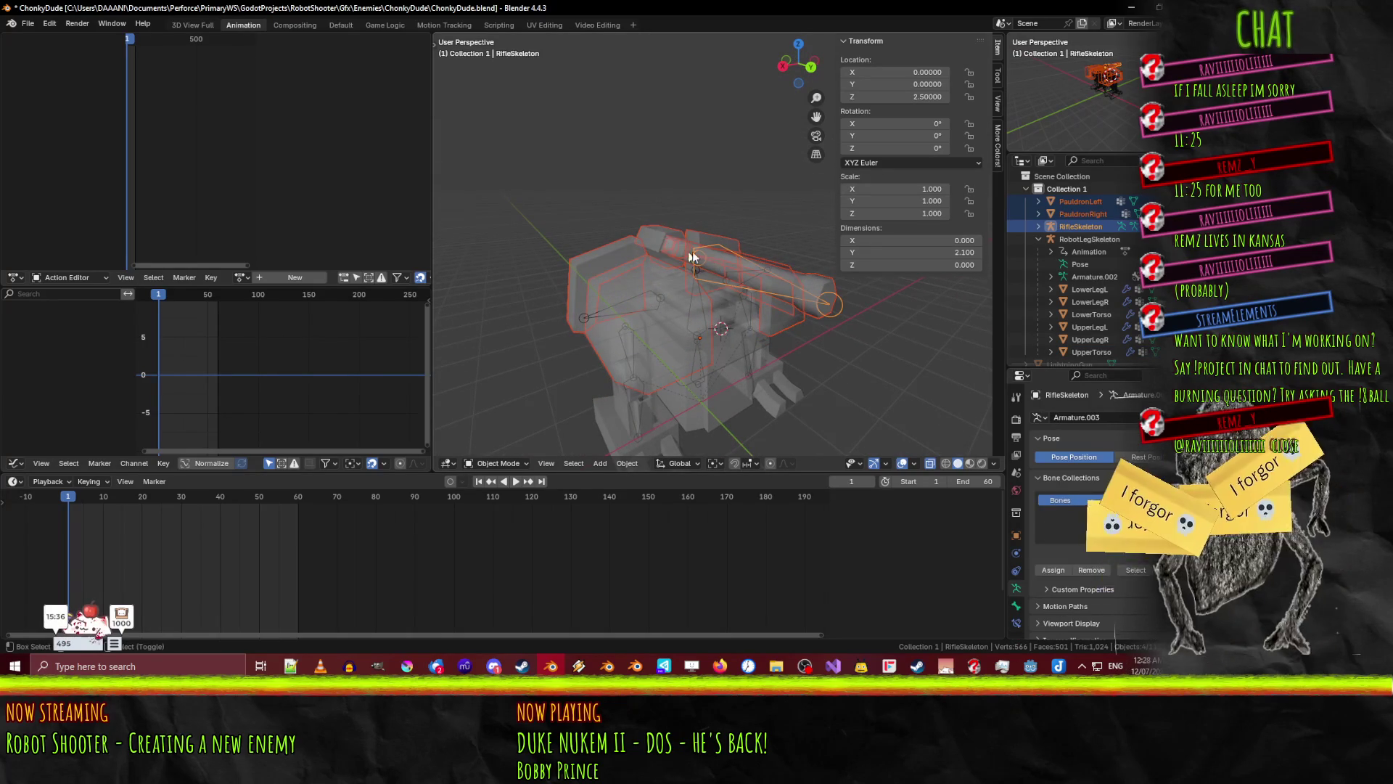
mouse_move(820, 274)
middle_down()
mouse_move(837, 320)
mouse_move(872, 322)
middle_up()
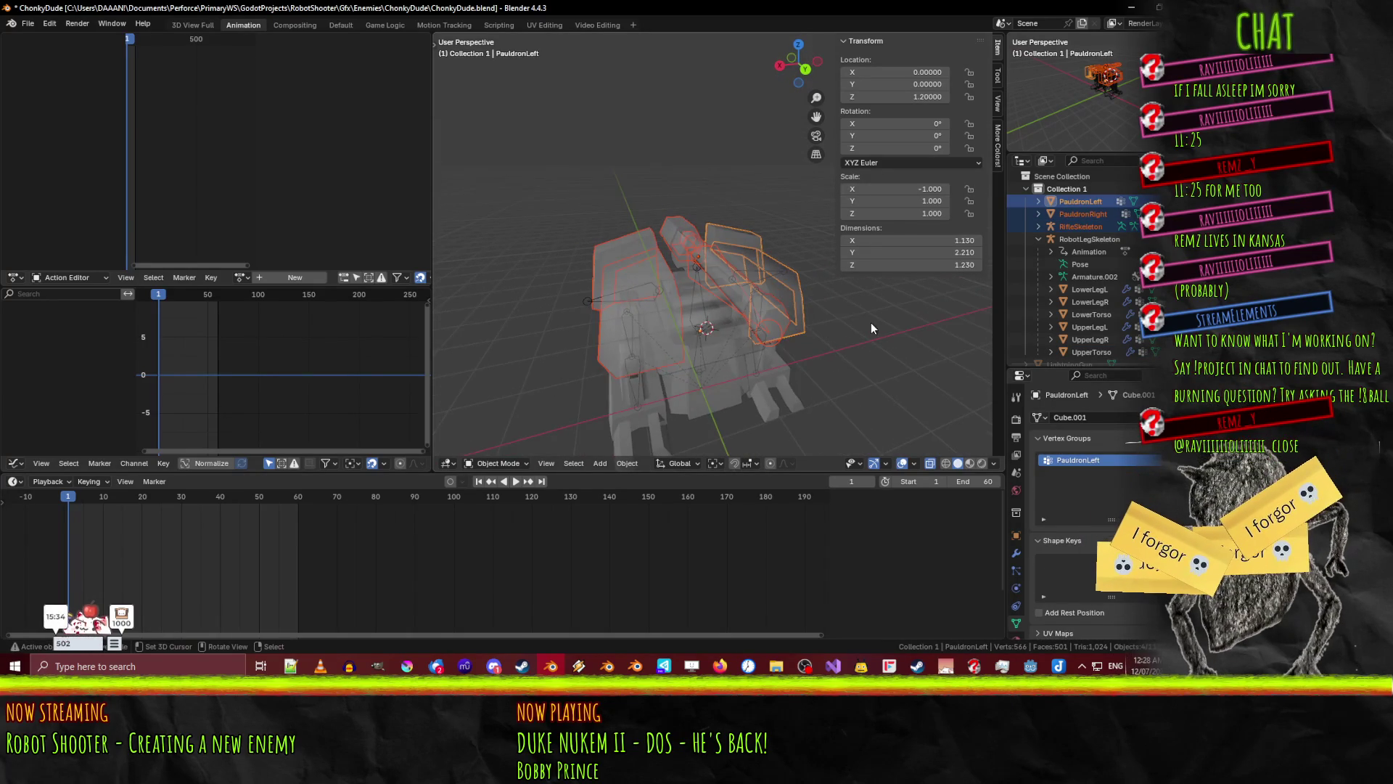
click(860, 328)
click(660, 339)
shift+click(717, 241)
mouse_move(717, 241)
middle_down()
mouse_move(742, 293)
mouse_move(662, 264)
mouse_move(698, 234)
middle_up()
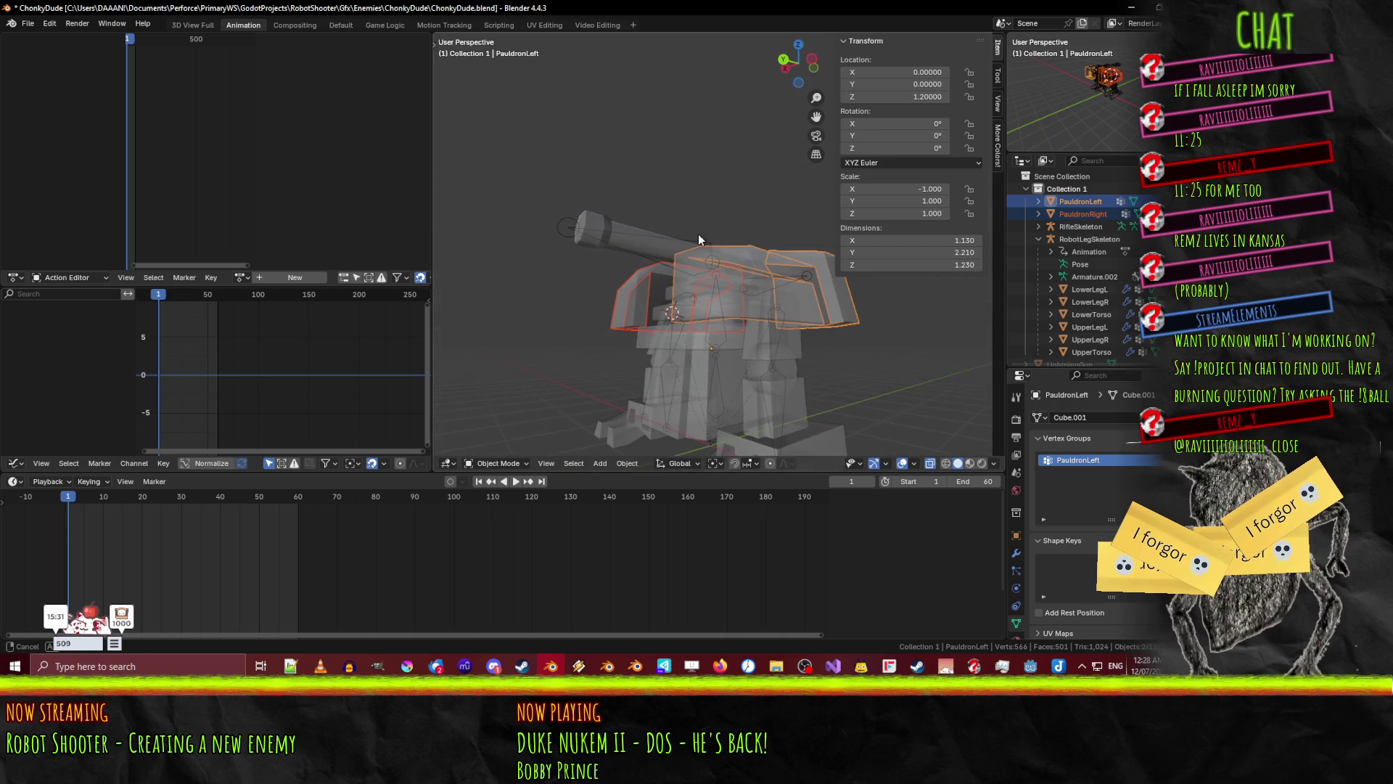
shift+click(803, 277)
mouse_move(803, 277)
middle_down()
mouse_move(812, 366)
mouse_move(683, 370)
mouse_move(712, 443)
middle_up()
key(ctrl+p)
click(813, 366)
- Switch RobotLegSkeleton to Pose Mode and start the Idle animation
key(Tab)
click(511, 463)
click(504, 449)
click(516, 481)
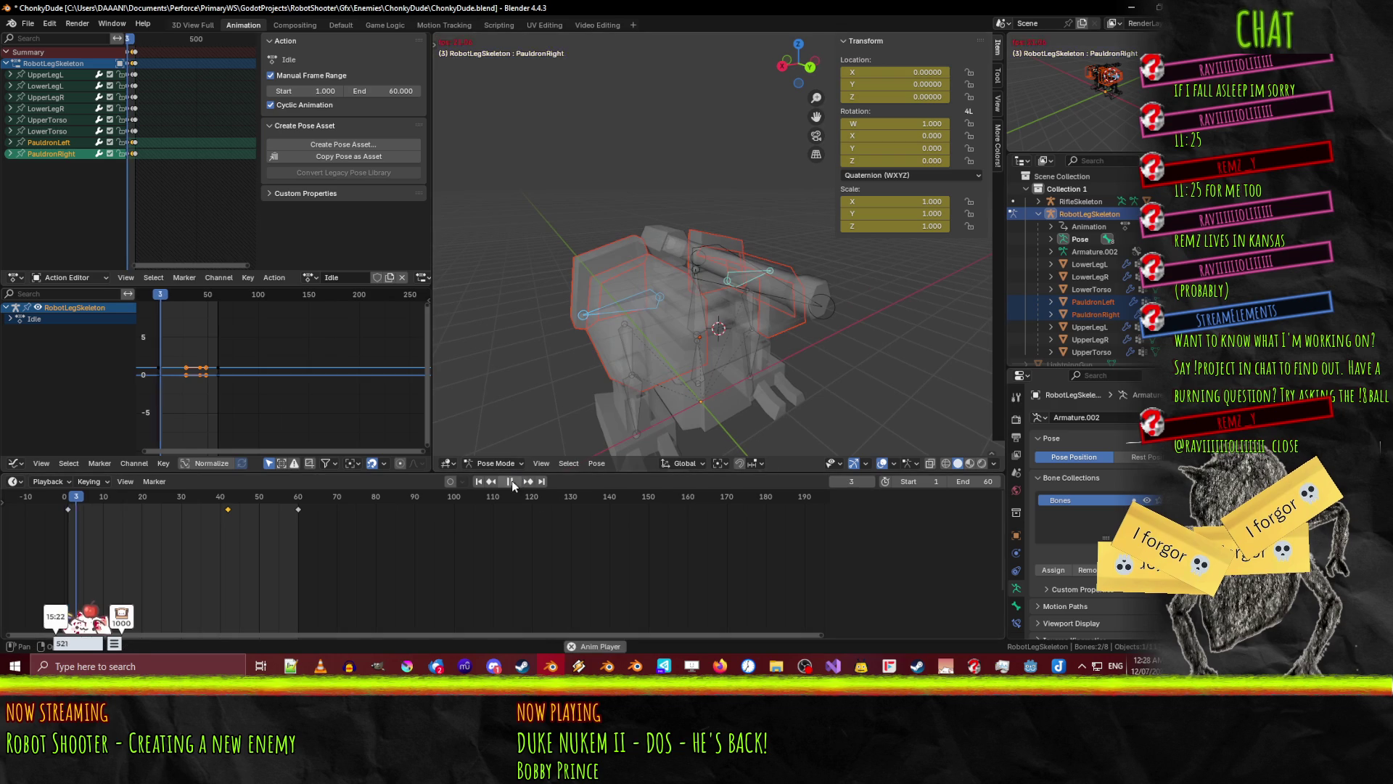
- Watch Idle play with the pauldrons following, save ChonkyDude.blend, and switch to Godot
middle_drag(550, 403, 711, 390)
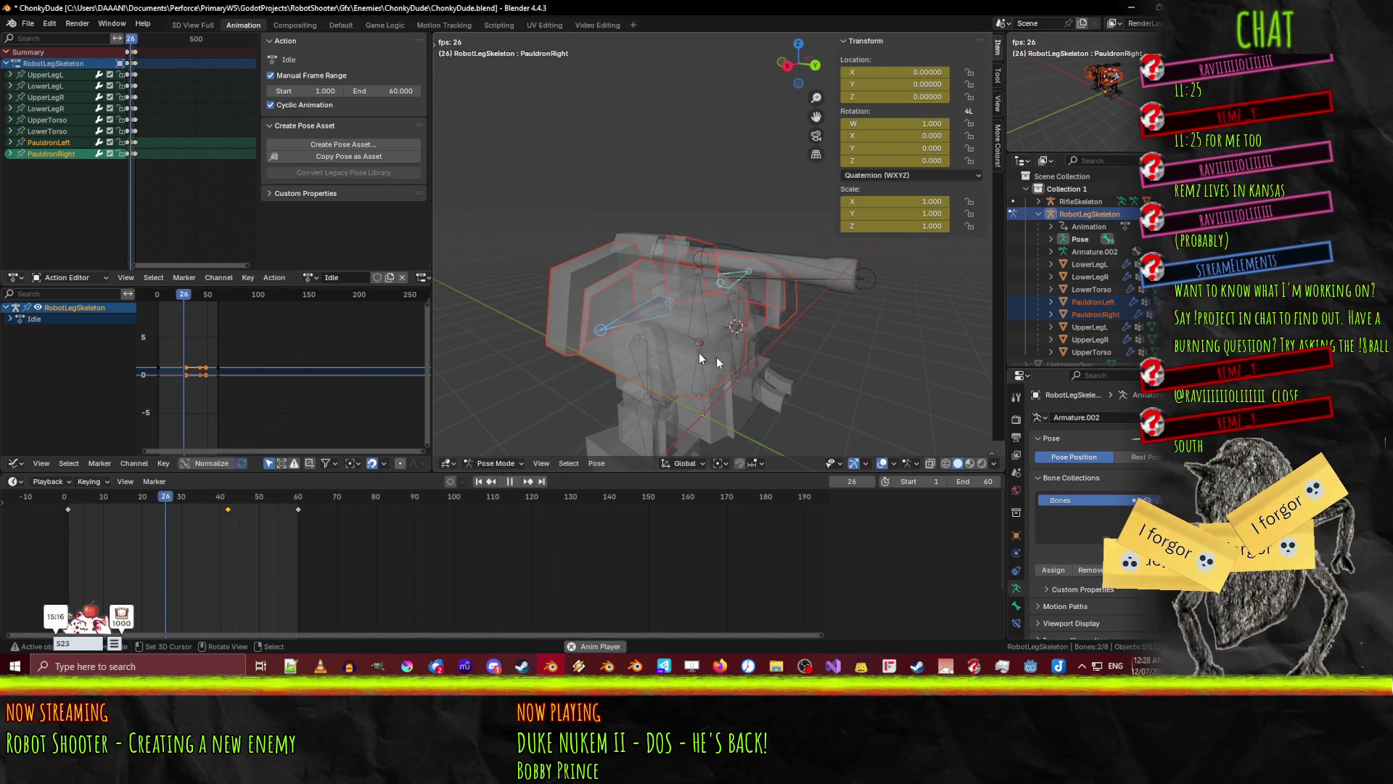
key(ctrl+s)
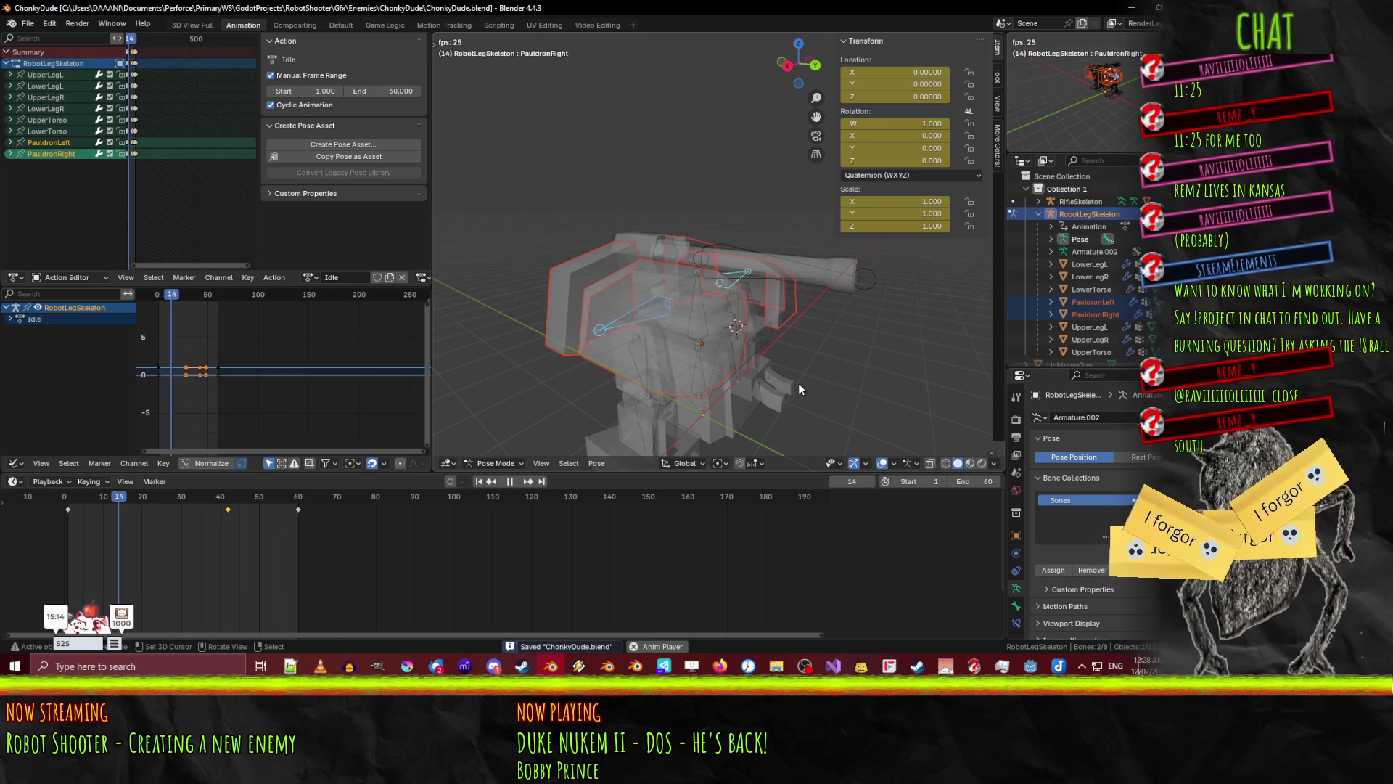
mouse_move(799, 383)
shift+middle_down()
mouse_move(795, 368)
mouse_move(773, 369)
mouse_move(776, 324)
shift+middle_up()
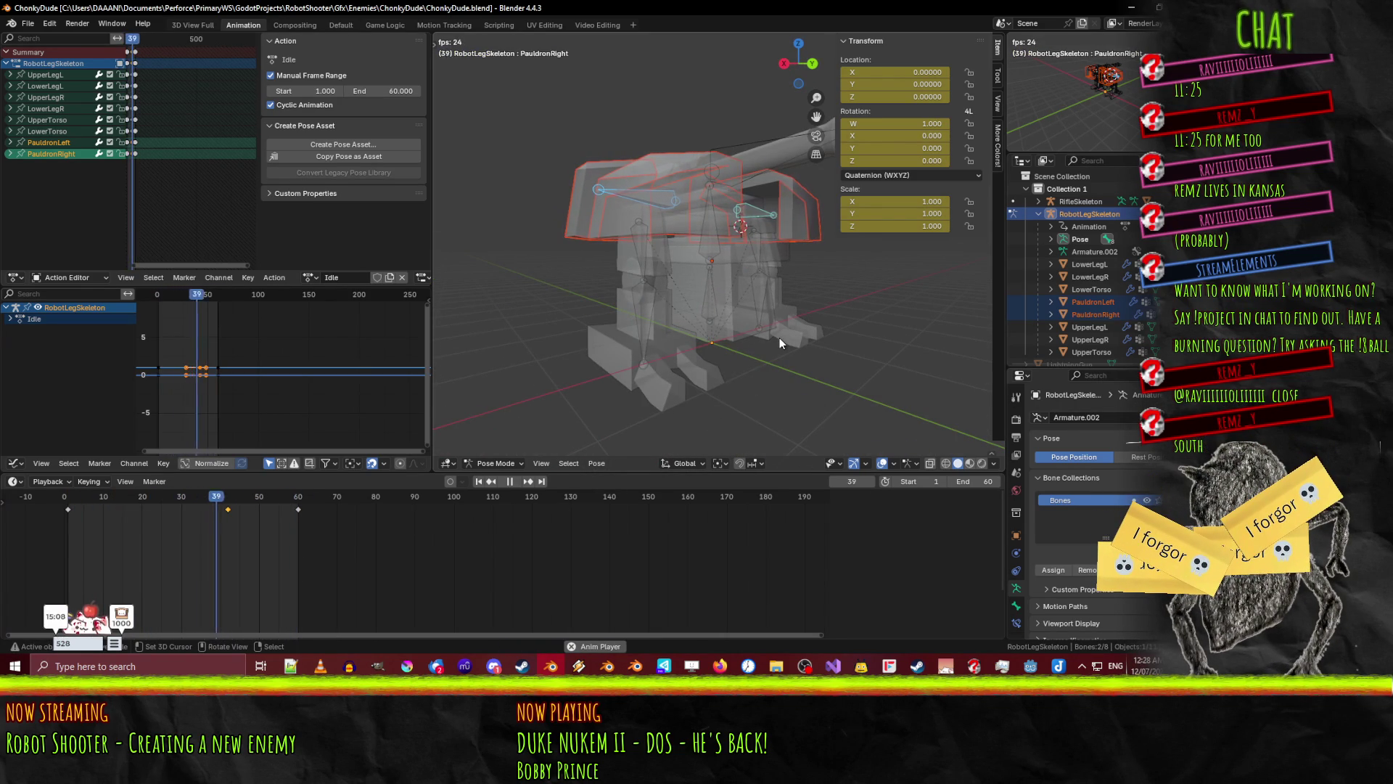
mouse_move(777, 342)
middle_down()
mouse_move(743, 341)
mouse_move(638, 421)
middle_up()
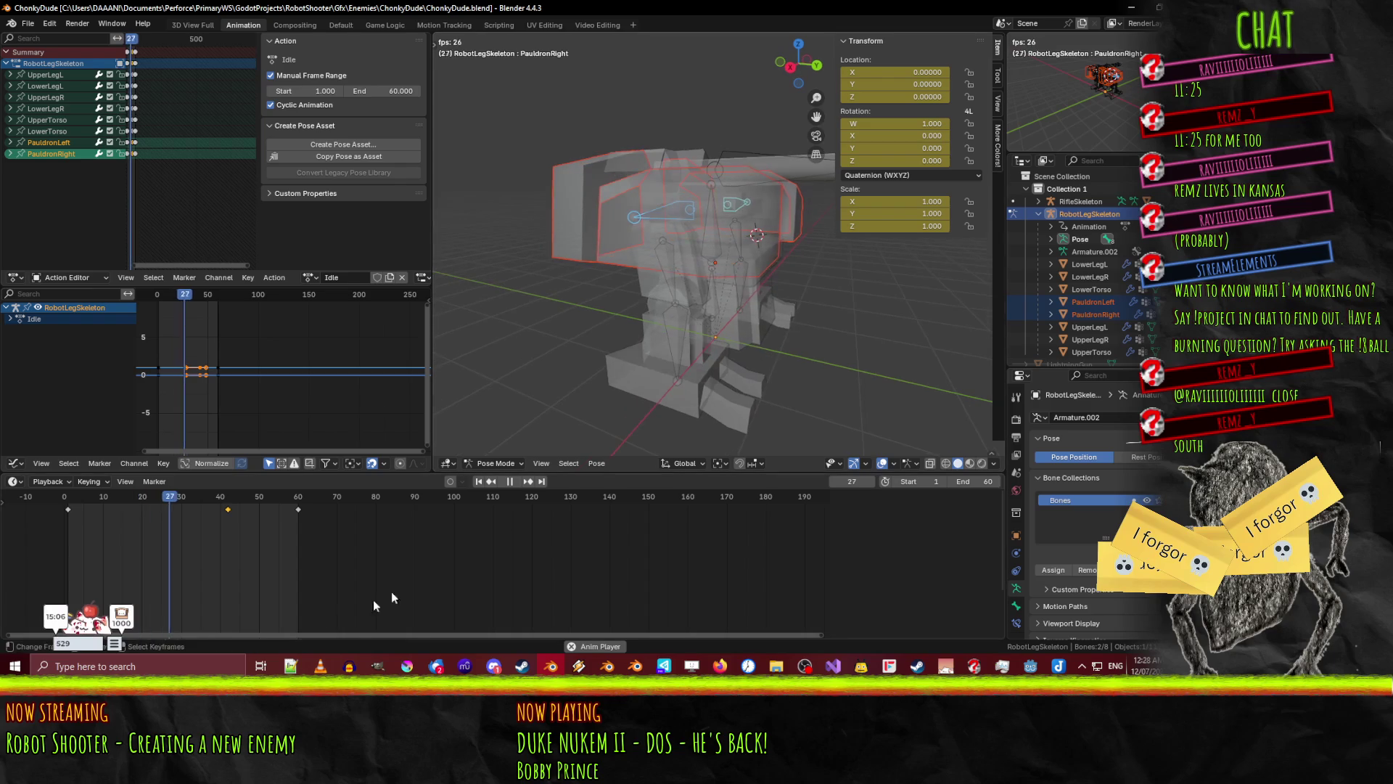
click(510, 481)
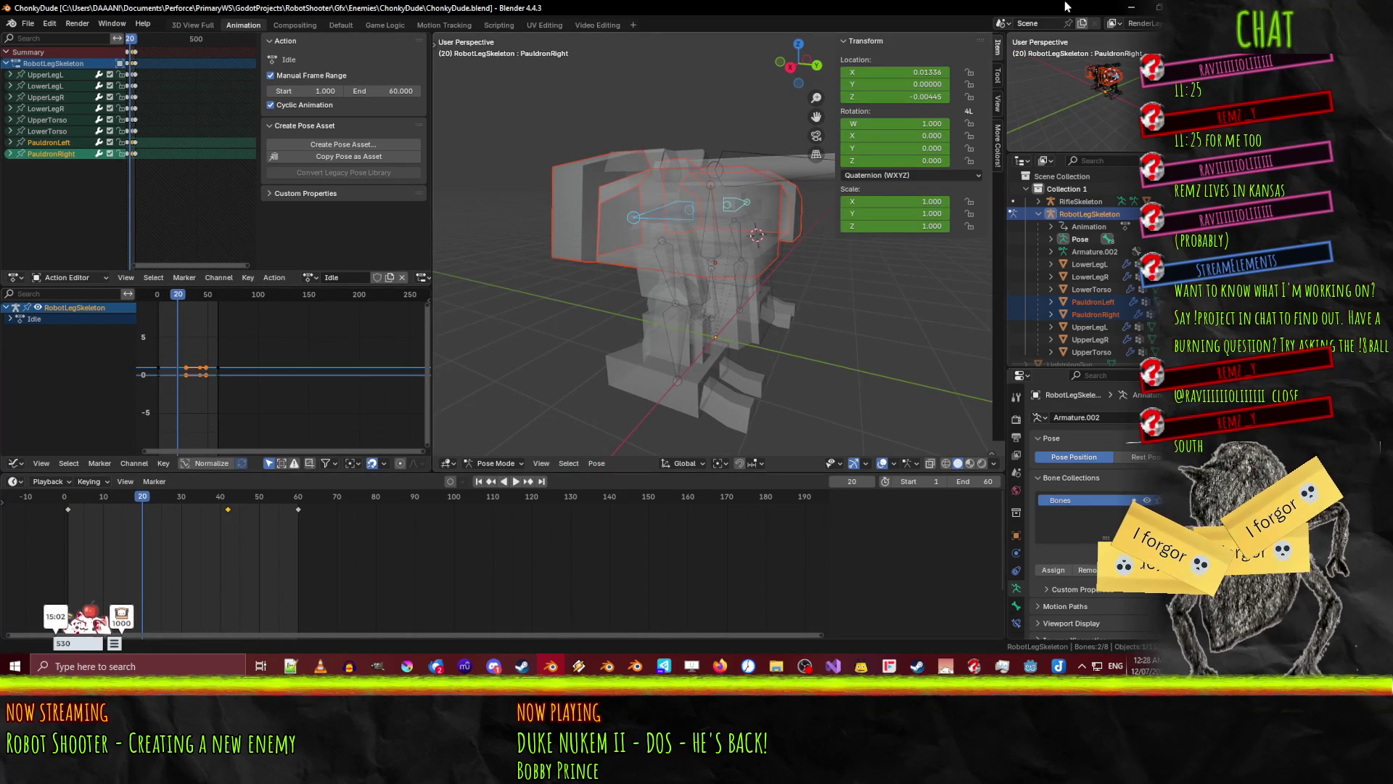
click(1135, 9)
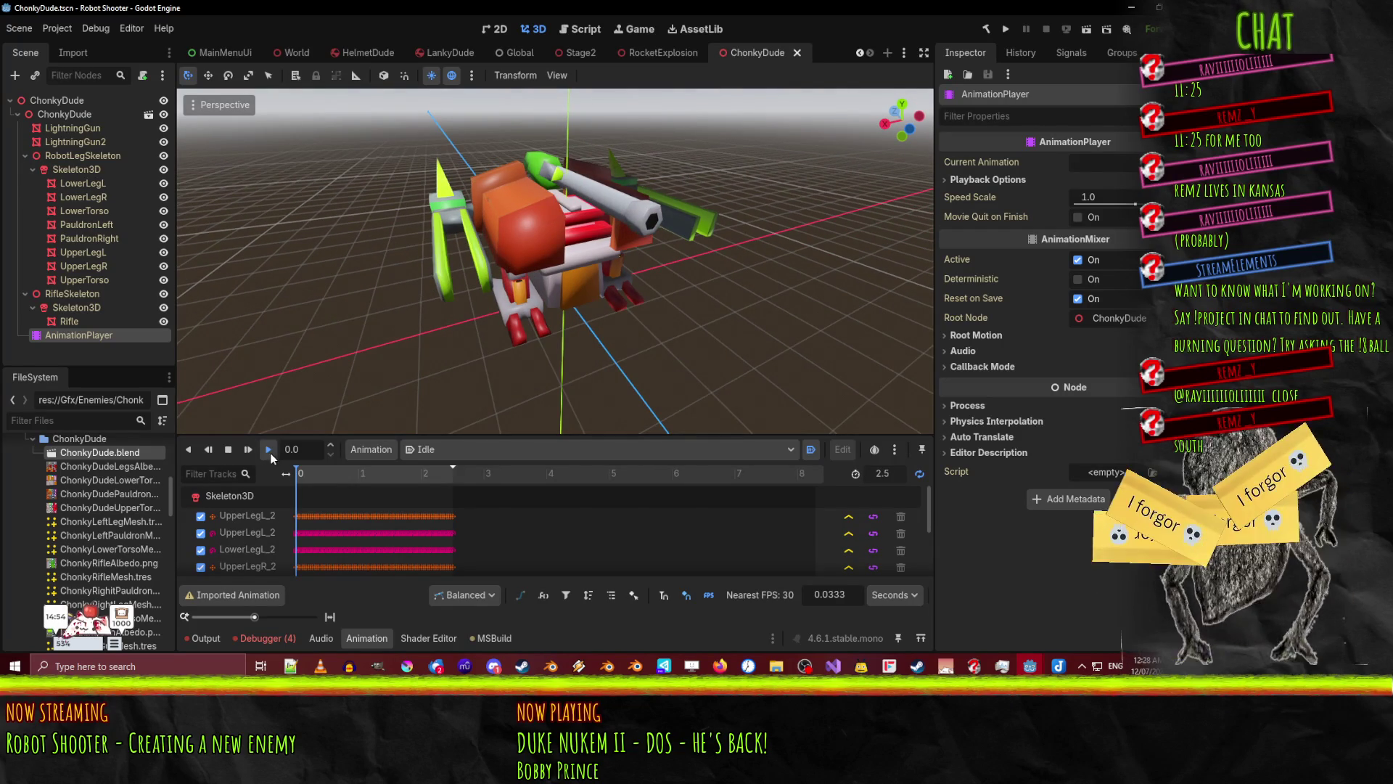
- Play the reimported Idle animation in Godot and orbit around the robot to inspect it
click(270, 453)
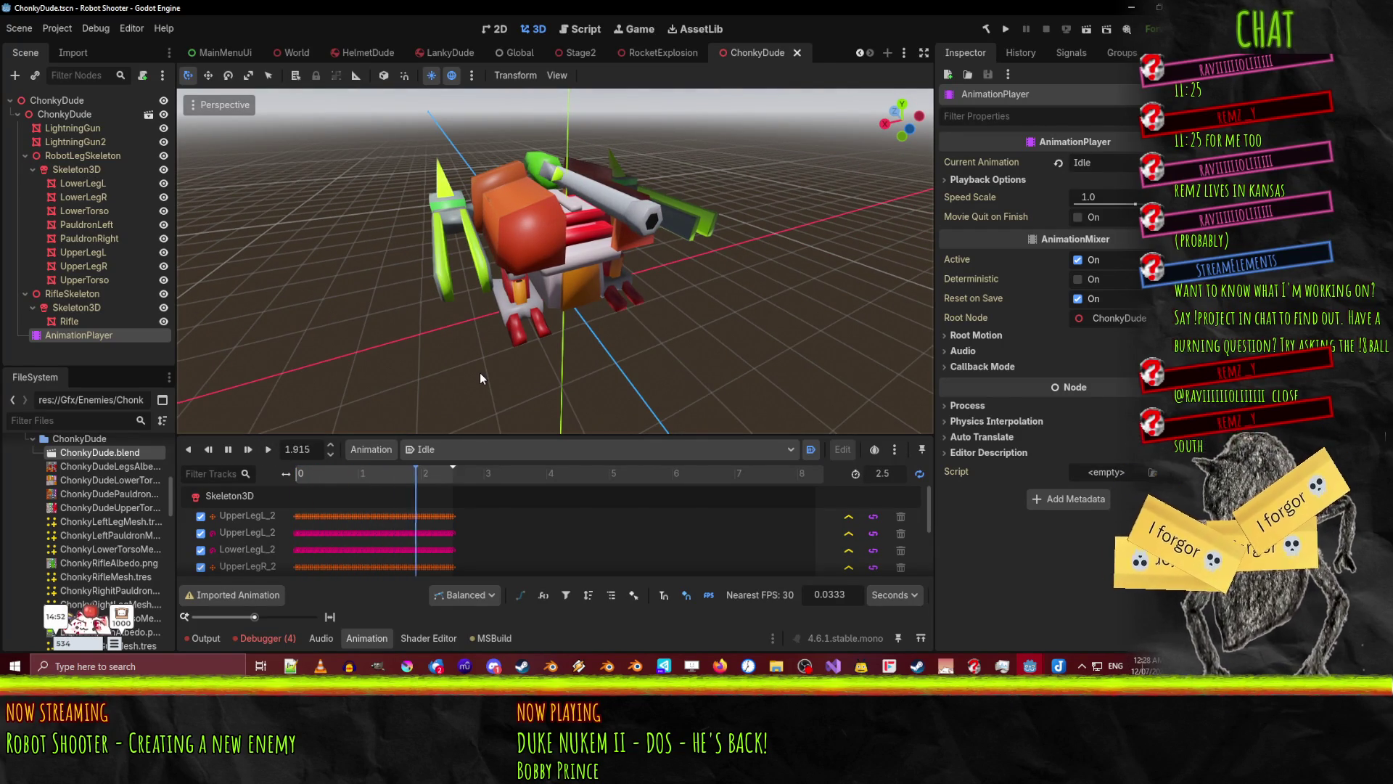
middle_drag(591, 360, 467, 283)
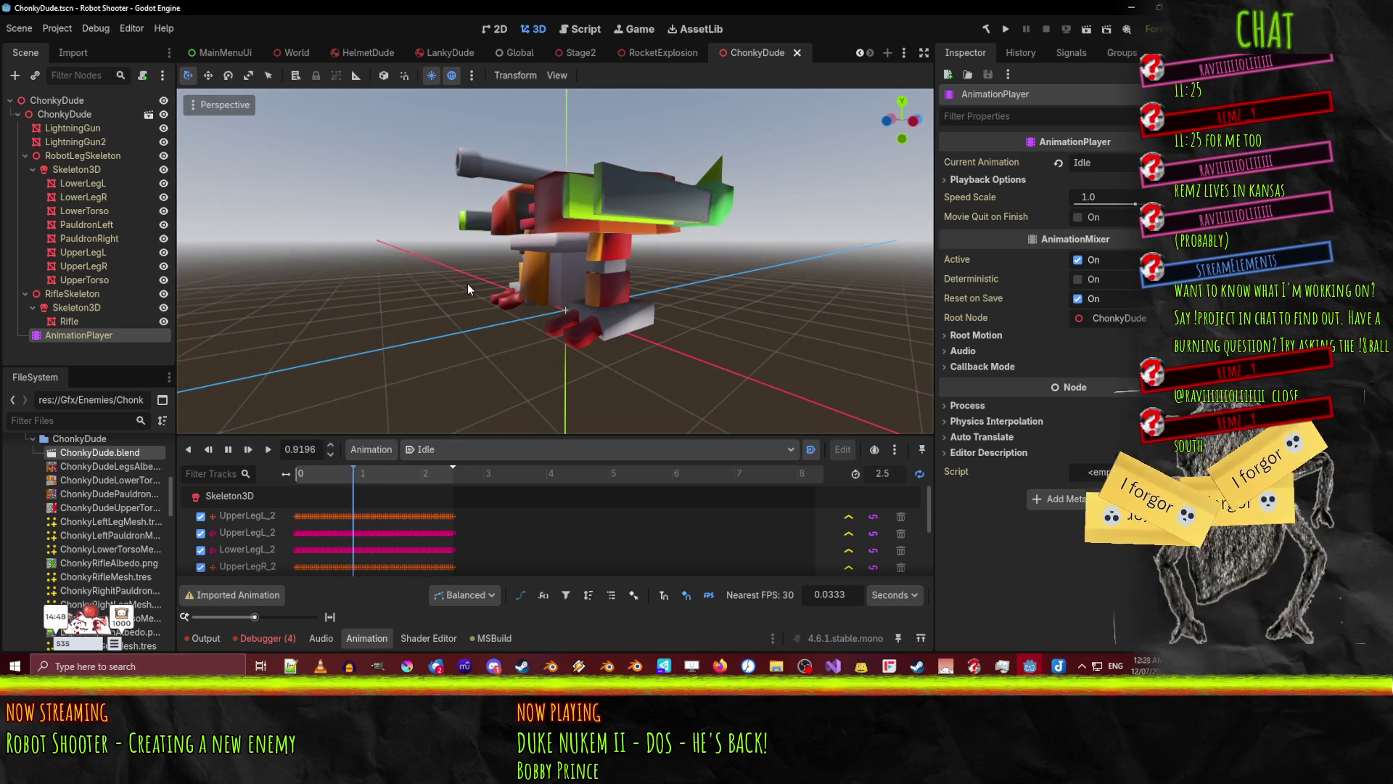
mouse_move(462, 286)
middle_down()
mouse_move(647, 264)
mouse_move(790, 277)
middle_up()
scroll(698, 290, up, 3)
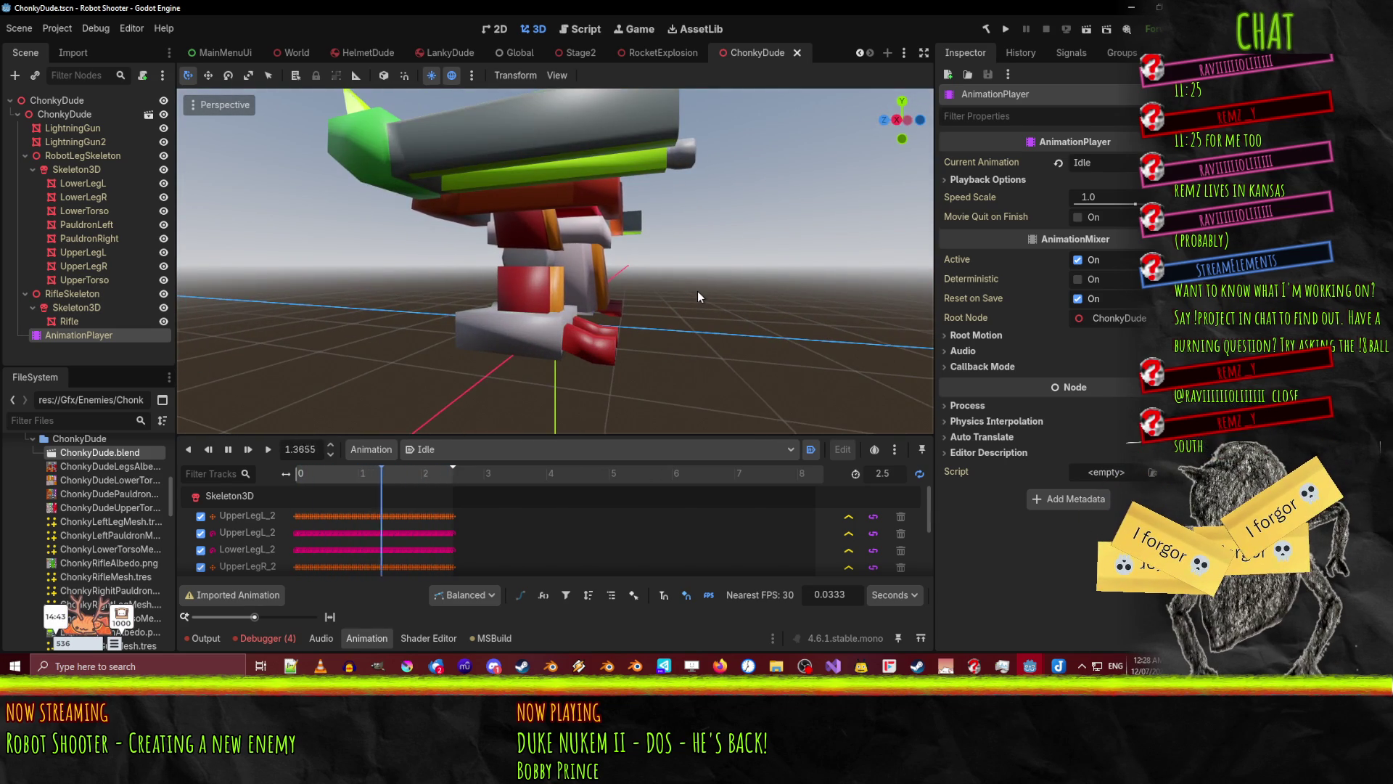
mouse_move(698, 291)
middle_down()
mouse_move(606, 325)
mouse_move(612, 337)
middle_up()
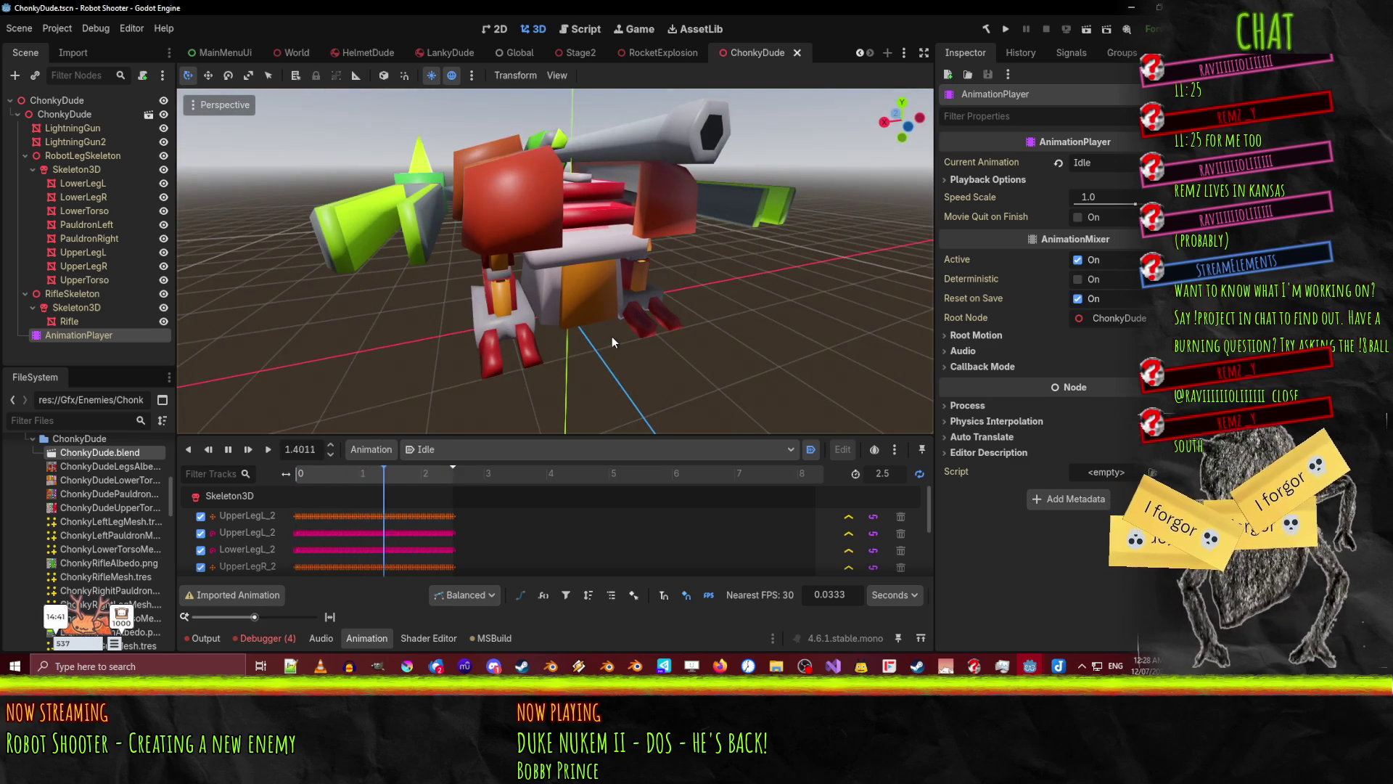
mouse_move(696, 307)
middle_down()
mouse_move(626, 340)
mouse_move(768, 363)
middle_up()
scroll(769, 367, down, 3)
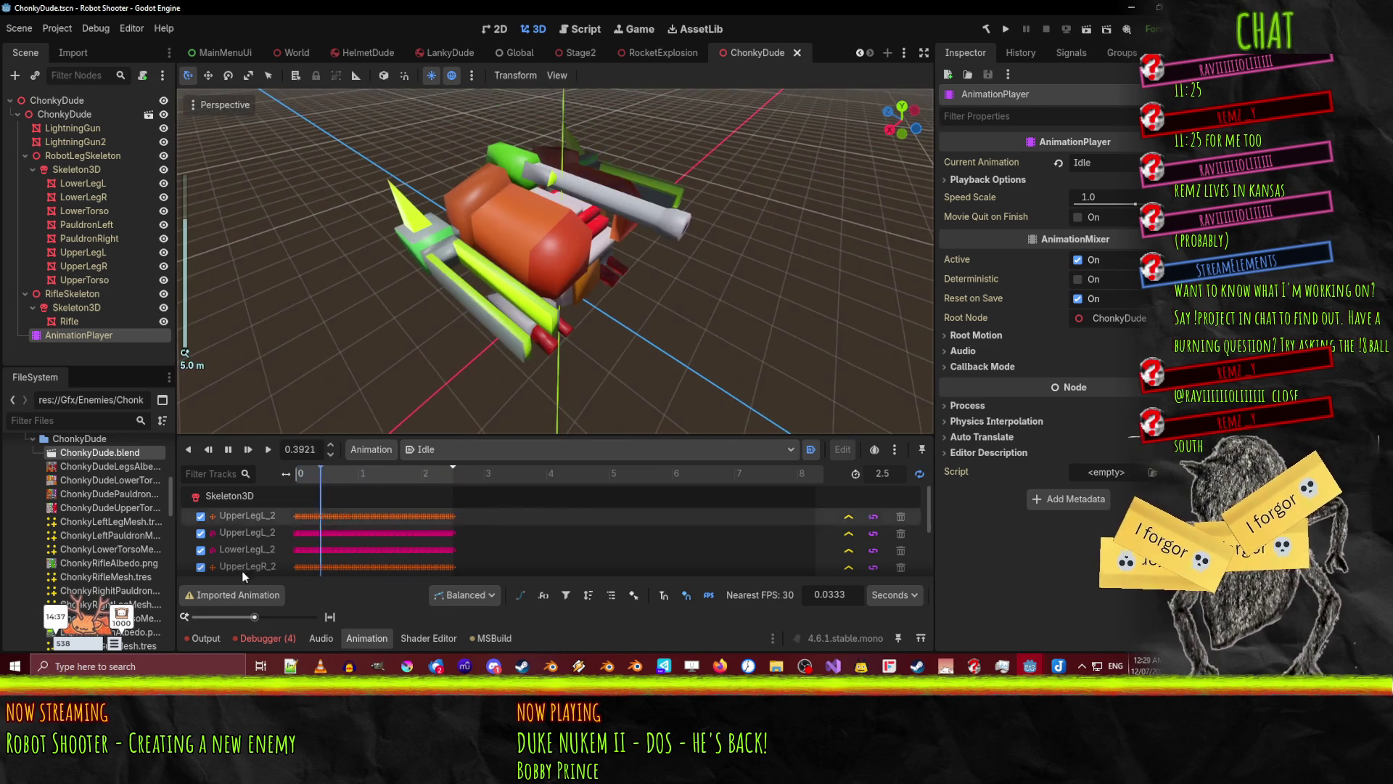
key(s)
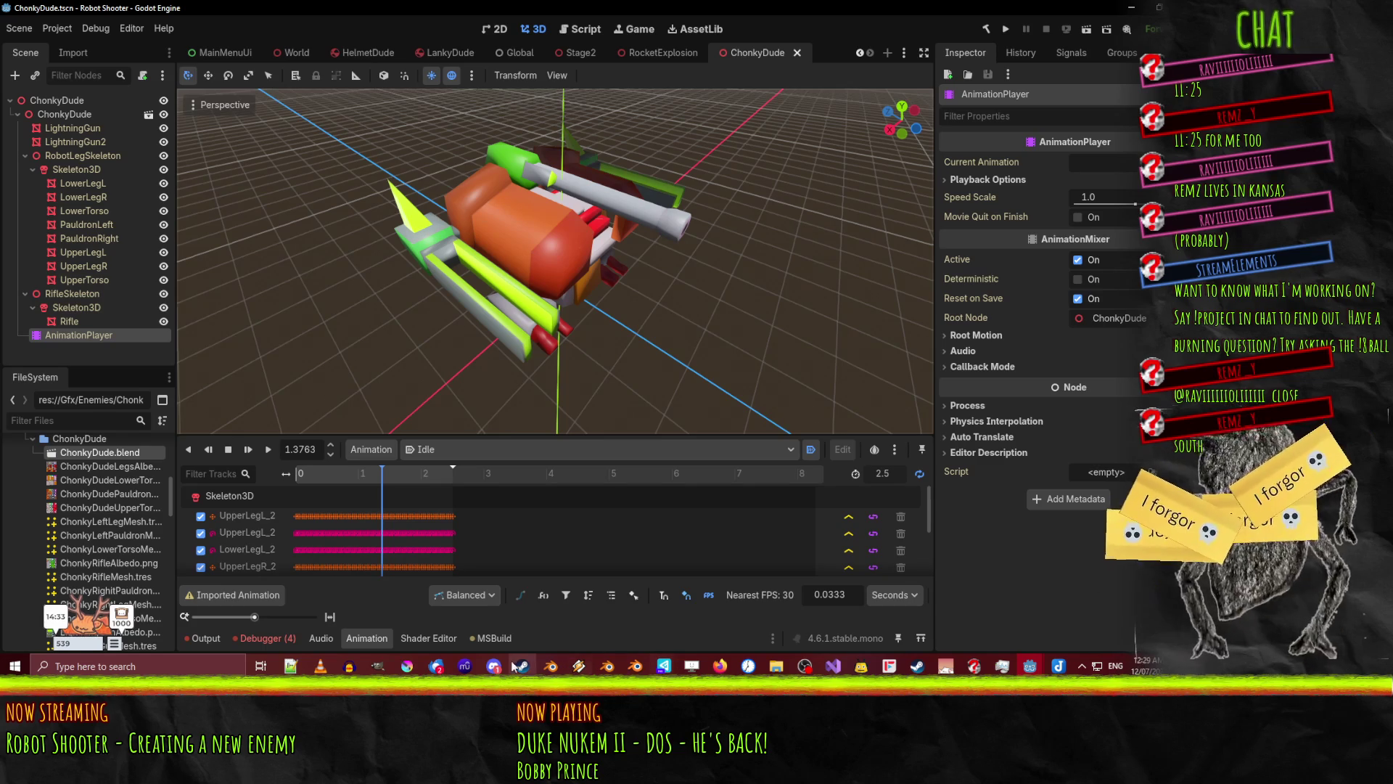
- Return to Blender, leave Pose Mode, and select the RifleSkeleton armature
click(551, 666)
middle_drag(460, 360, 608, 349)
mouse_move(759, 307)
middle_down()
mouse_move(660, 329)
mouse_move(728, 312)
mouse_move(734, 286)
mouse_move(669, 326)
middle_up()
key(ctrl+Tab)
click(686, 262)
- Put RifleSkeleton in Edit Mode, view it Right Orthographic, and create a new action
key(Tab)
middle_drag(763, 334, 714, 335)
key(KP_1)
key(KP_3)
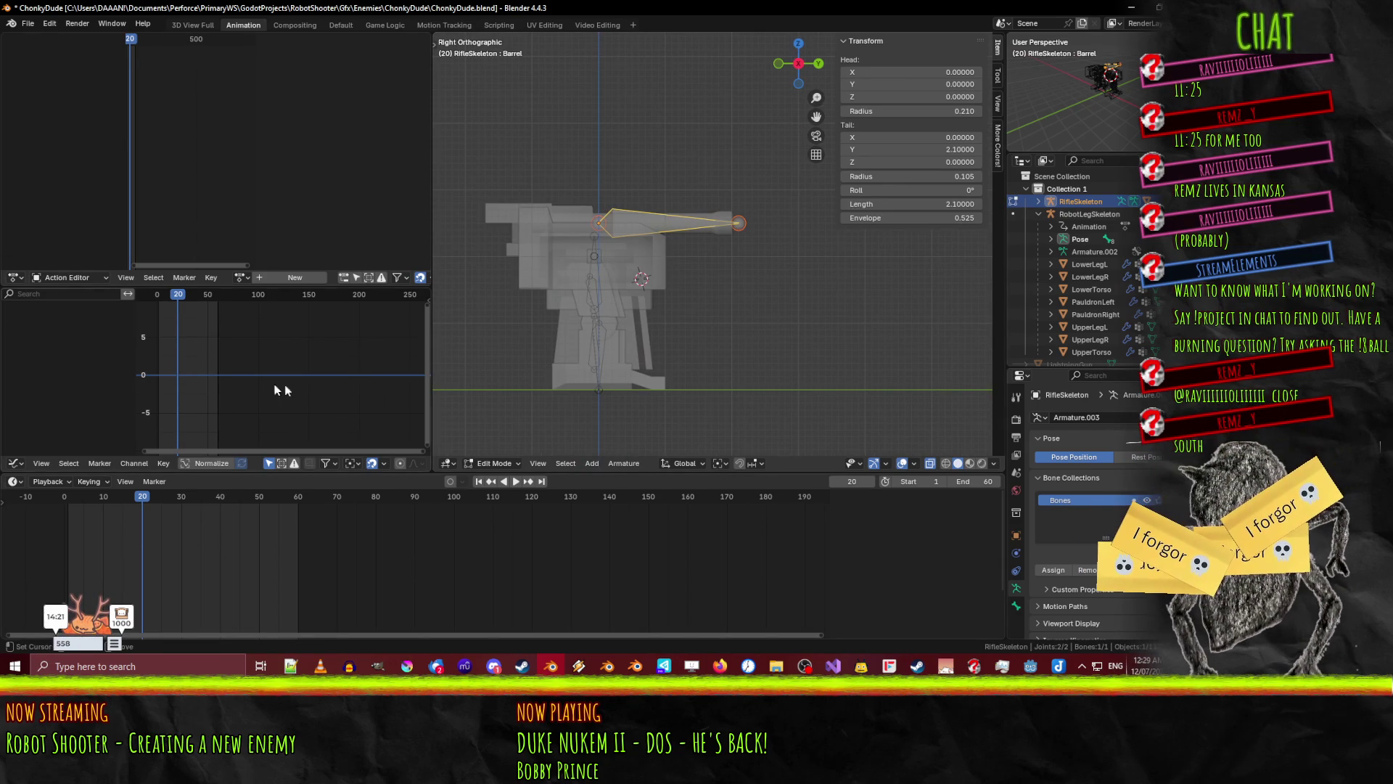
click(298, 277)
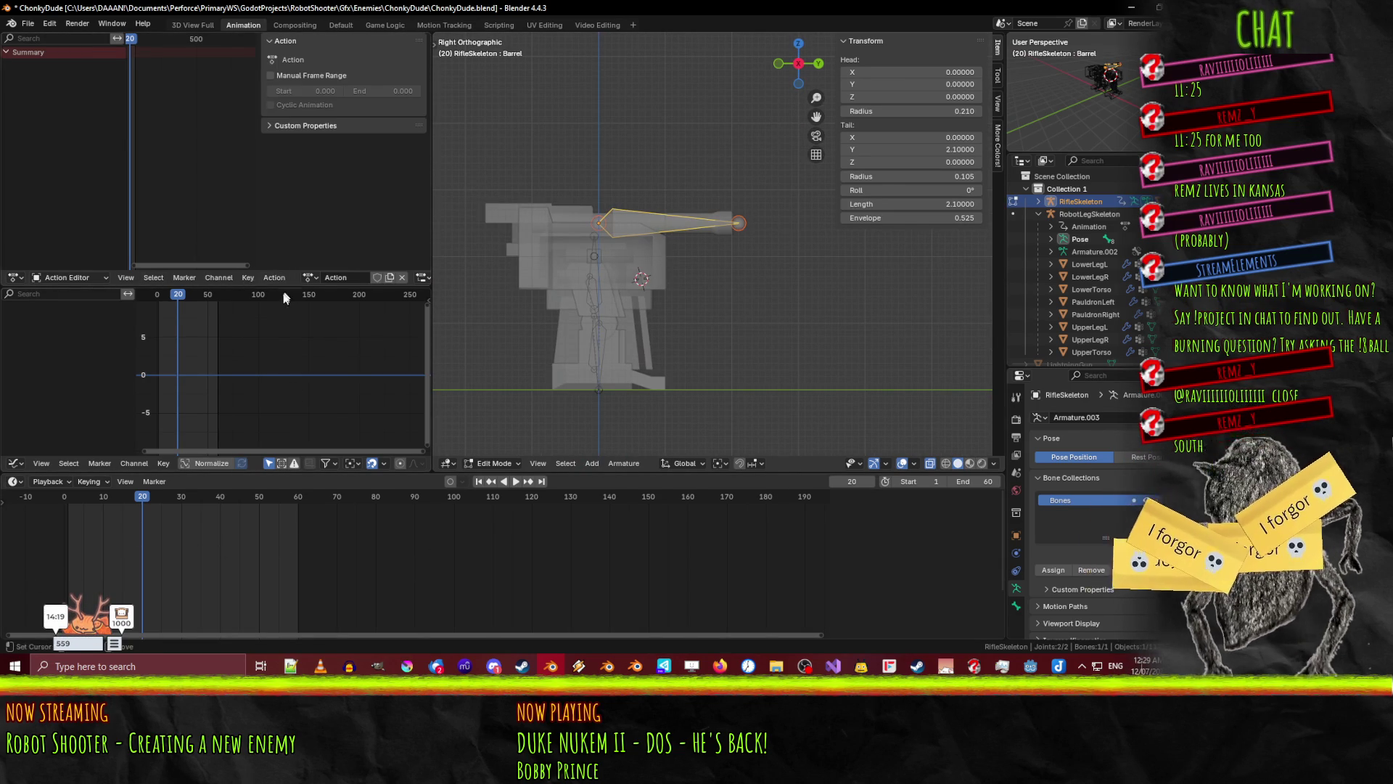
- Name the action 'Fire', set the playhead to frame 1, and switch the rifle to Pose Mode
text(Fire)
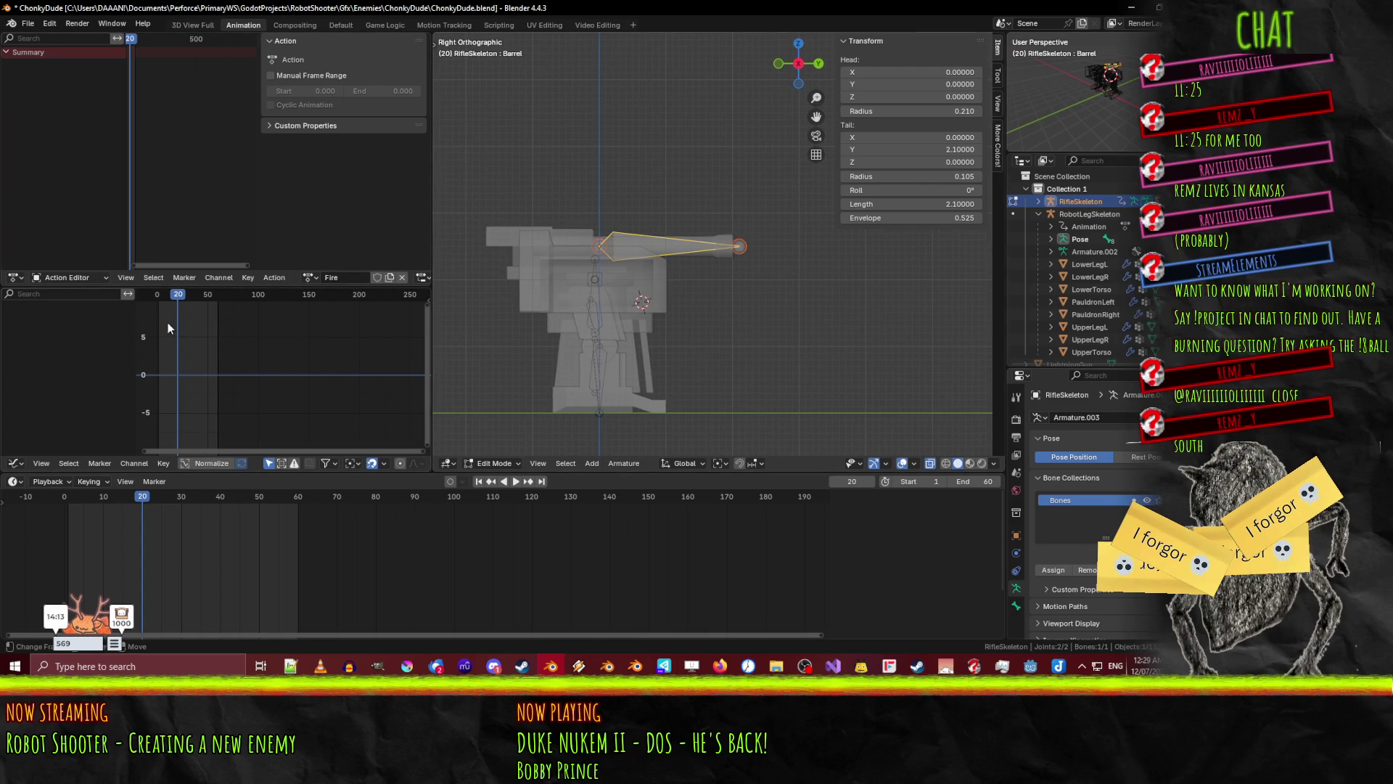
drag(176, 294, 158, 294)
shift+middle_drag(581, 290, 610, 310)
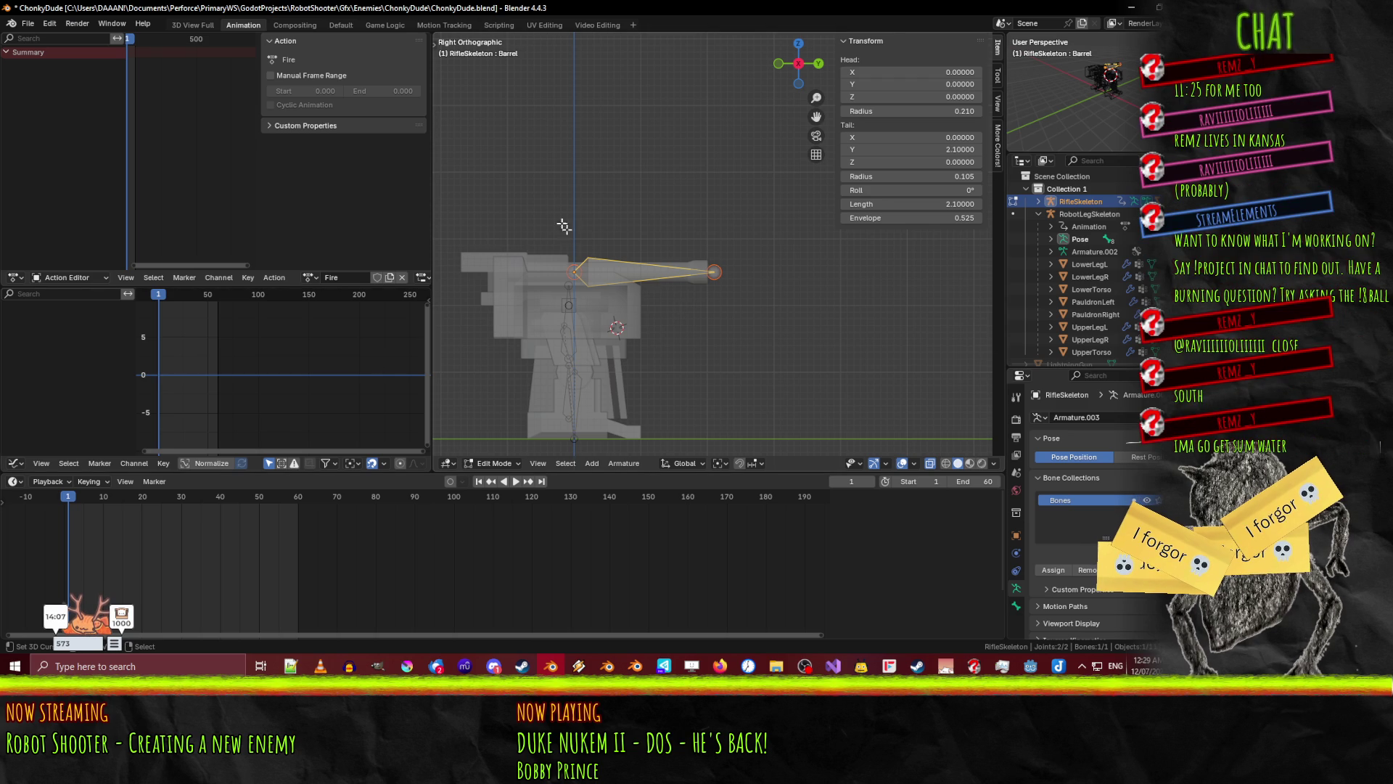
scroll(561, 216, up, 2)
click(482, 465)
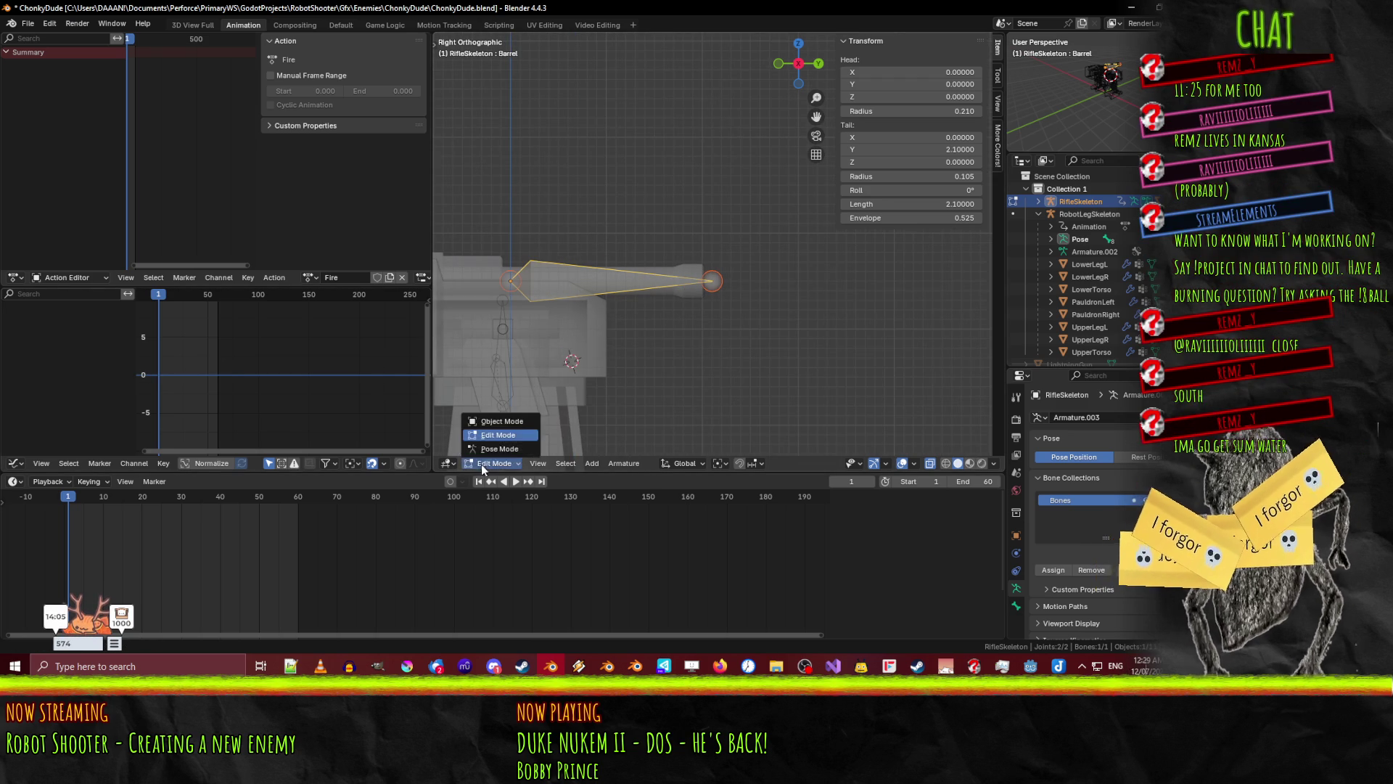
click(497, 449)
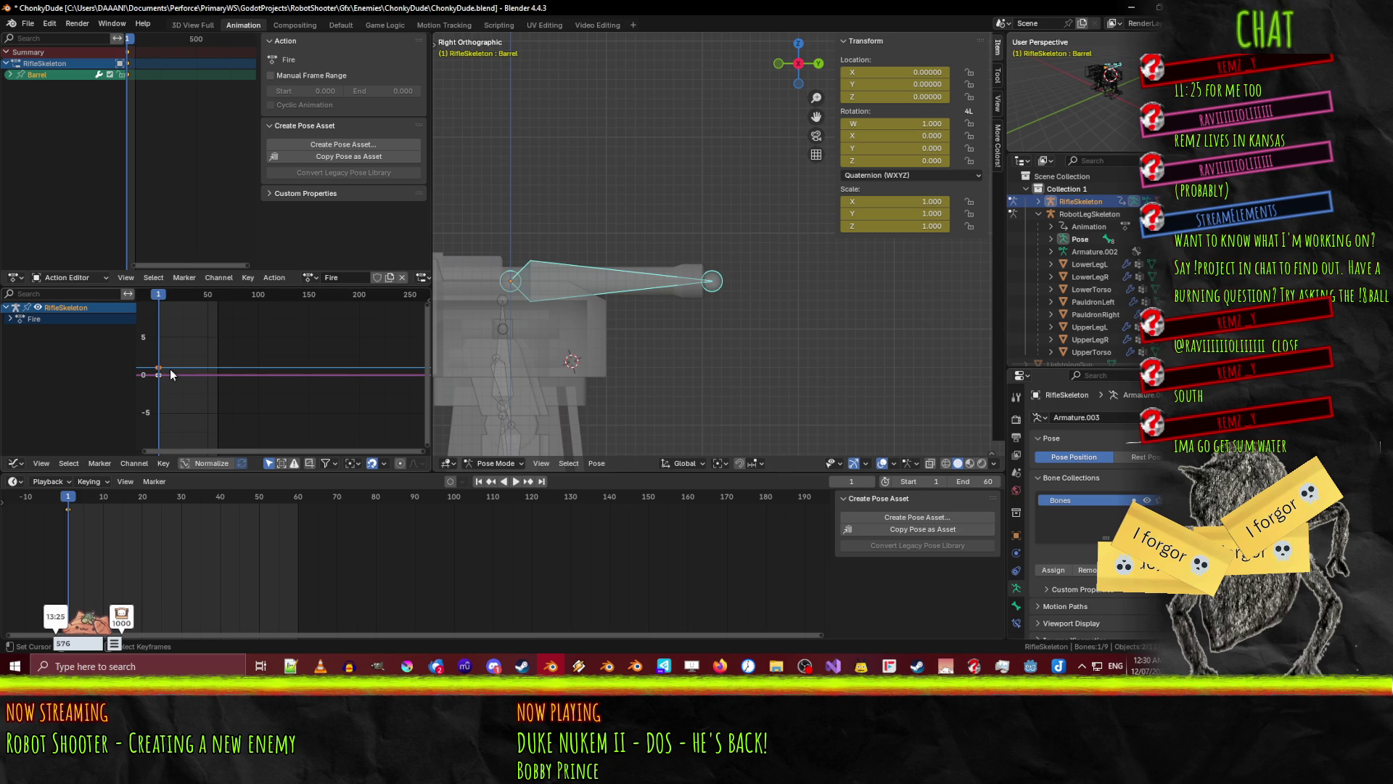
- Pan the view of the rifle to the right
shift+middle_drag(651, 357, 706, 348)
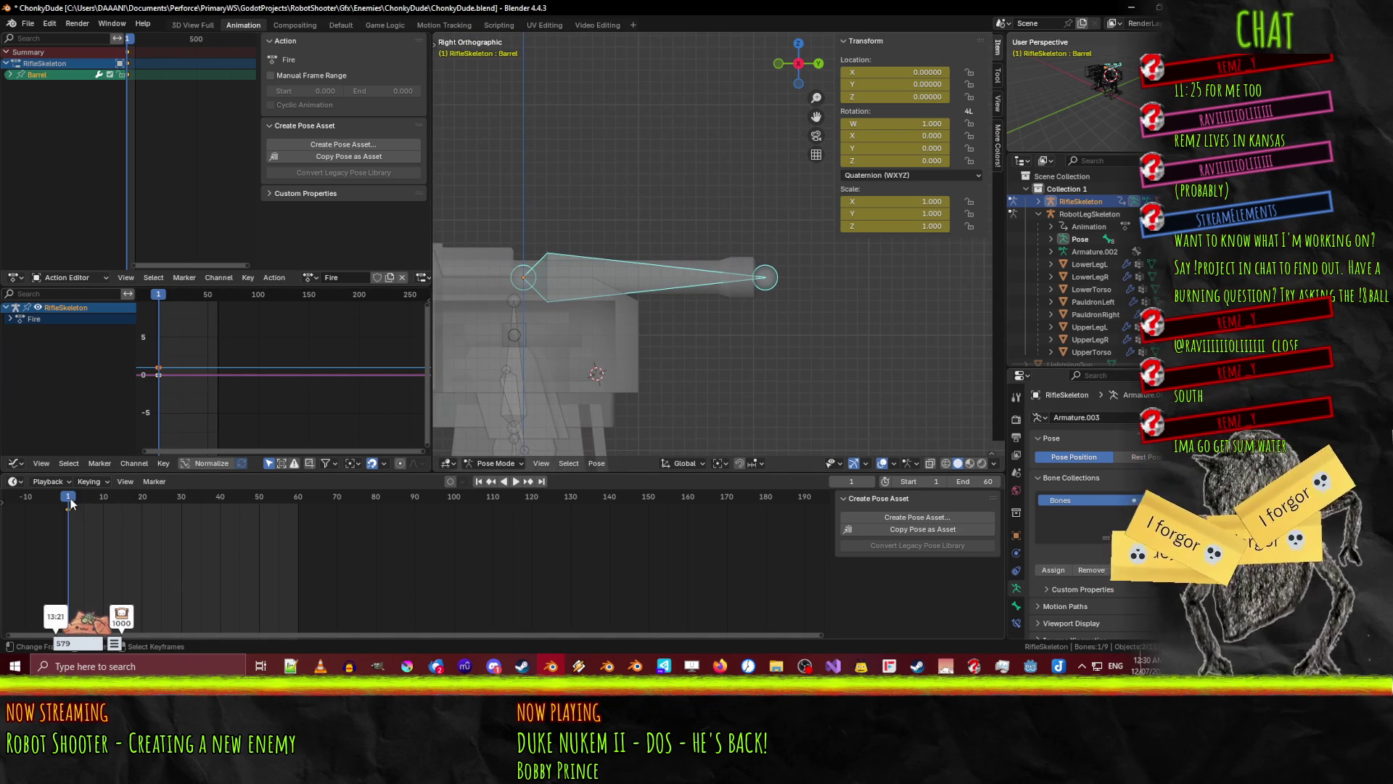
key(space)
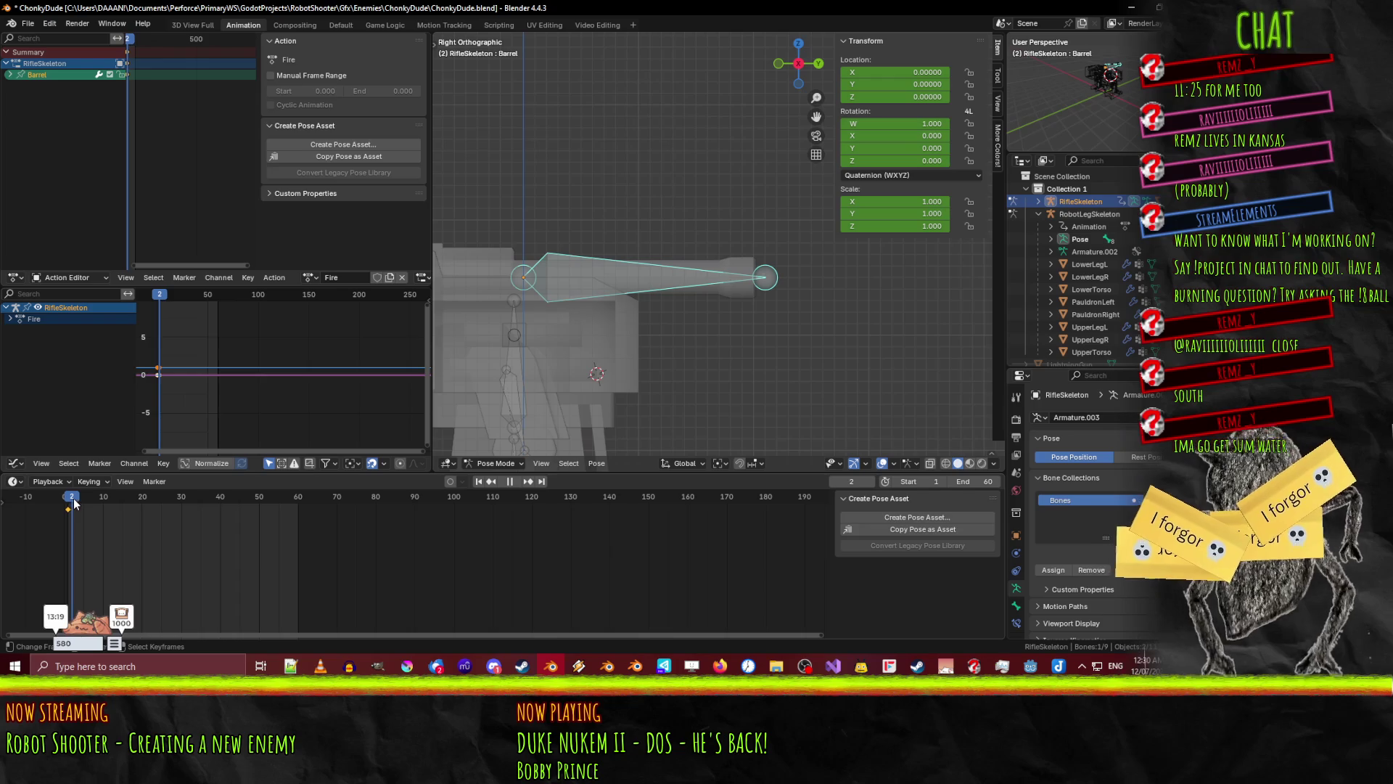
key(space)
key(g)
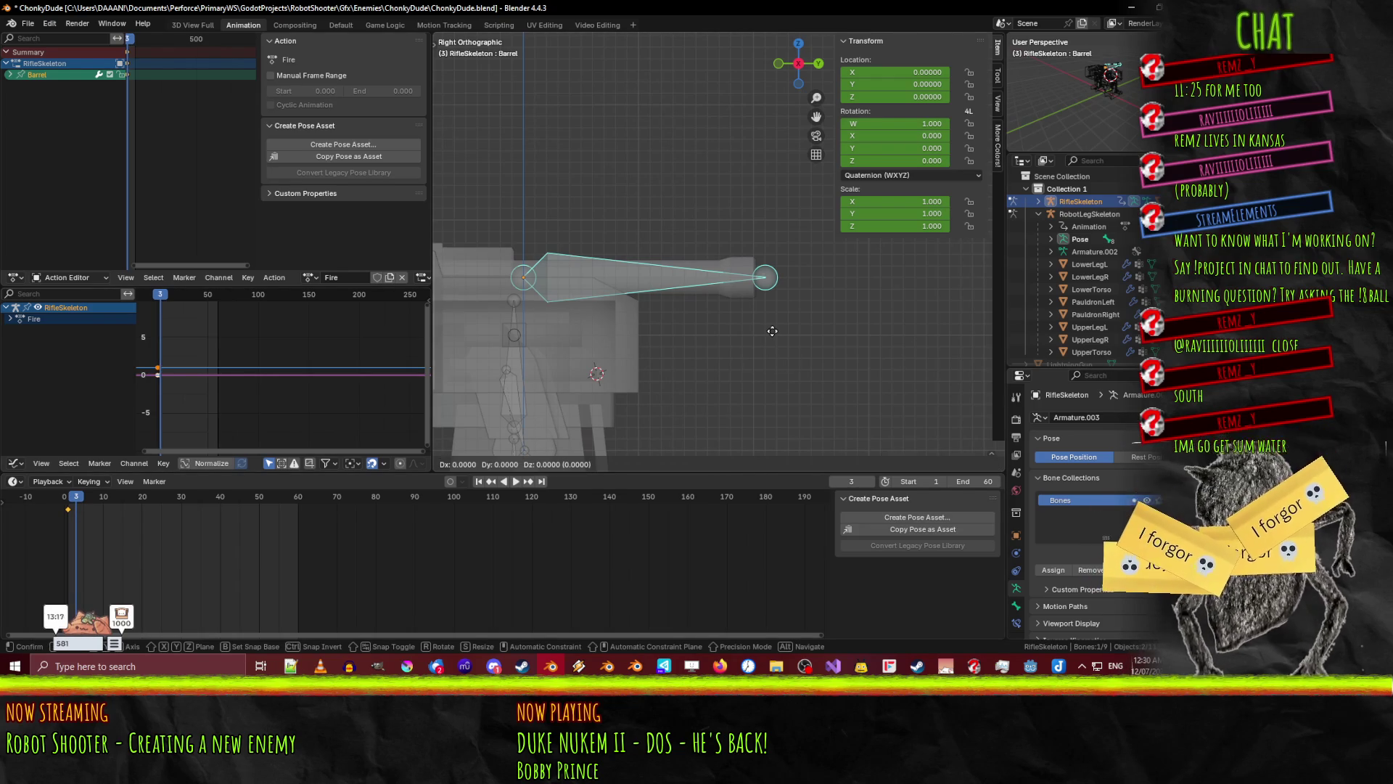
key(y)
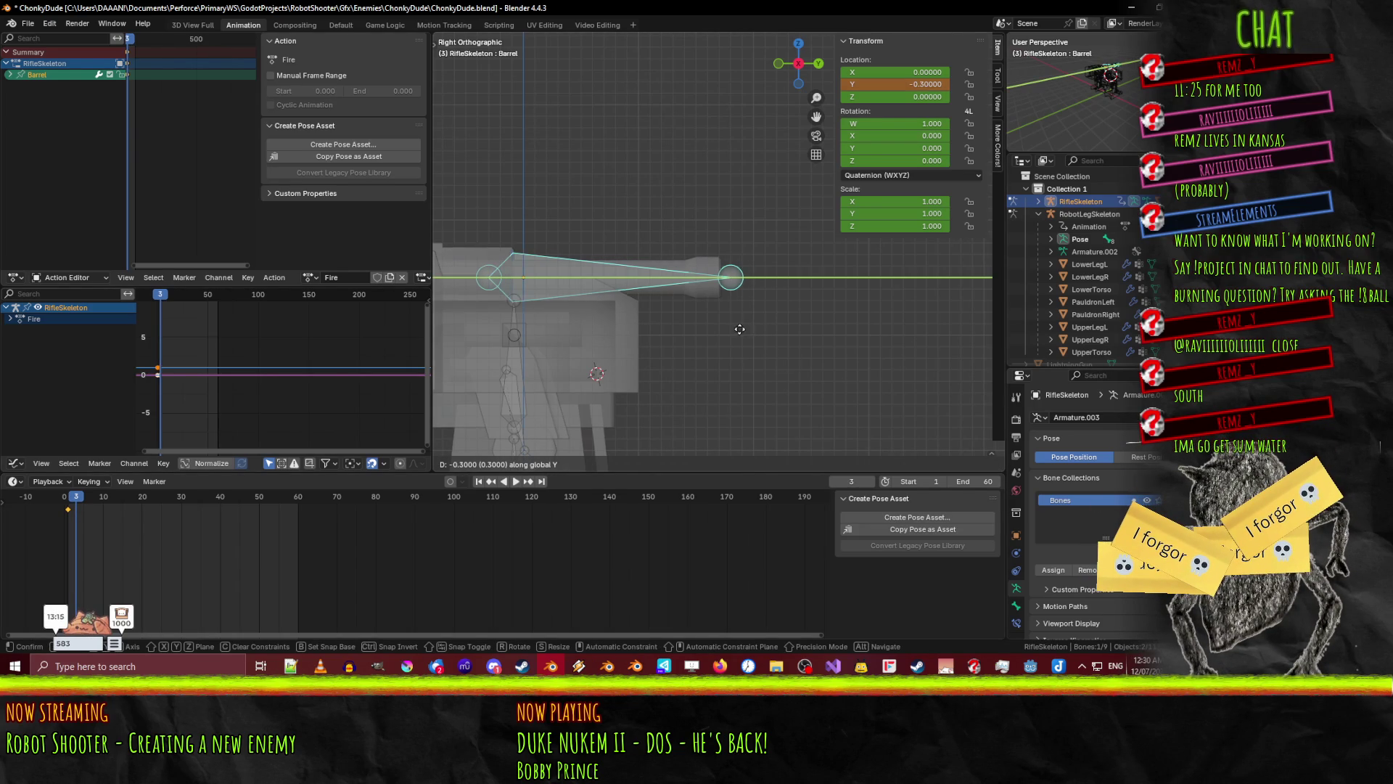
click(700, 328)
mouse_move(601, 367)
shift+middle_down()
mouse_move(796, 368)
mouse_move(831, 390)
mouse_move(629, 329)
mouse_move(722, 293)
mouse_move(691, 280)
mouse_move(656, 287)
mouse_move(614, 331)
mouse_move(775, 359)
shift+middle_up()
key(g)
key(y)
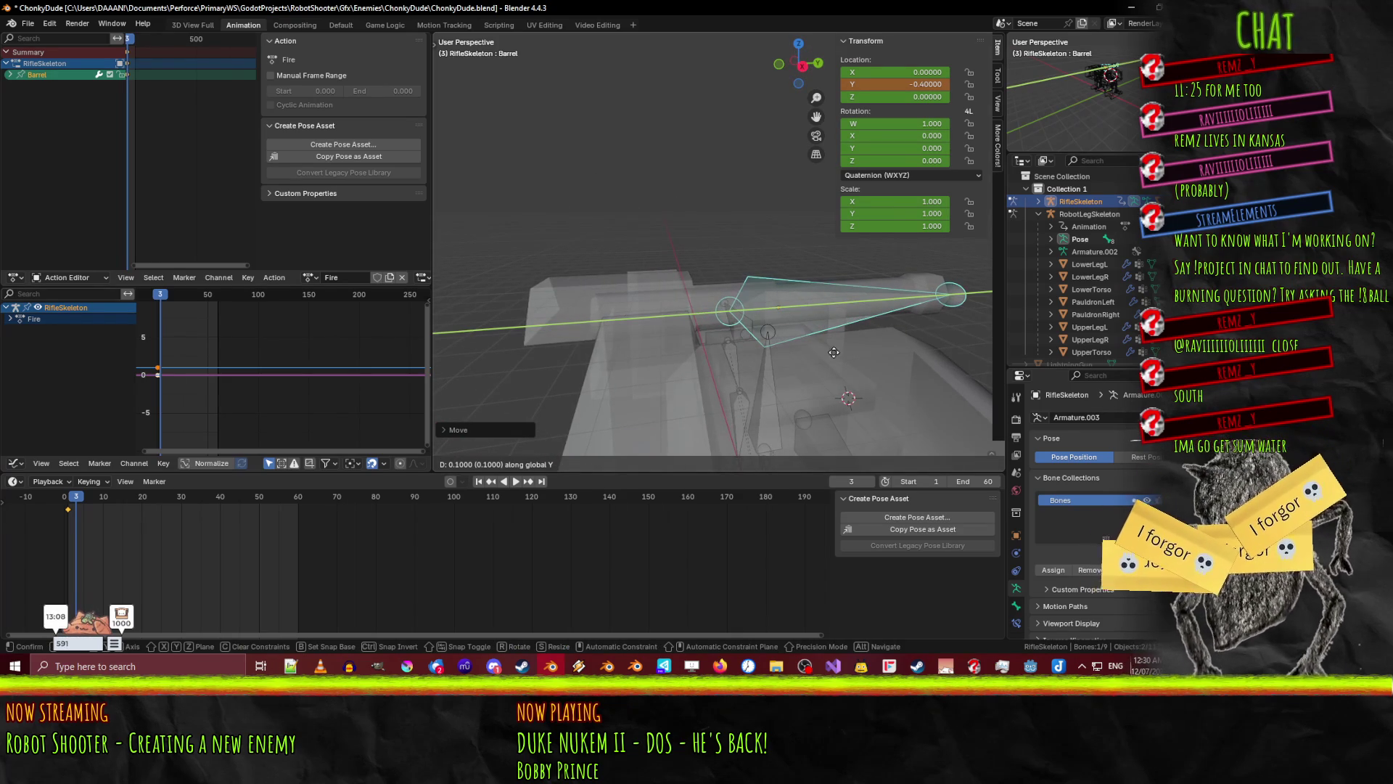
click(949, 330)
mouse_move(949, 330)
middle_down()
mouse_move(752, 325)
mouse_move(842, 327)
mouse_move(799, 343)
middle_up()
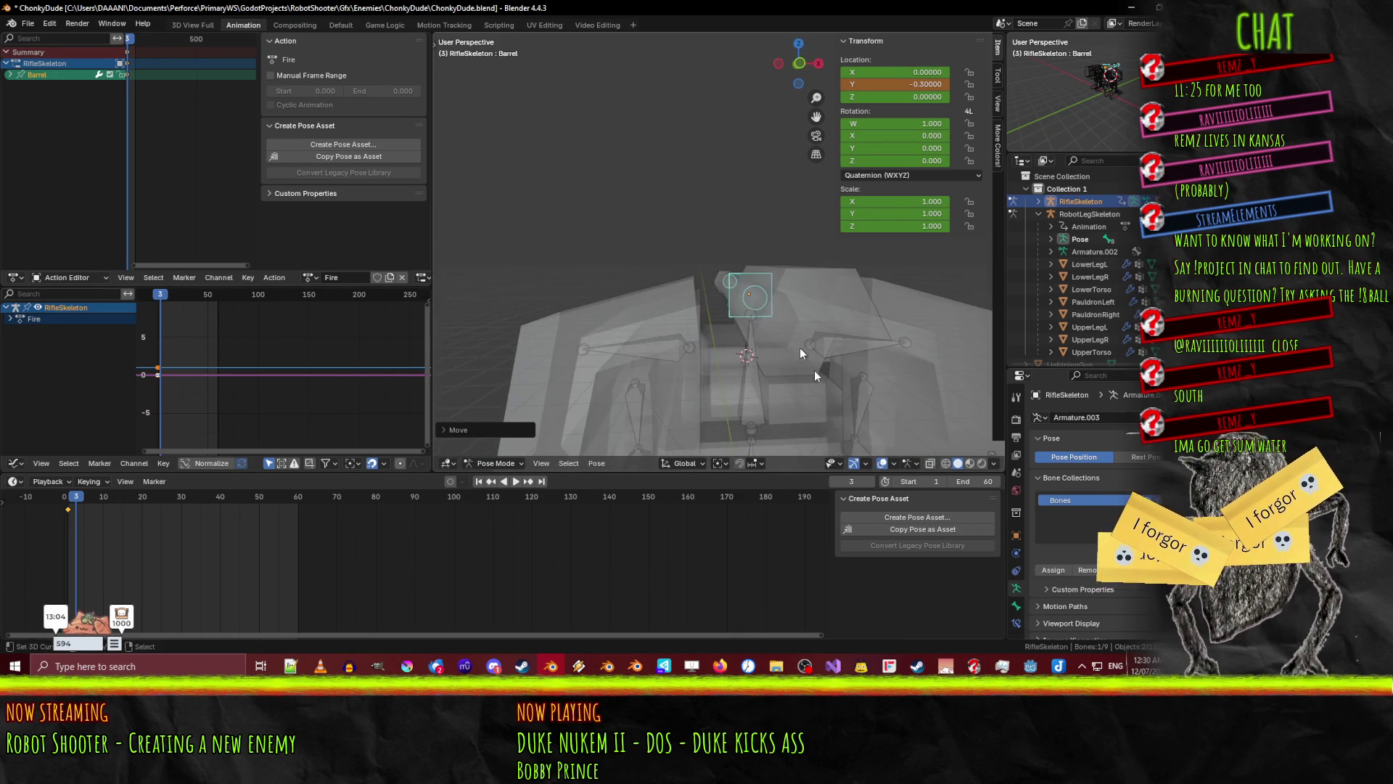
click(883, 464)
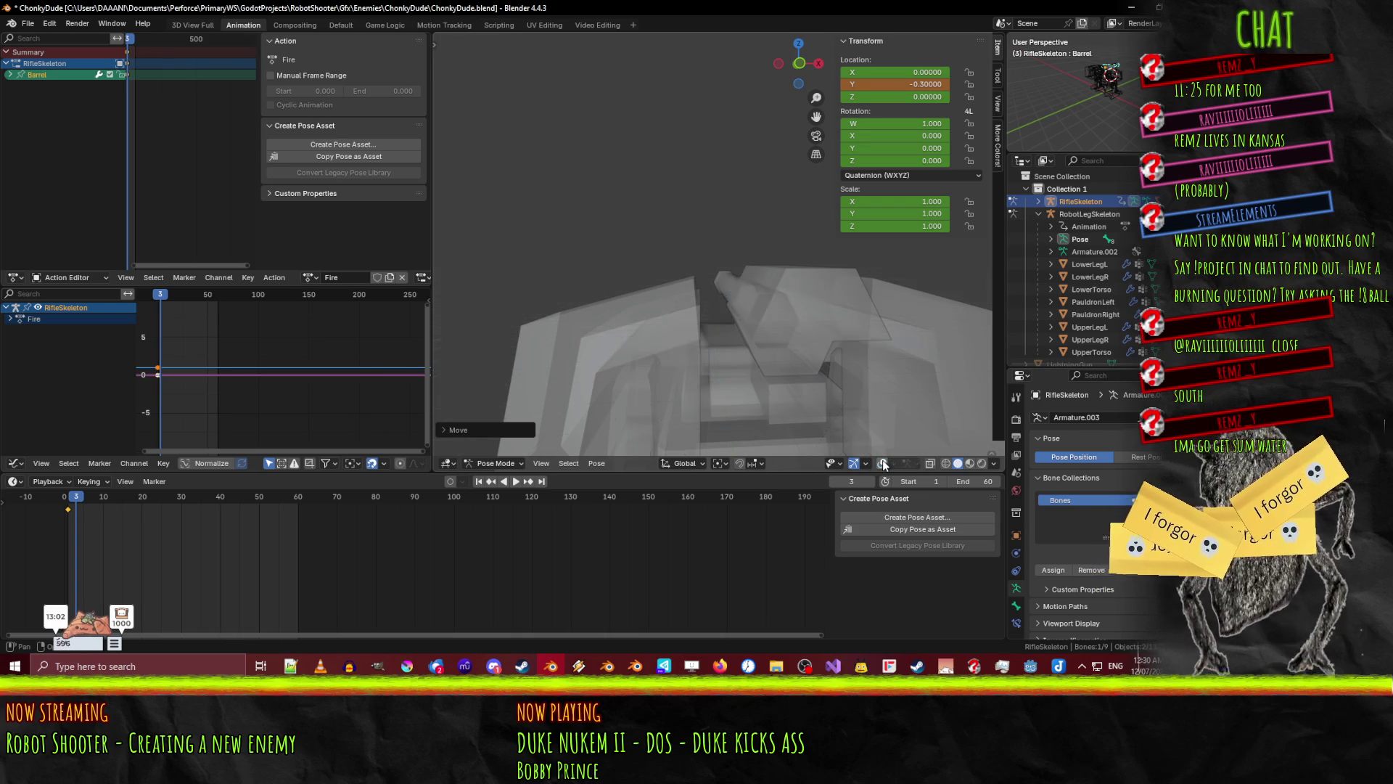
click(883, 464)
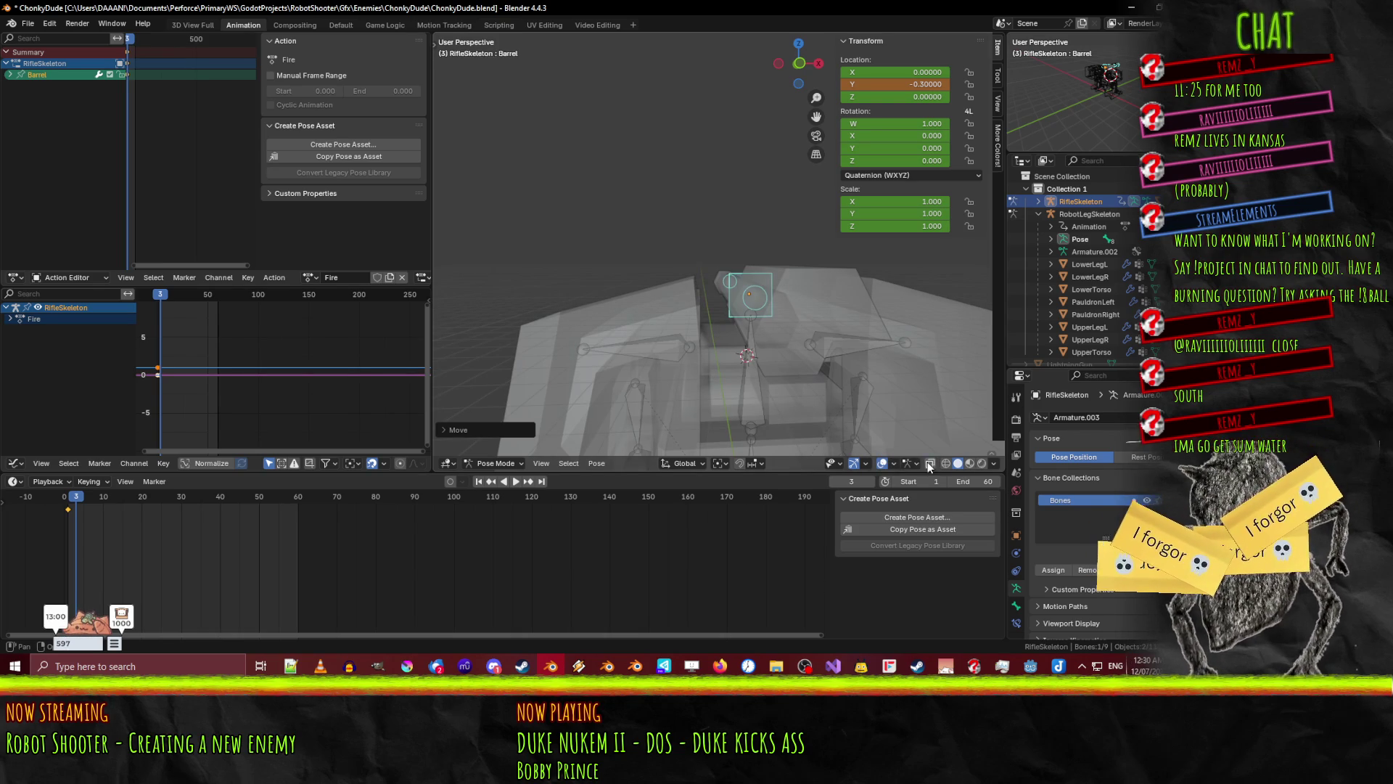
key(z)
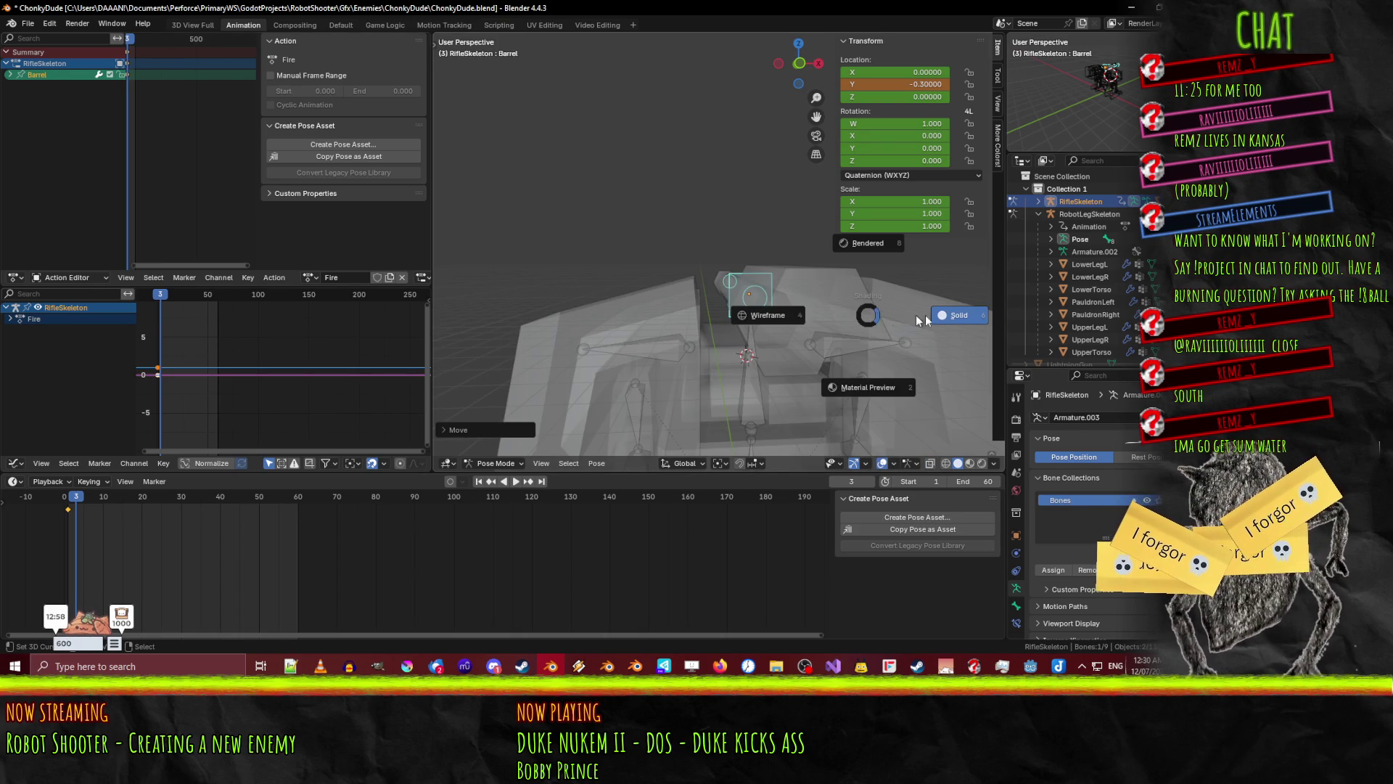
click(956, 315)
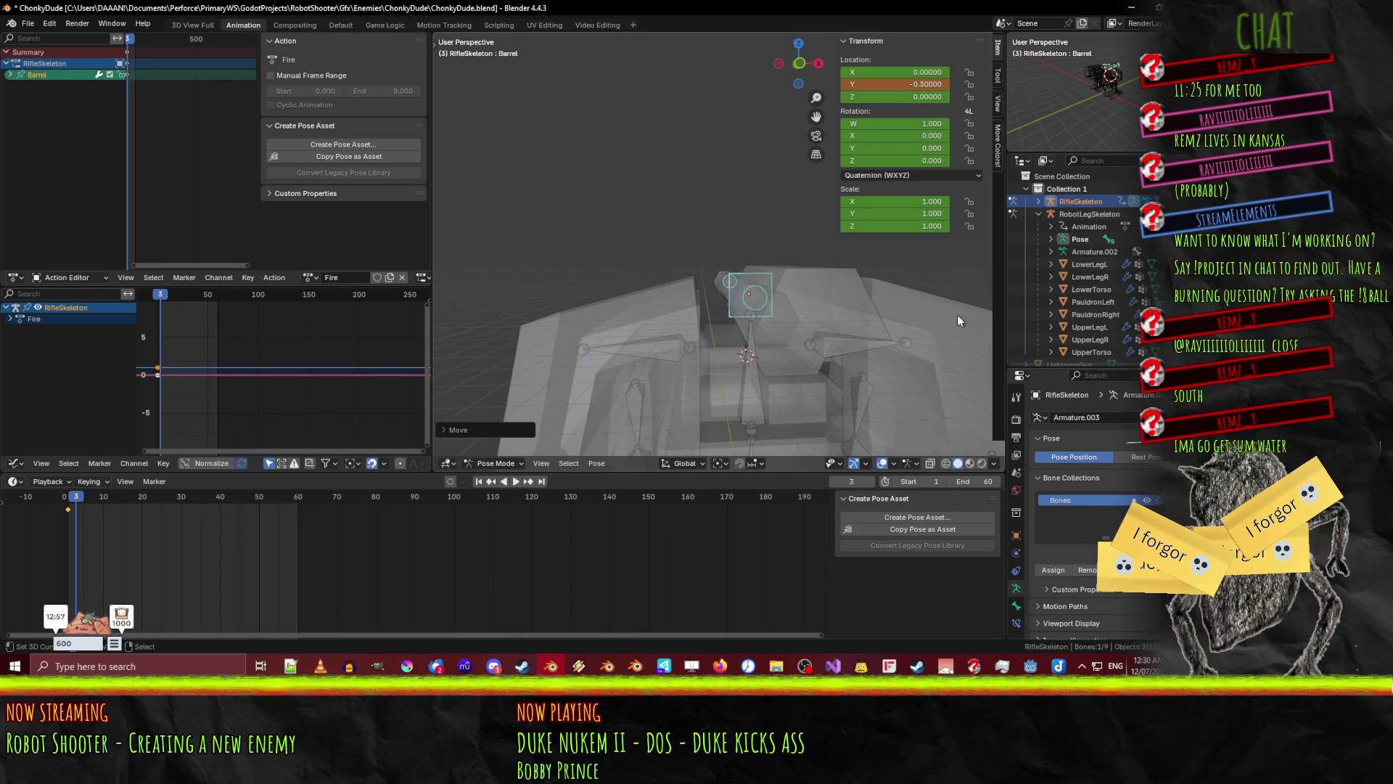
click(884, 464)
click(883, 464)
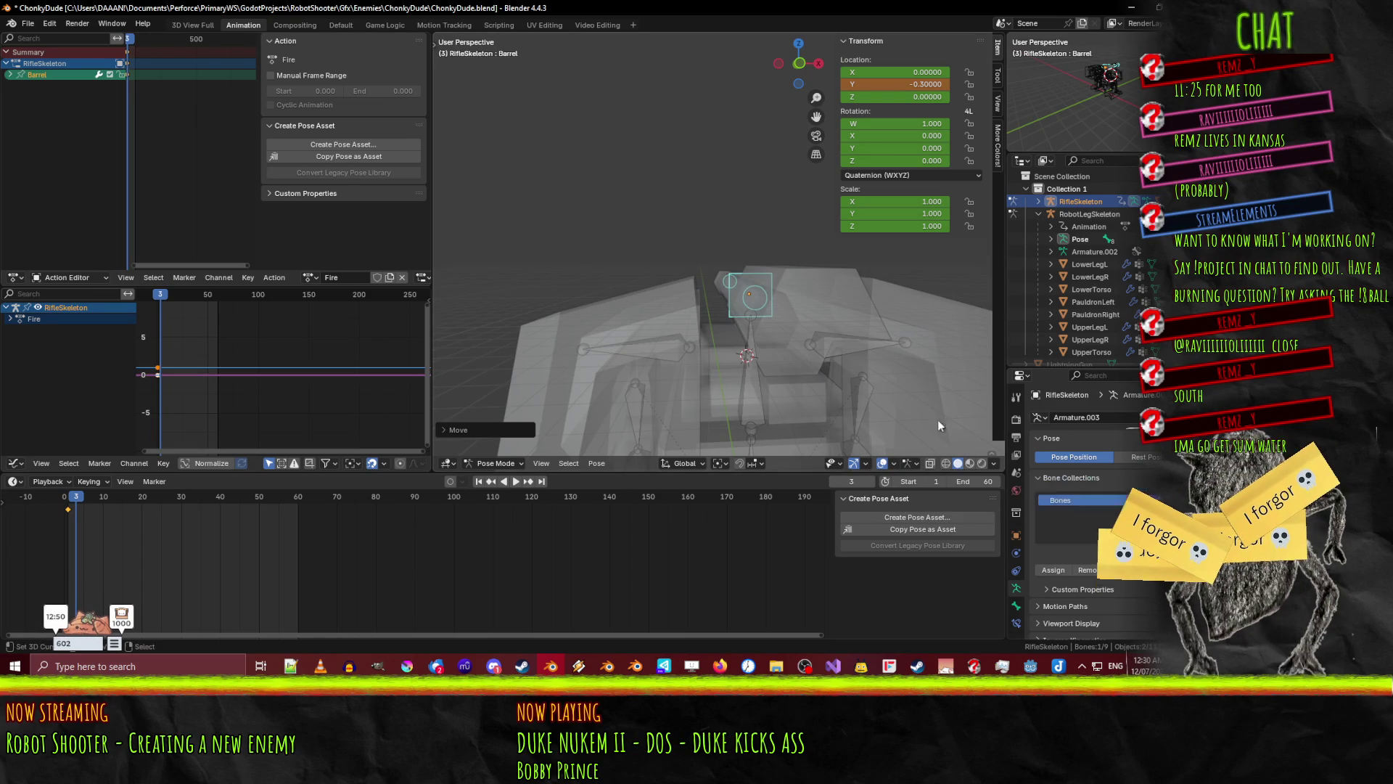
key(ctrl+z)
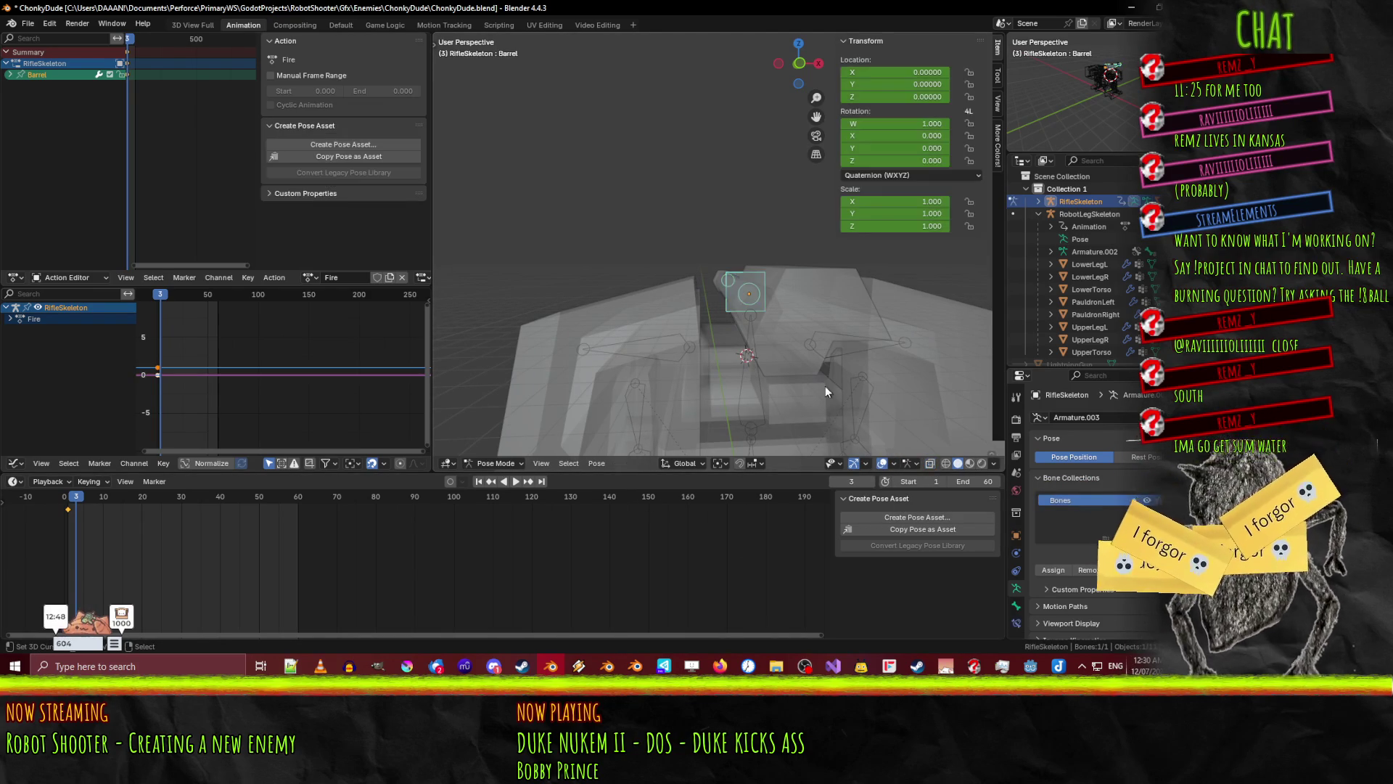
- Turn off X-ray, key the Barrel at rest on frame 3, and test a Y pull-back
click(930, 463)
mouse_move(871, 332)
middle_down()
mouse_move(885, 330)
mouse_move(745, 340)
mouse_move(883, 316)
mouse_move(489, 364)
mouse_move(569, 365)
middle_up()
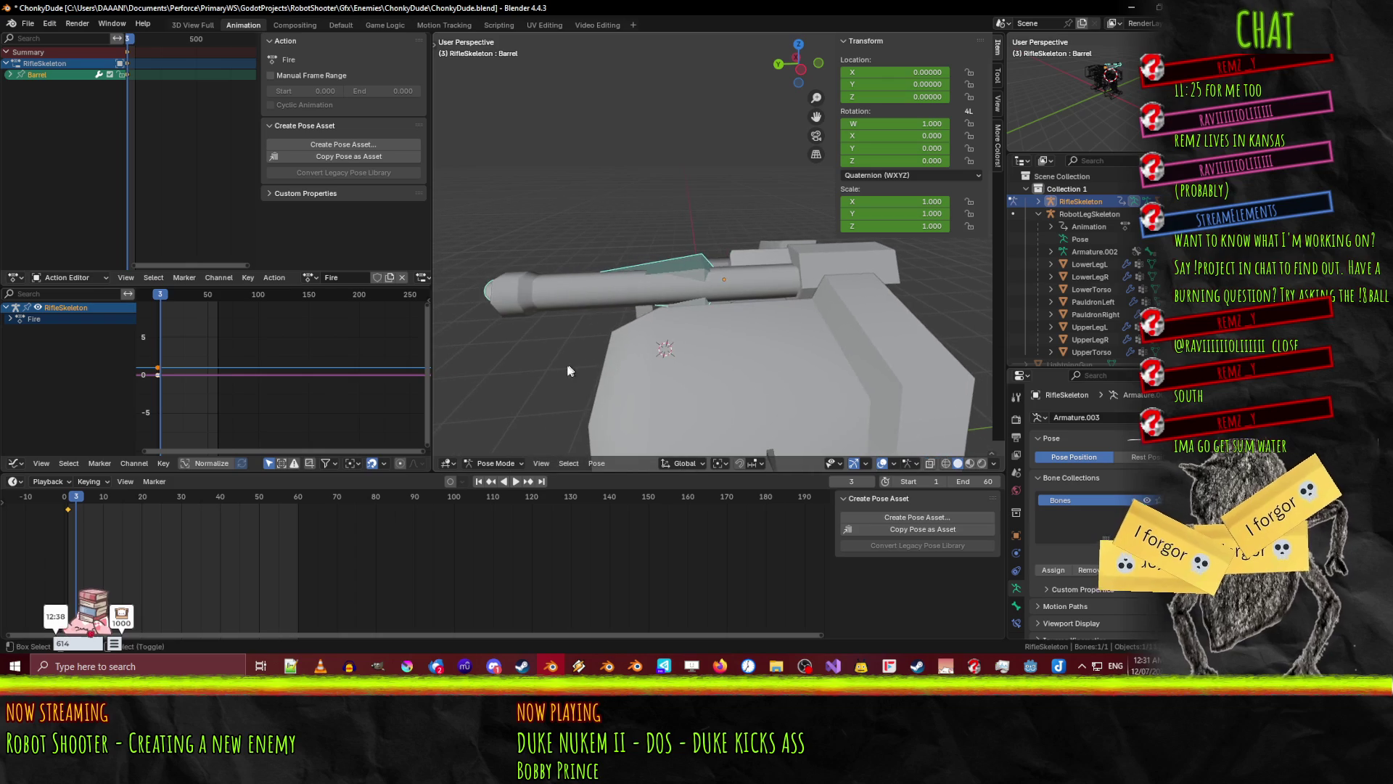
key(i)
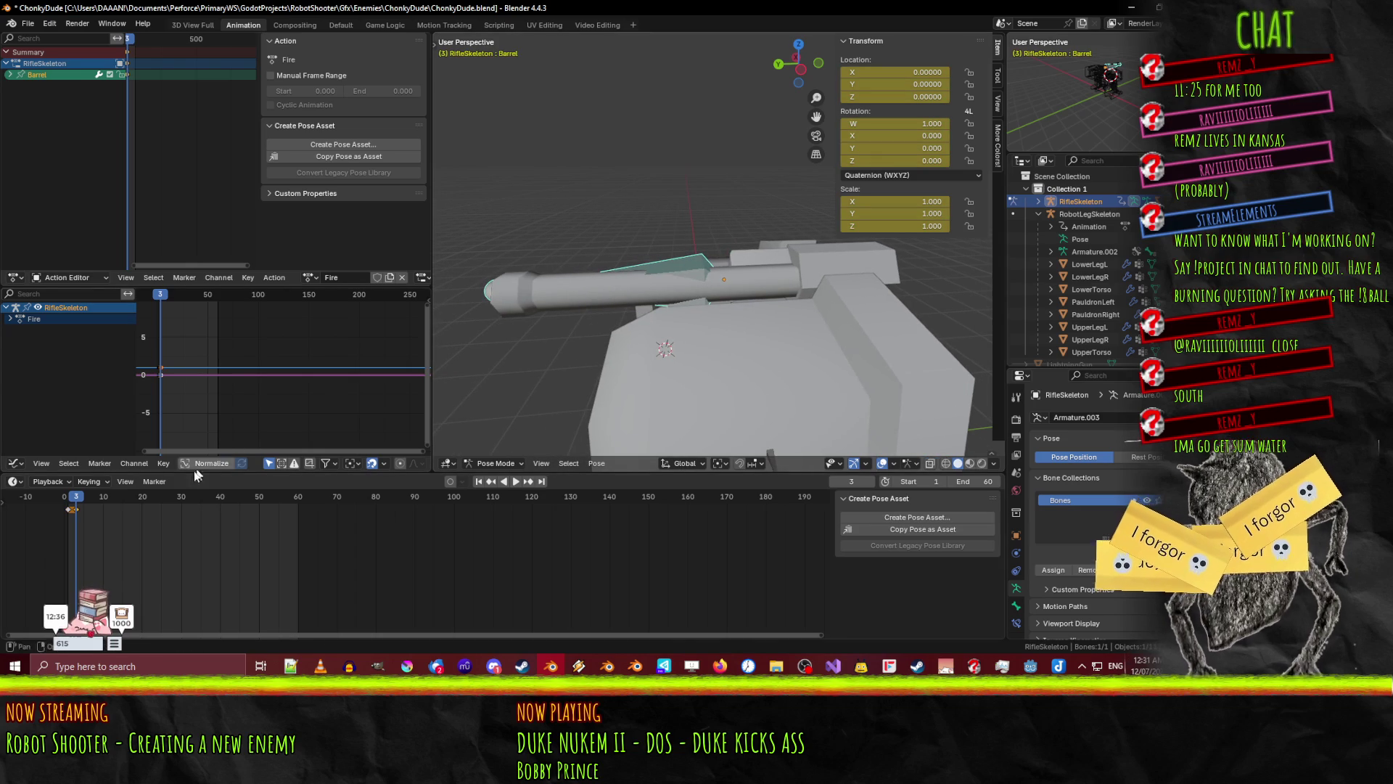
scroll(176, 505, up, 3)
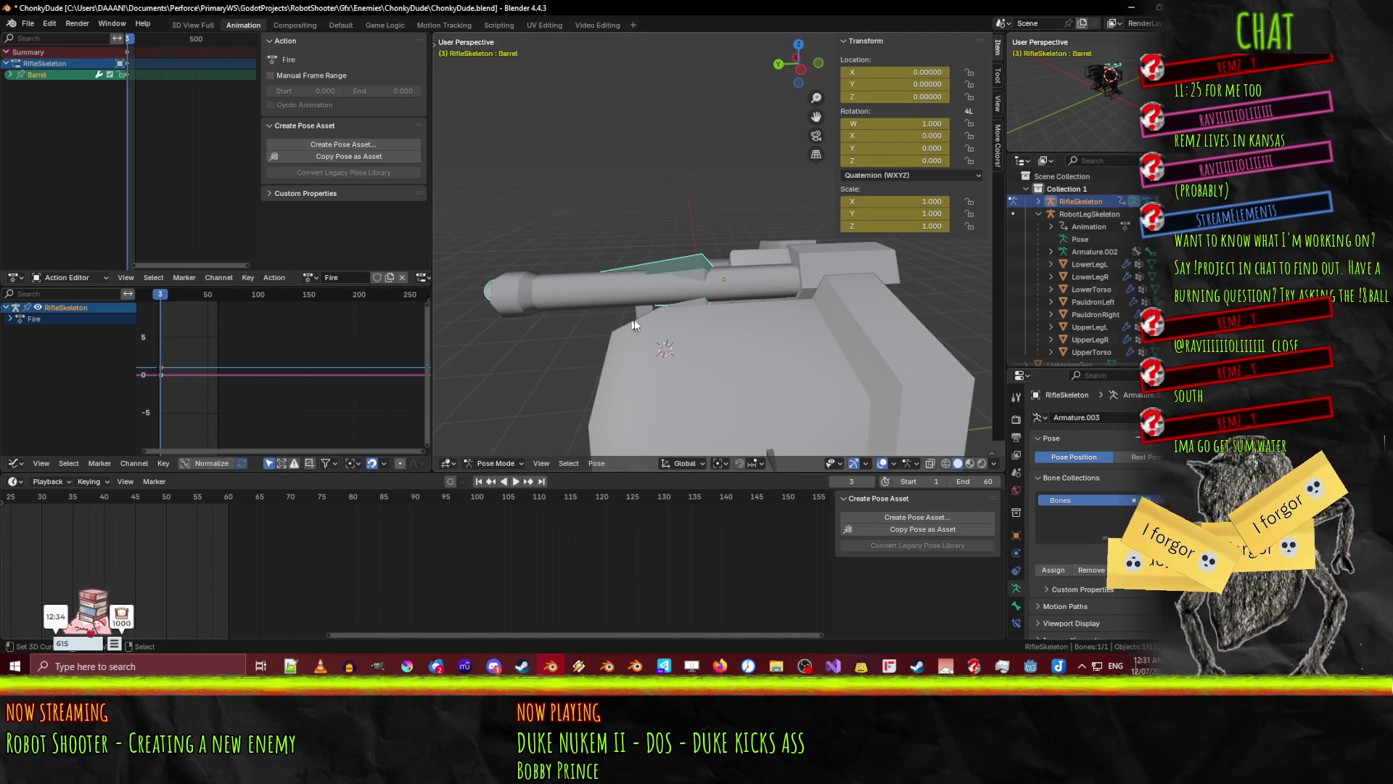
key(g)
key(y)
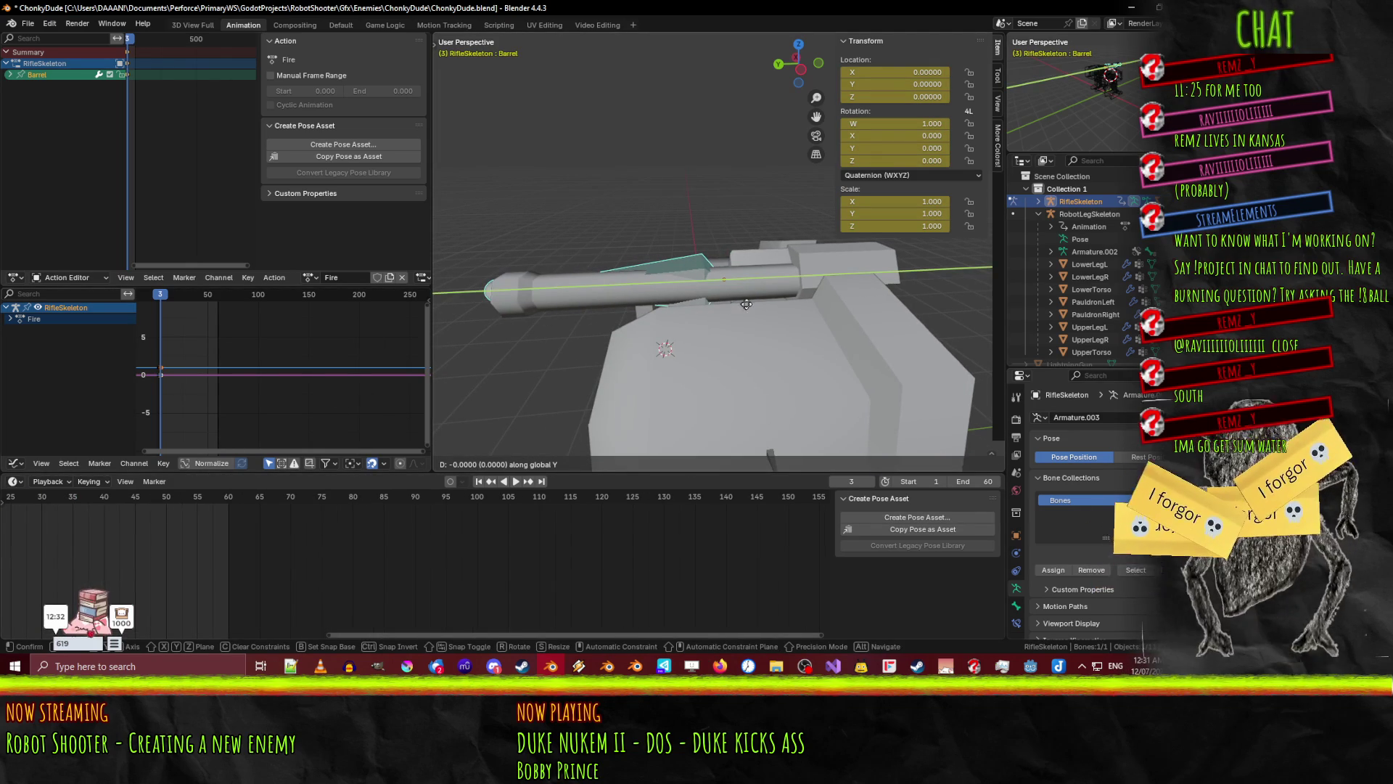
click(874, 301)
mouse_move(873, 300)
middle_down()
mouse_move(759, 251)
mouse_move(859, 293)
mouse_move(749, 347)
middle_up()
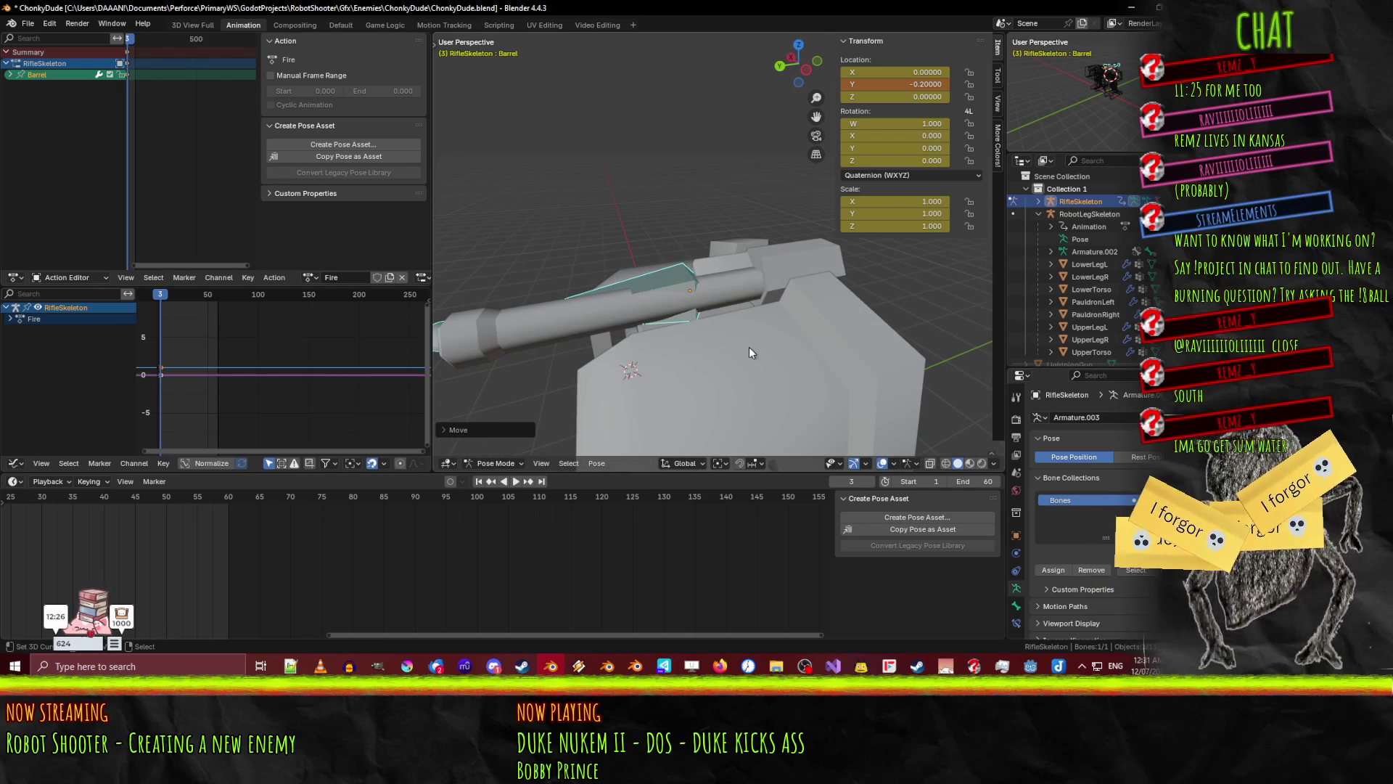
scroll(58, 533, down, 1)
middle_drag(58, 533, 411, 535)
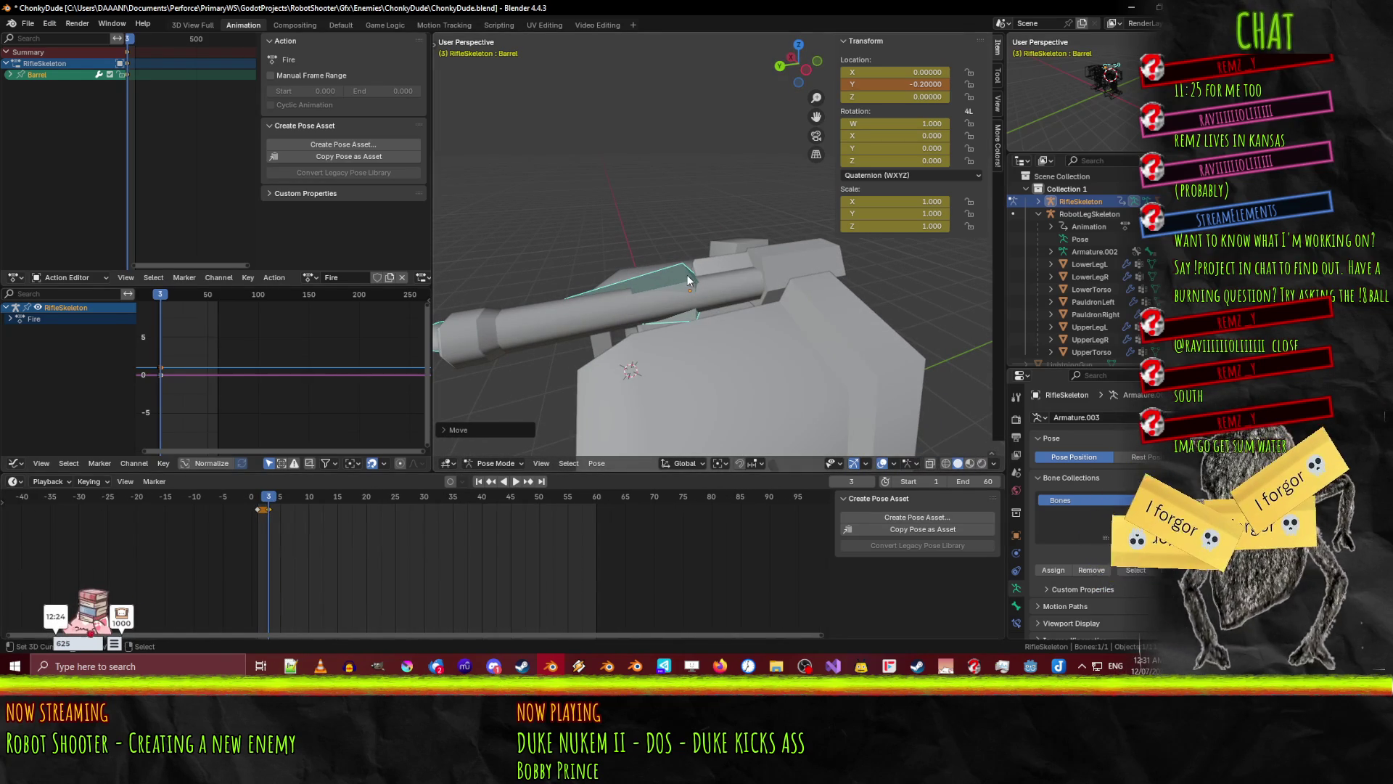
key(space)
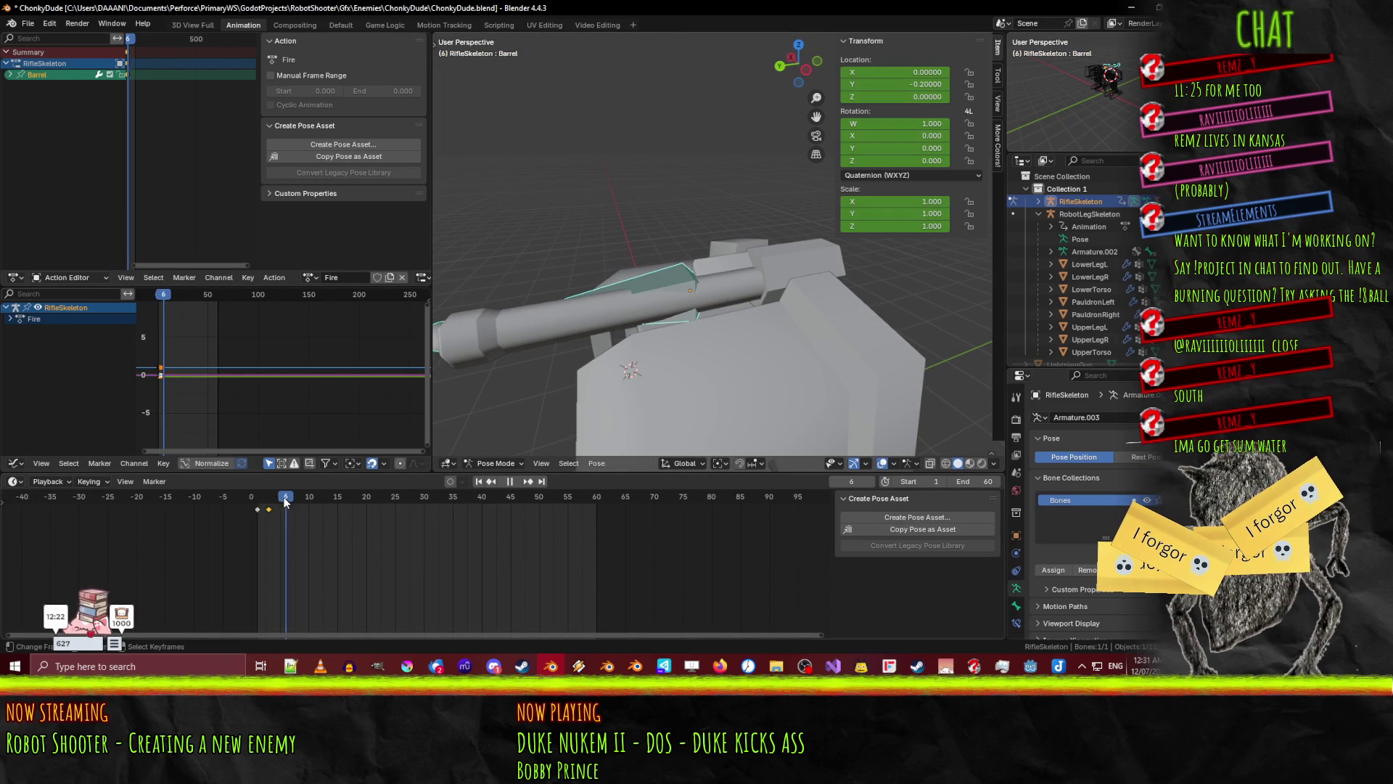
key(Escape)
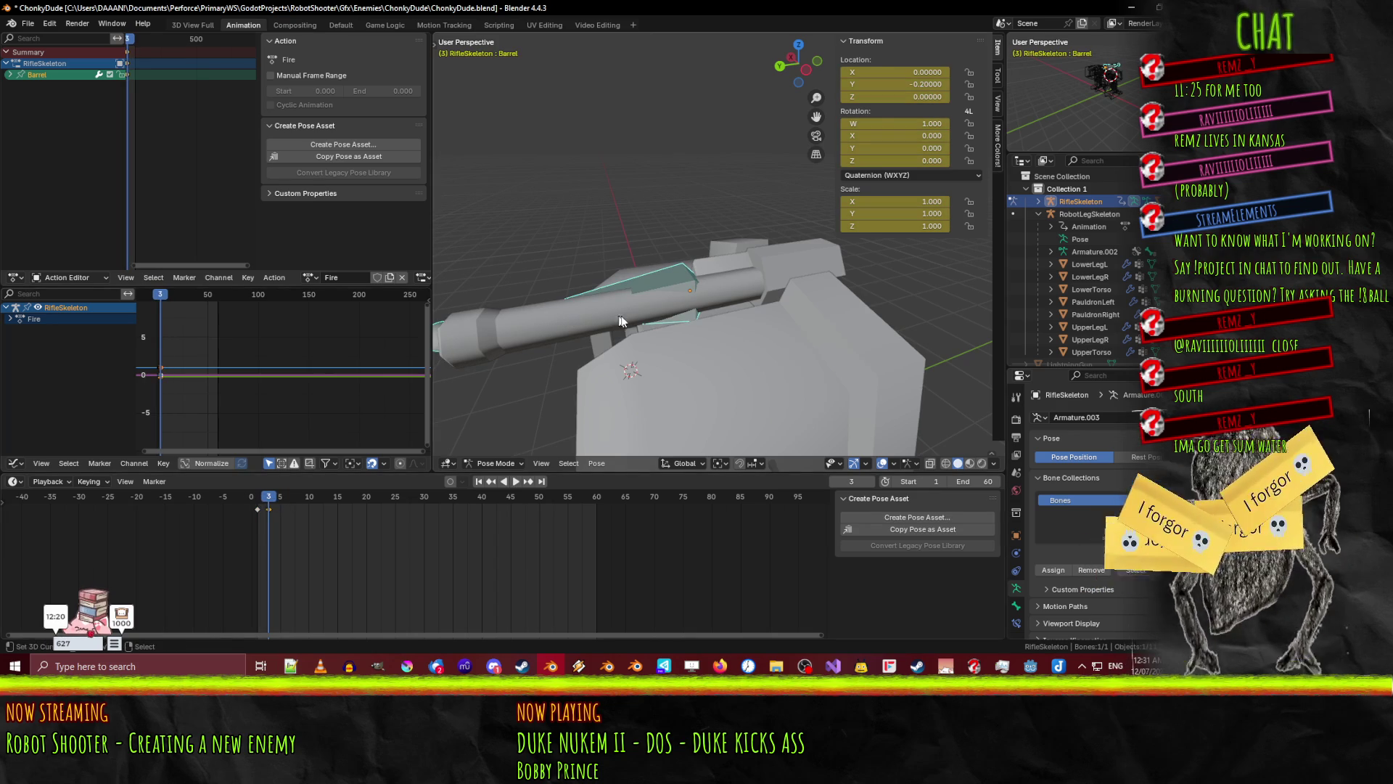
- Recoil the Barrel to Y -0.3 and keyframe it at frame 10
key(g)
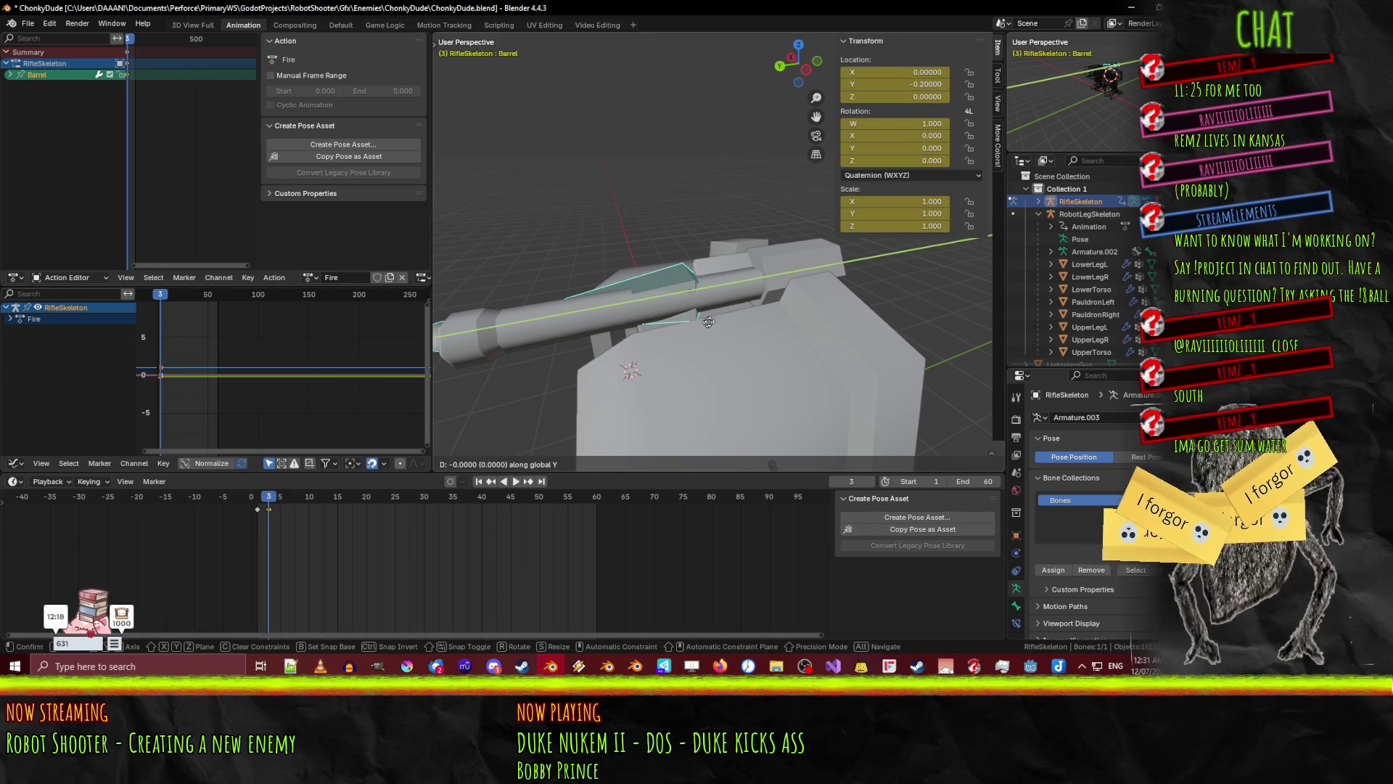
click(736, 319)
mouse_move(734, 320)
middle_down()
mouse_move(586, 298)
mouse_move(591, 277)
mouse_move(523, 290)
middle_up()
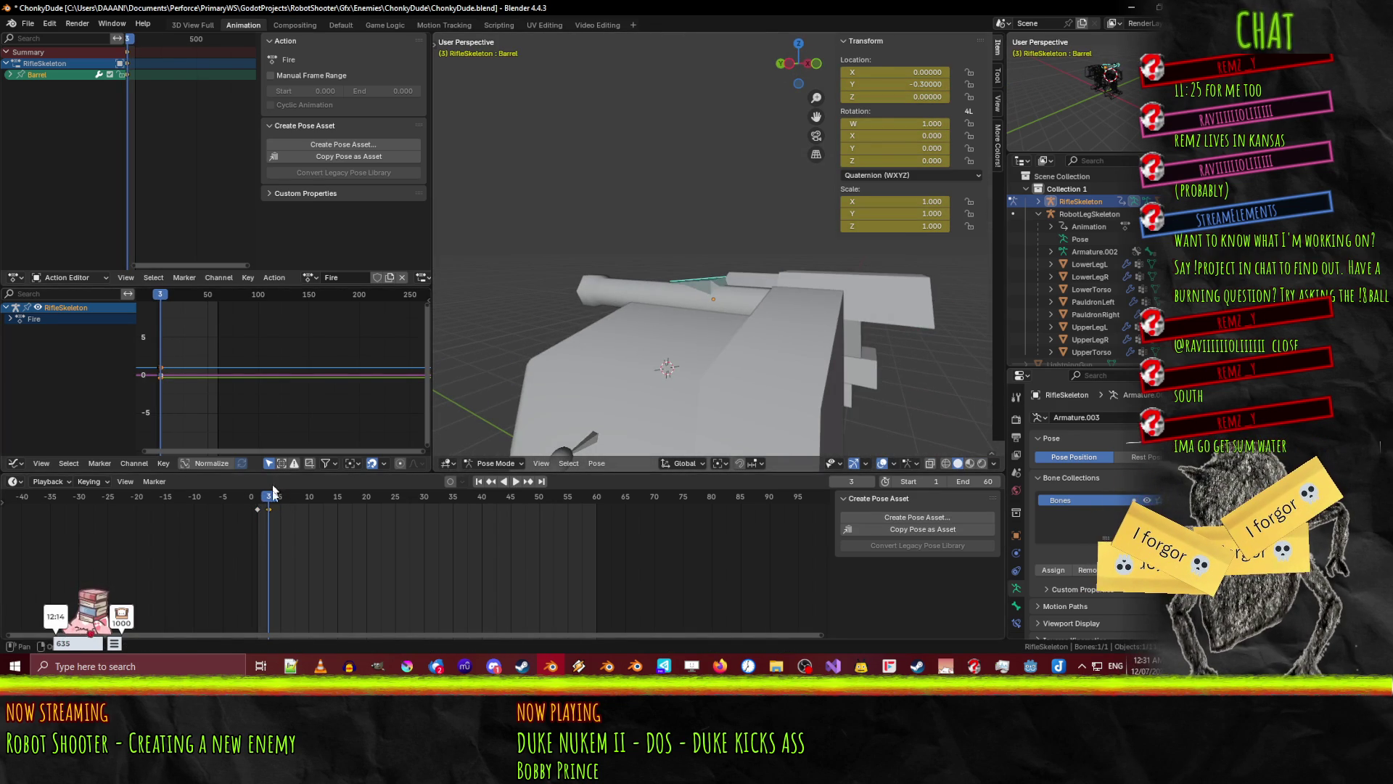
key(space)
key(space)
key(i)
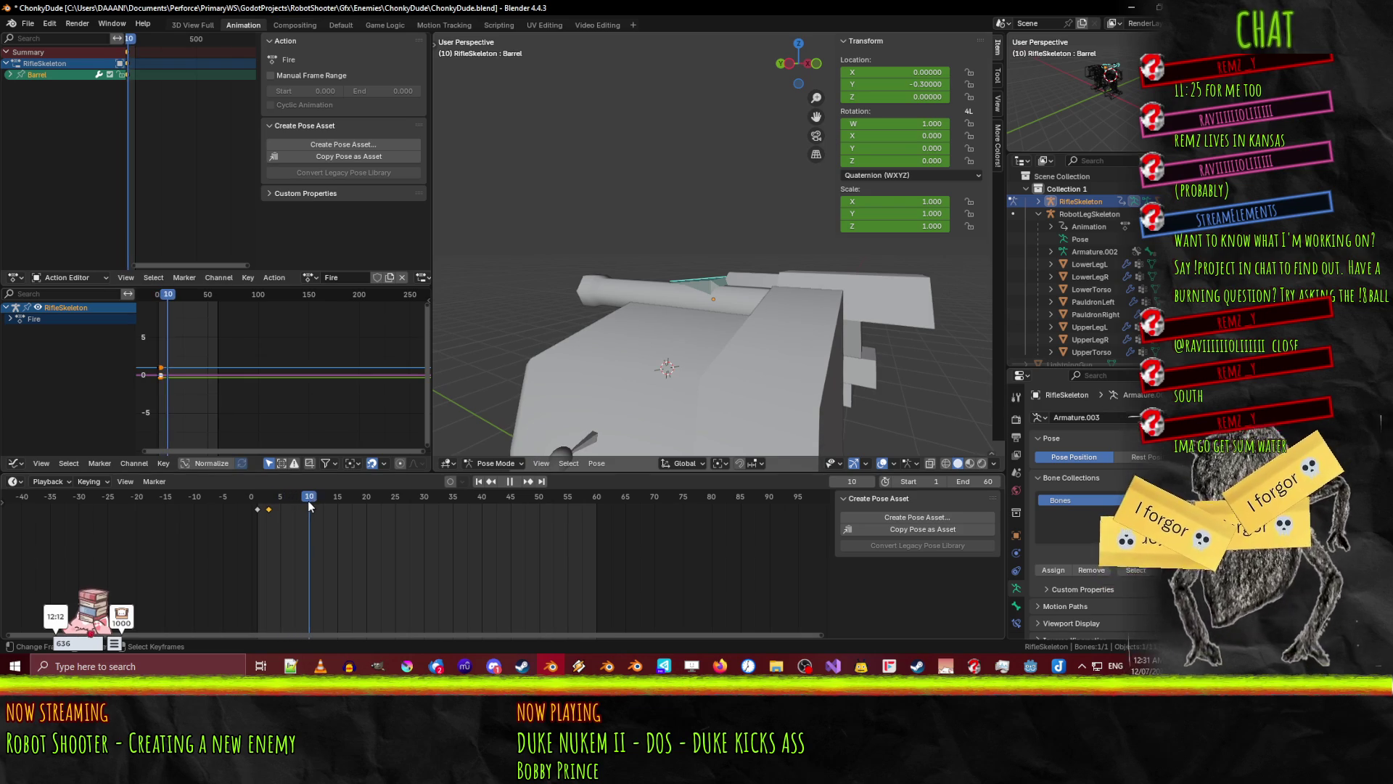
- Return the Barrel to Y 0 and keyframe it at frame 20
scroll(672, 282, up, 3)
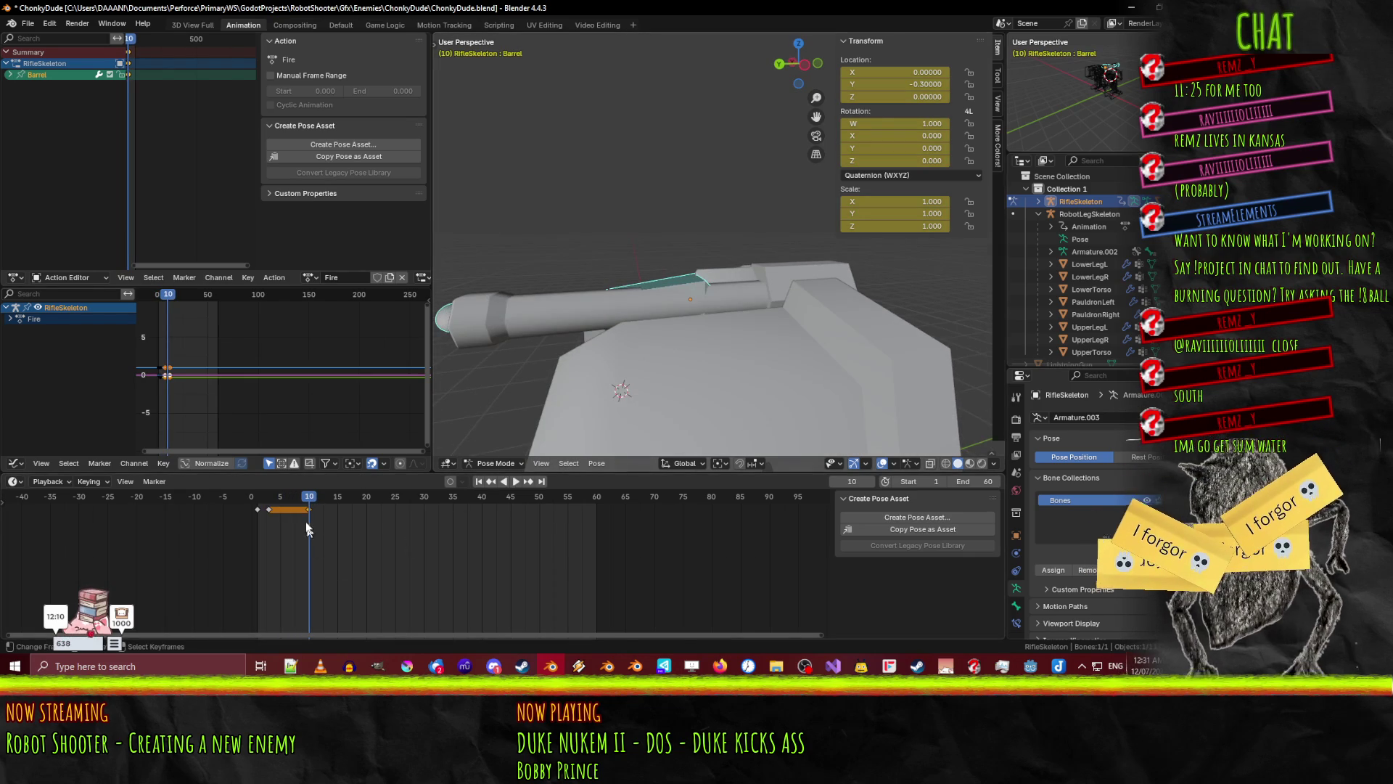
drag(309, 502, 367, 501)
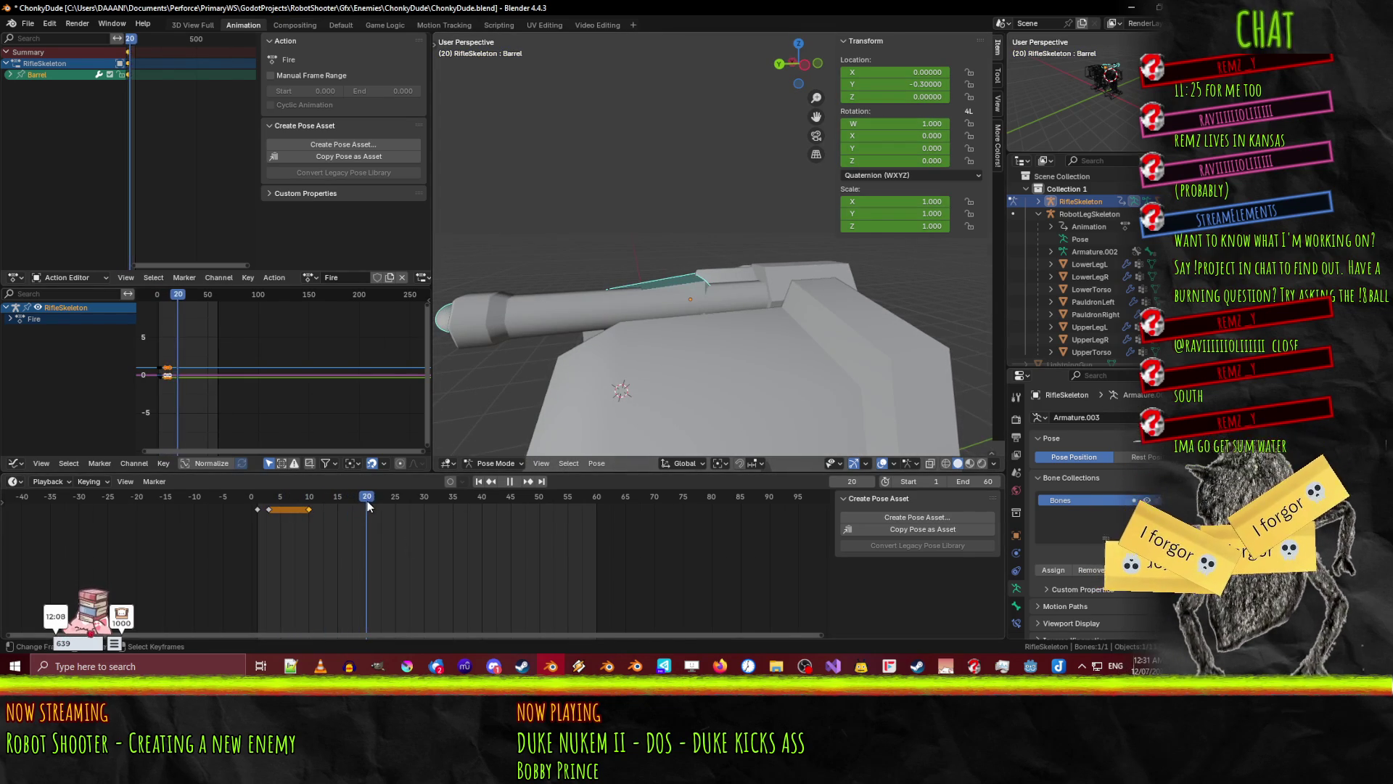
key(g)
key(y)
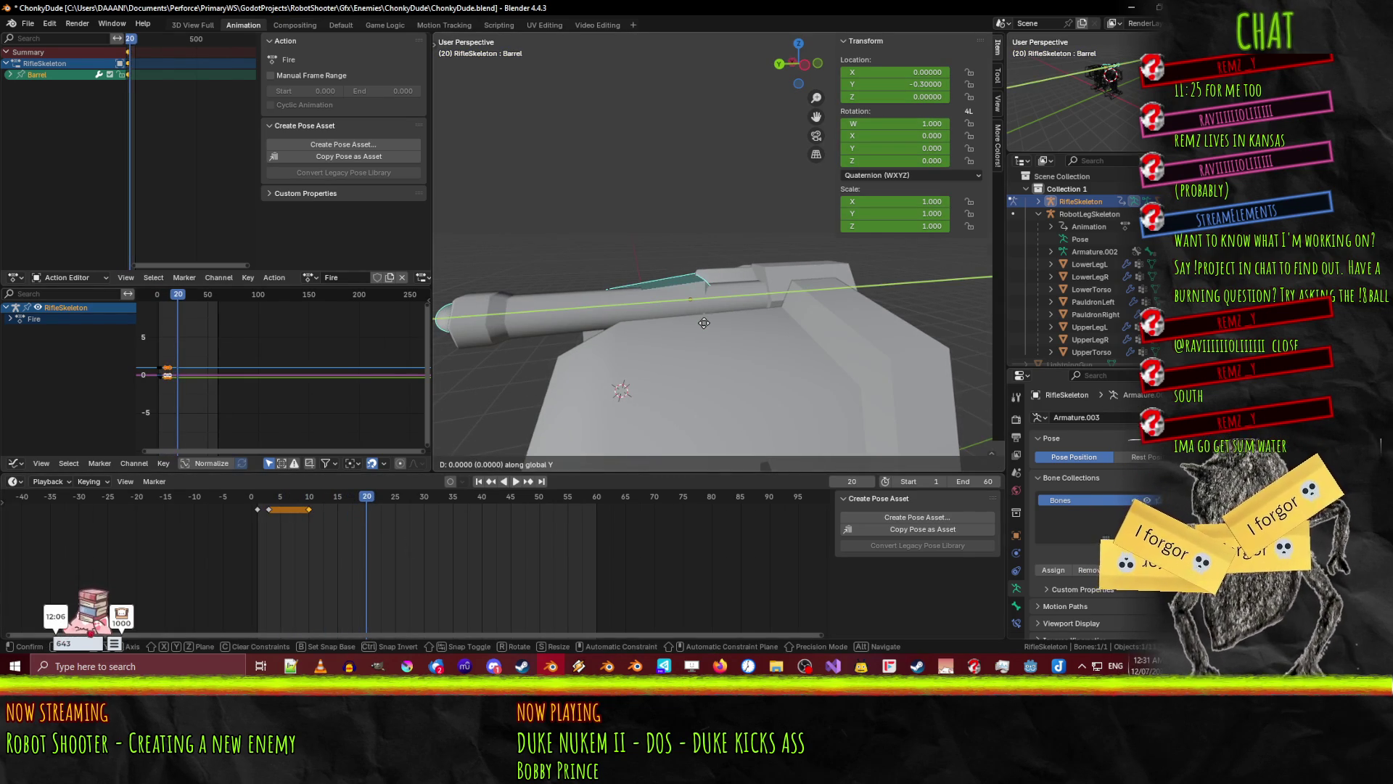
key(Escape)
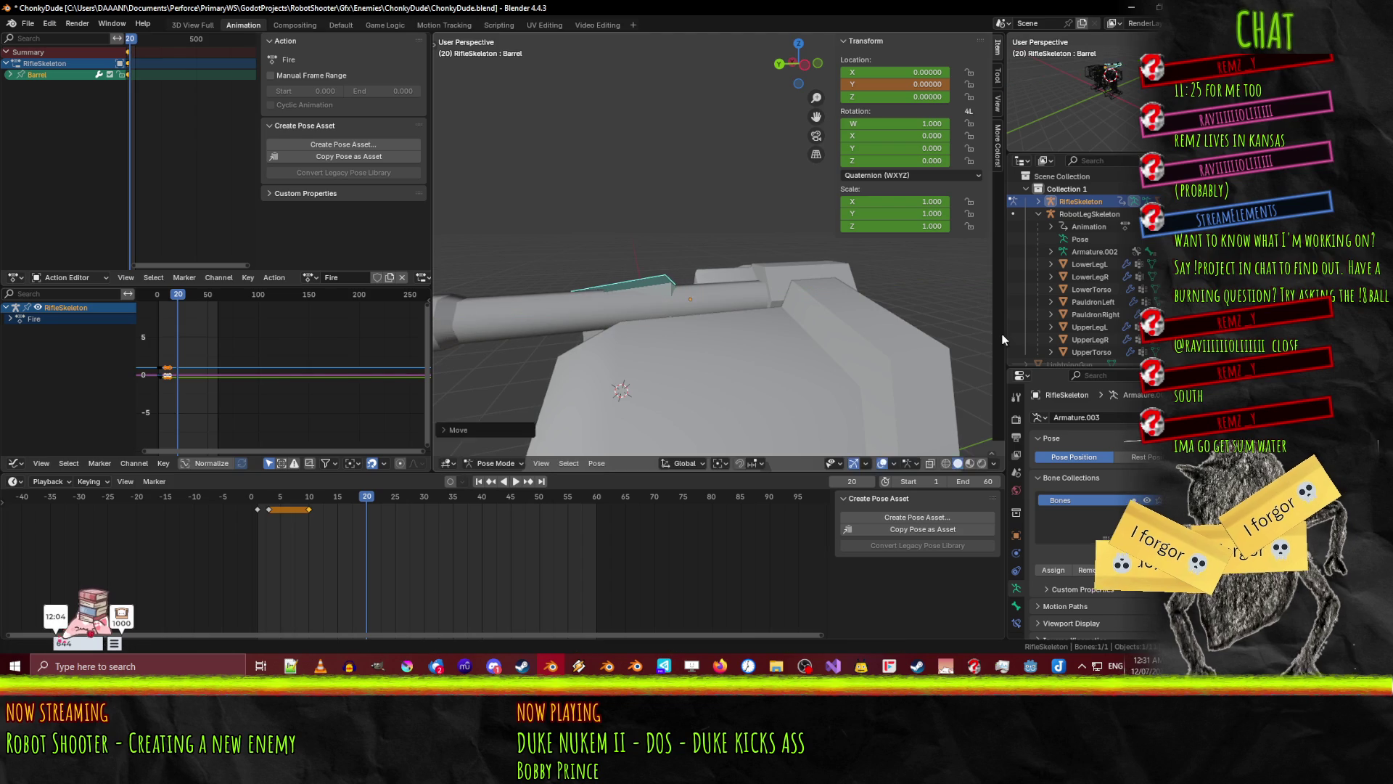
key(i)
drag(343, 494, 257, 497)
middle_drag(624, 319, 664, 268)
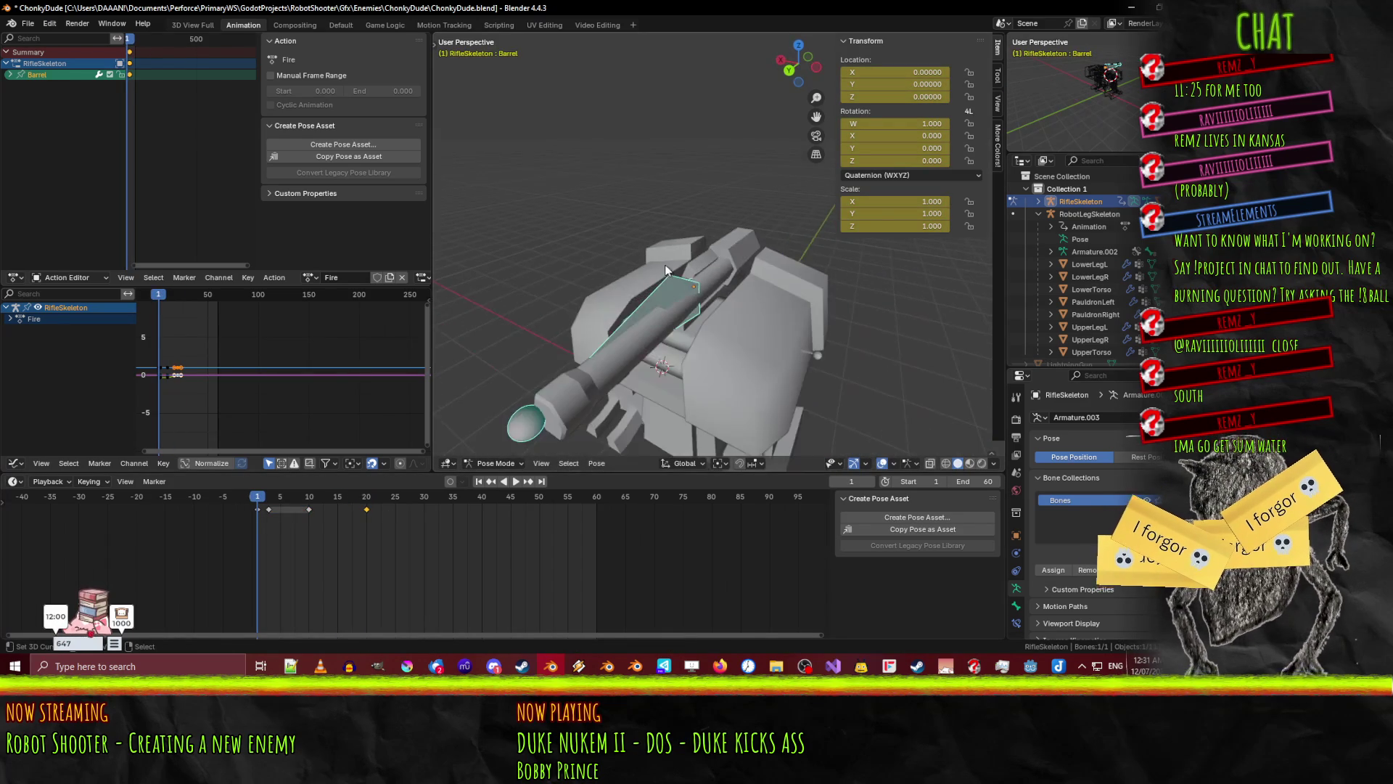
scroll(665, 264, down, 4)
click(515, 482)
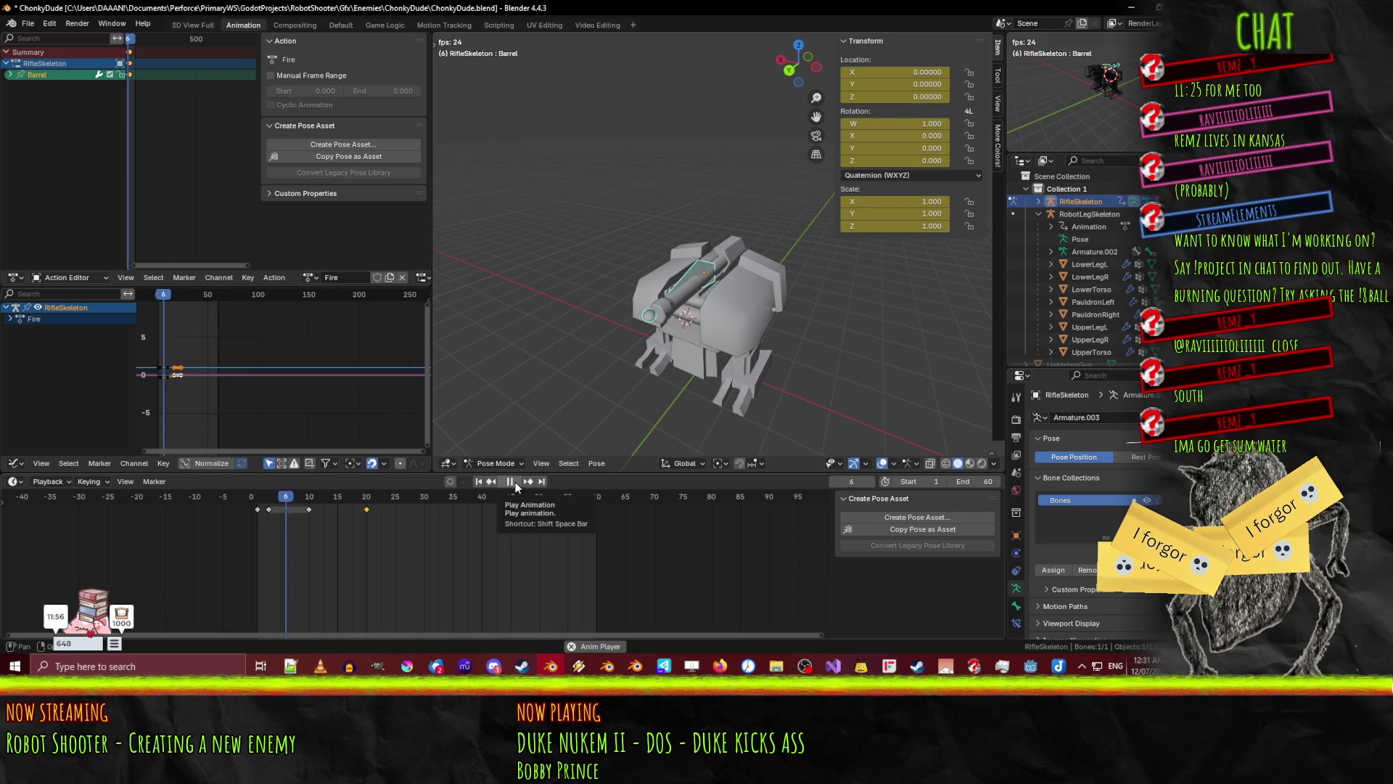
mouse_move(591, 351)
middle_down()
mouse_move(735, 347)
mouse_move(659, 346)
mouse_move(566, 392)
middle_up()
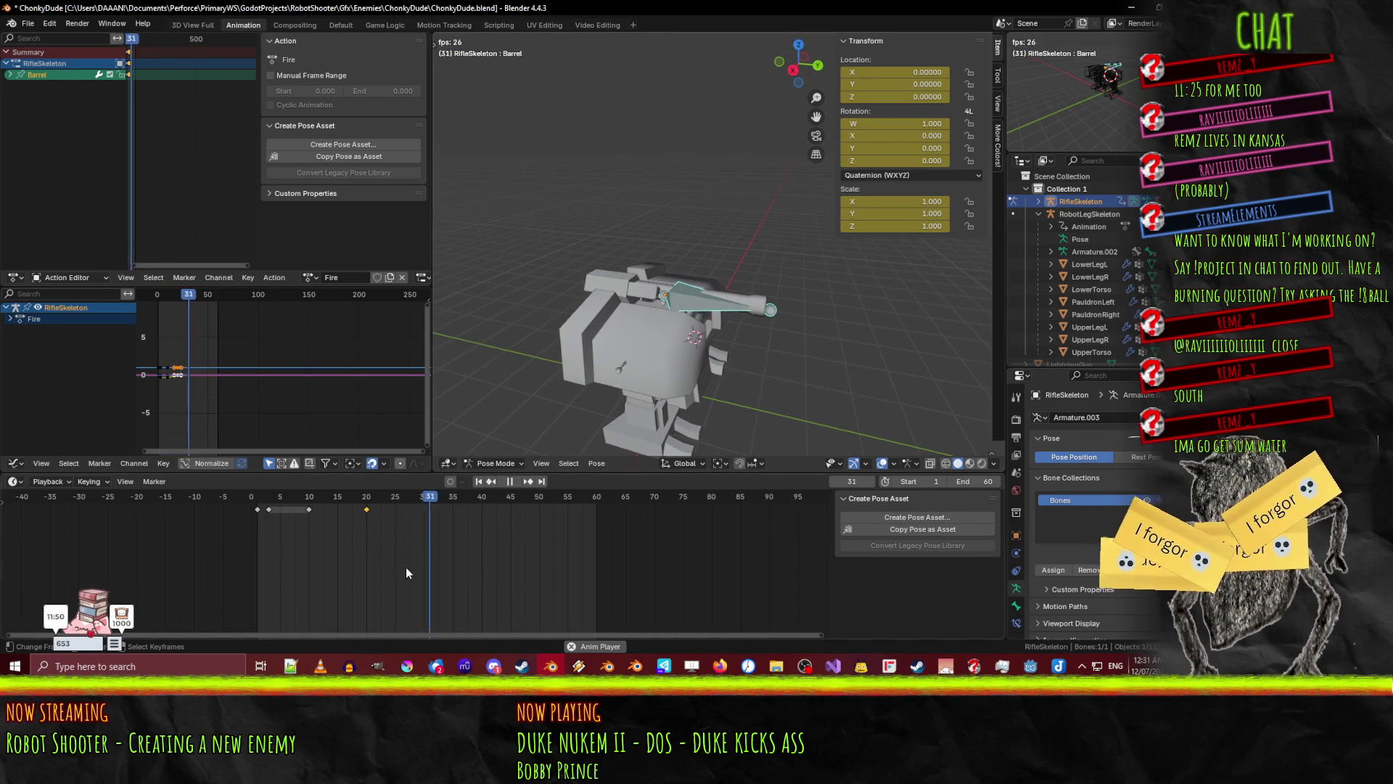
key(space)
drag(592, 496, 257, 500)
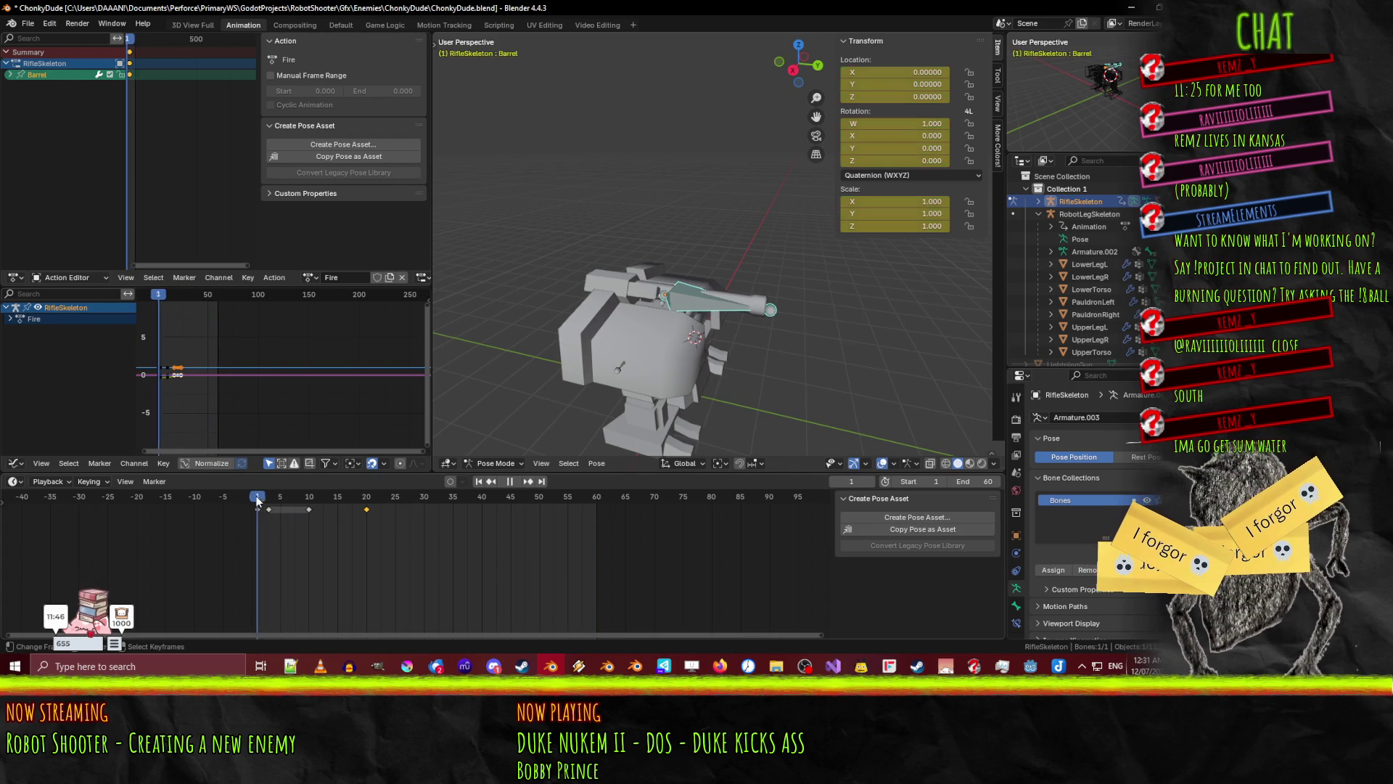
click(280, 494)
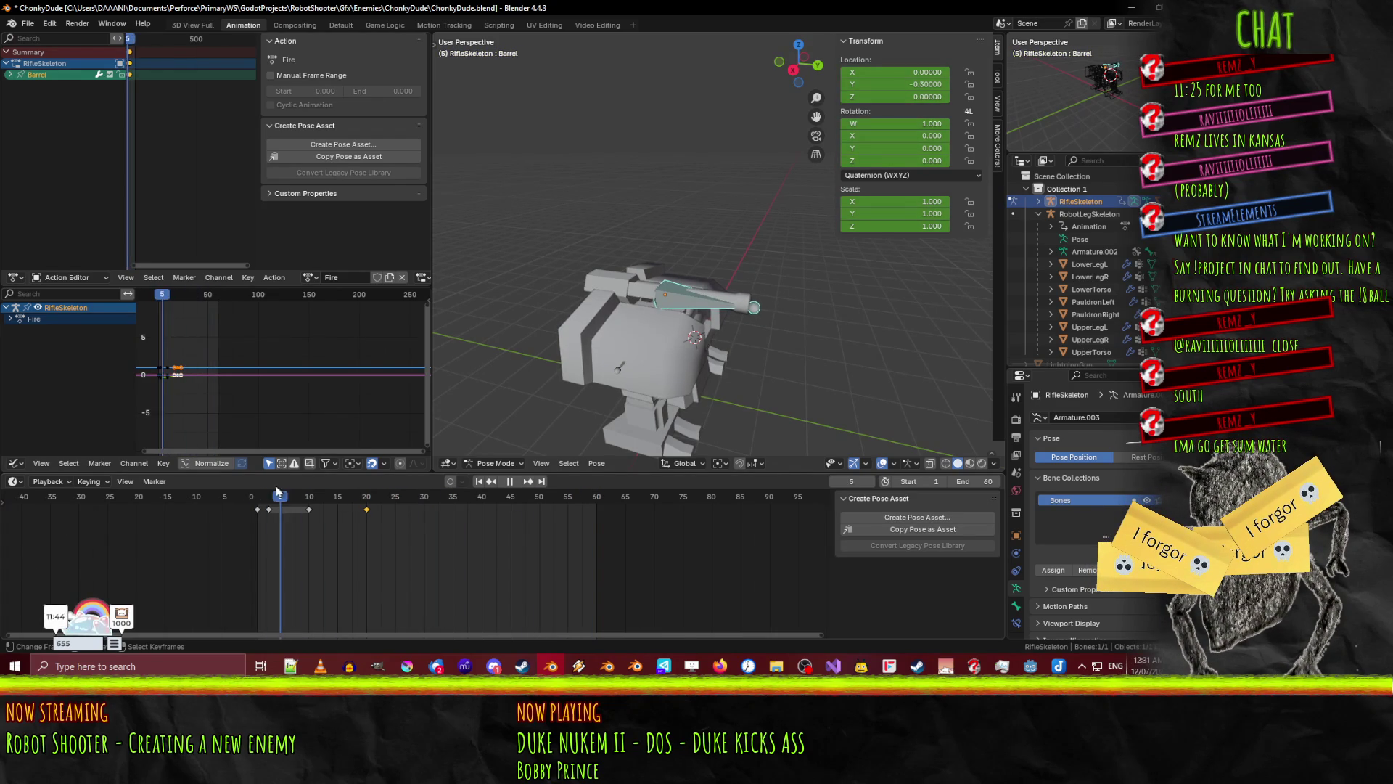
key(Escape)
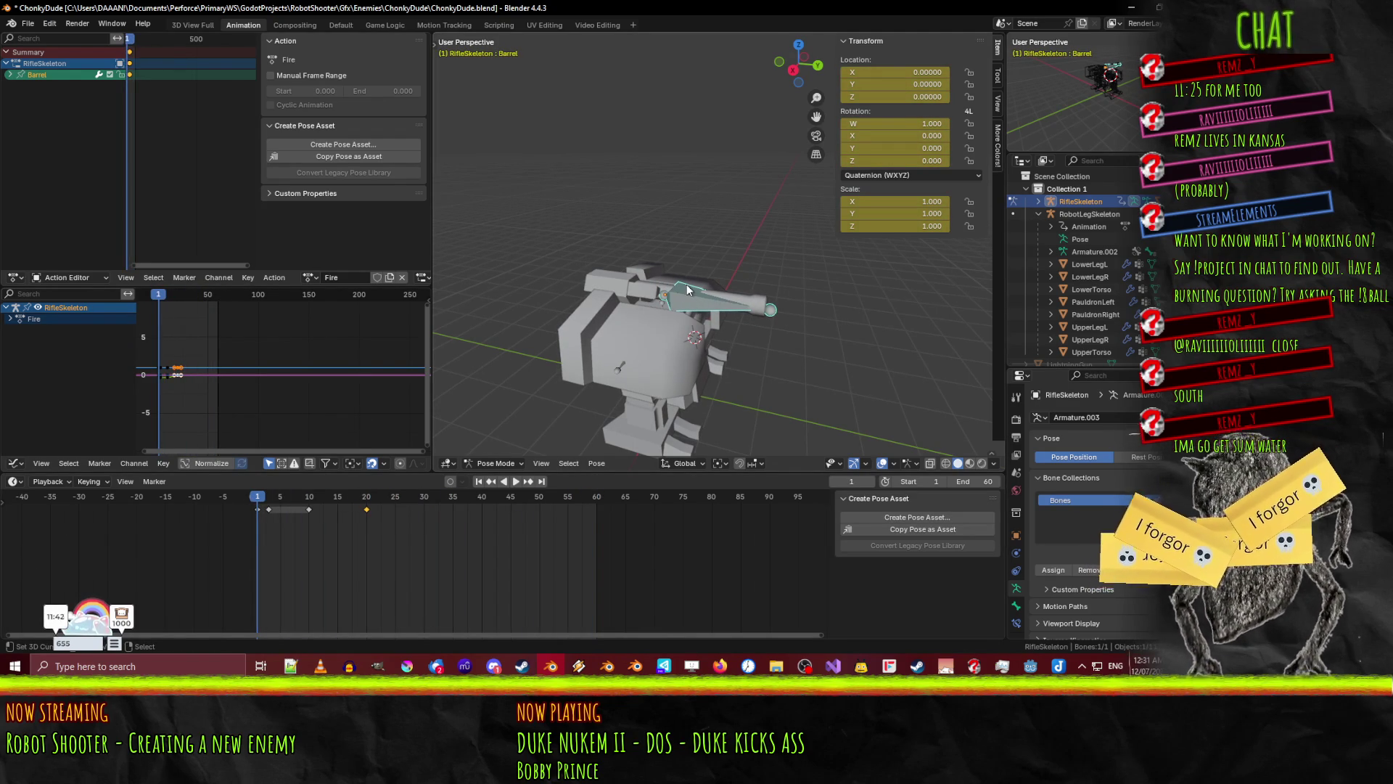
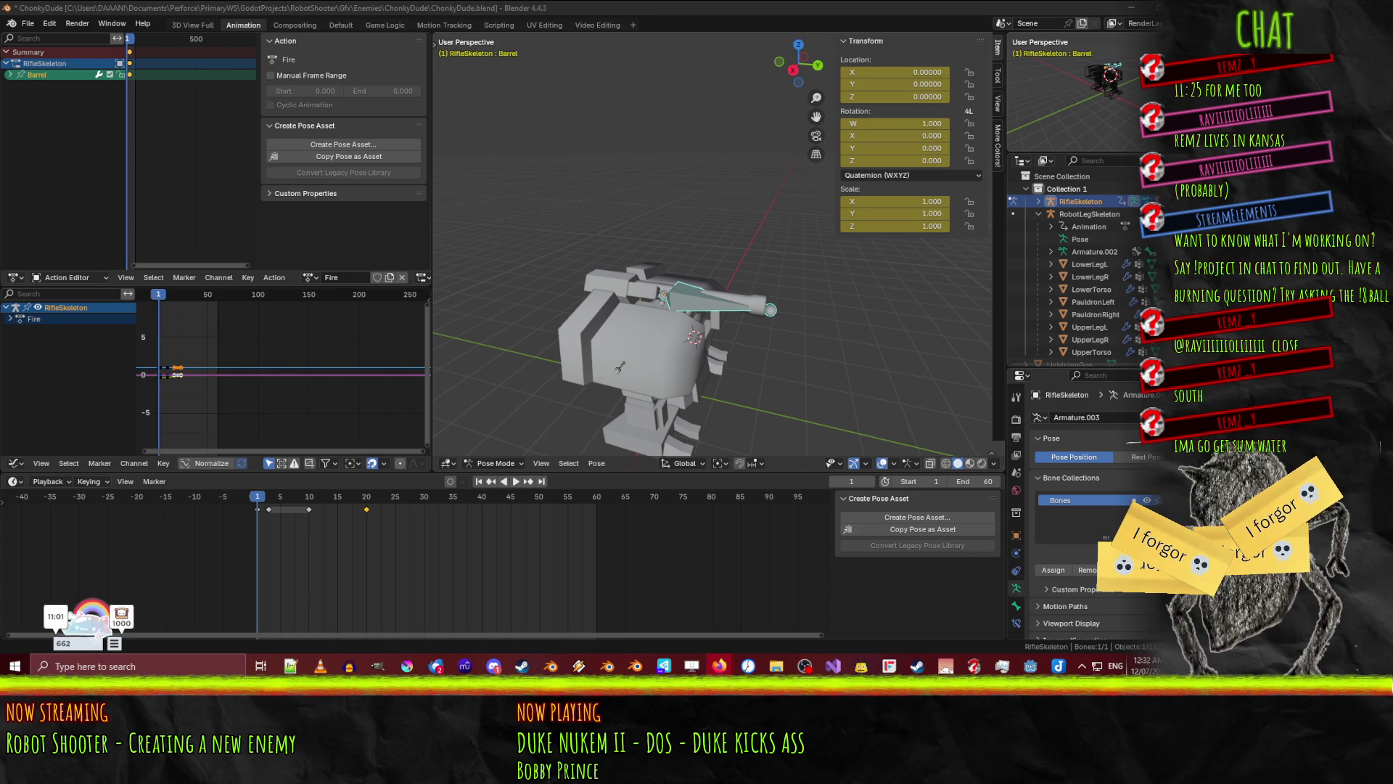
- Turn to an angled view of the barrel and list the rifle skeleton's actions, Fire and Idle
mouse_move(734, 354)
middle_down()
mouse_move(633, 302)
mouse_move(668, 305)
middle_up()
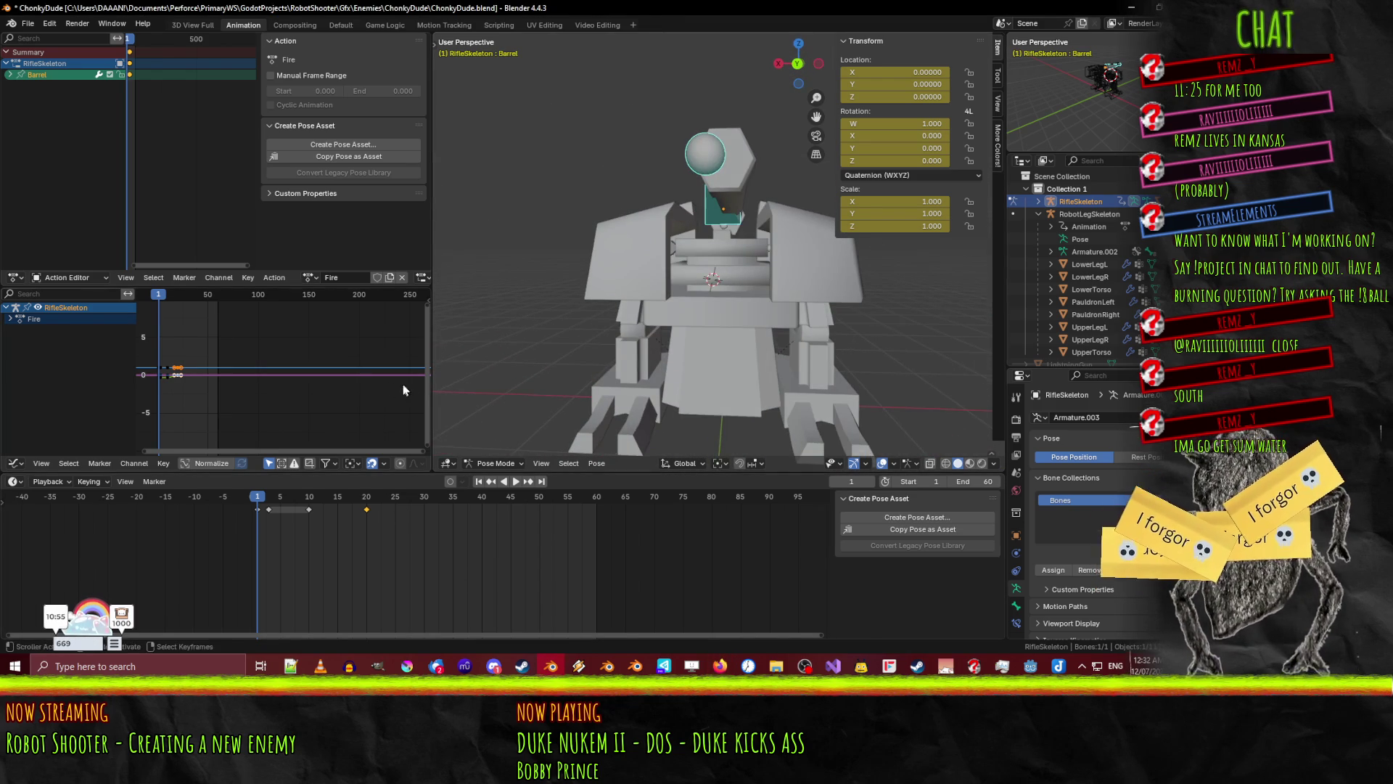
middle_drag(639, 366, 560, 380)
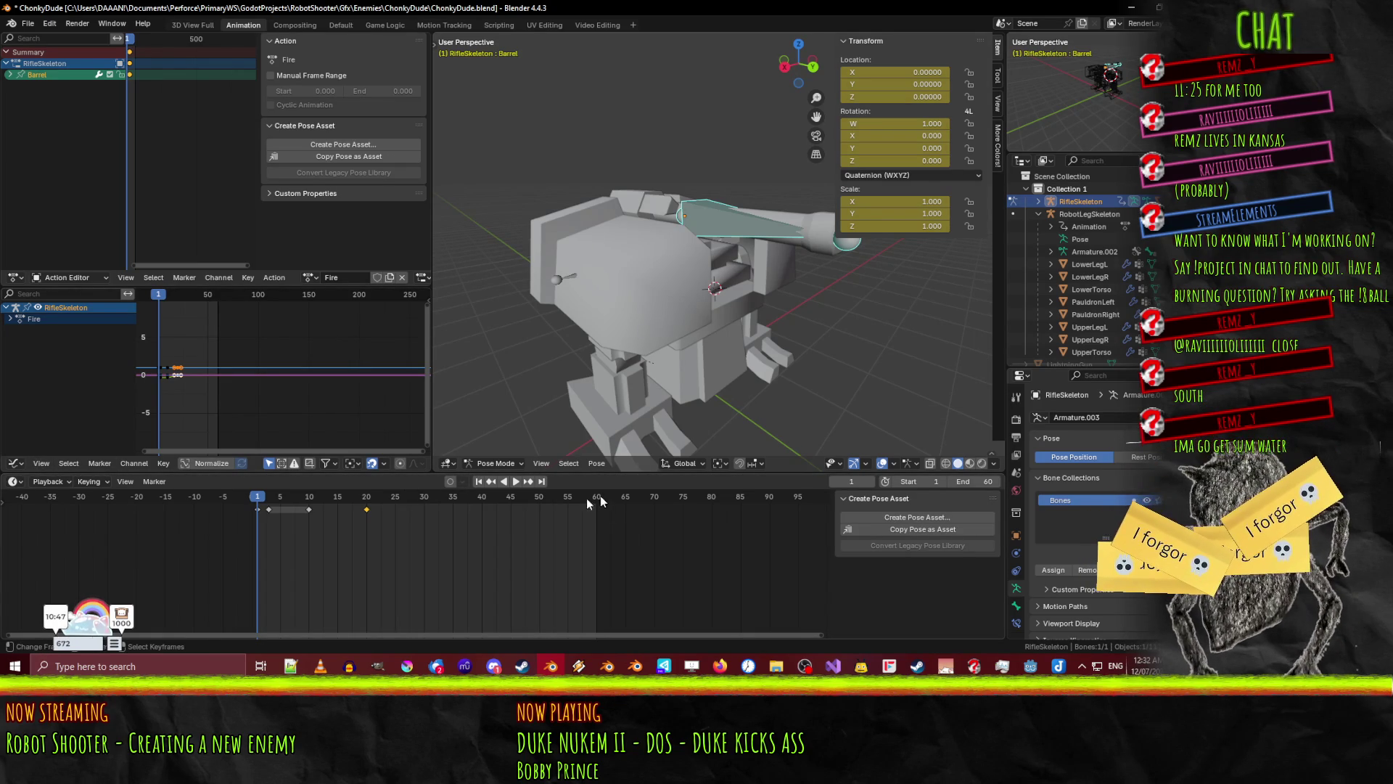
click(318, 281)
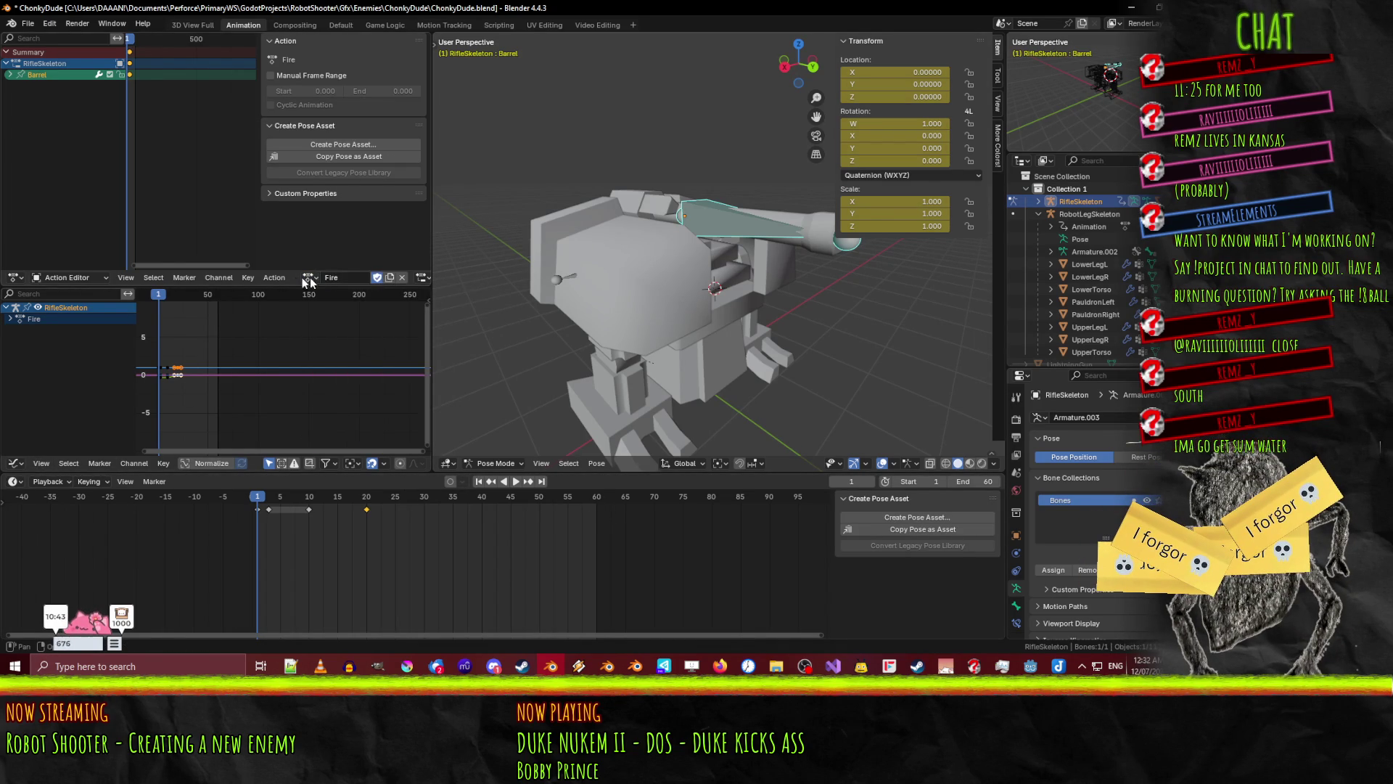
click(310, 277)
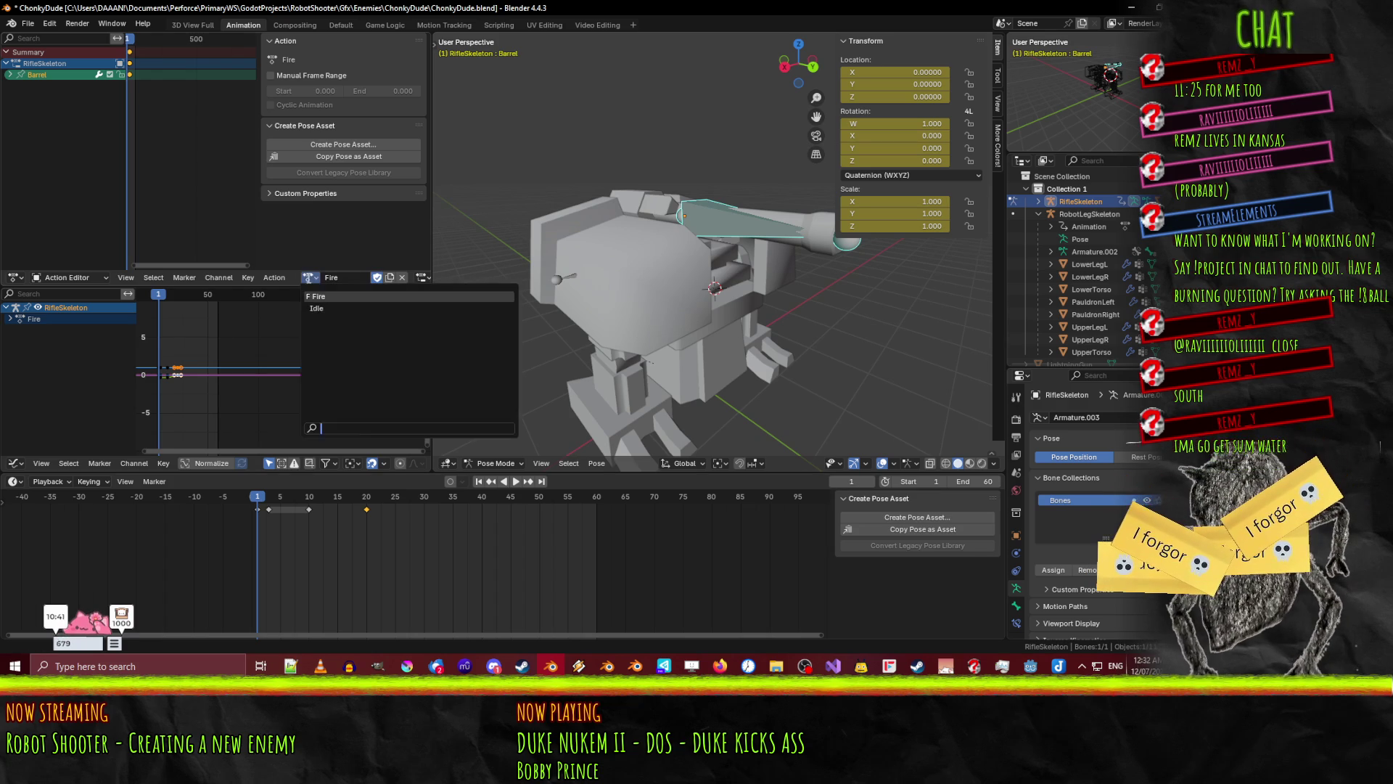
- Dismiss the action list and make RobotLegSkeleton the active armature
click(309, 280)
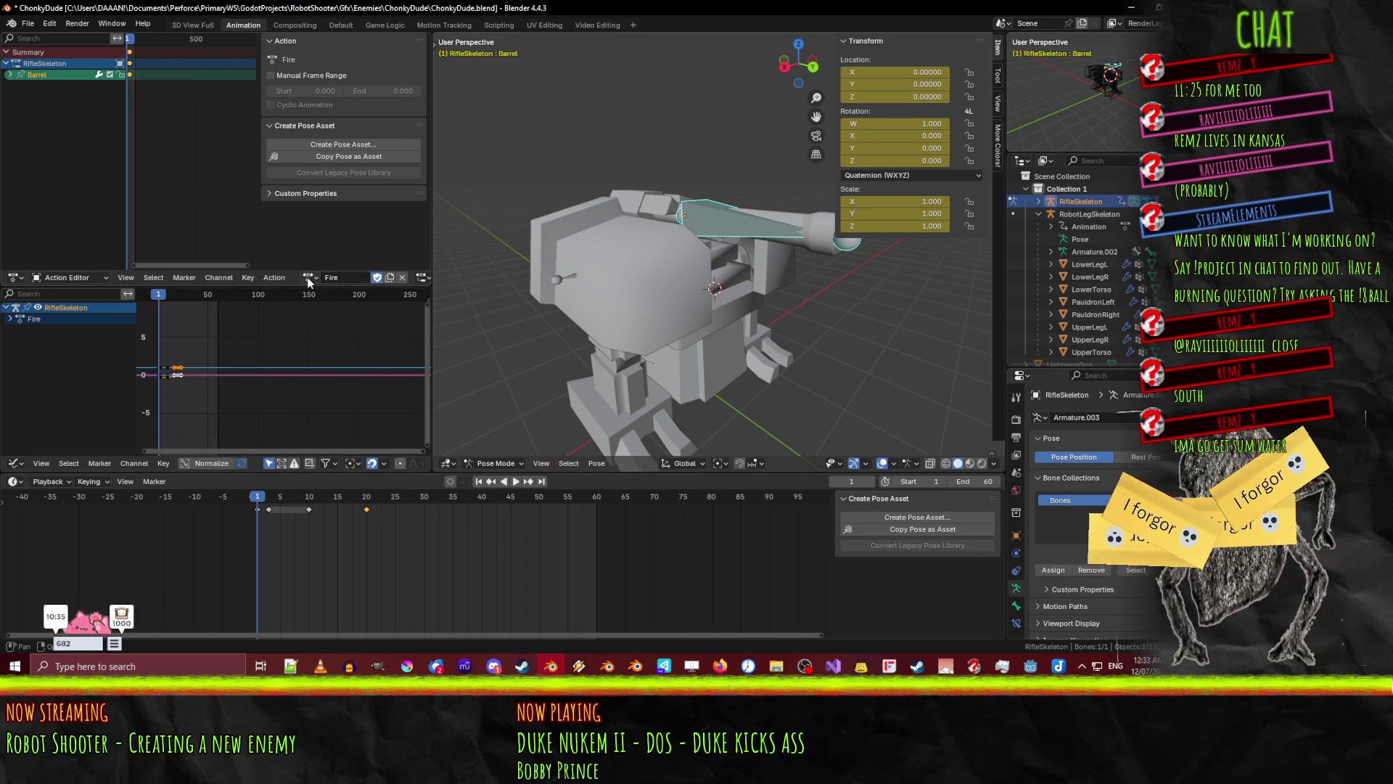
key(Tab)
key(Tab)
click(682, 319)
key(Tab)
mouse_move(668, 346)
middle_down()
mouse_move(755, 341)
mouse_move(508, 343)
middle_up()
- Play back the Idle animation to review it, then return to frame 1
key(space)
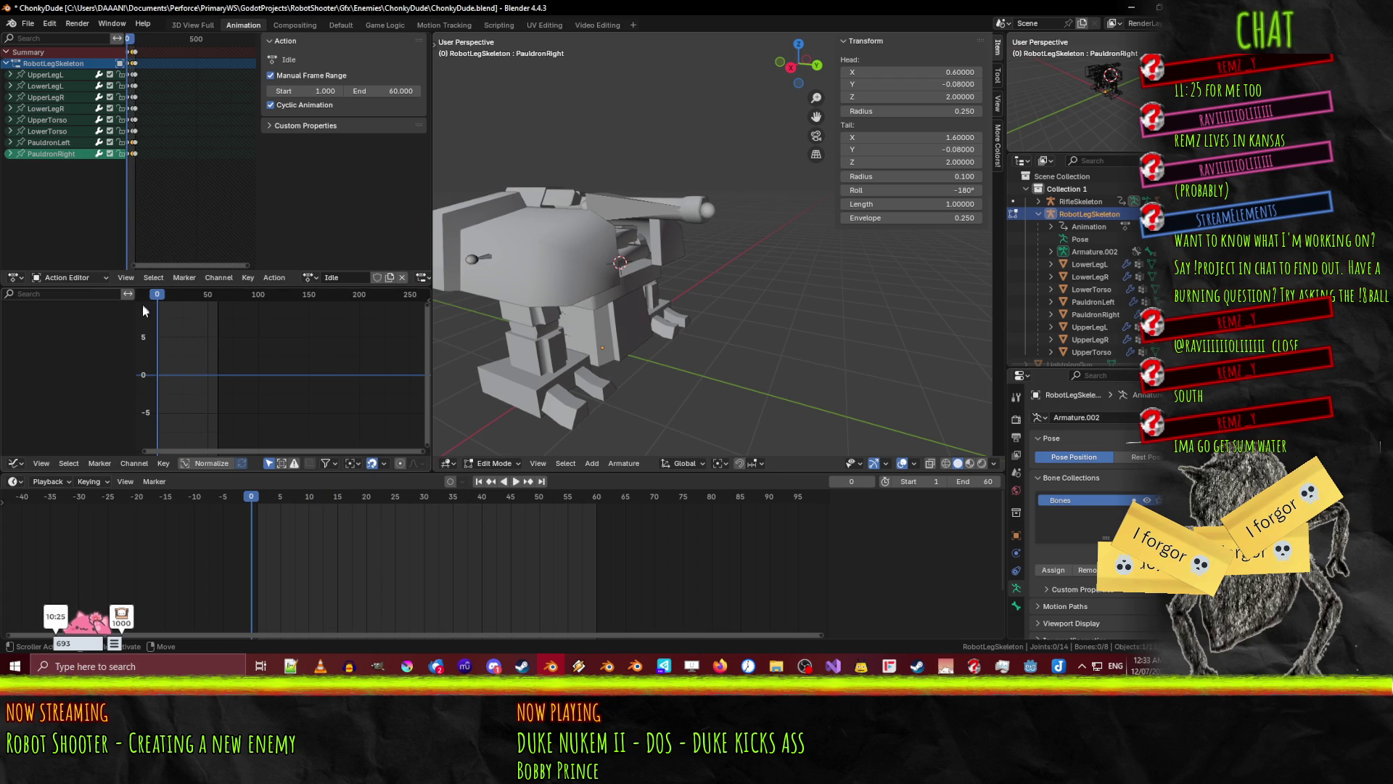
key(space)
key(space)
mouse_move(581, 312)
middle_down()
mouse_move(685, 330)
mouse_move(624, 315)
middle_up()
scroll(684, 330, down, 5)
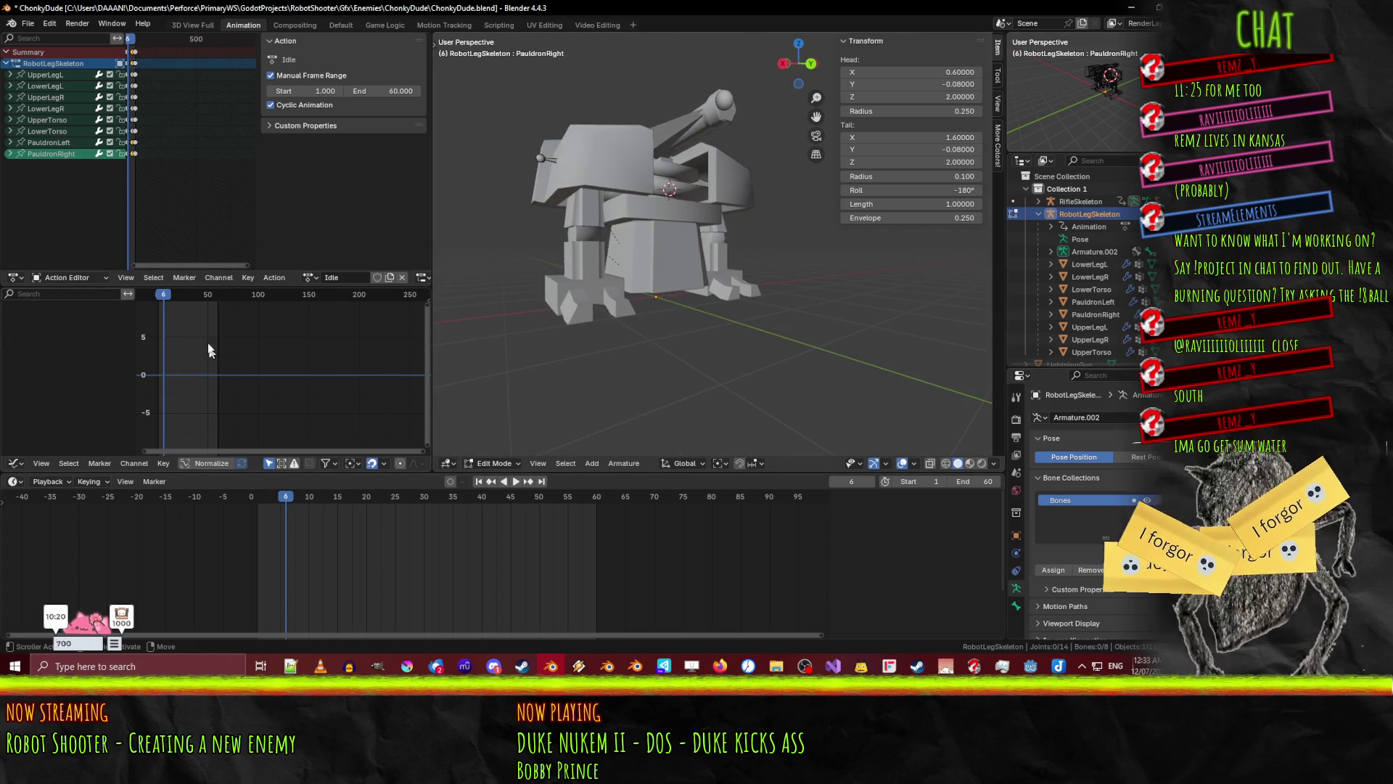
click(161, 298)
key(space)
drag(161, 298, 159, 299)
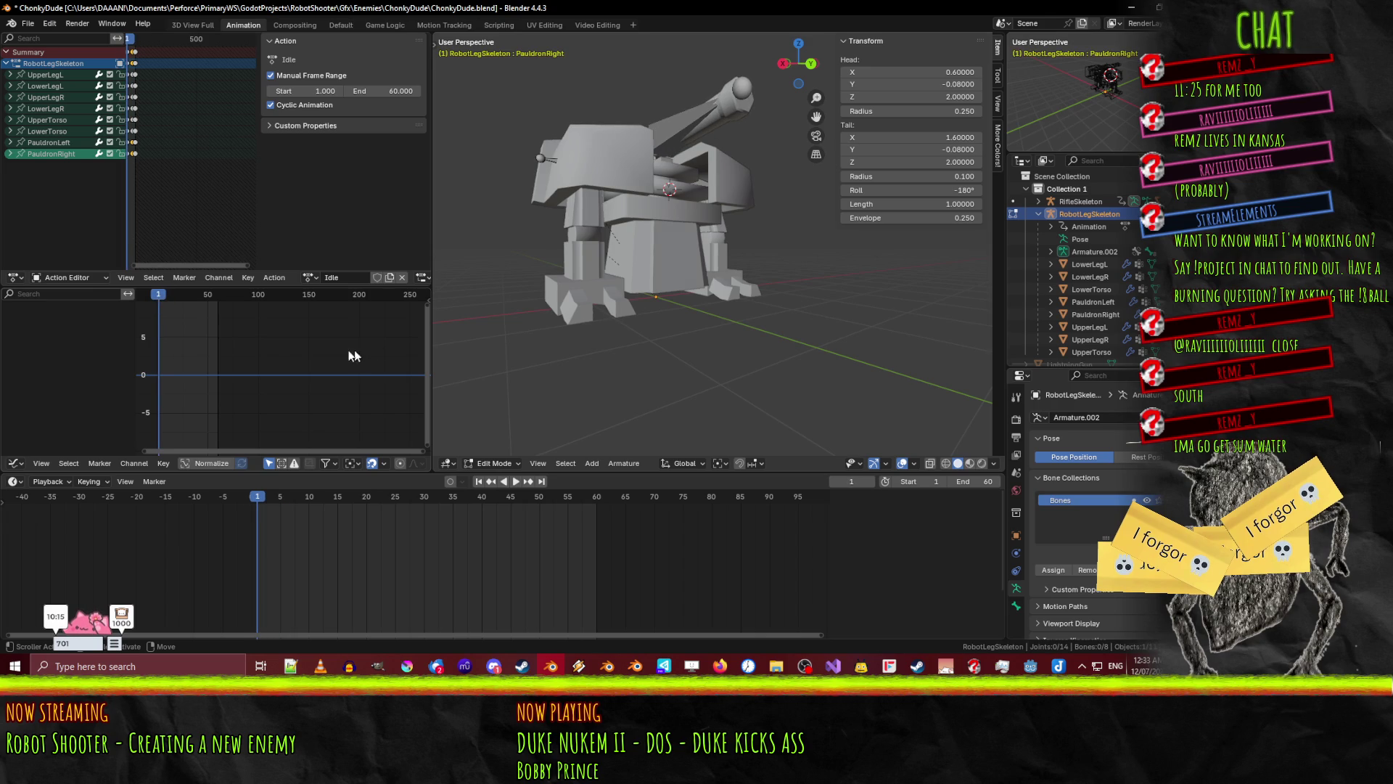
- Give the Idle action a fake user and duplicate it into a new copy
click(378, 277)
click(308, 278)
click(311, 278)
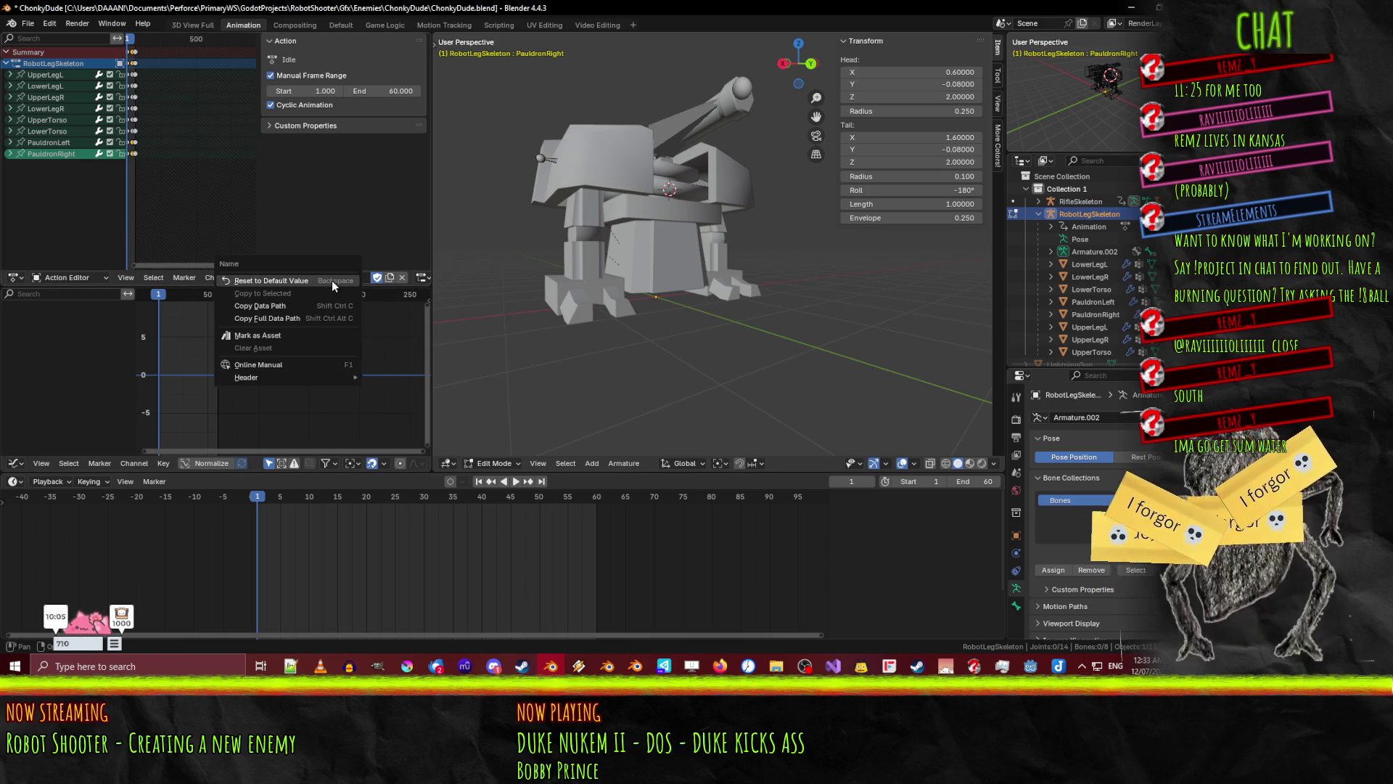
click(387, 278)
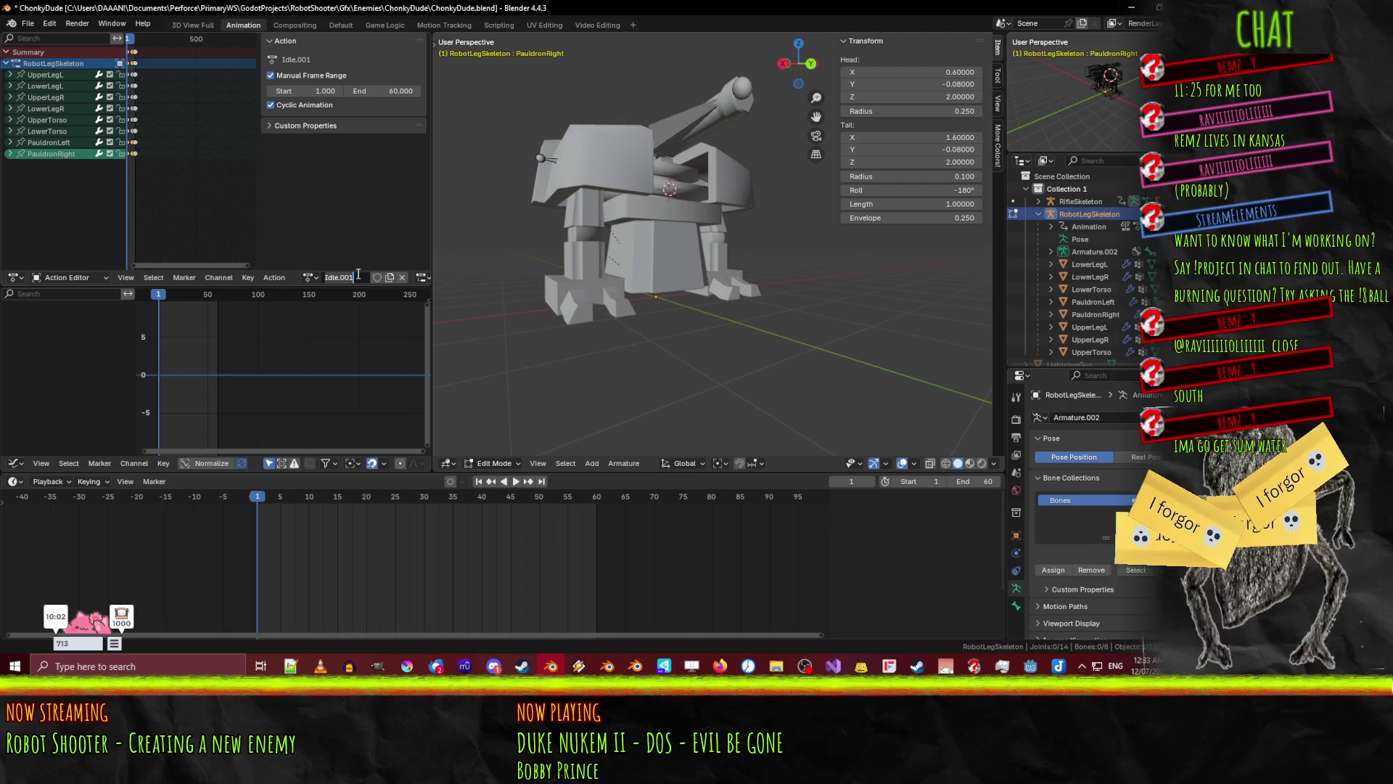
- Rename the duplicated Idle.001 action to 'WalkFwd' and return to object mode
text(Walk)
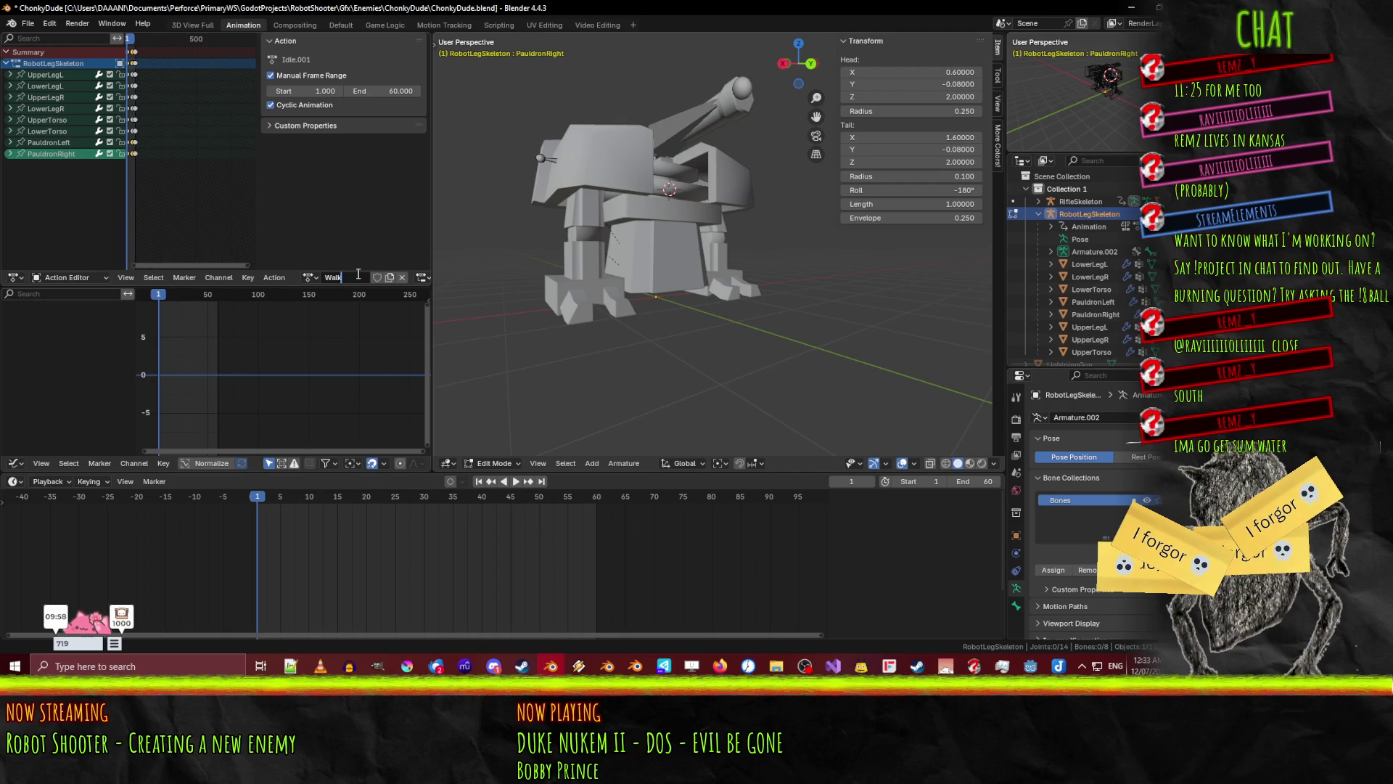
text(Fwd)
key(Return)
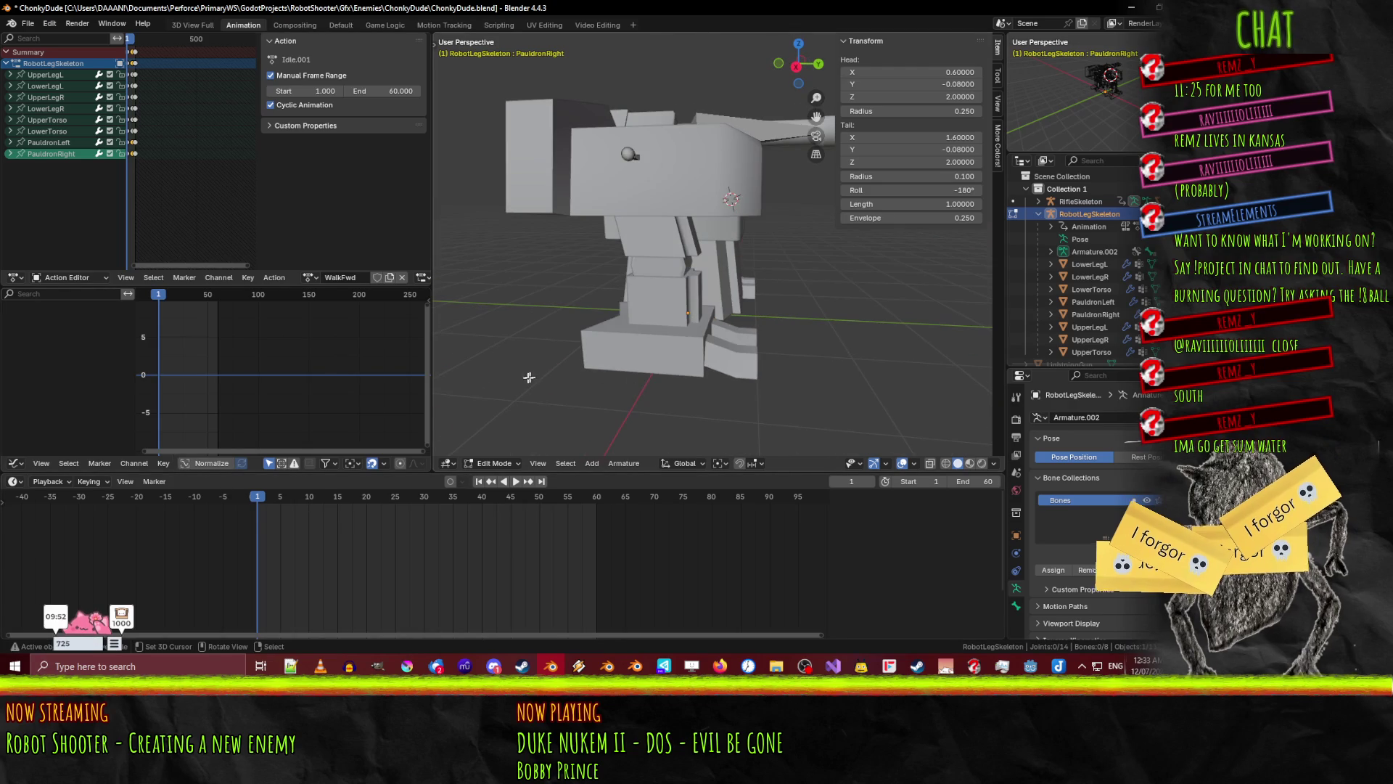
mouse_move(690, 299)
middle_down()
mouse_move(620, 263)
mouse_move(697, 297)
middle_up()
key(Tab)
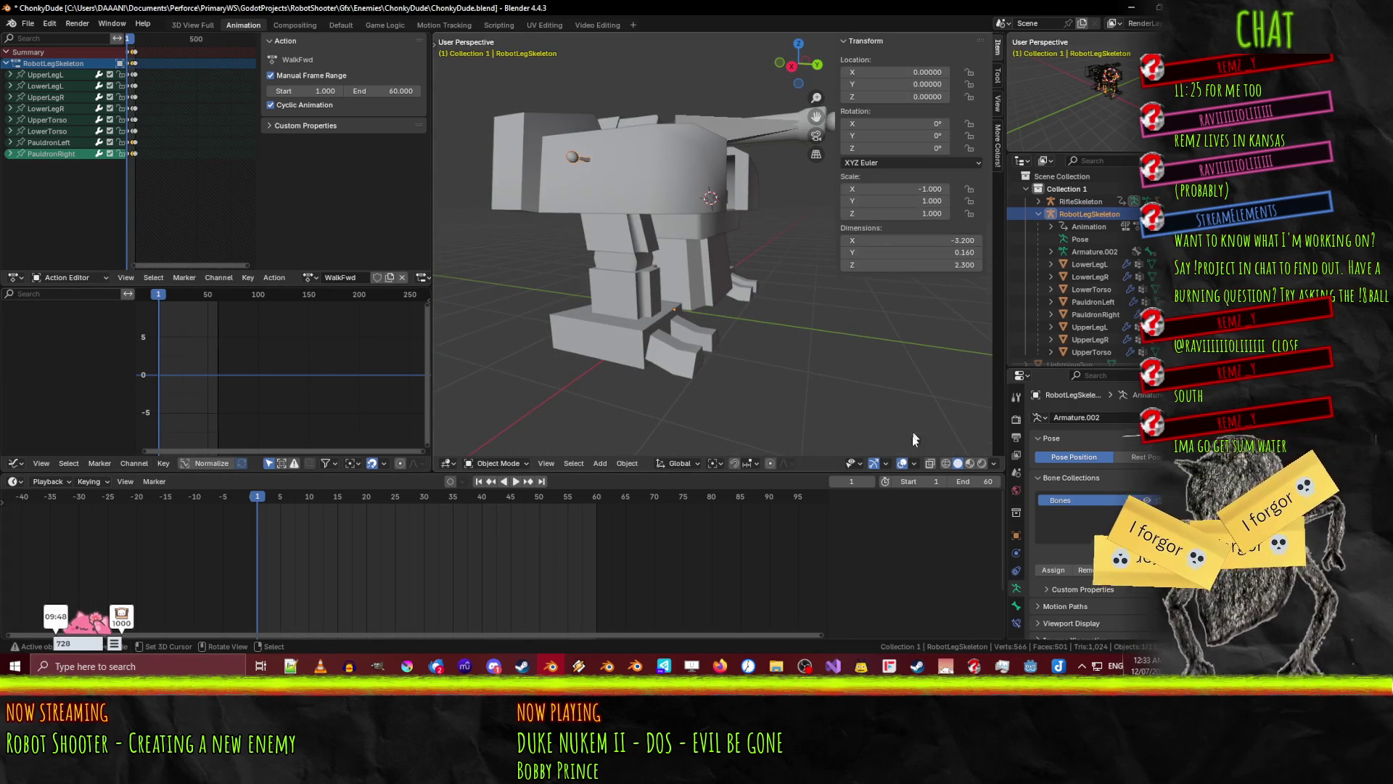
- Enable X-Ray so the bones show through the mesh, and select the armature
click(930, 465)
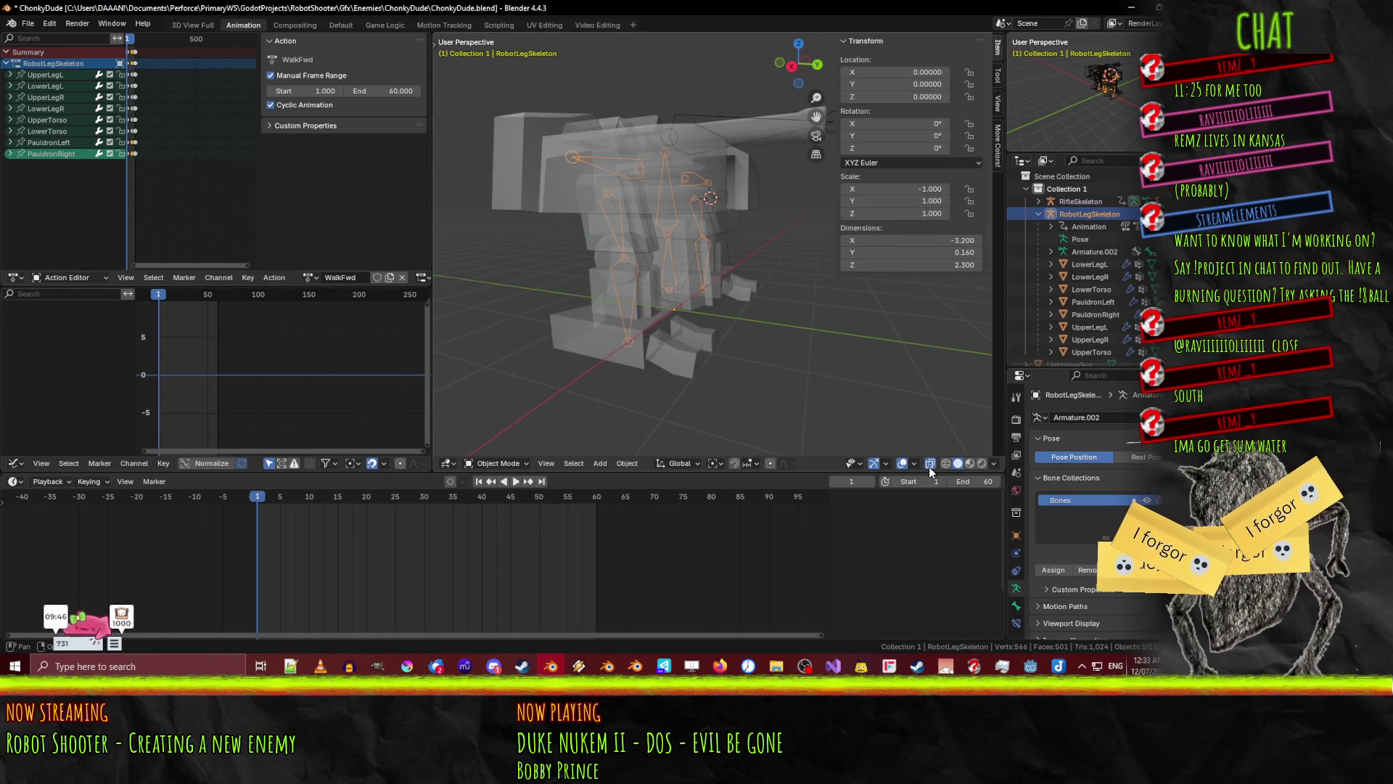
key(Tab)
middle_drag(586, 224, 632, 203)
click(647, 188)
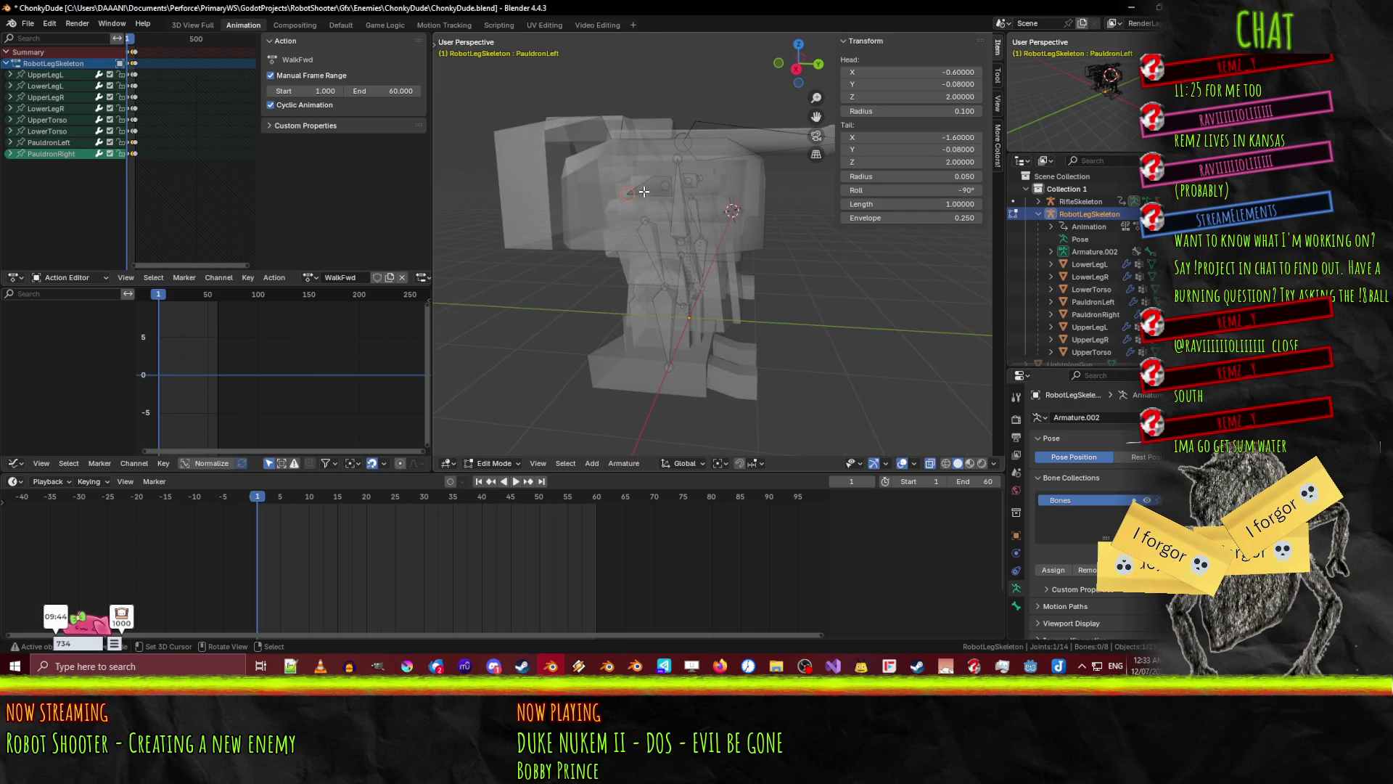
key(Tab)
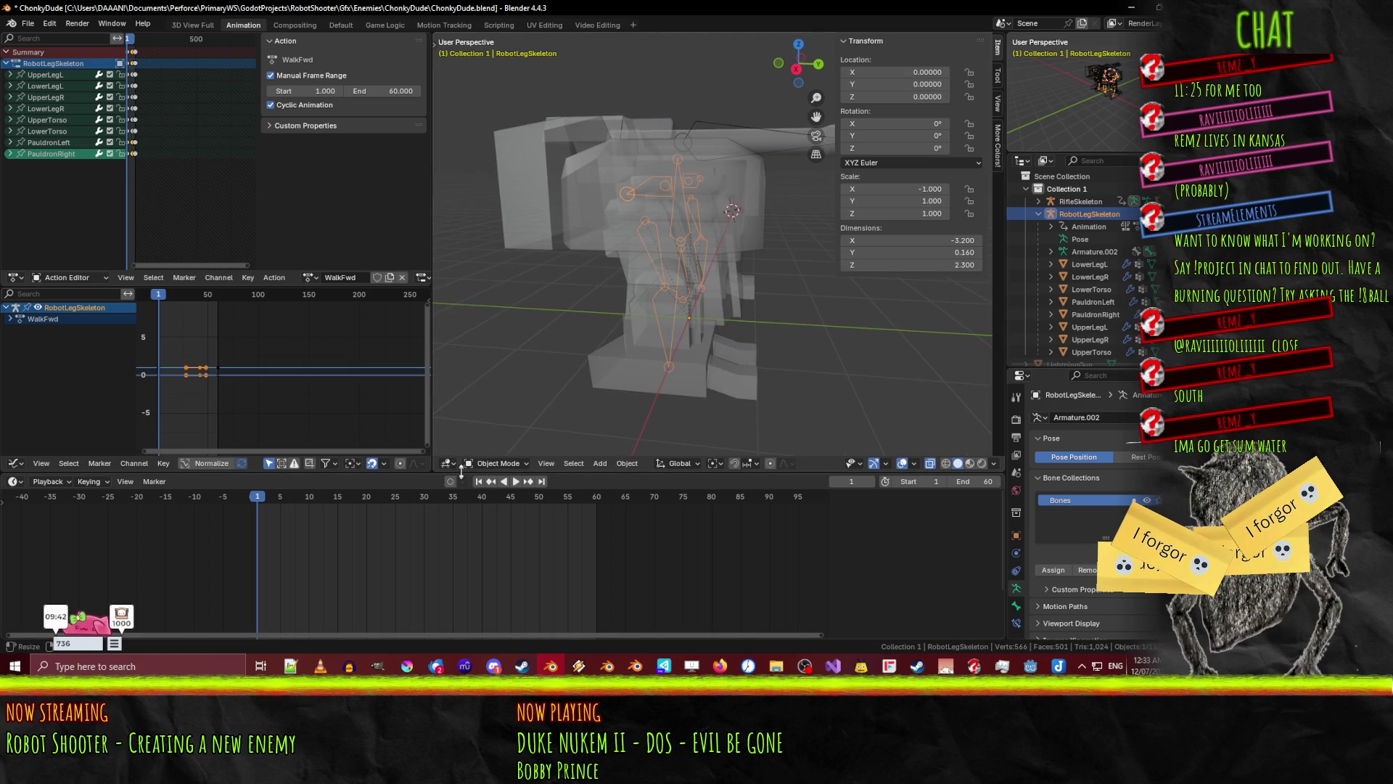
- Put the armature in Pose Mode and frame the keyframes from -50 to 150
click(499, 463)
click(493, 422)
middle_drag(748, 356, 428, 386)
scroll(287, 384, up, 1)
middle_drag(188, 396, 277, 394)
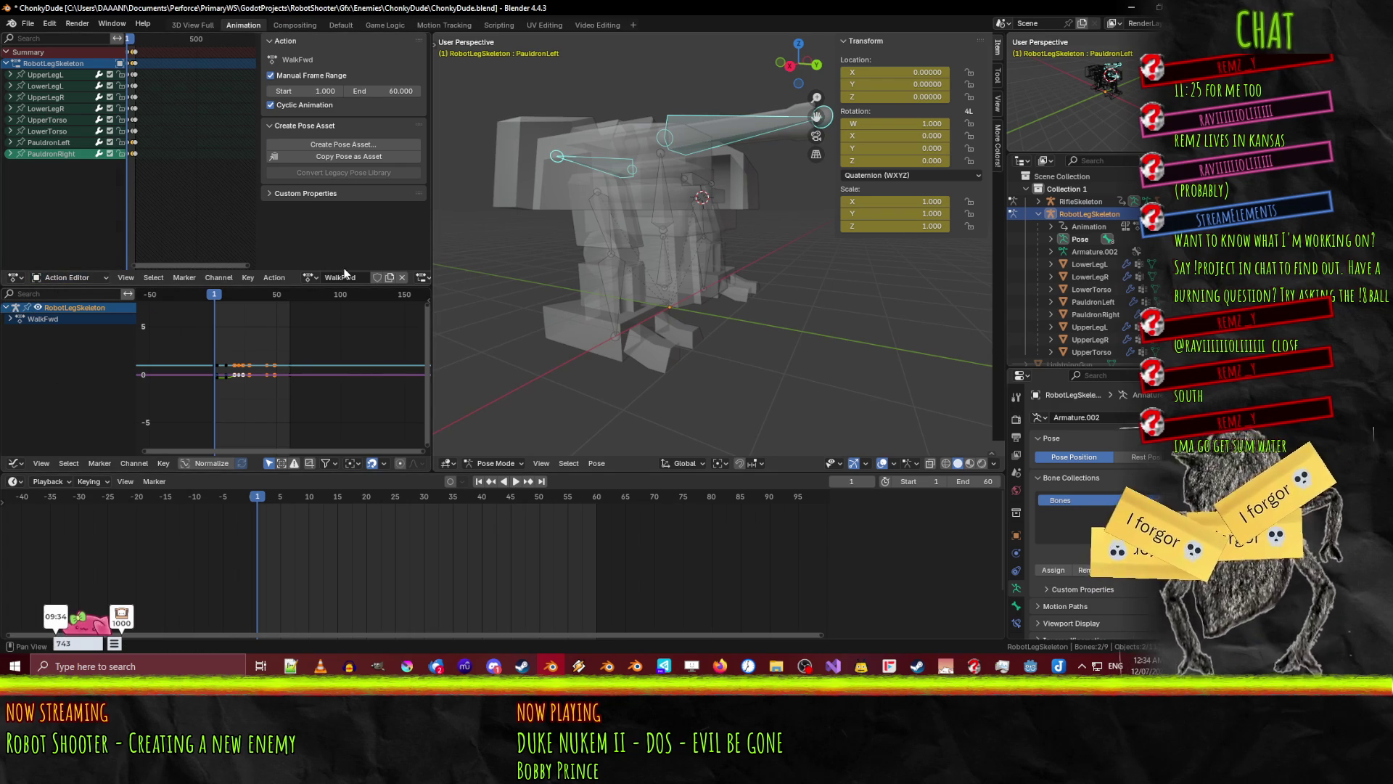
click(24, 280)
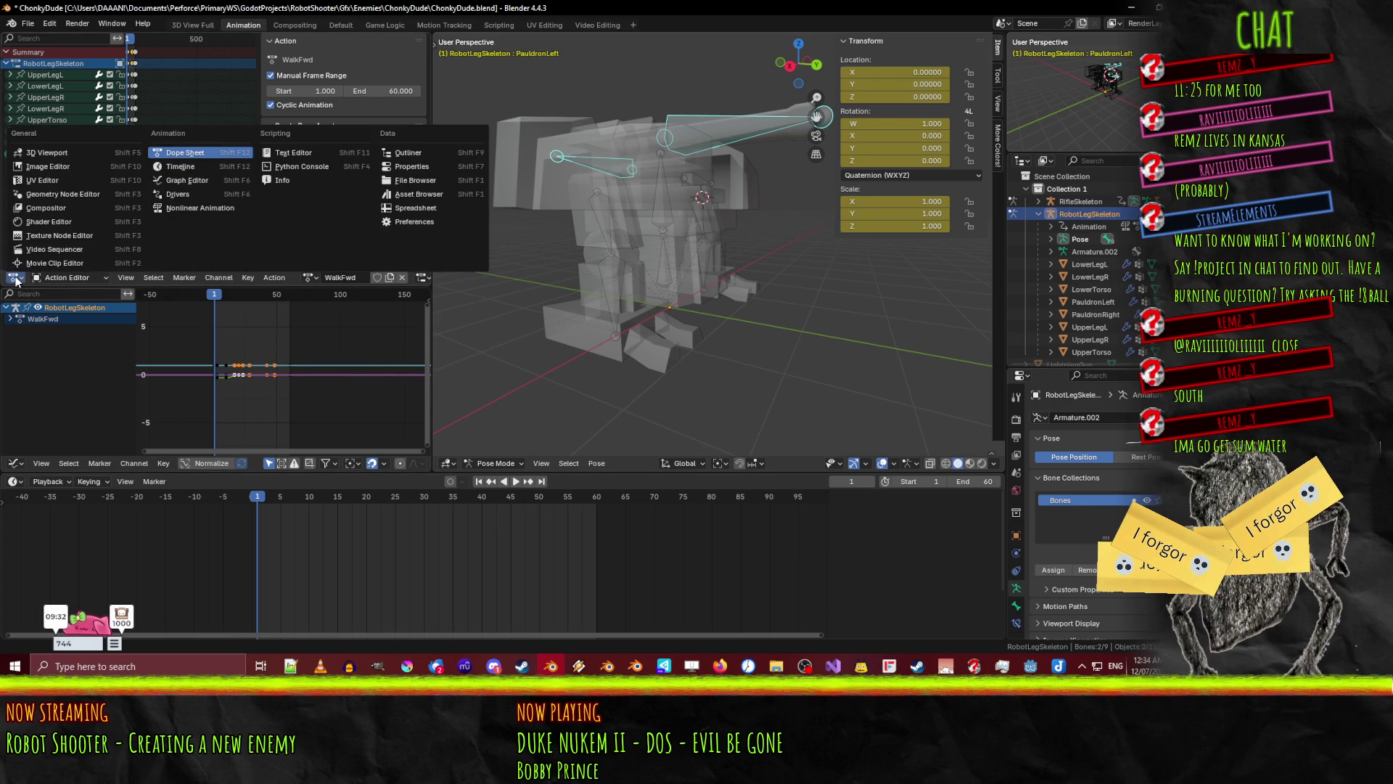
- Select all bones and delete every keyframe copied from Idle
middle_drag(211, 421, 254, 399)
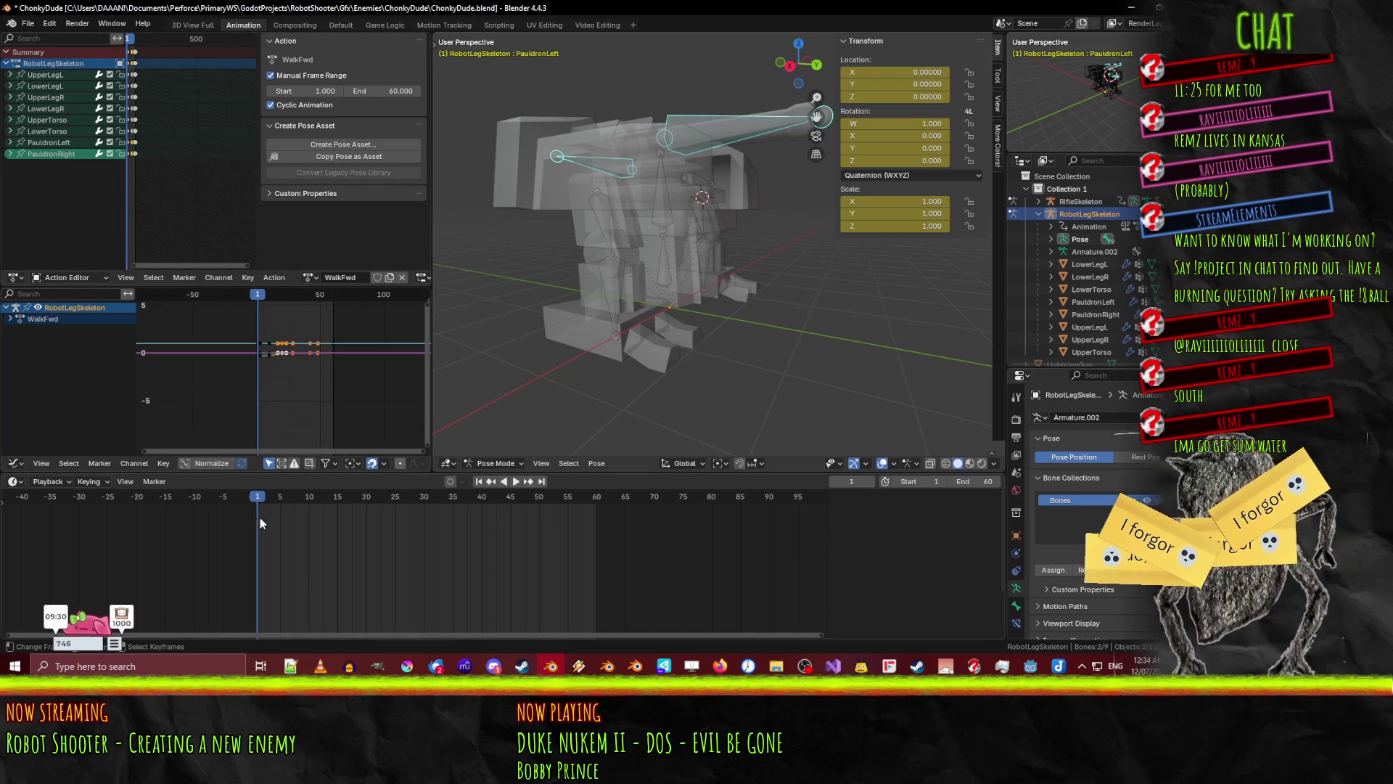
key(a)
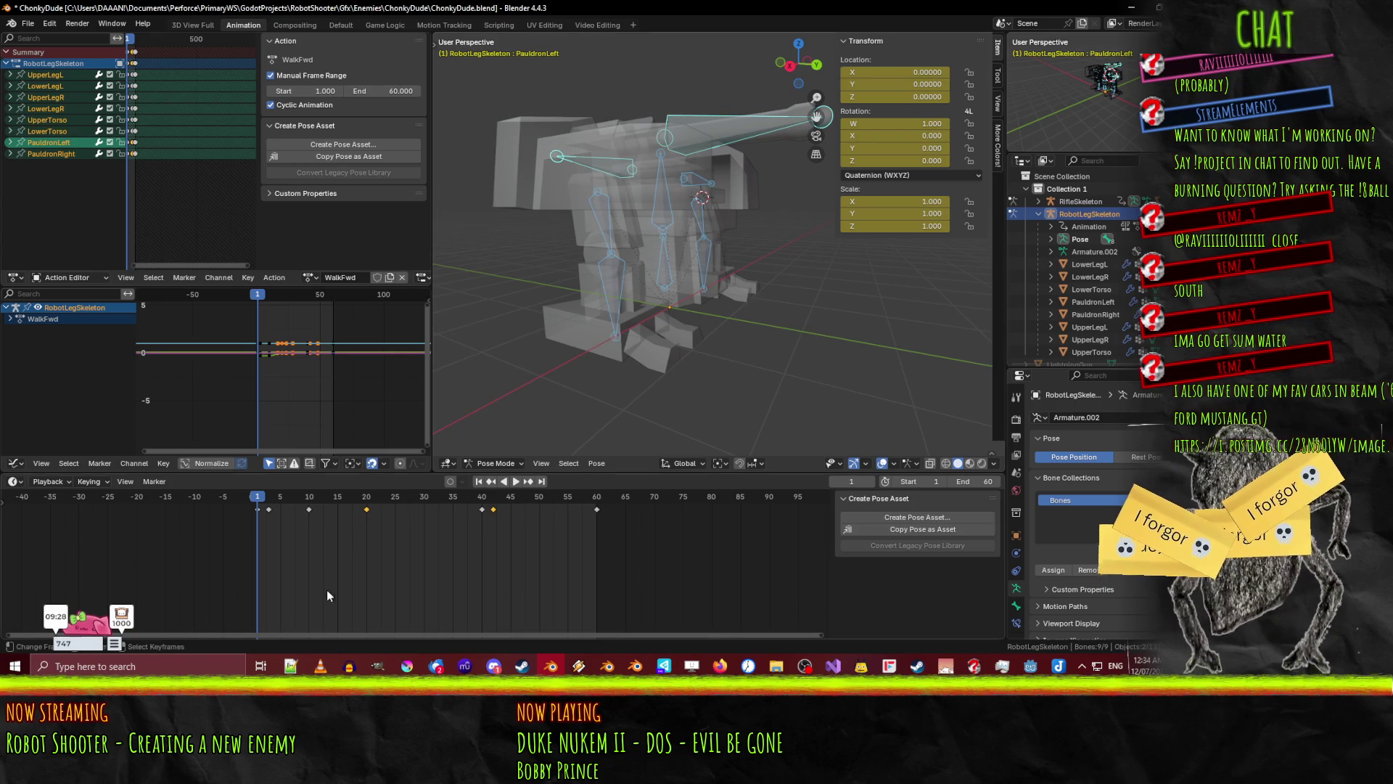
key(x)
click(338, 537)
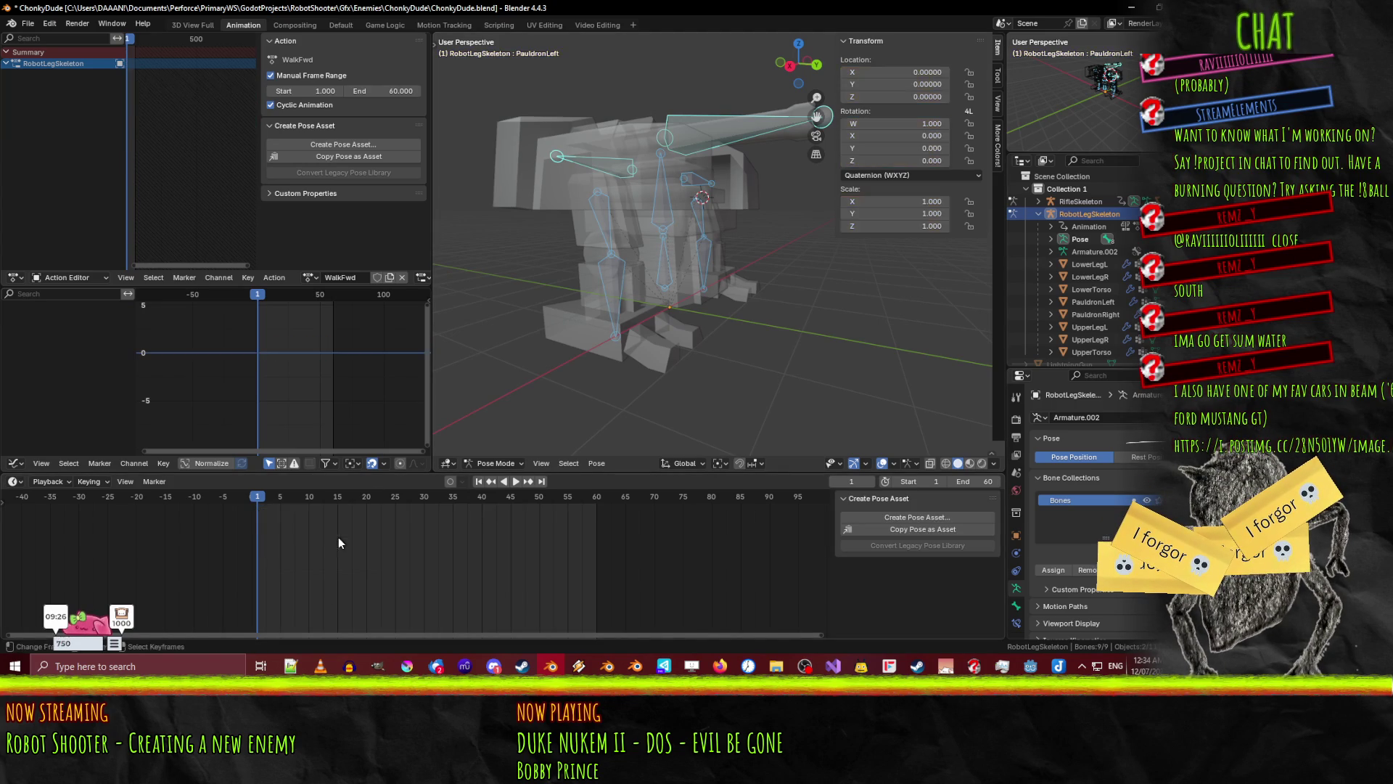
- At frame 2, select the torso, hip and leg bones and keyframe their pose
middle_drag(742, 275, 643, 311)
mouse_move(259, 499)
mouse_down()
mouse_move(279, 501)
mouse_move(262, 506)
mouse_up()
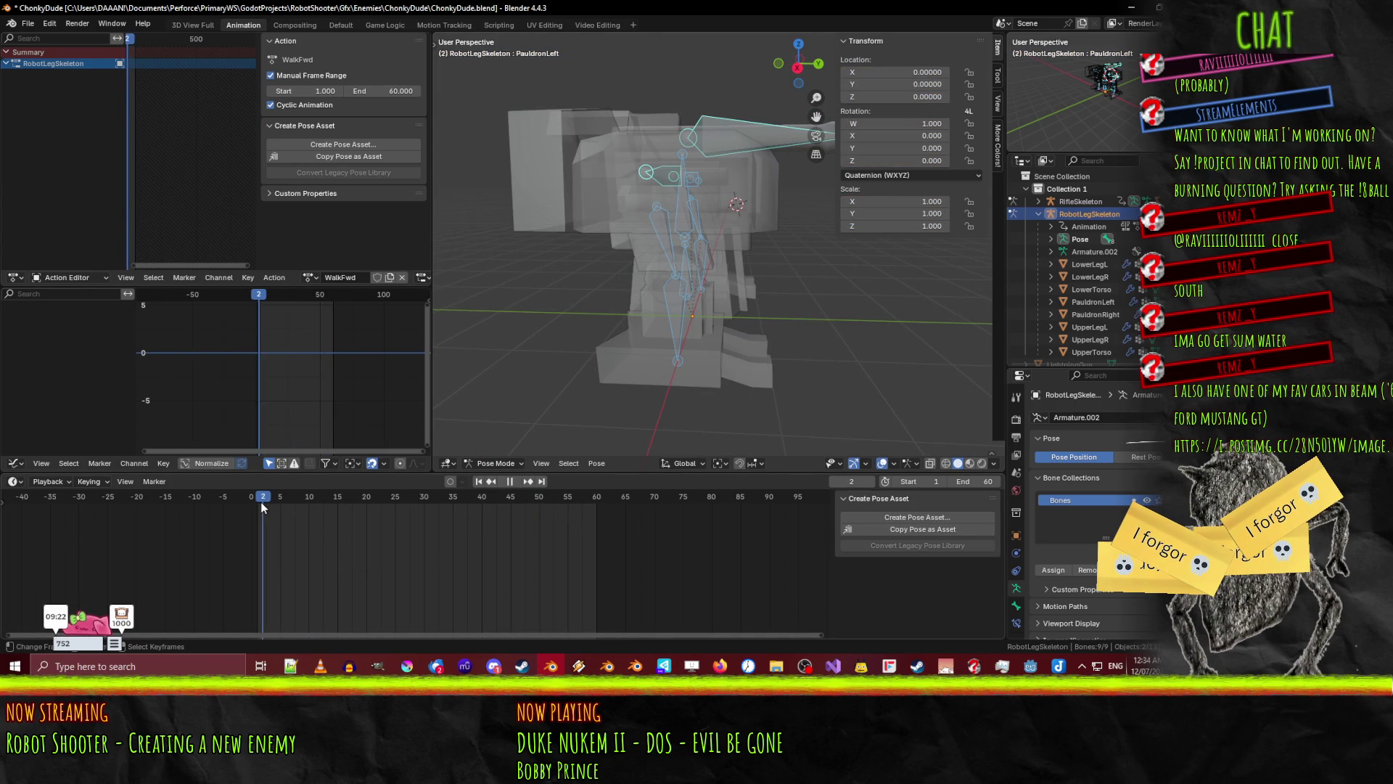
click(681, 168)
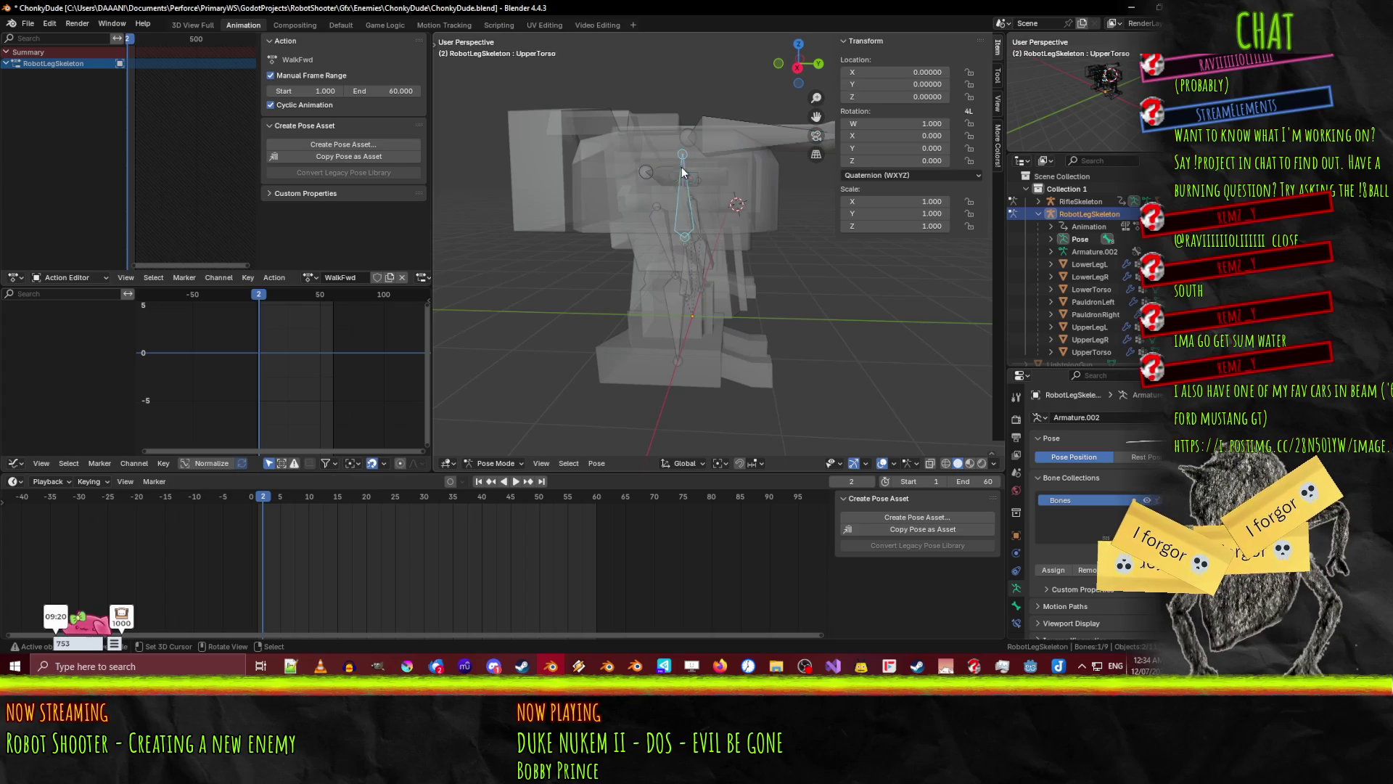
mouse_move(682, 174)
middle_down()
mouse_move(762, 269)
mouse_move(708, 248)
middle_up()
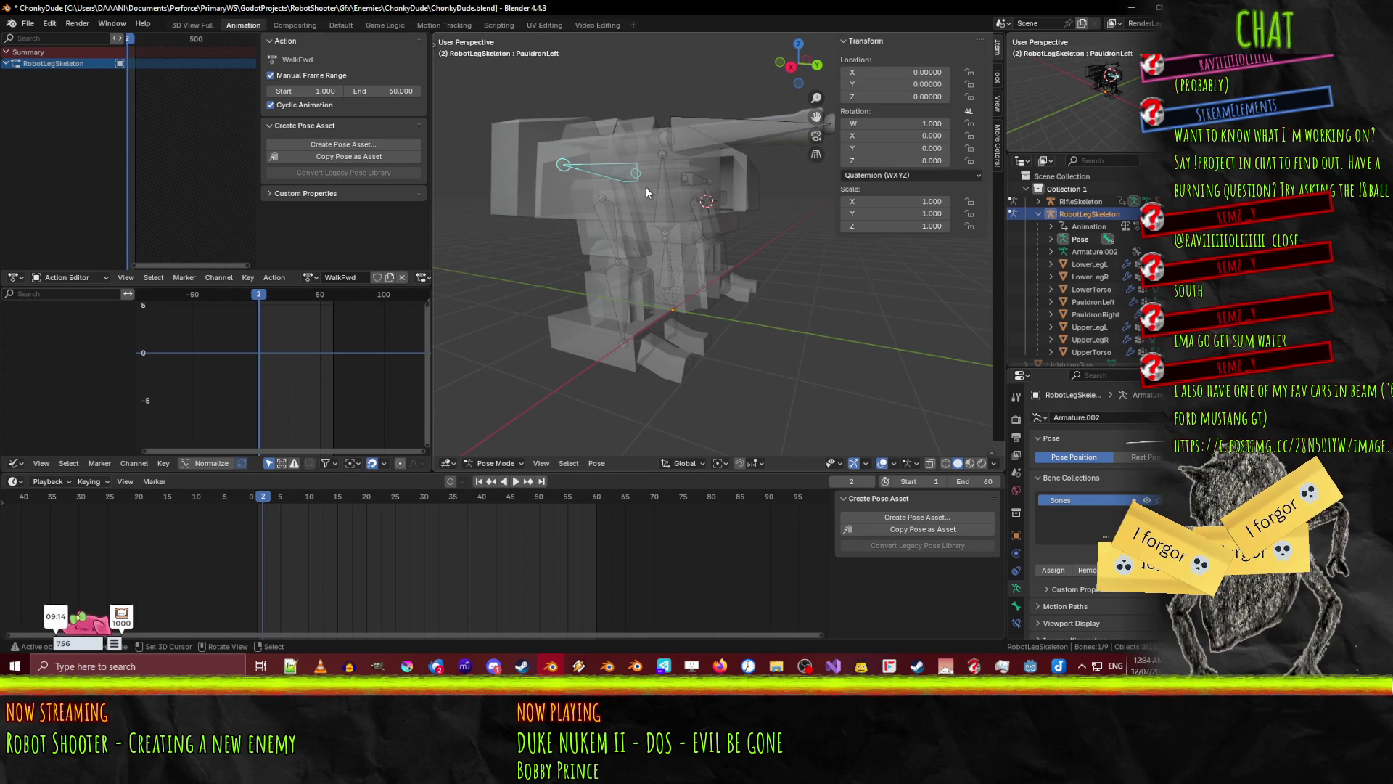
mouse_move(655, 206)
middle_down()
mouse_move(630, 205)
mouse_move(641, 207)
middle_up()
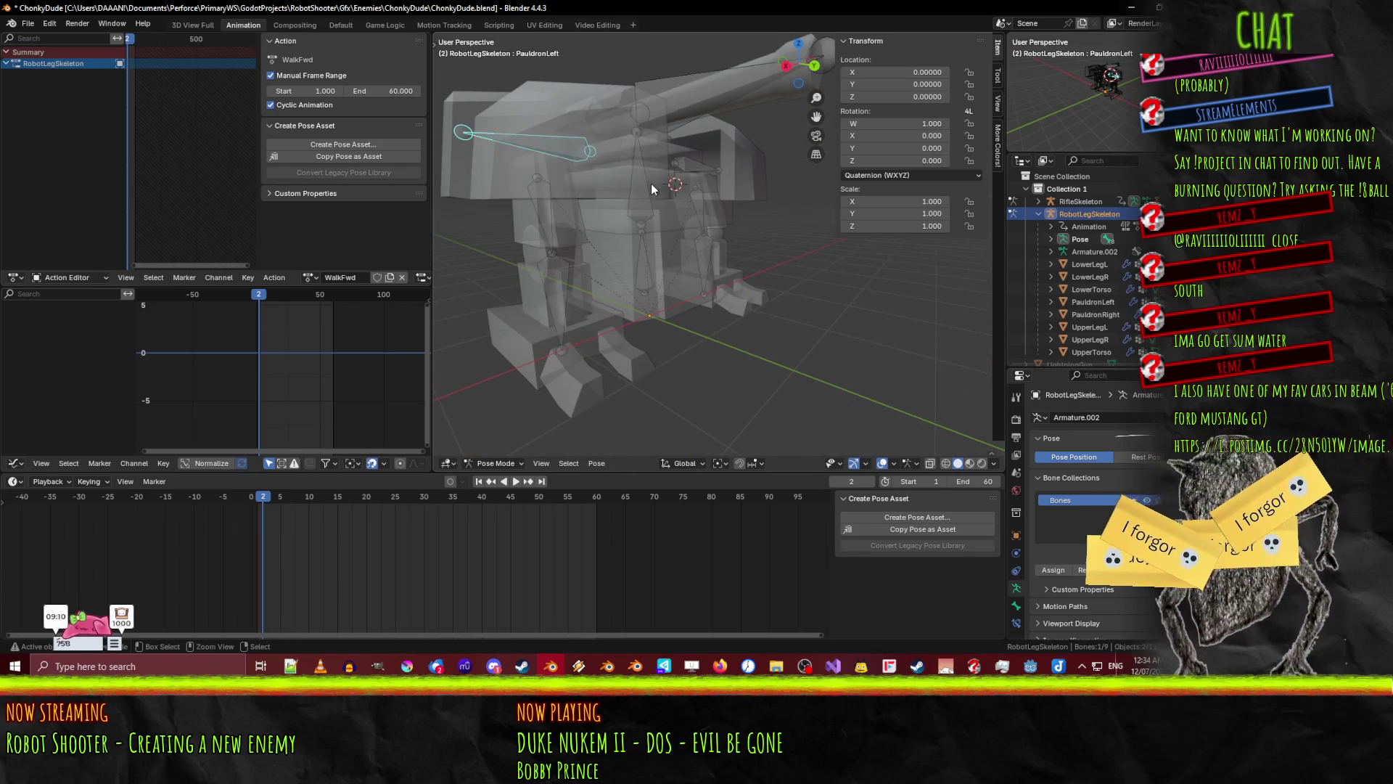
shift+click(636, 202)
shift+click(696, 171)
shift+click(690, 227)
shift+click(702, 279)
shift+click(561, 305)
shift+click(539, 234)
key(i)
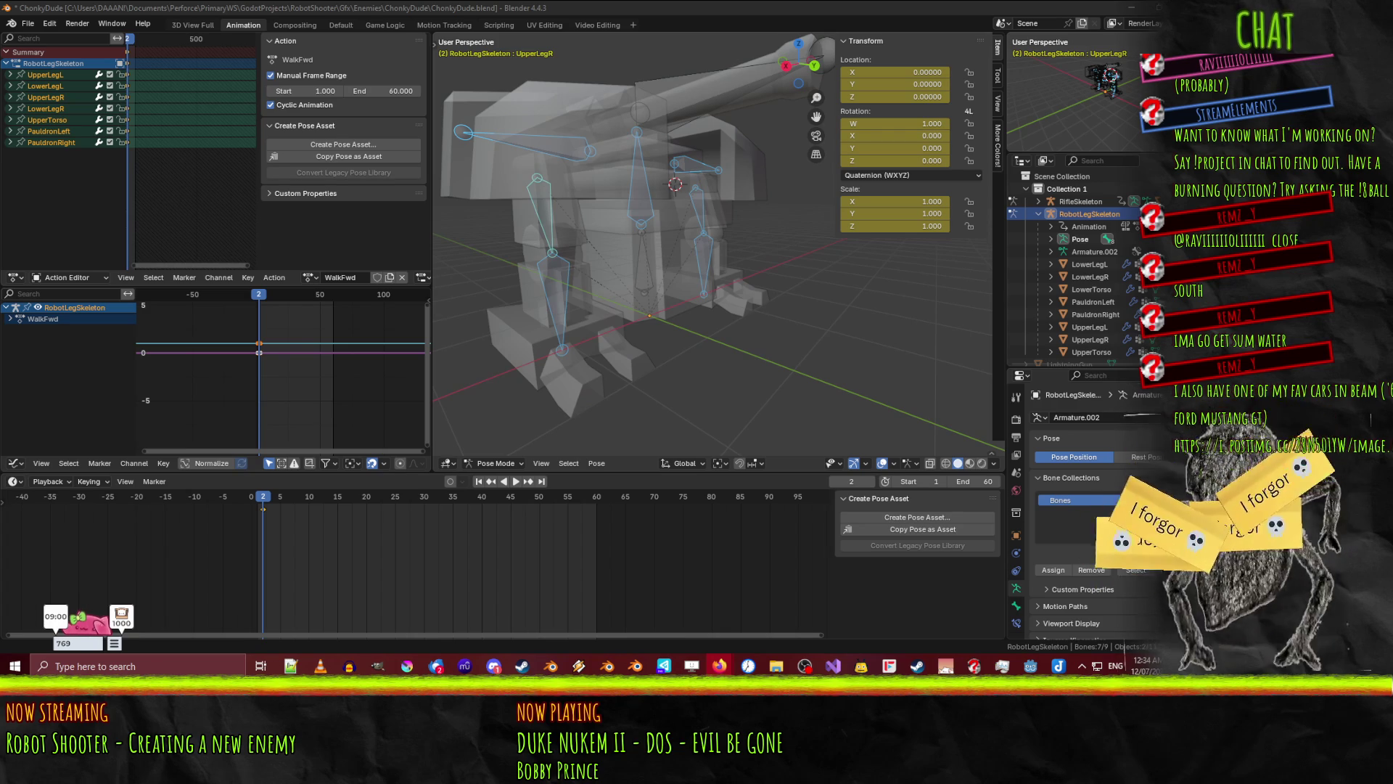
- Move and enlarge the browser window showing the car image, then close it
drag(881, 116, 289, 52)
mouse_move(448, 419)
mouse_down()
mouse_move(566, 495)
mouse_move(900, 630)
mouse_move(952, 632)
mouse_up()
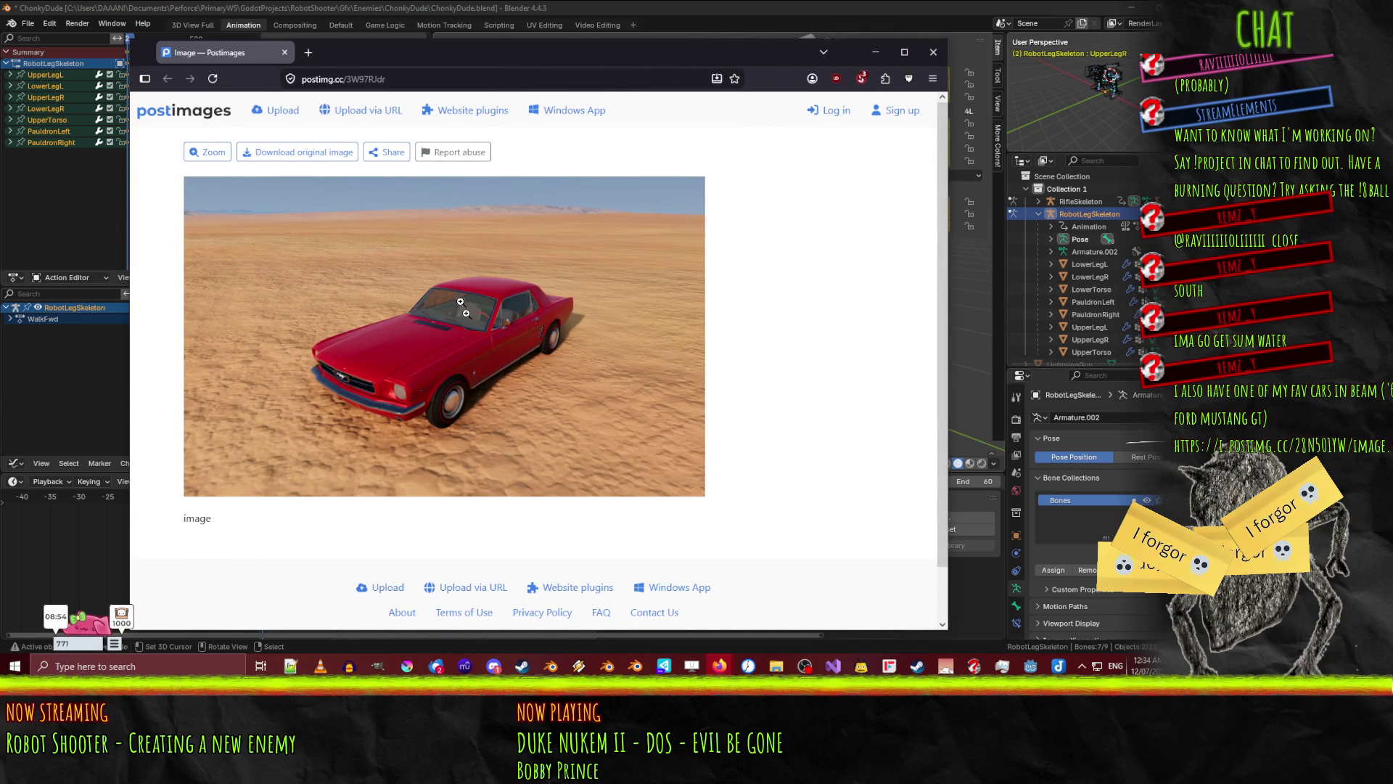
click(931, 55)
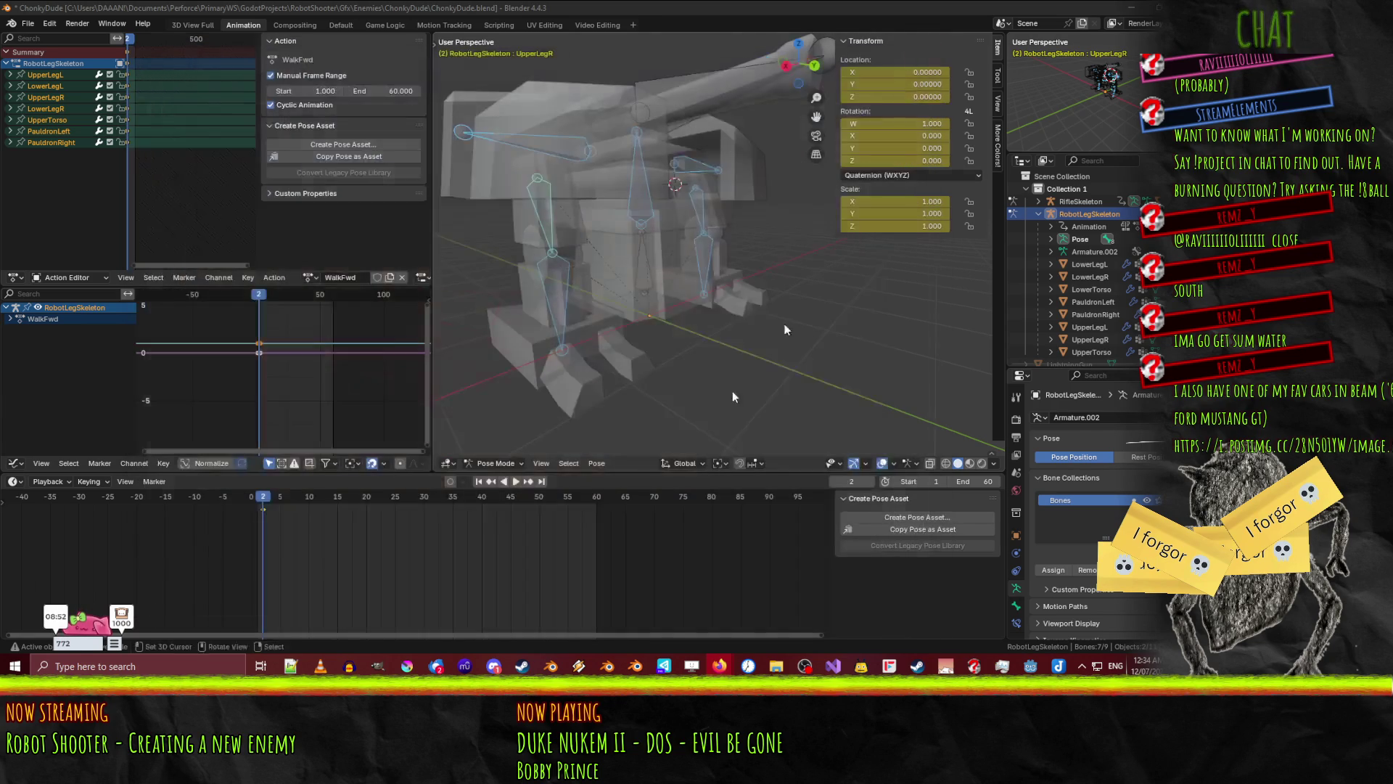
- Move the keys back one frame to frame 1 and scrub through frames 1–60
click(263, 513)
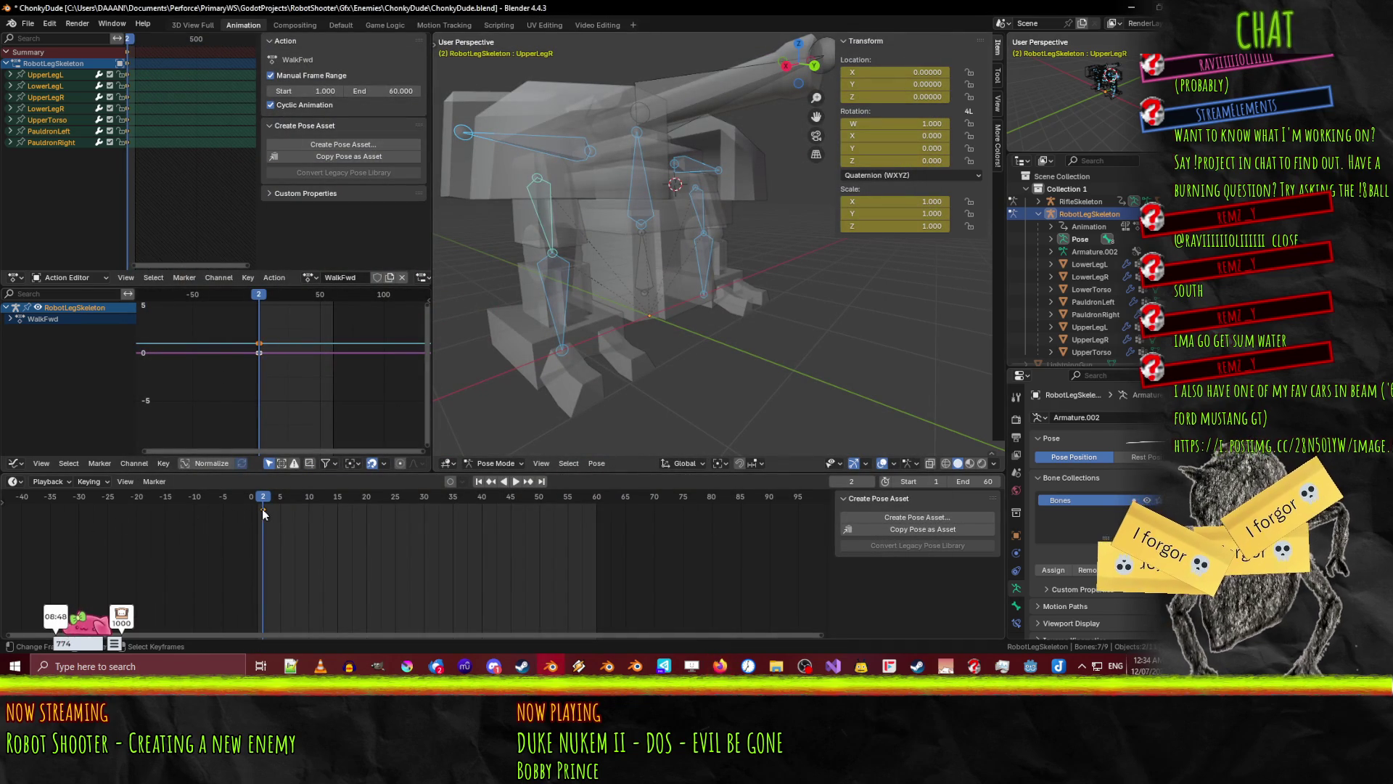
key(g)
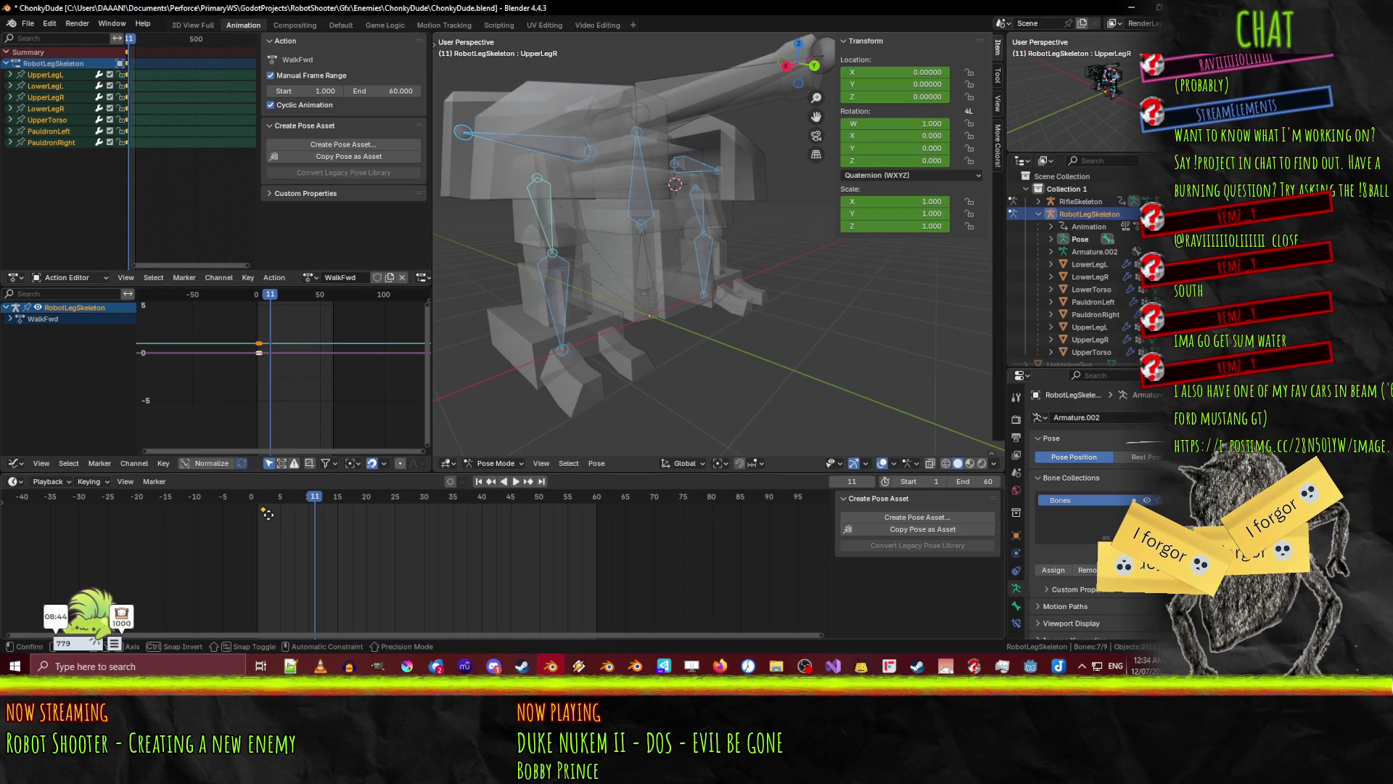
key(Escape)
click(260, 498)
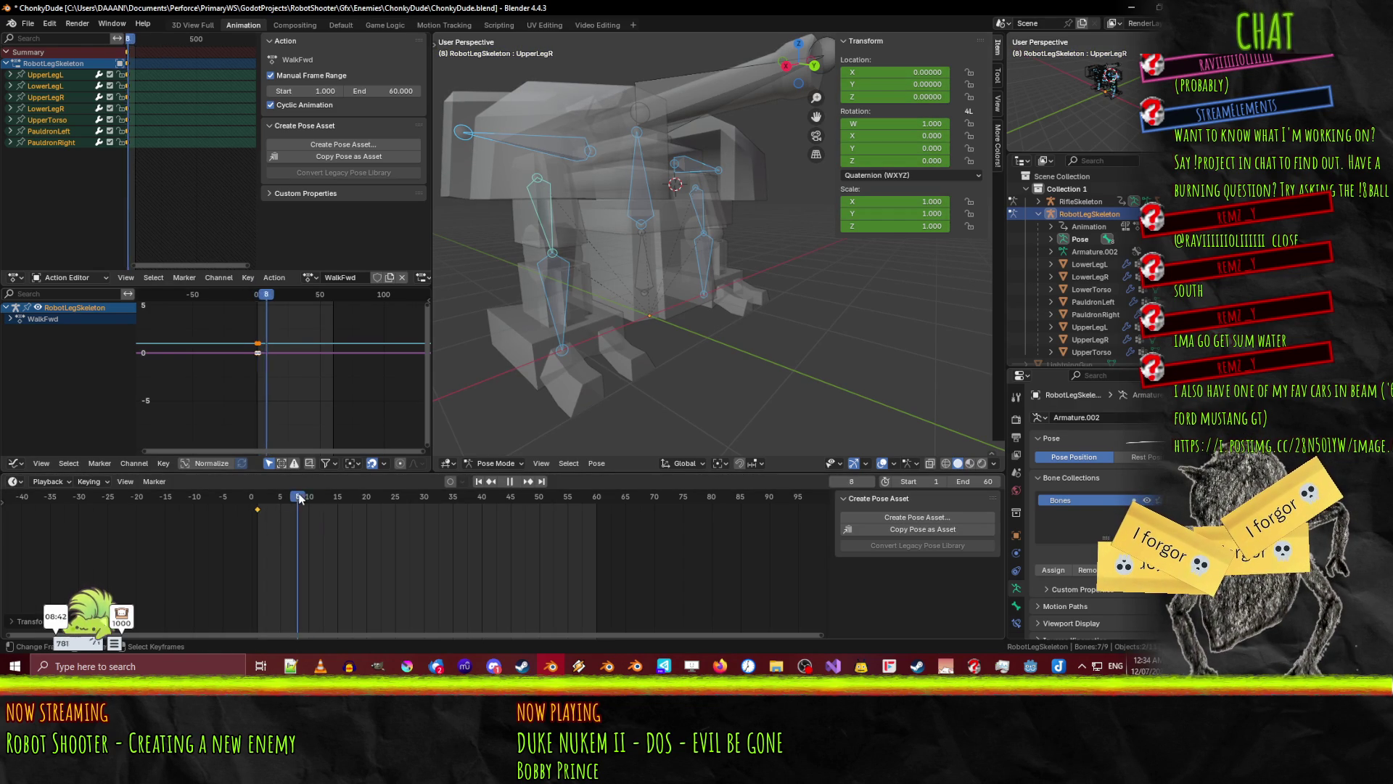
drag(259, 498, 599, 501)
middle_drag(550, 412, 612, 389)
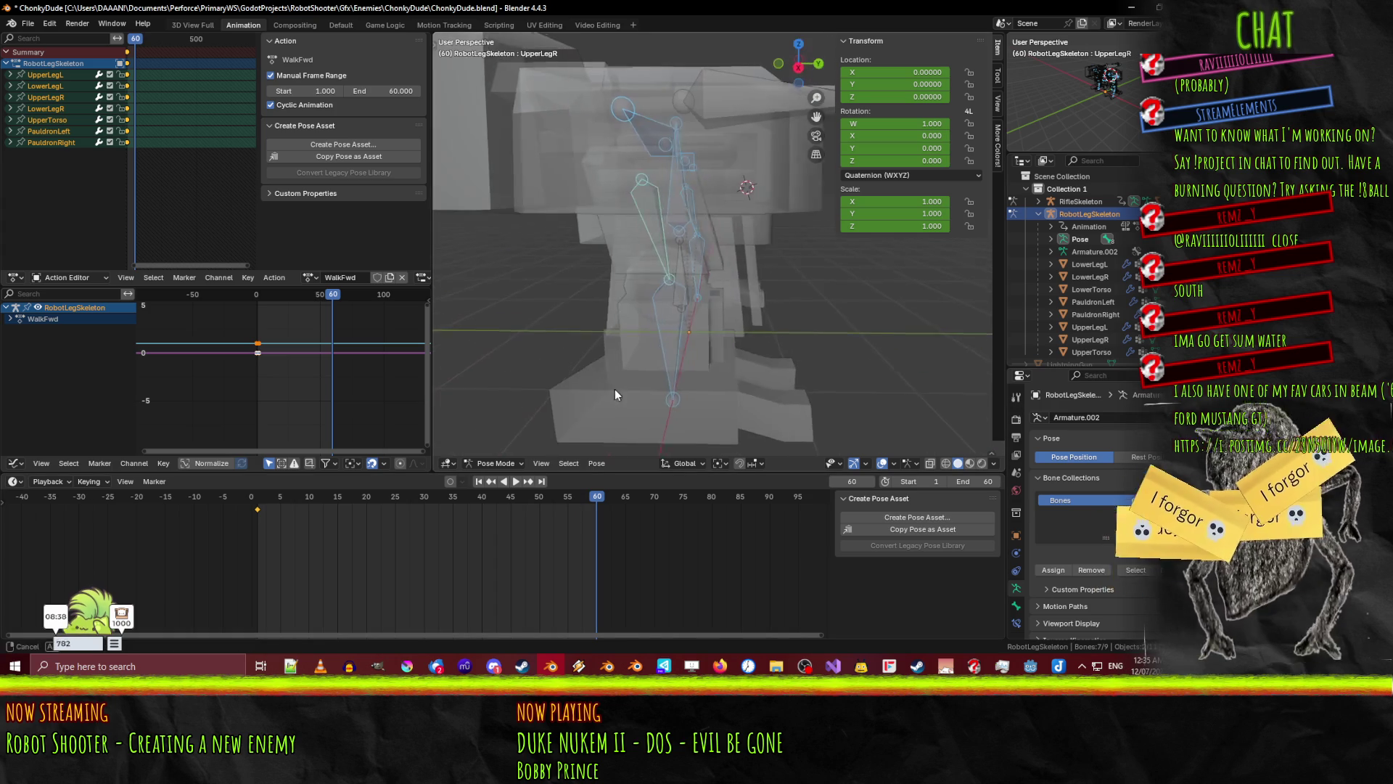
drag(599, 506, 259, 505)
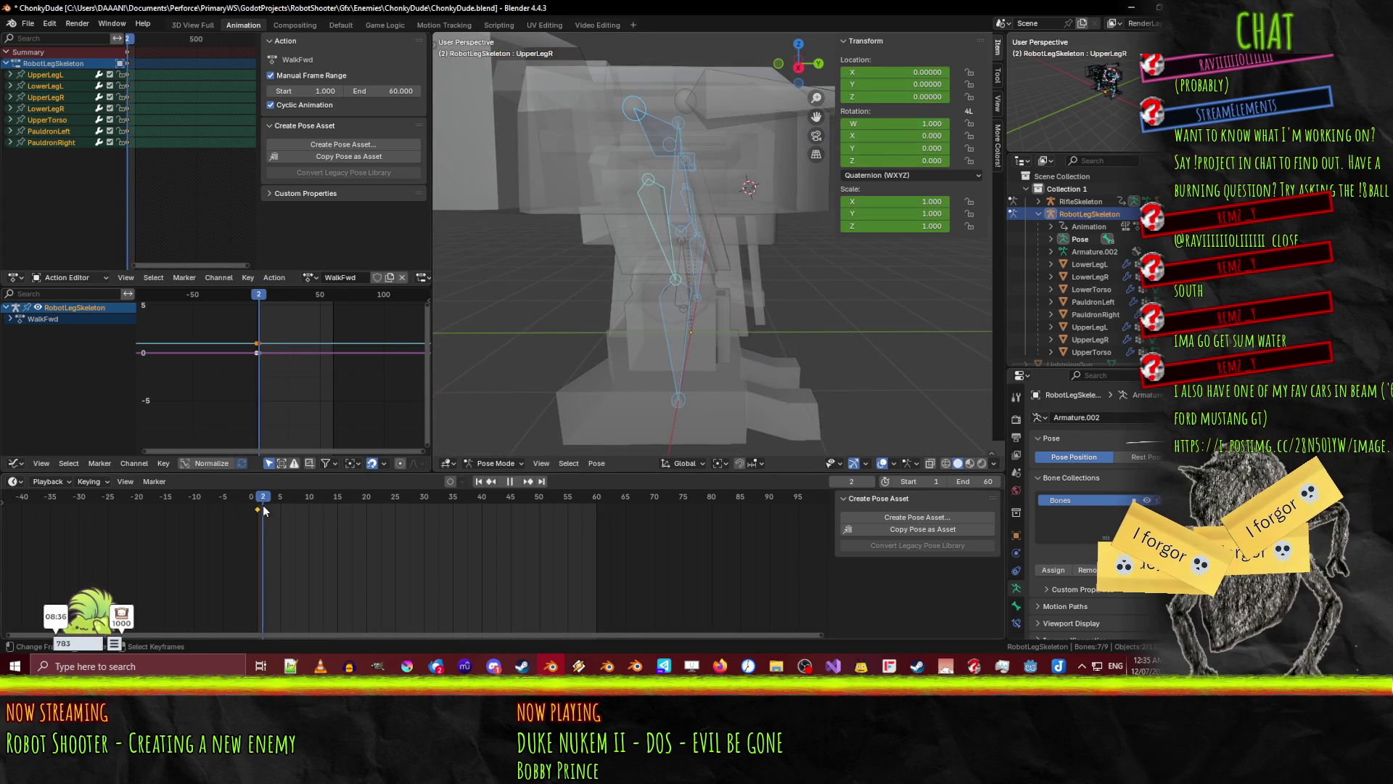
- Select UpperLegR in Right Orthographic view and begin rotating it about X
mouse_move(541, 386)
middle_down()
mouse_move(650, 347)
mouse_move(657, 325)
mouse_move(645, 326)
mouse_move(695, 228)
middle_up()
click(715, 216)
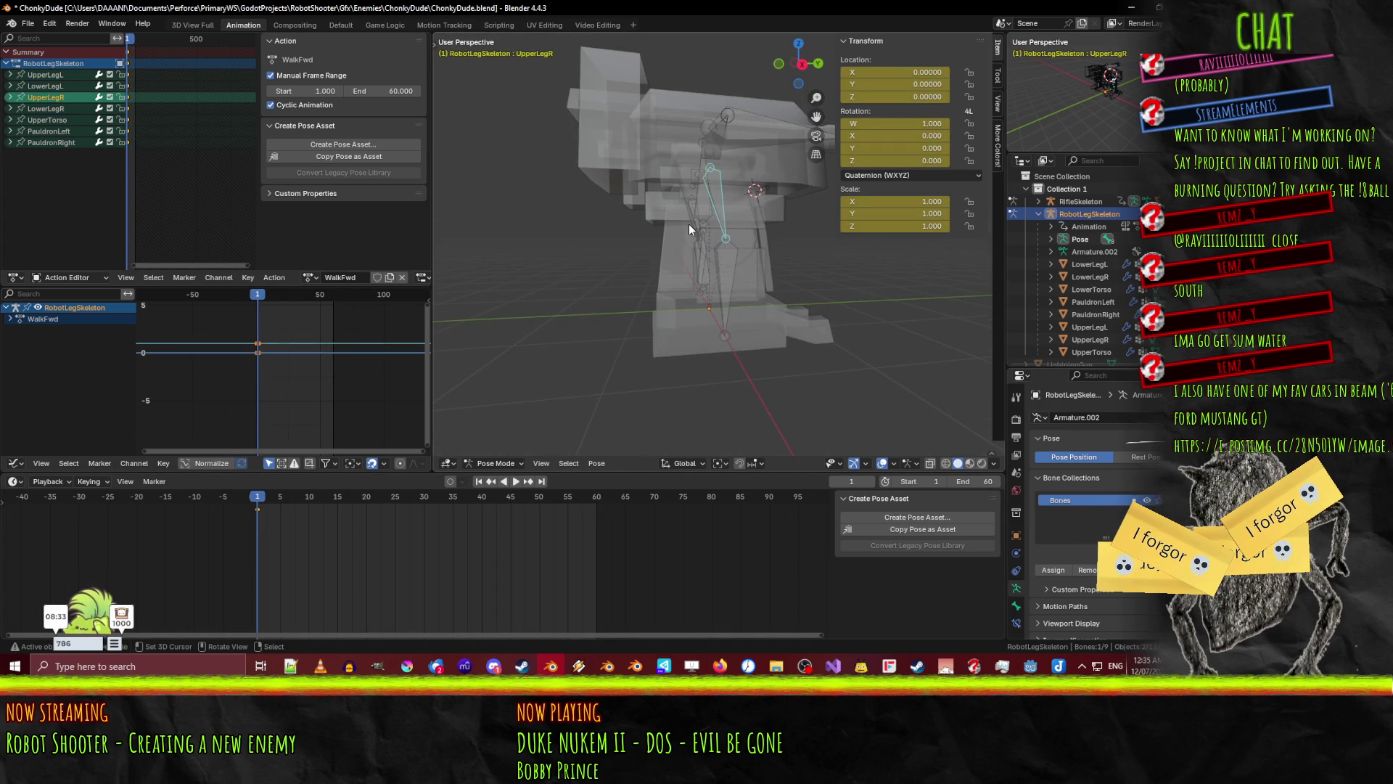
key(KP_1)
key(KP_3)
scroll(685, 224, up, 2)
key(r)
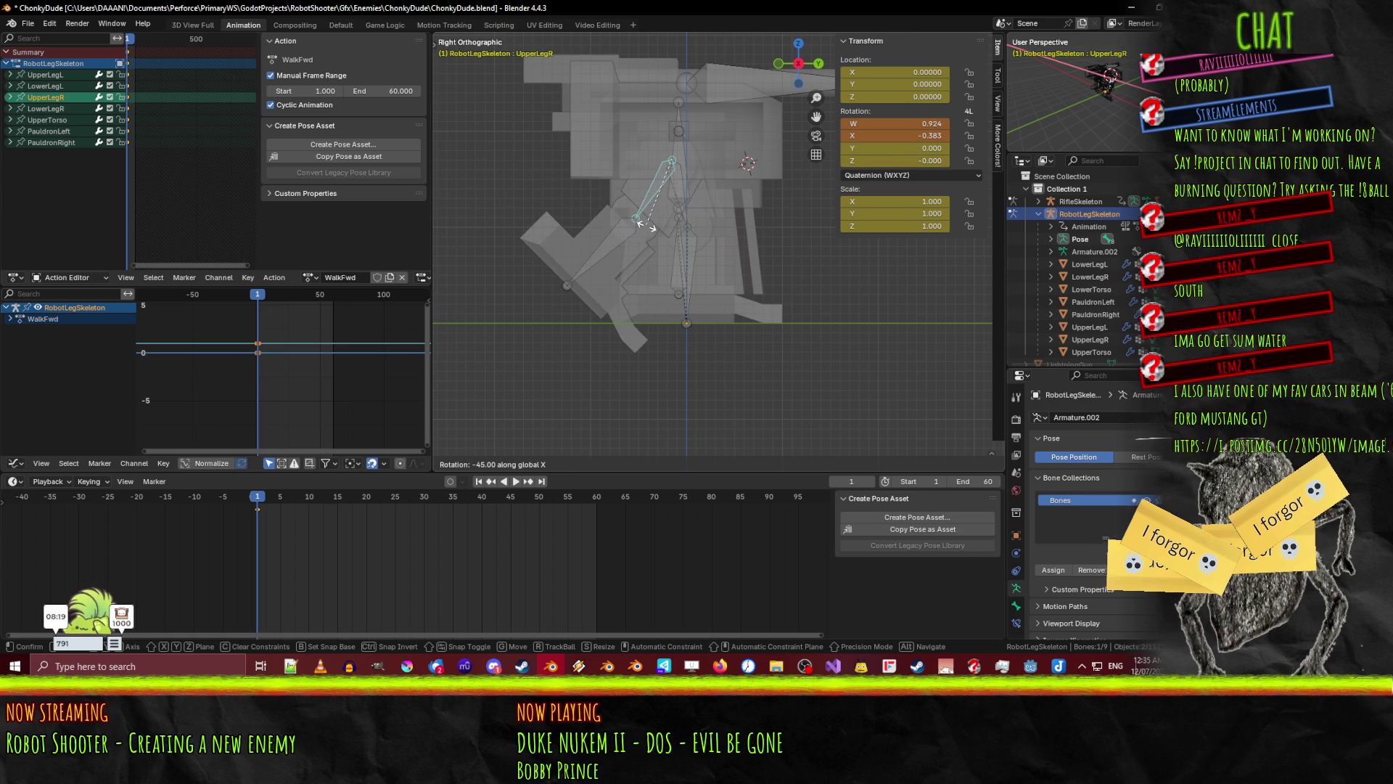
- Clear UpperLegR's rotation, then rotate UpperLegL -30° on X and key it at frame 1
click(640, 224)
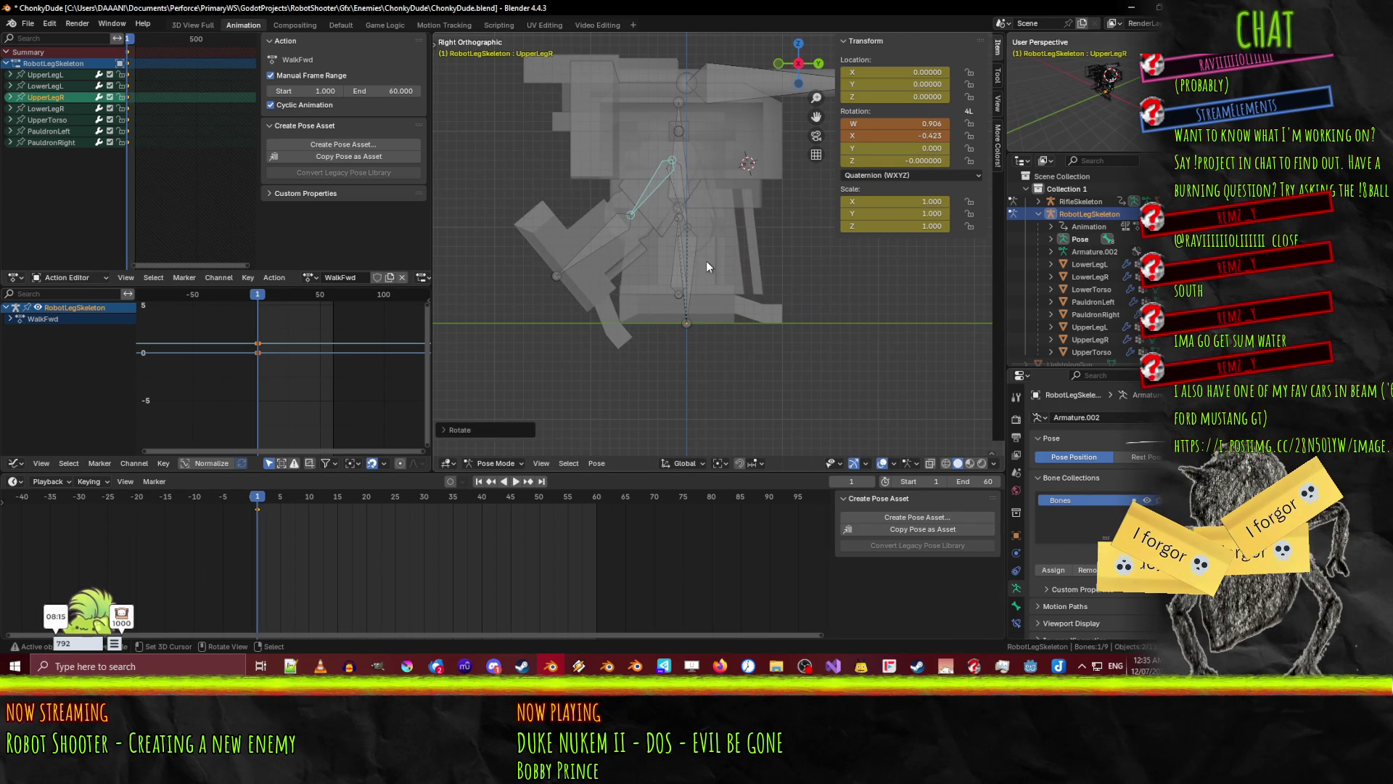
key(alt+r)
click(683, 220)
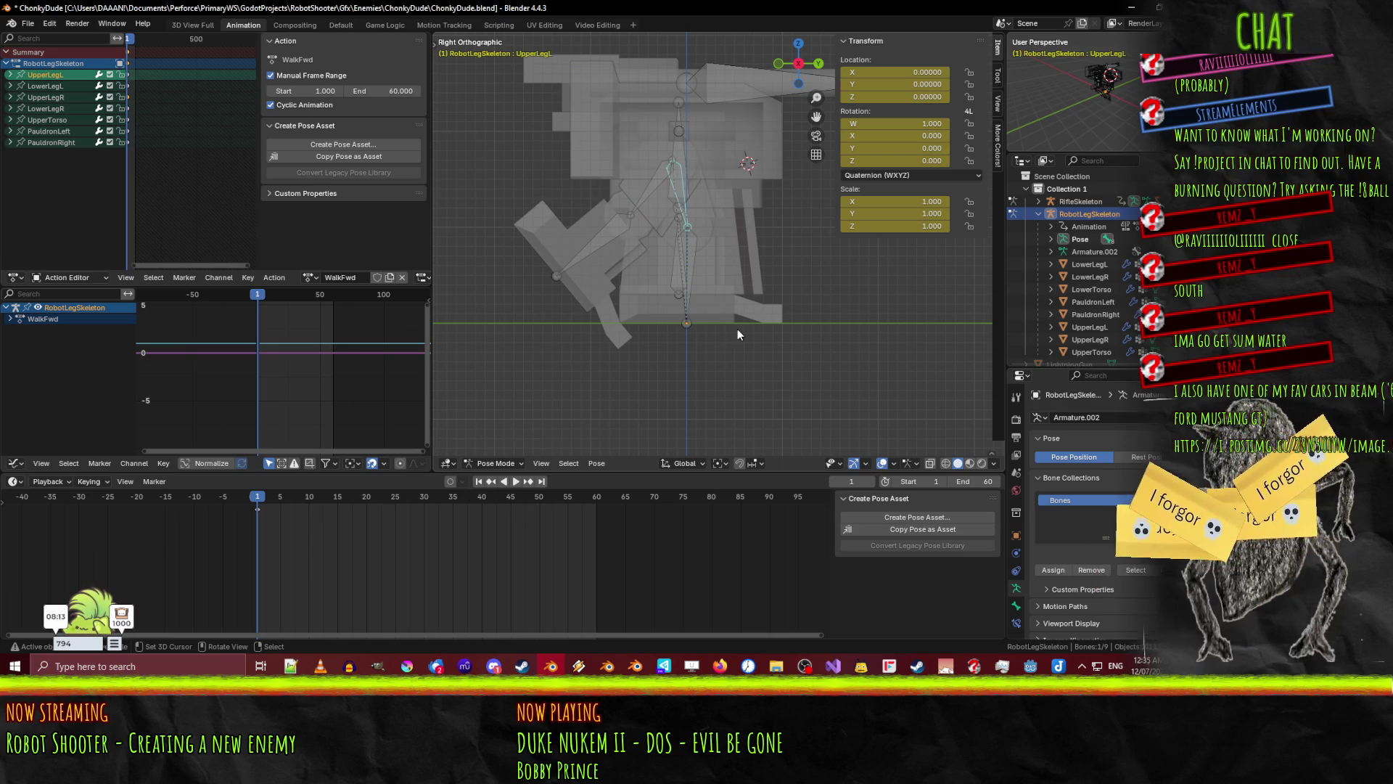
key(r)
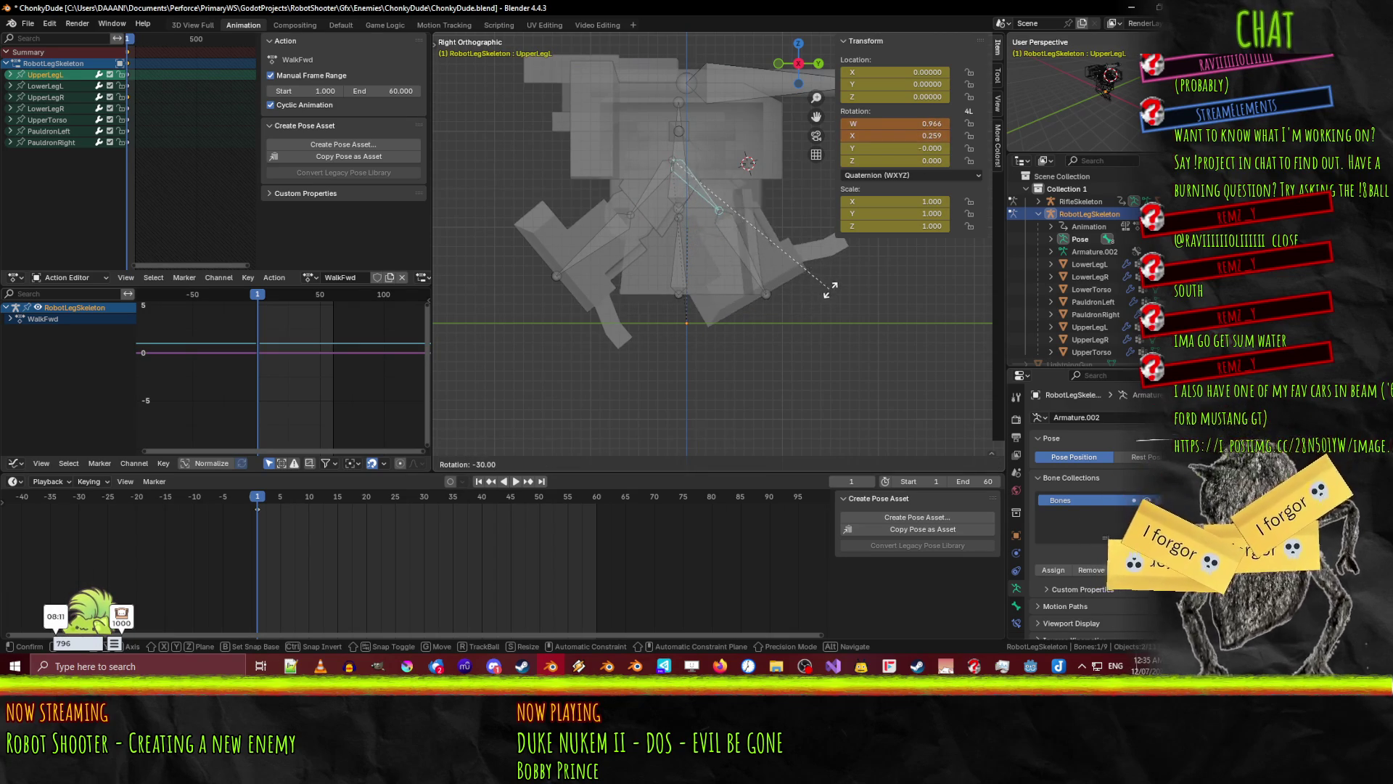
click(844, 283)
key(i)
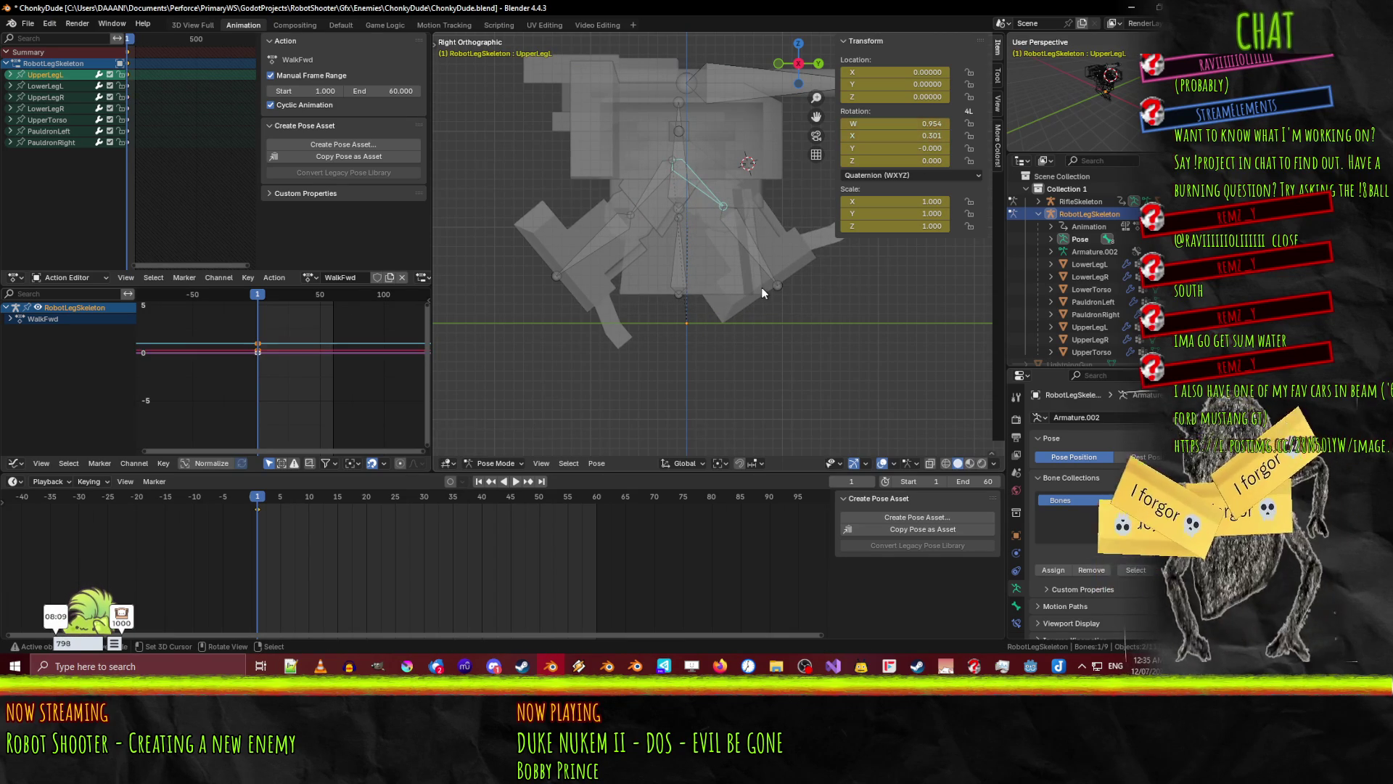
- Bend the left knee by rotating LowerLegL and key it at frame 1
click(740, 241)
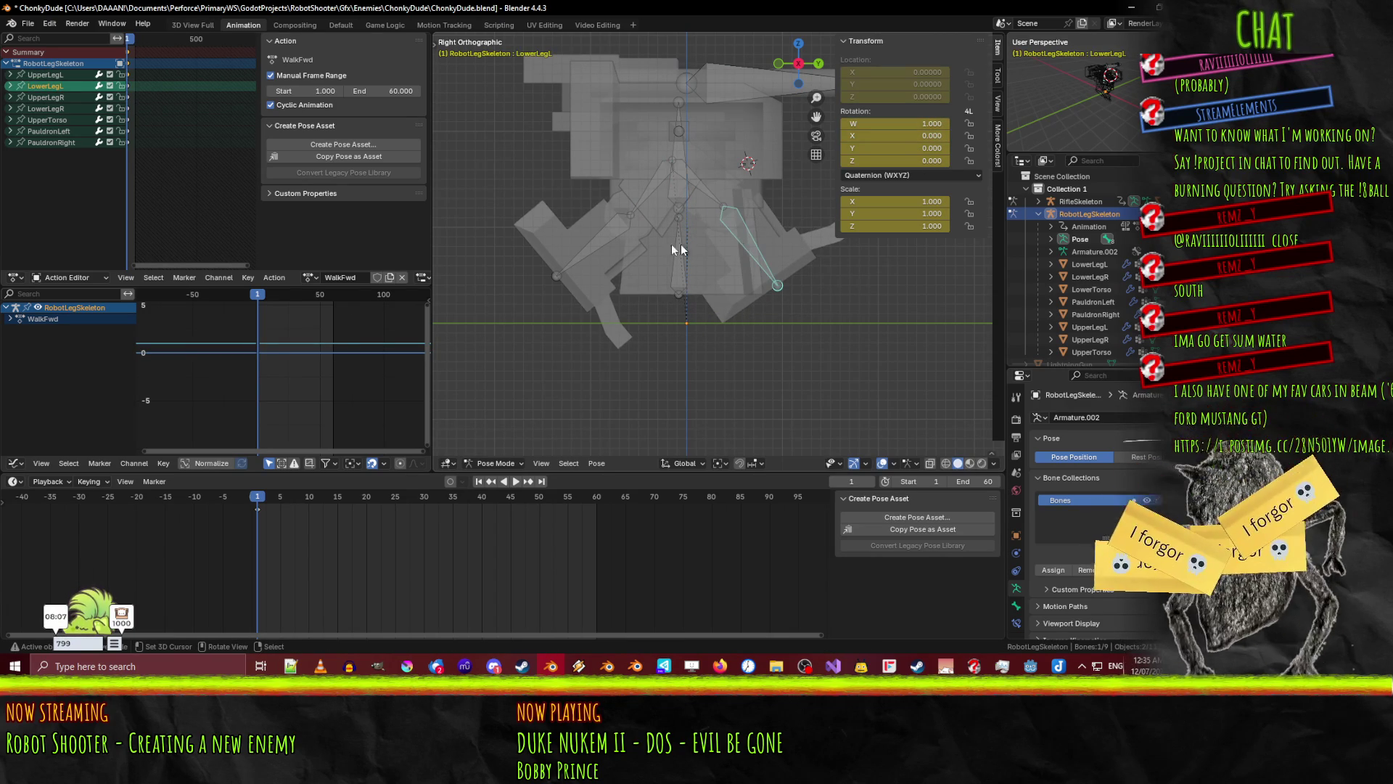
shift+click(628, 223)
click(740, 248)
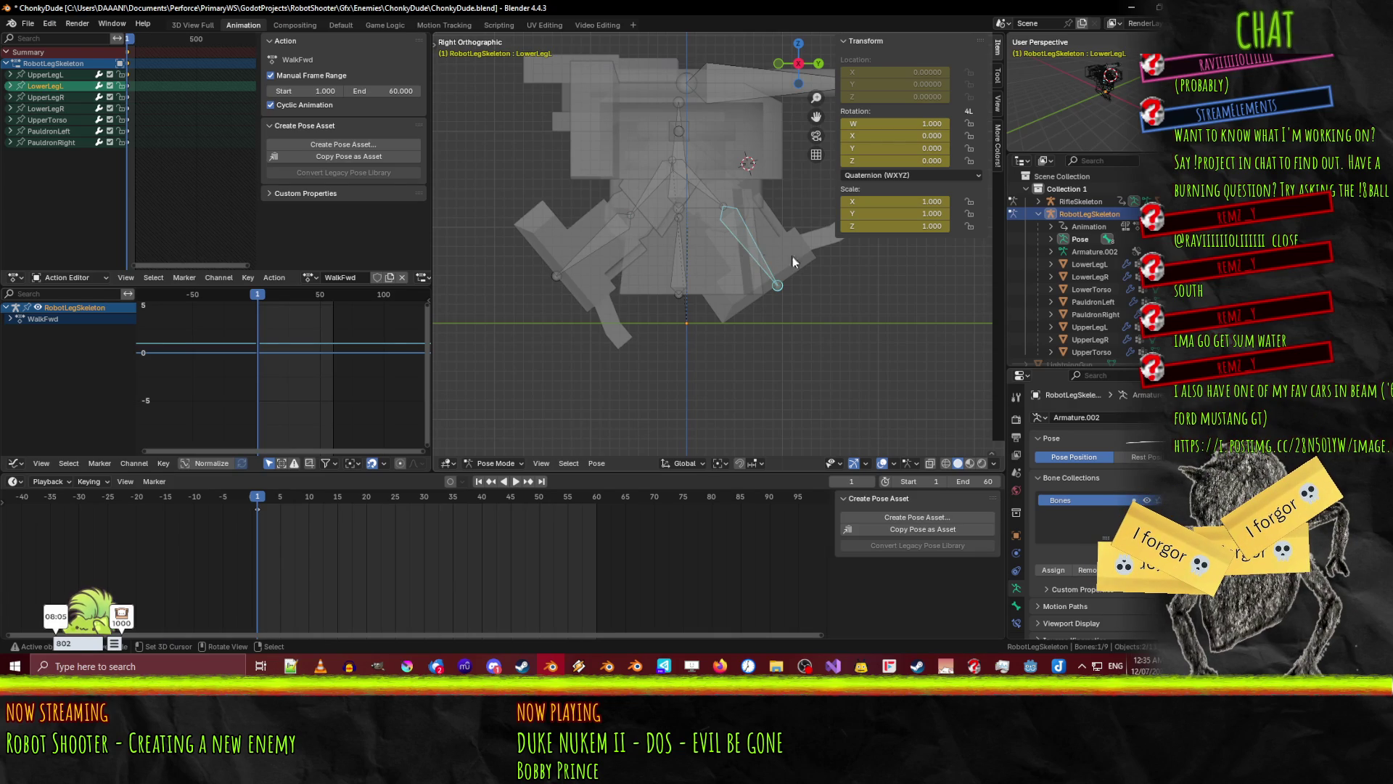
key(r)
click(823, 289)
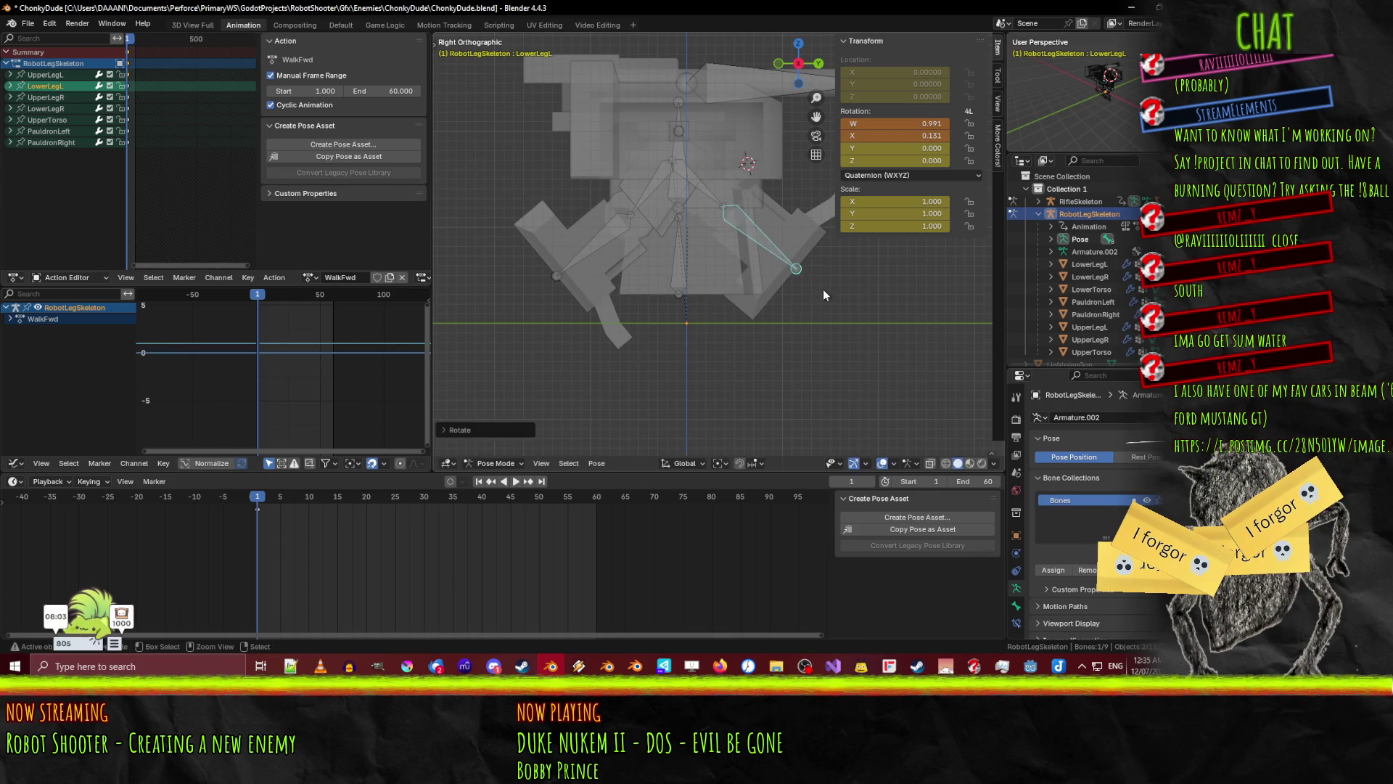
key(i)
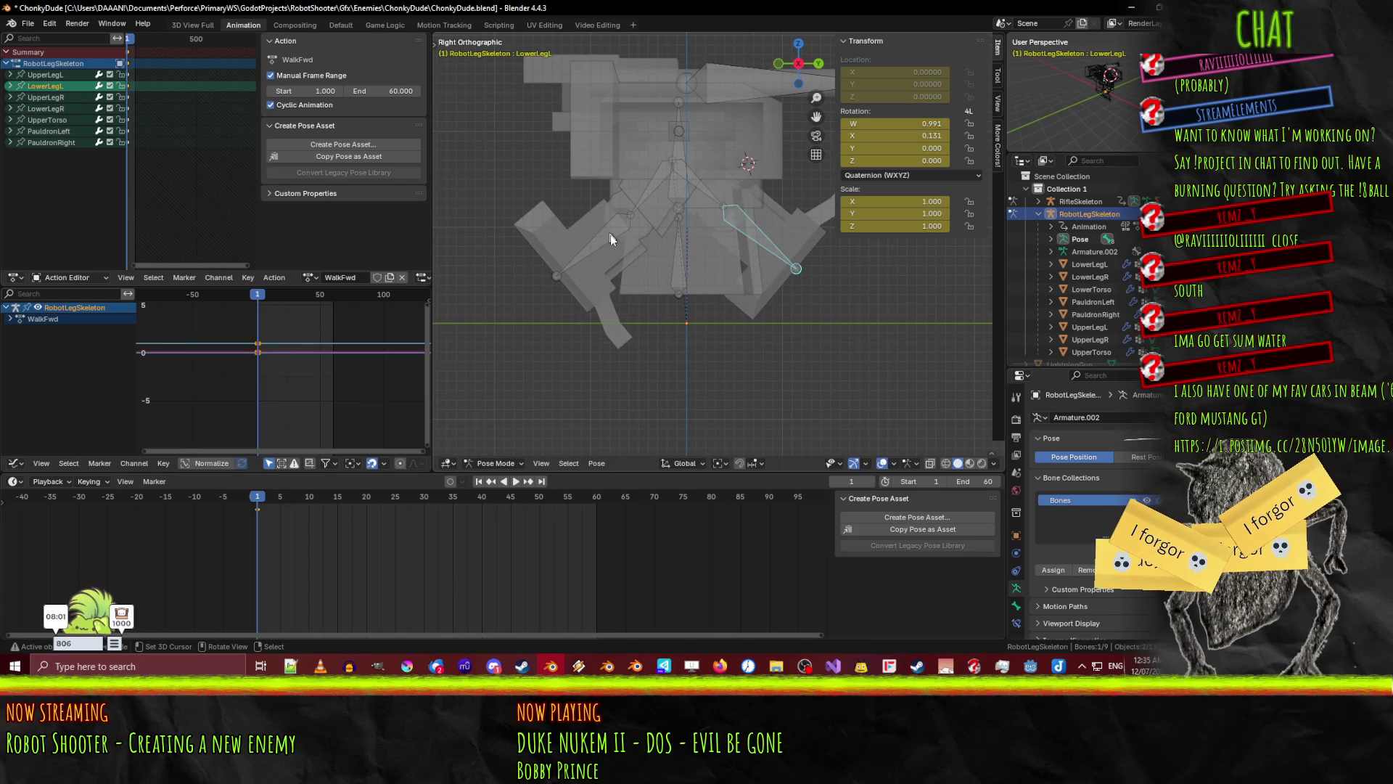
- Cancel a LowerLegR rotation and return to the right orthographic view
click(606, 236)
key(r)
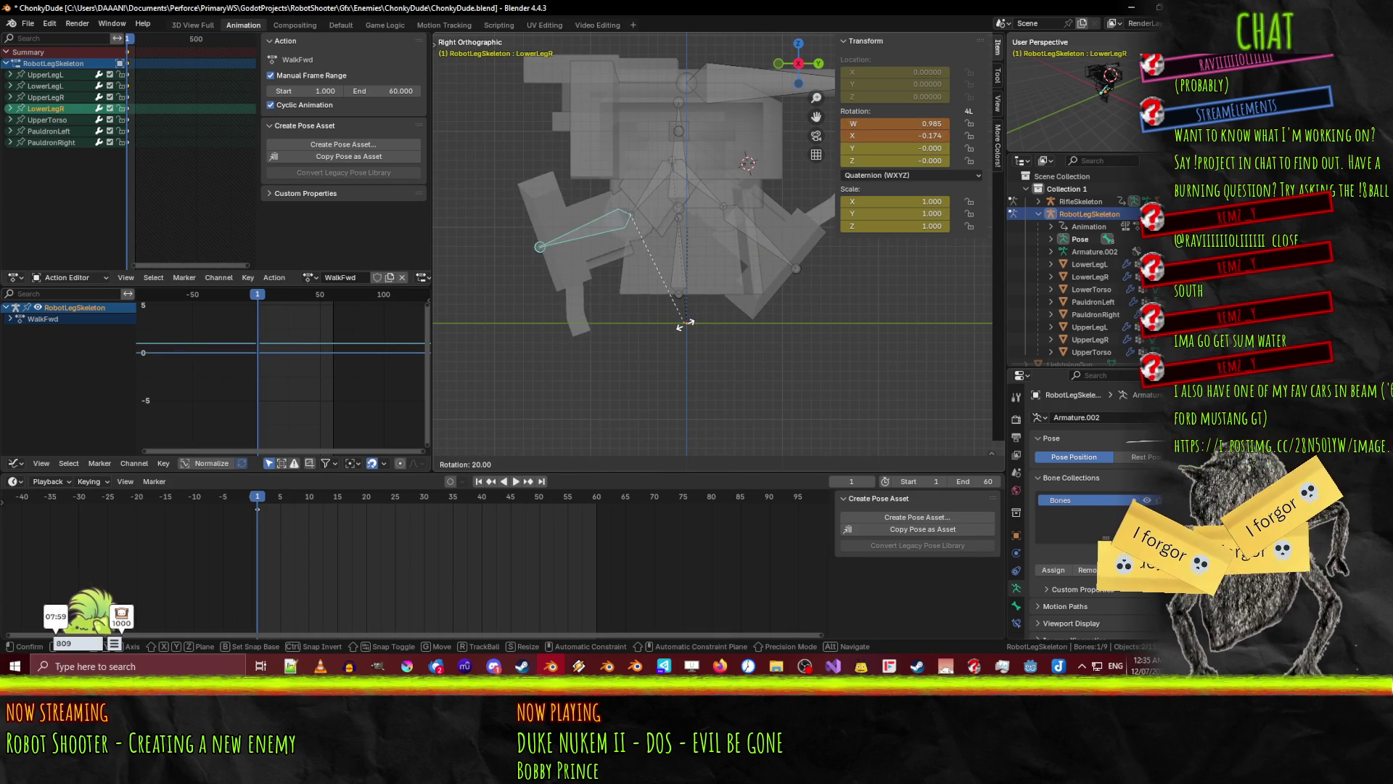
right_click(706, 324)
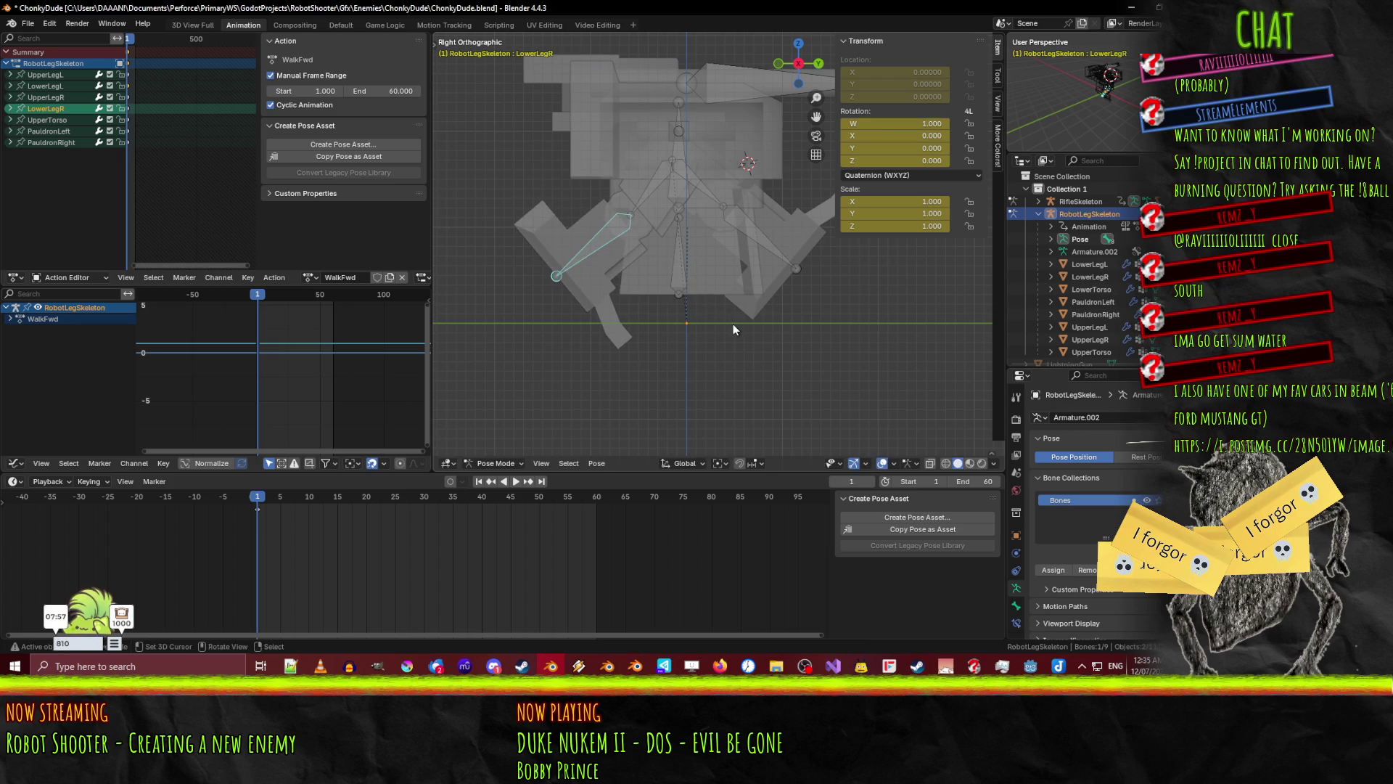
middle_drag(733, 324, 779, 312)
key(KP_3)
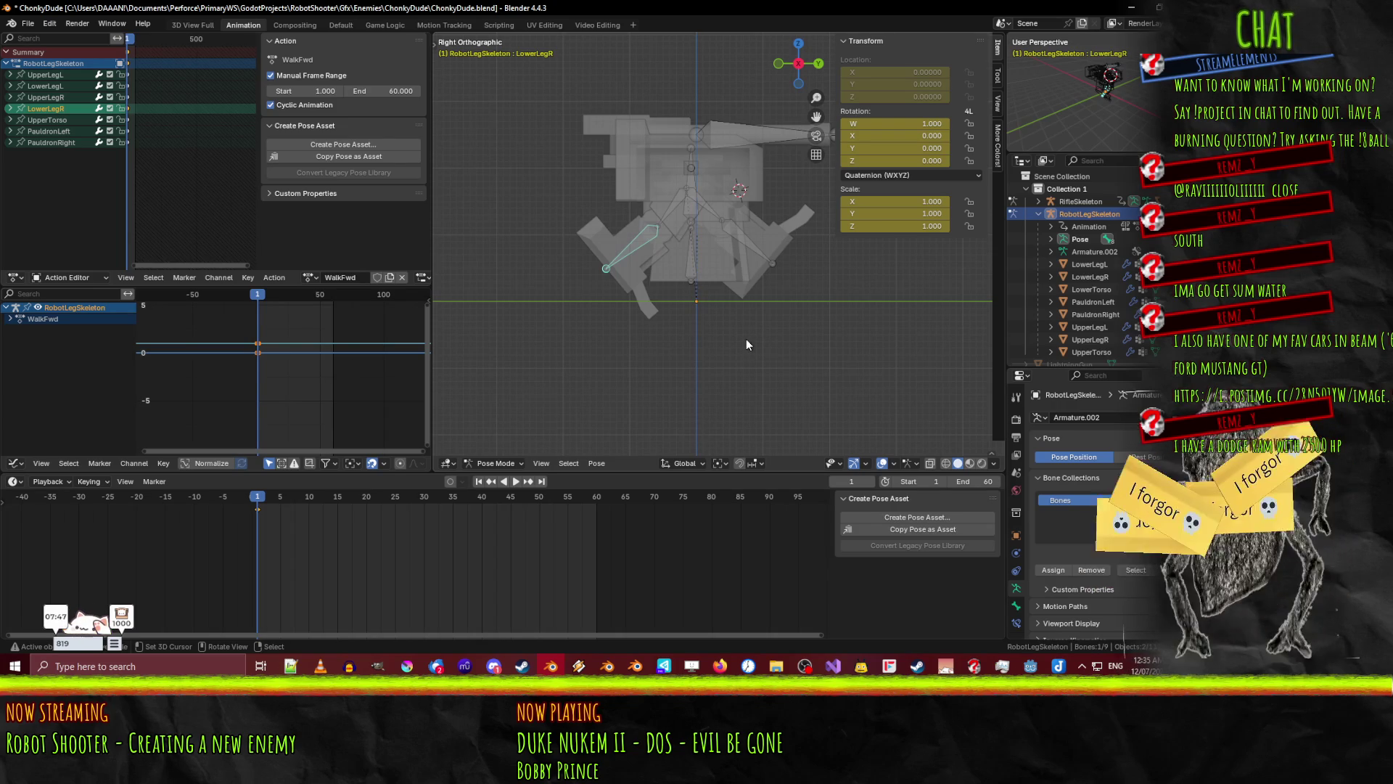
scroll(690, 333, up, 1)
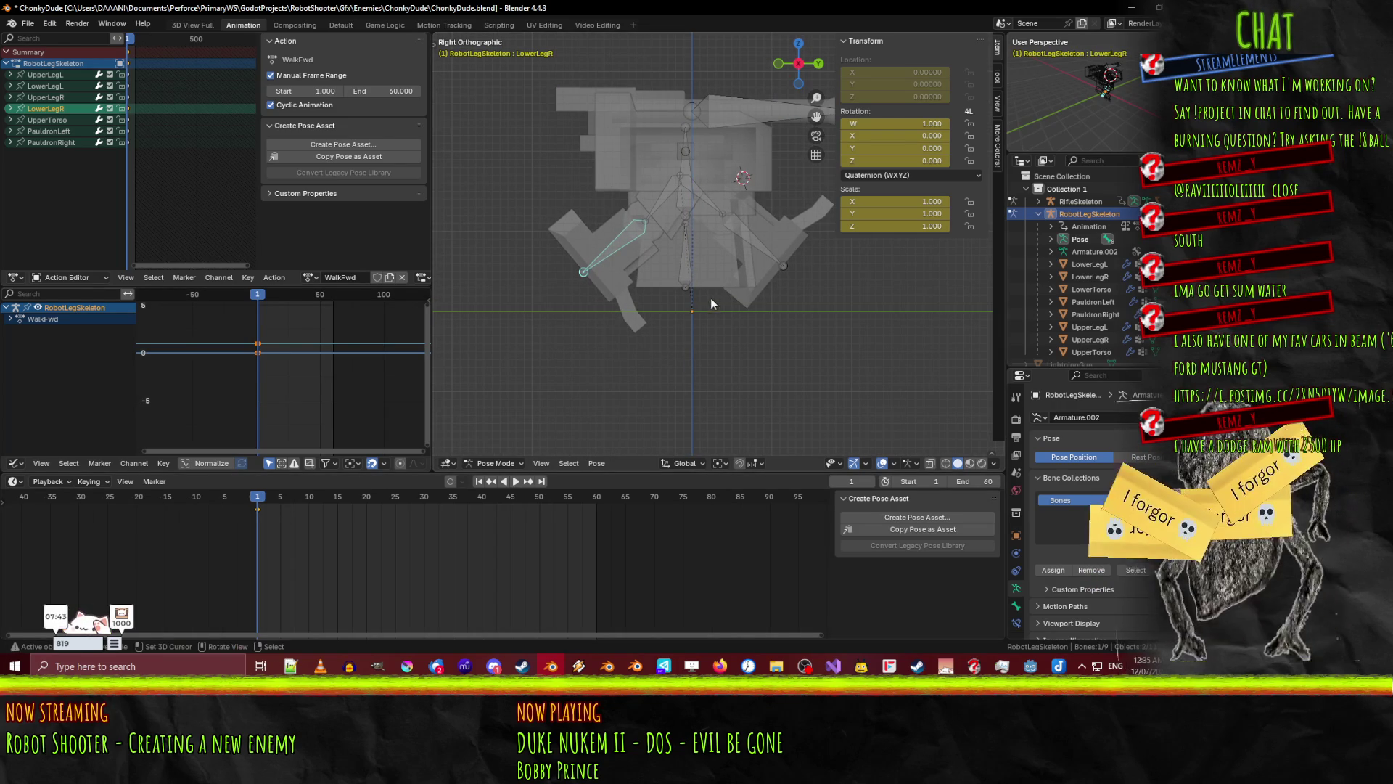
shift+click(650, 206)
- Keyframe all four leg bones at frame 60, the end of the loop
shift+click(697, 196)
shift+click(728, 228)
drag(285, 501, 596, 504)
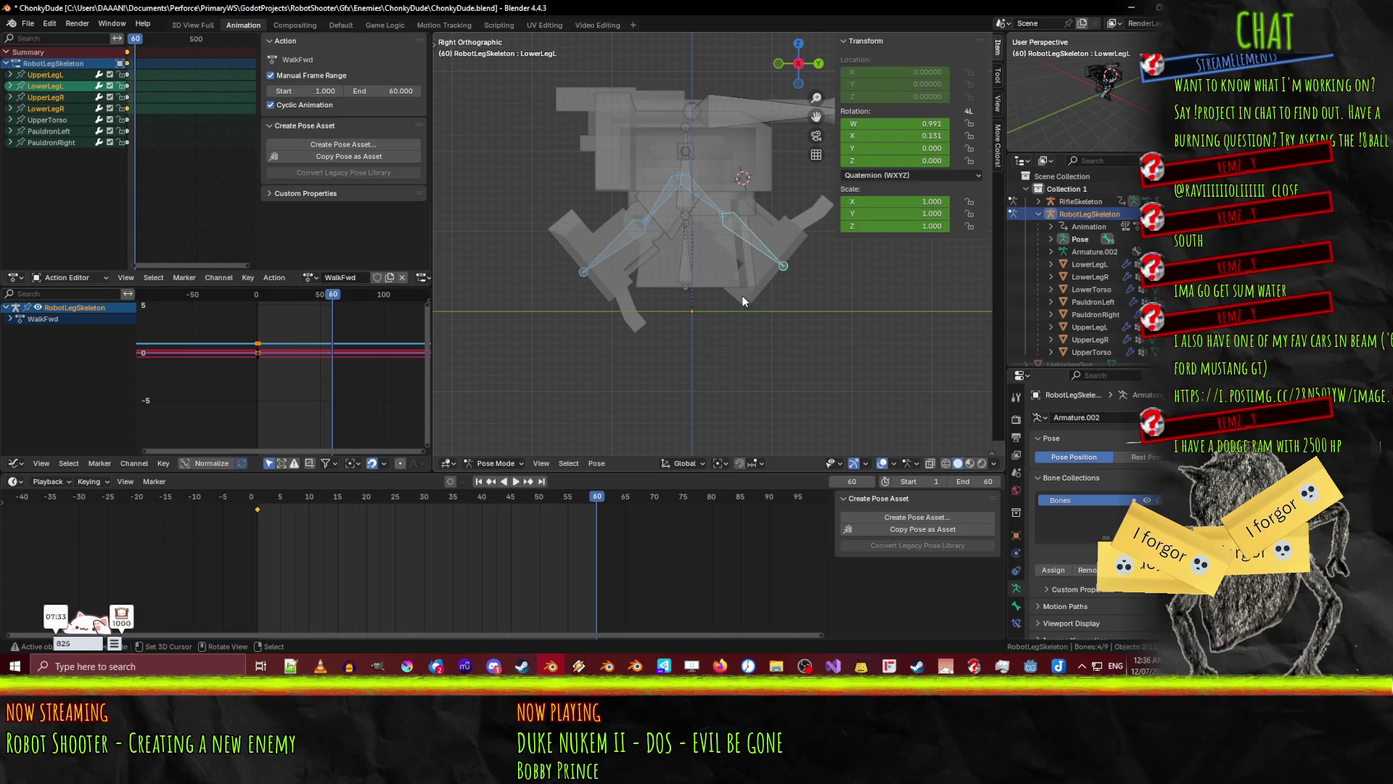
key(i)
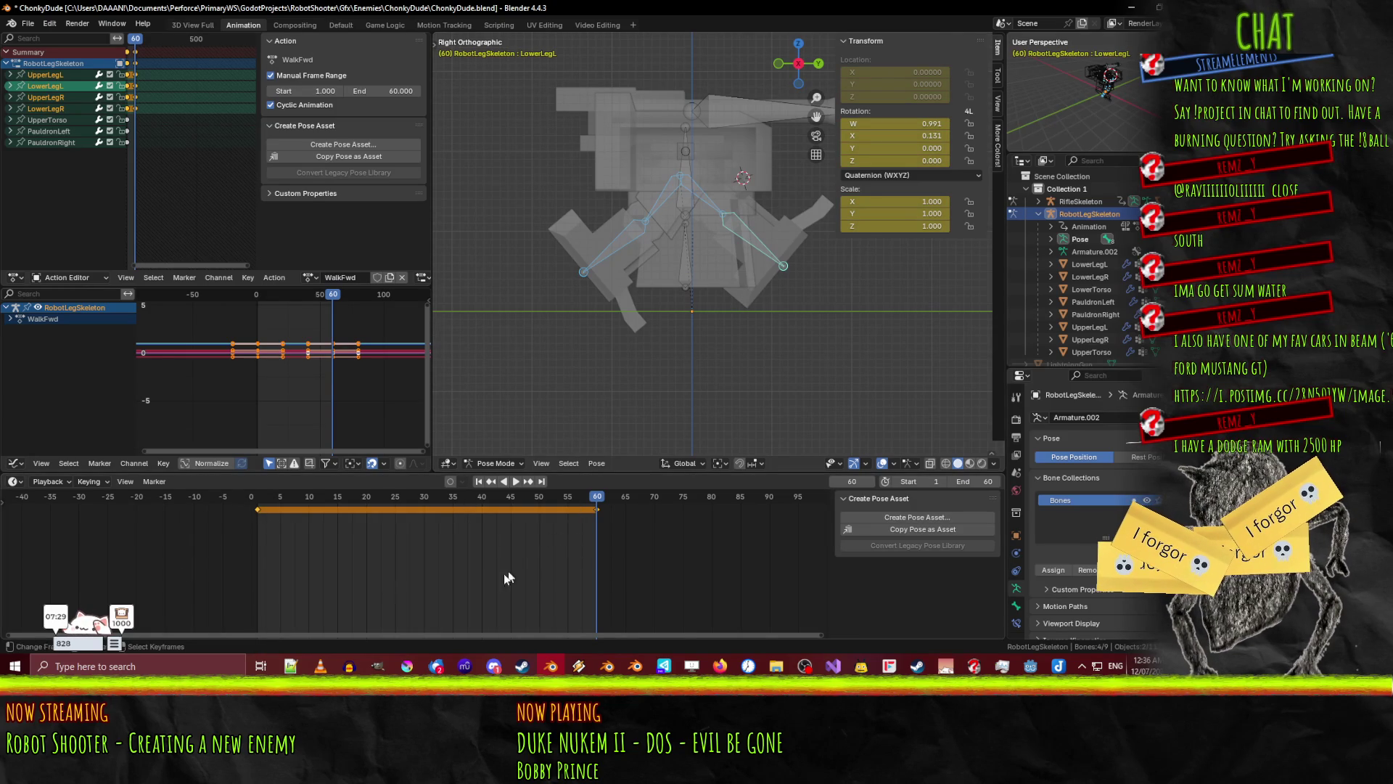
- Toggle normalized curve display on and off, then deselect the leg channels
right_click(270, 379)
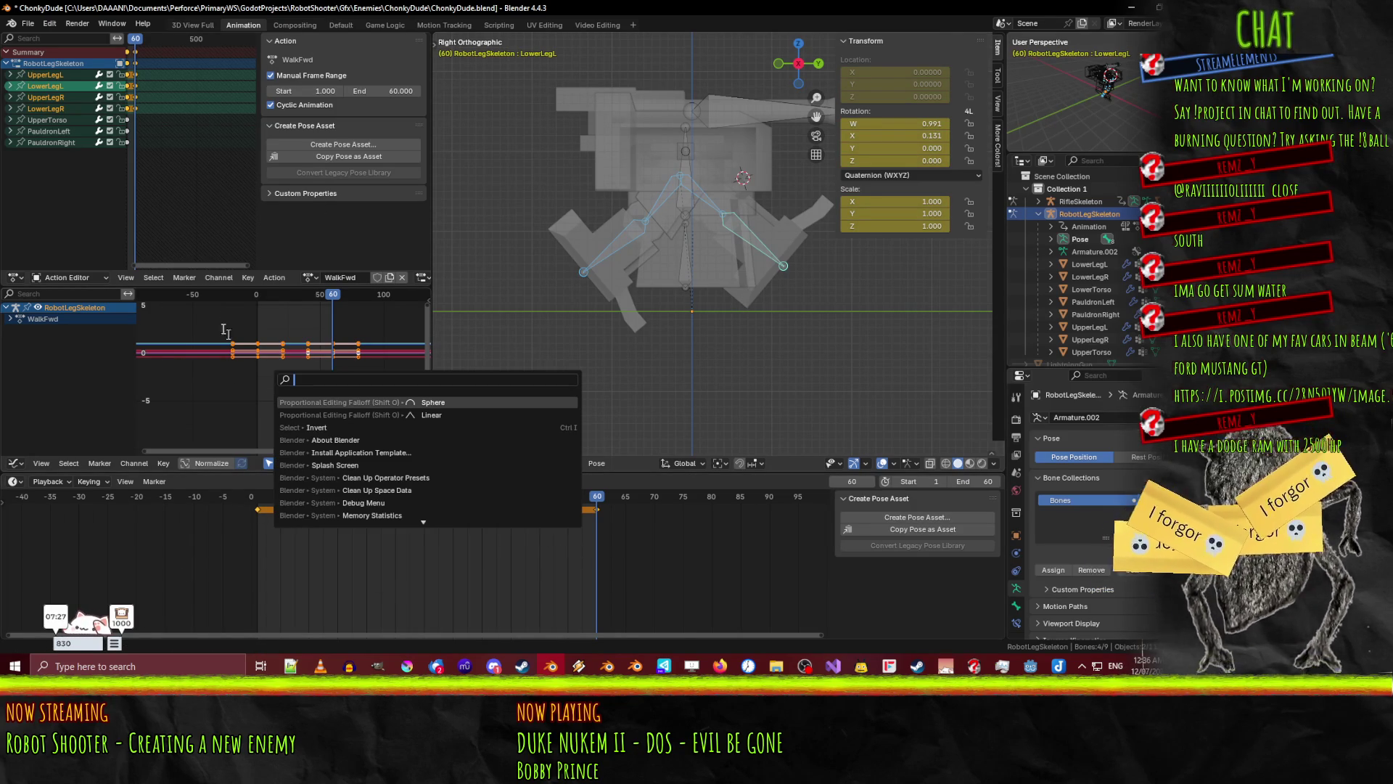
click(198, 464)
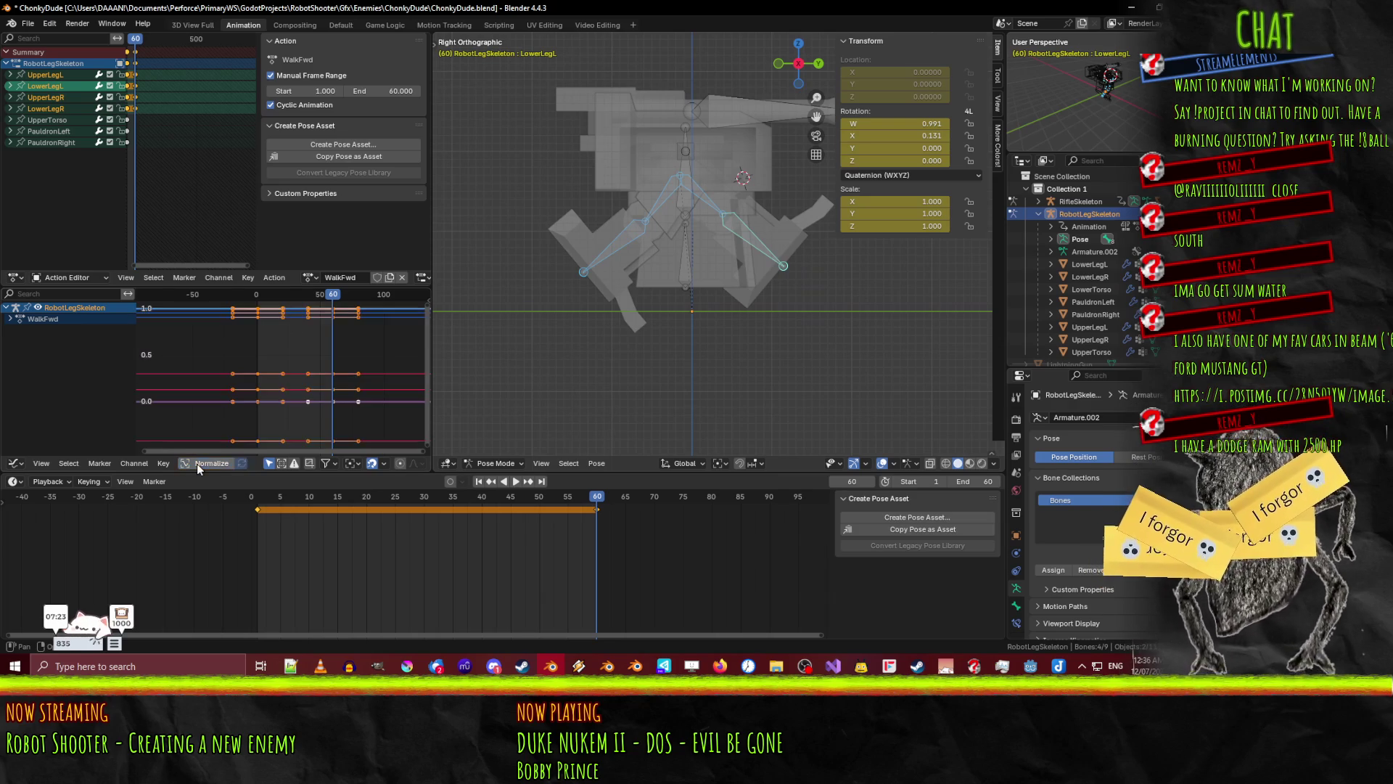
click(197, 464)
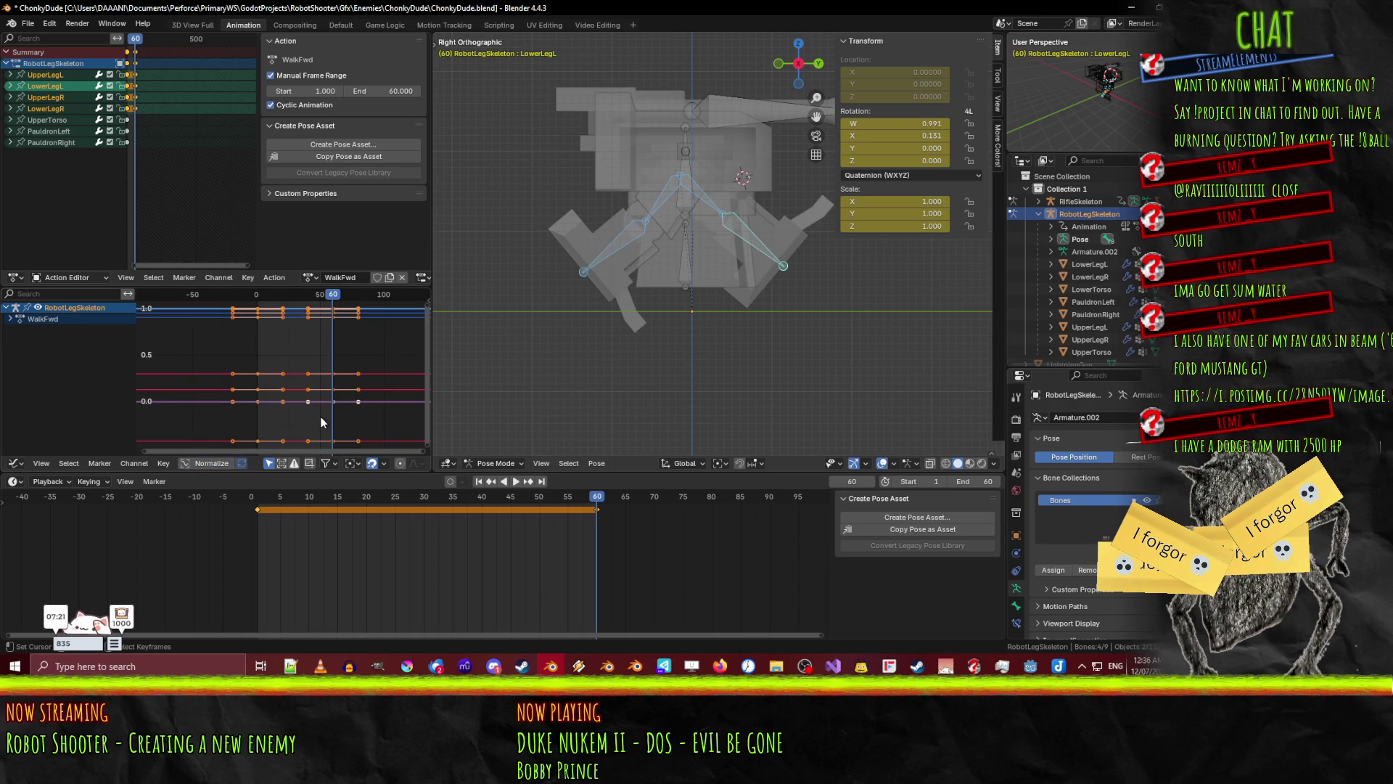
click(308, 401)
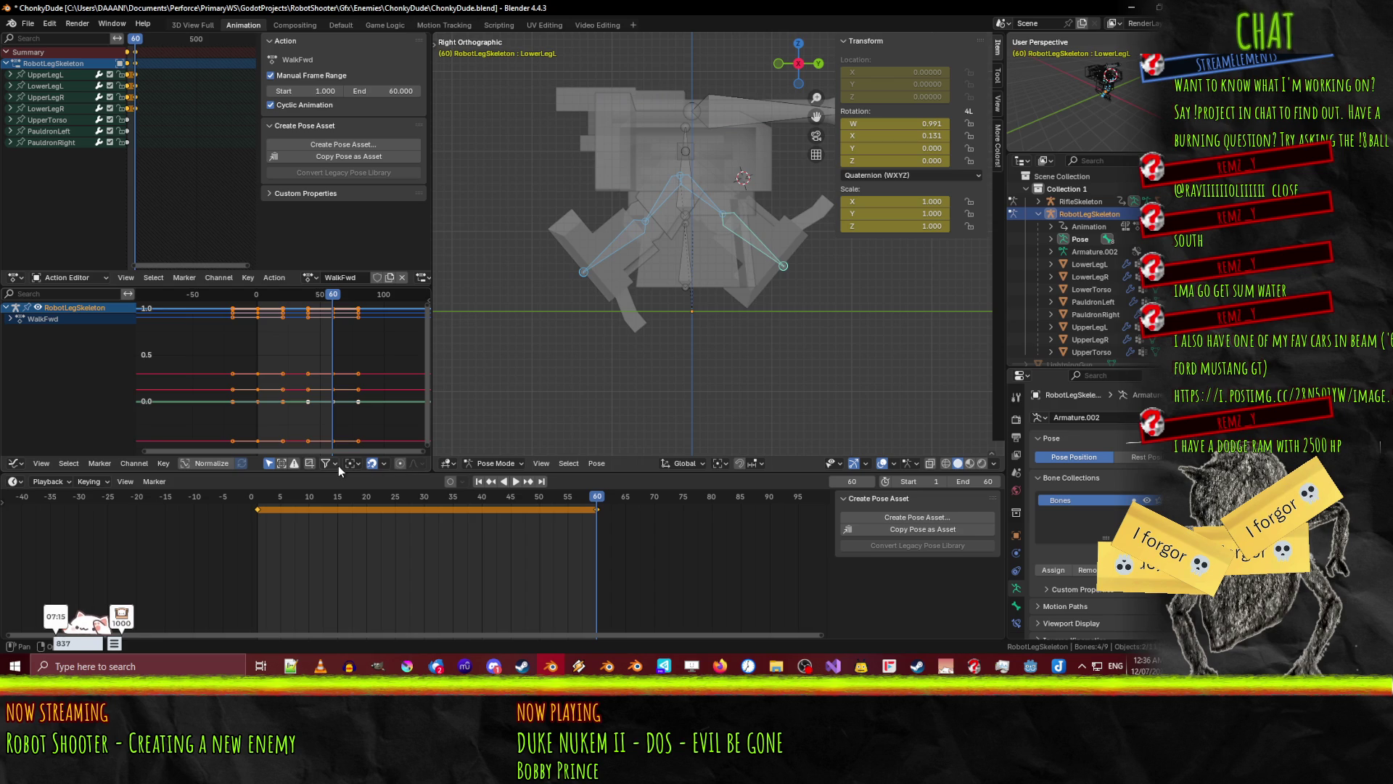
- Change the keyframes' interpolation through the F3 search and play the walk cycle
key(F3)
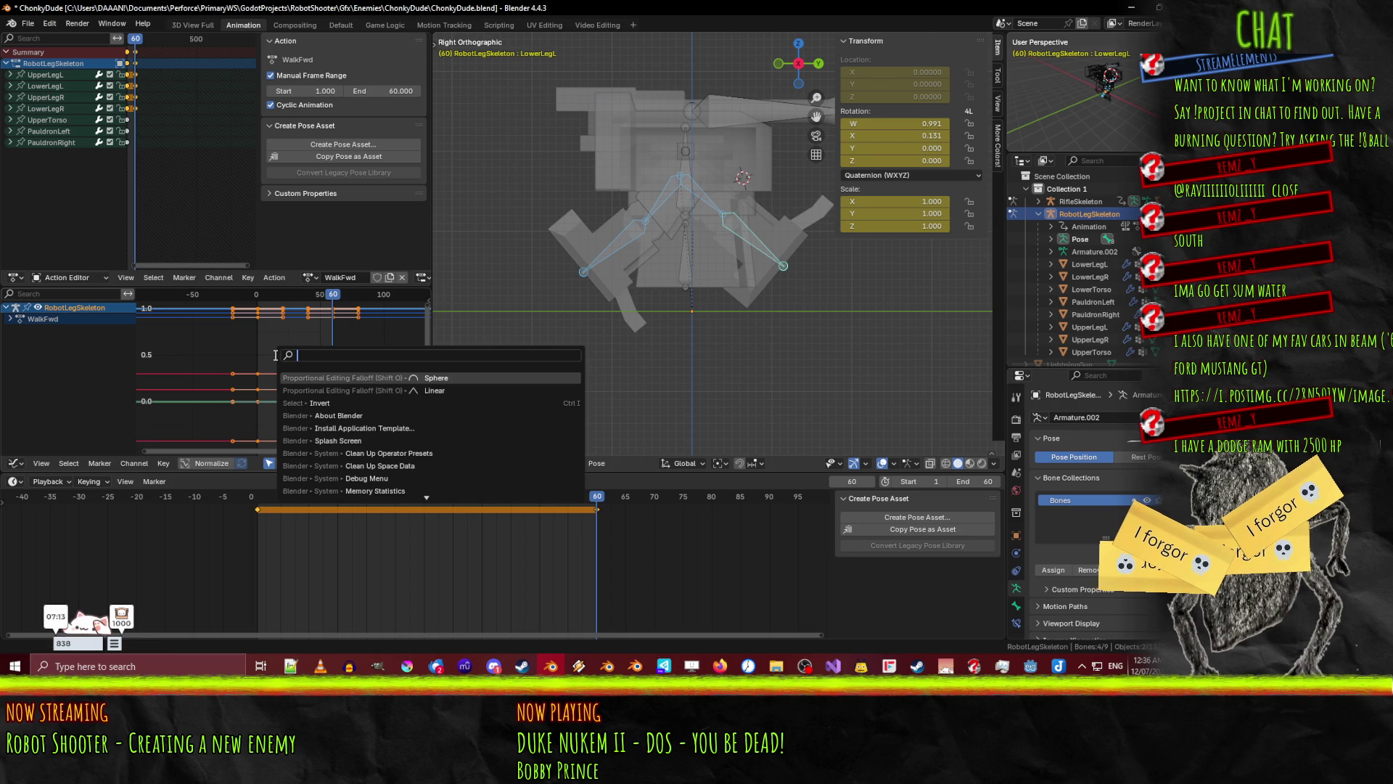
text(linear)
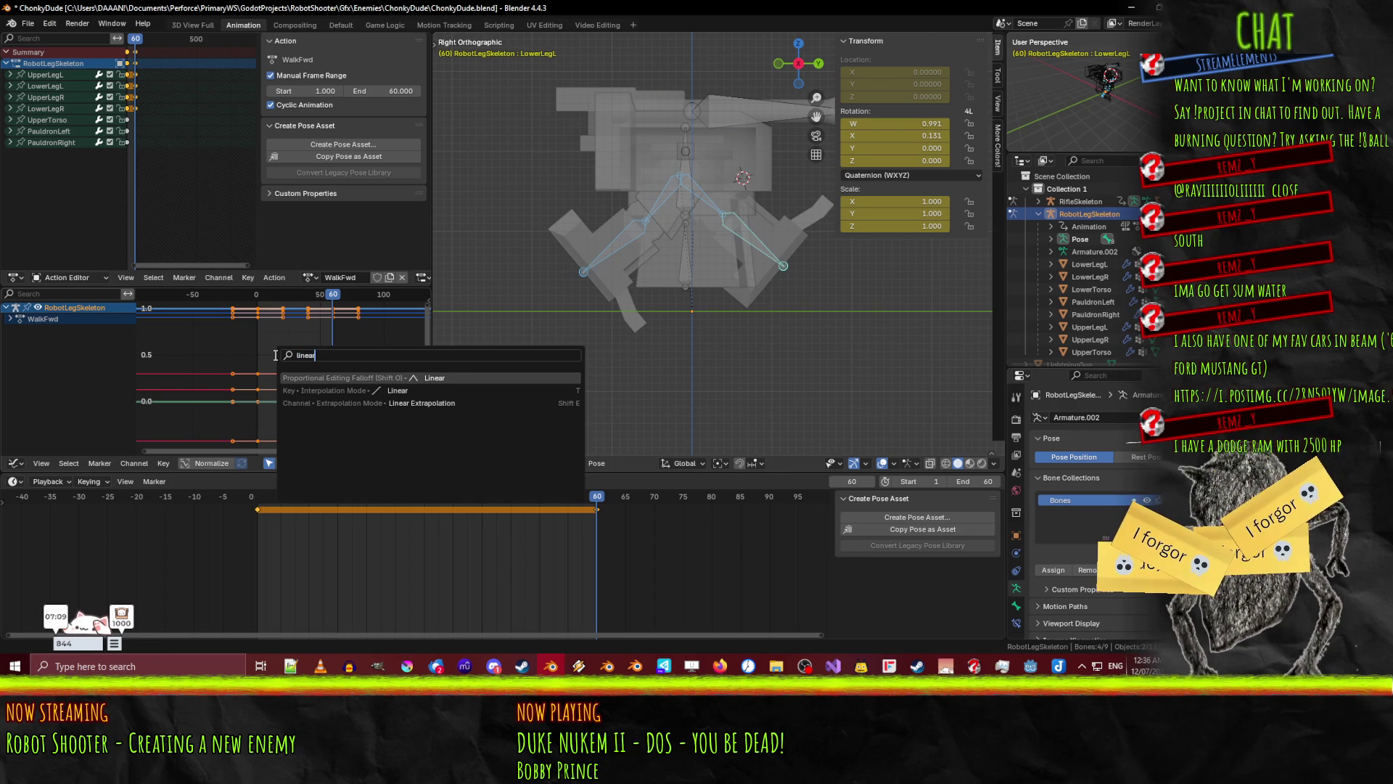
key(BackSpace)
key(BackSpace)
key(BackSpace)
text(in)
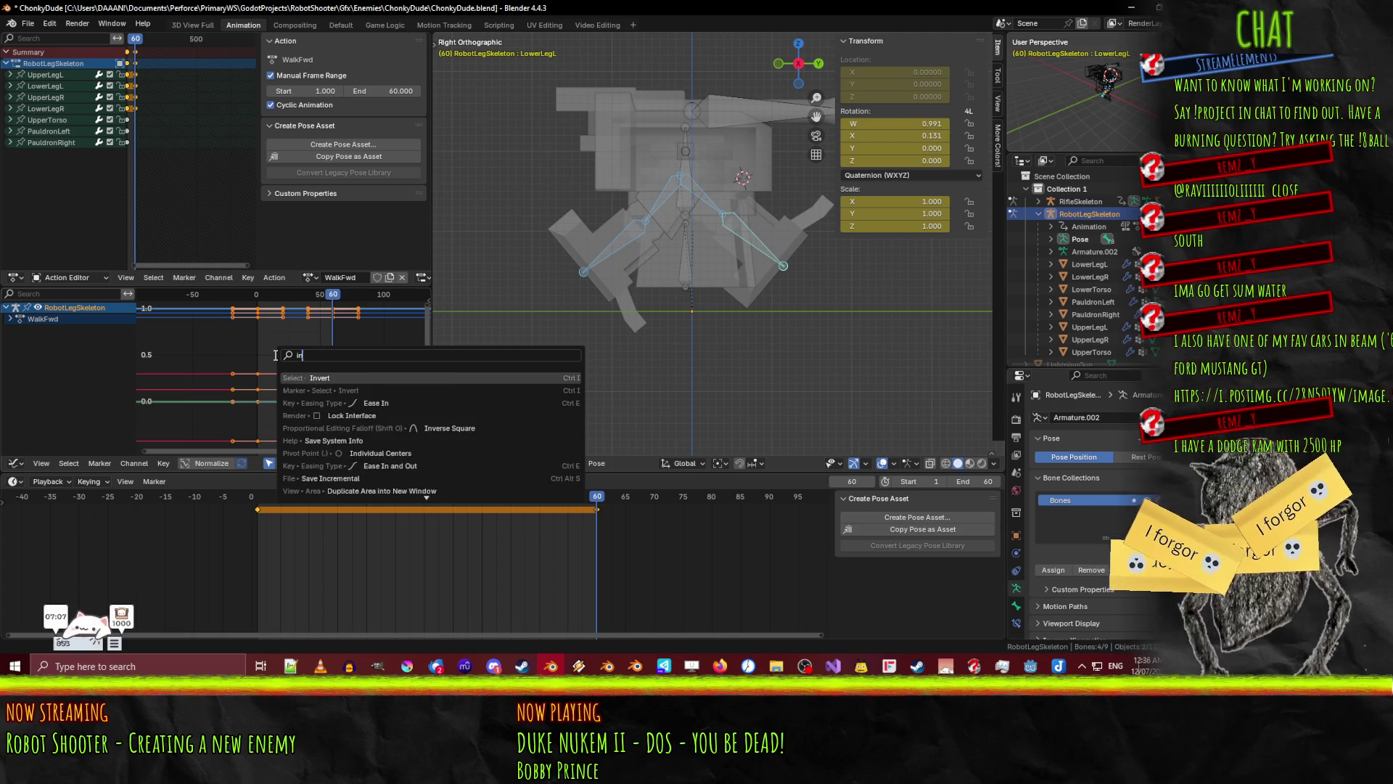
text(terpo)
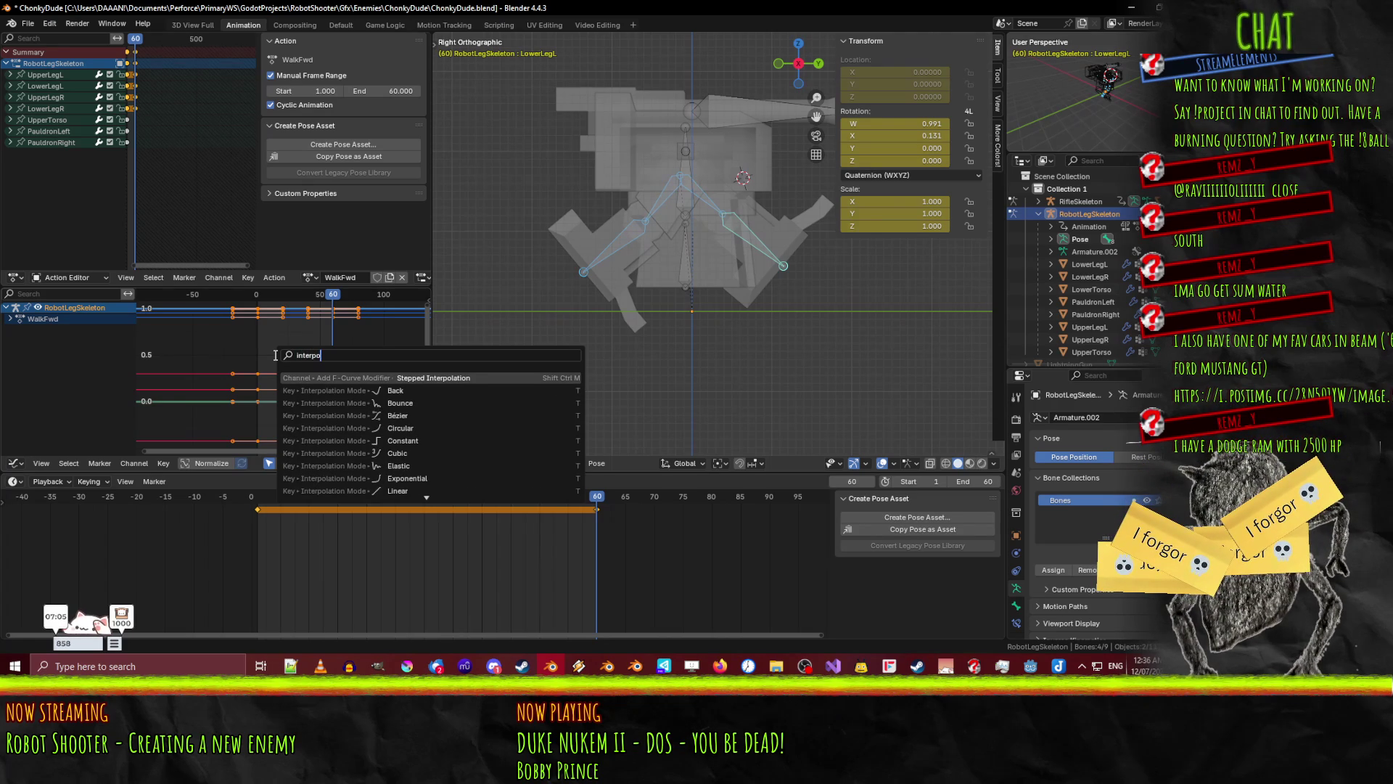
click(363, 439)
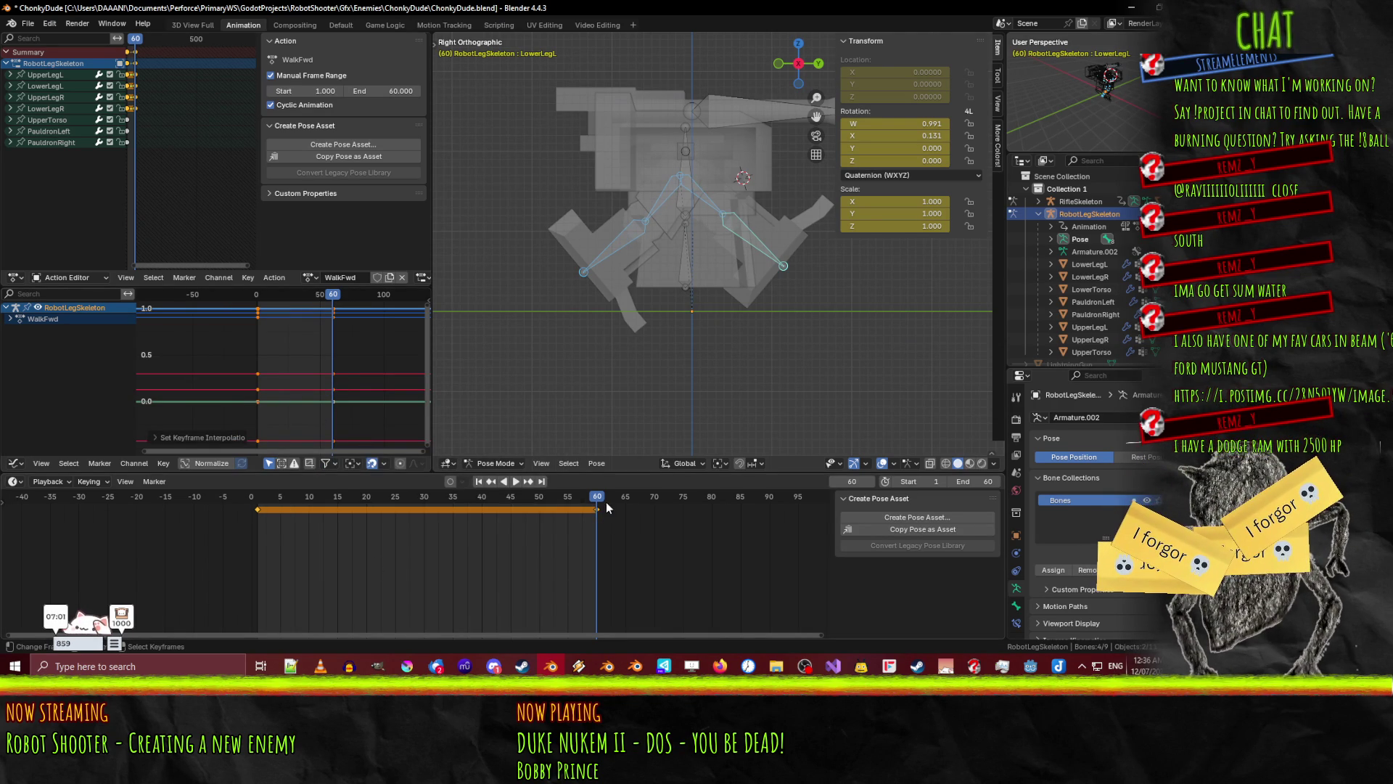
key(space)
- Stop at frame 30 and rotate UpperLegL and LowerLegL about X
mouse_move(434, 513)
mouse_down()
mouse_move(323, 512)
mouse_move(424, 520)
mouse_up()
key(space)
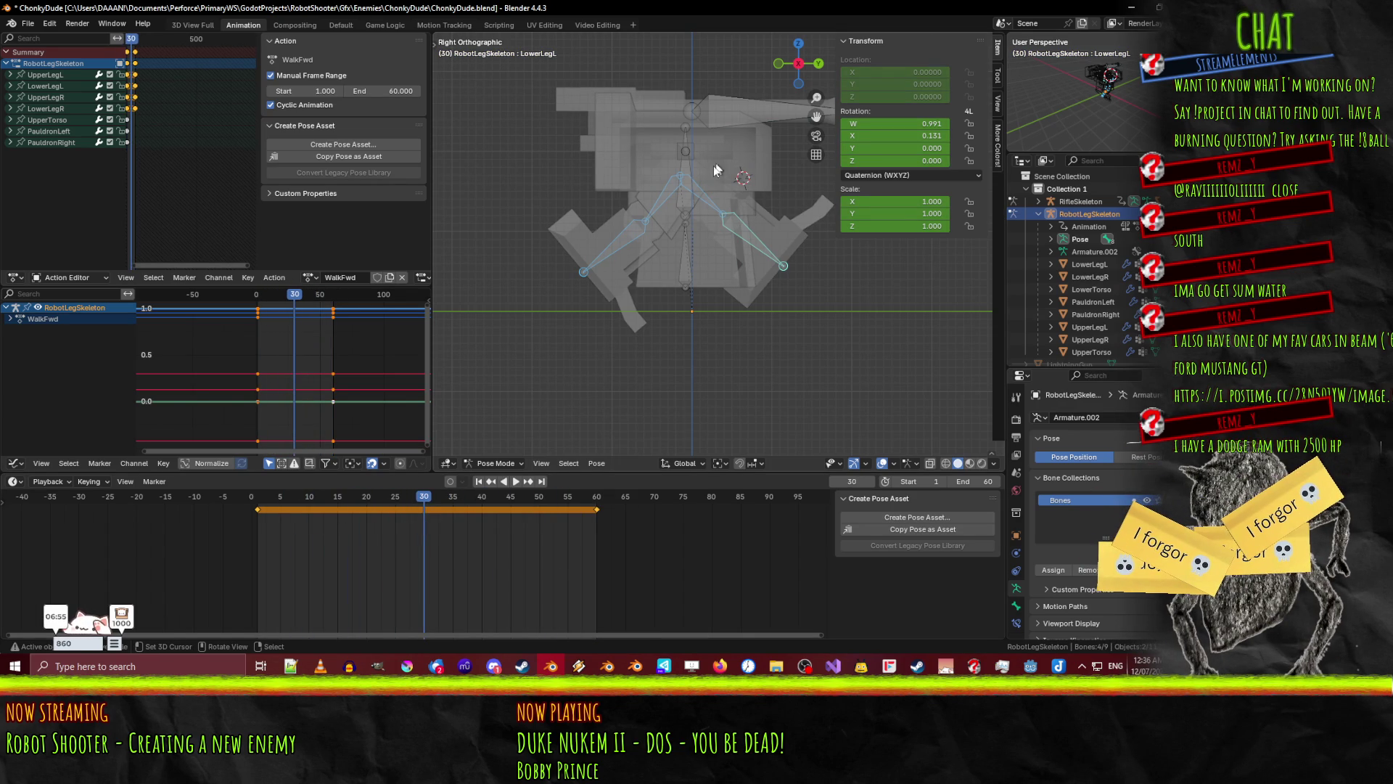
click(707, 203)
key(r)
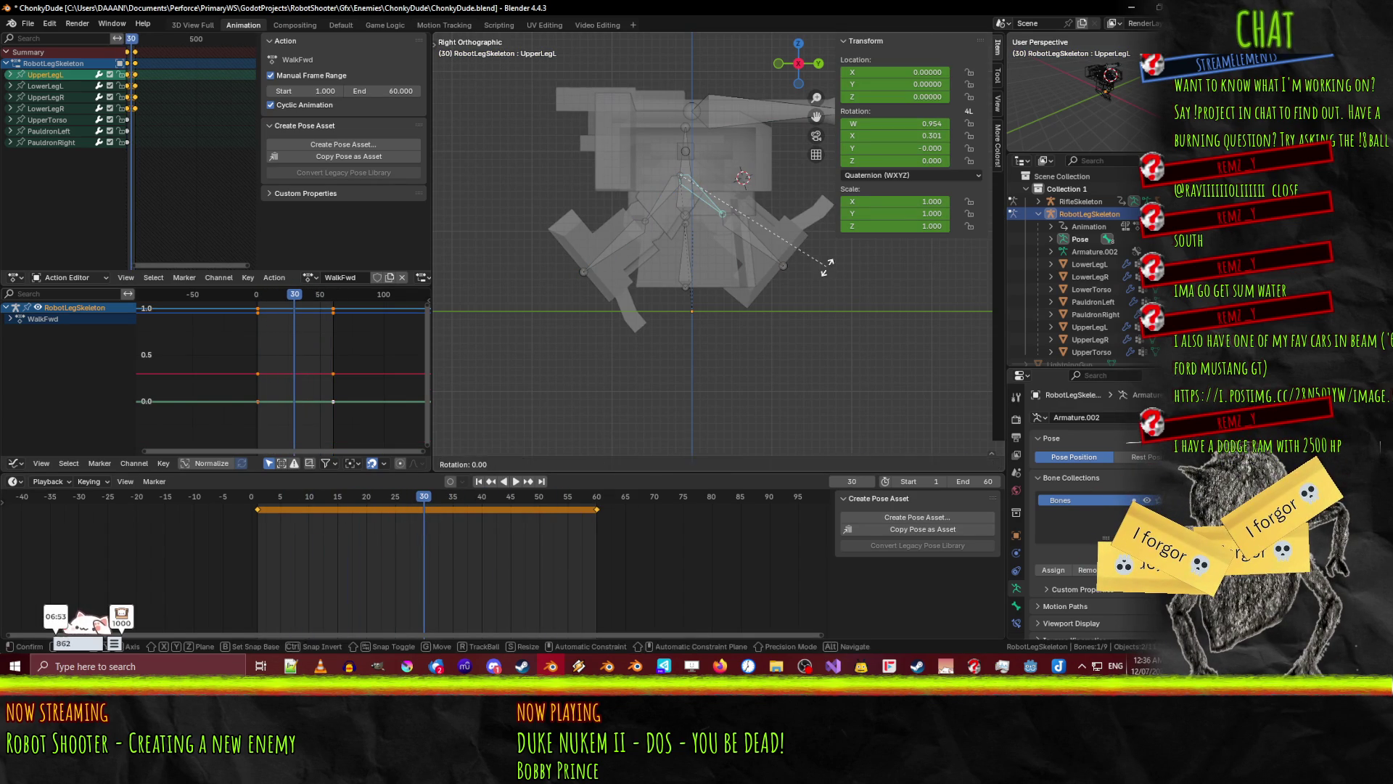
click(617, 294)
click(621, 257)
key(r)
click(695, 335)
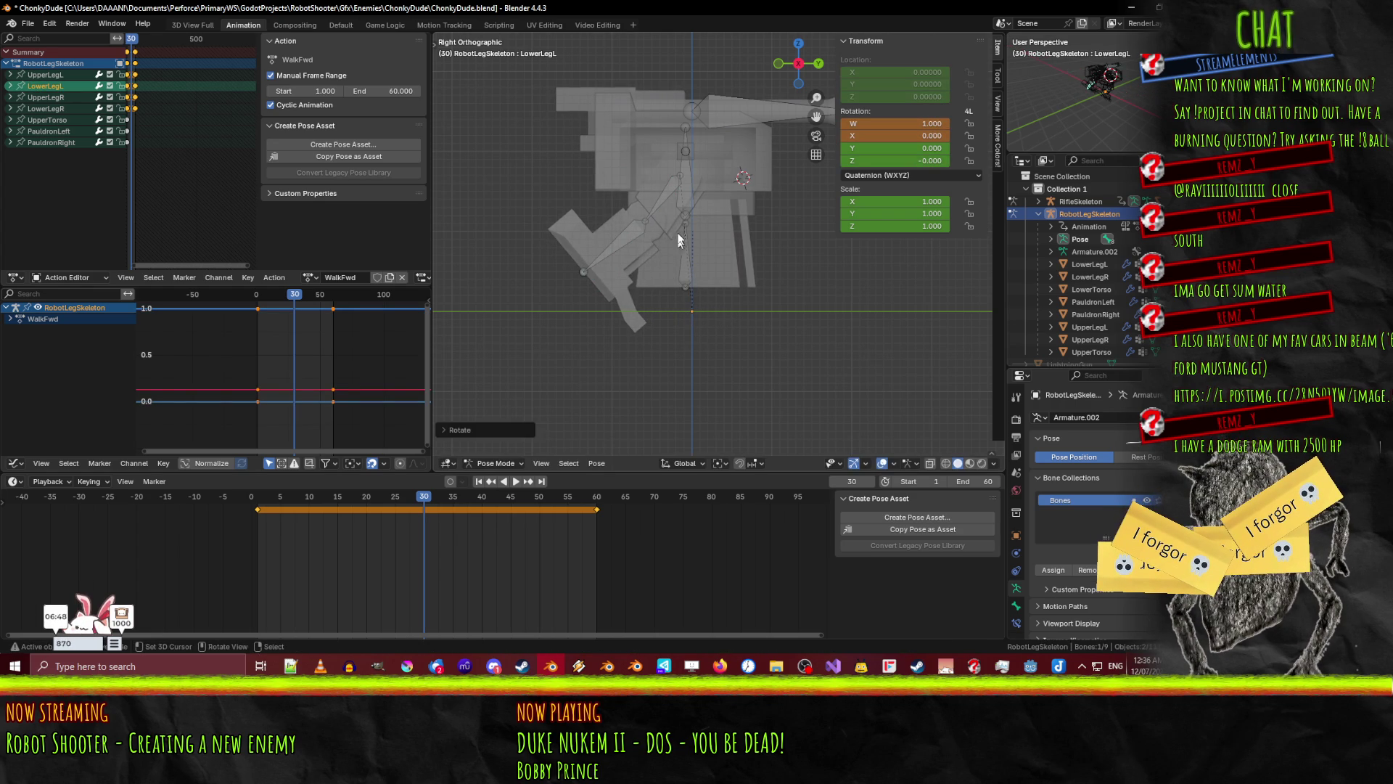
- Swing UpperLegR about 80°, rotate LowerLegR, and key all four leg bones at frame 30
click(666, 205)
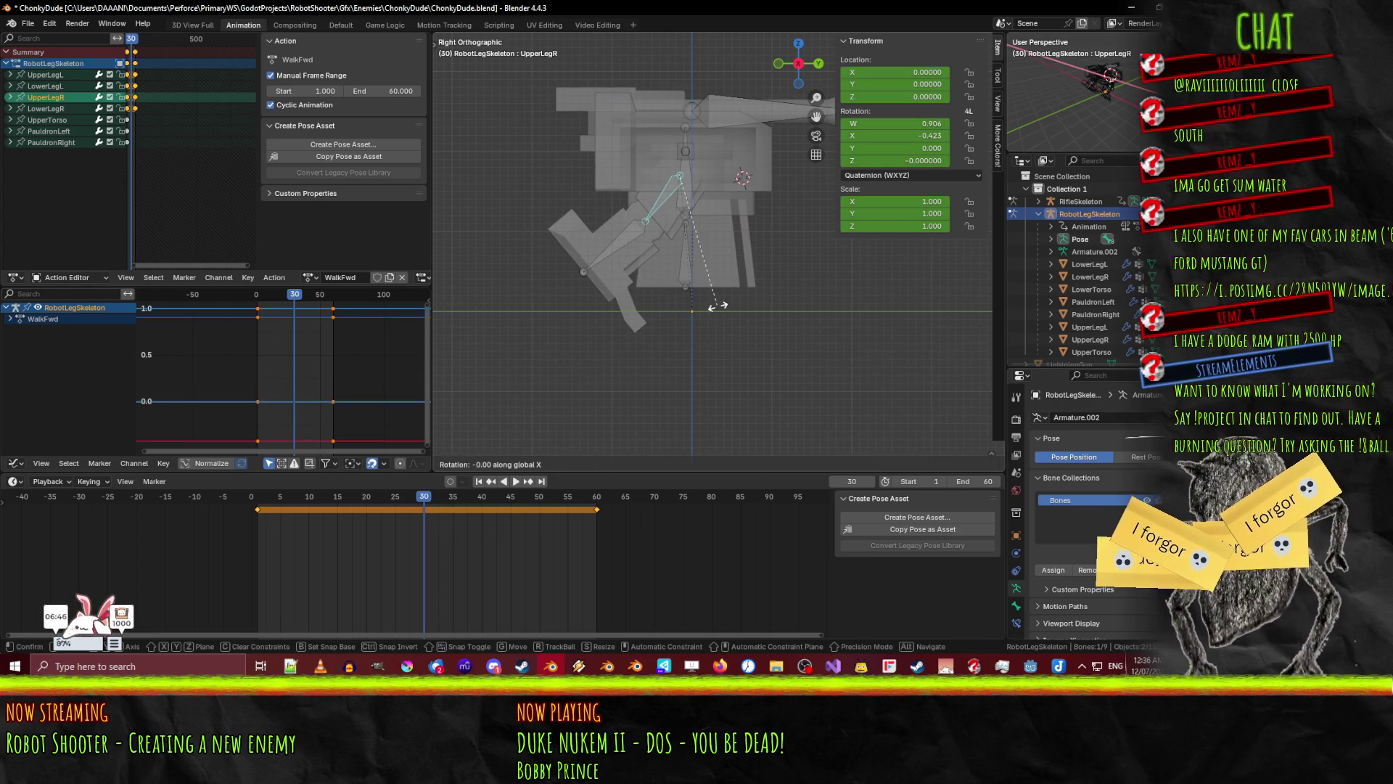
key(r)
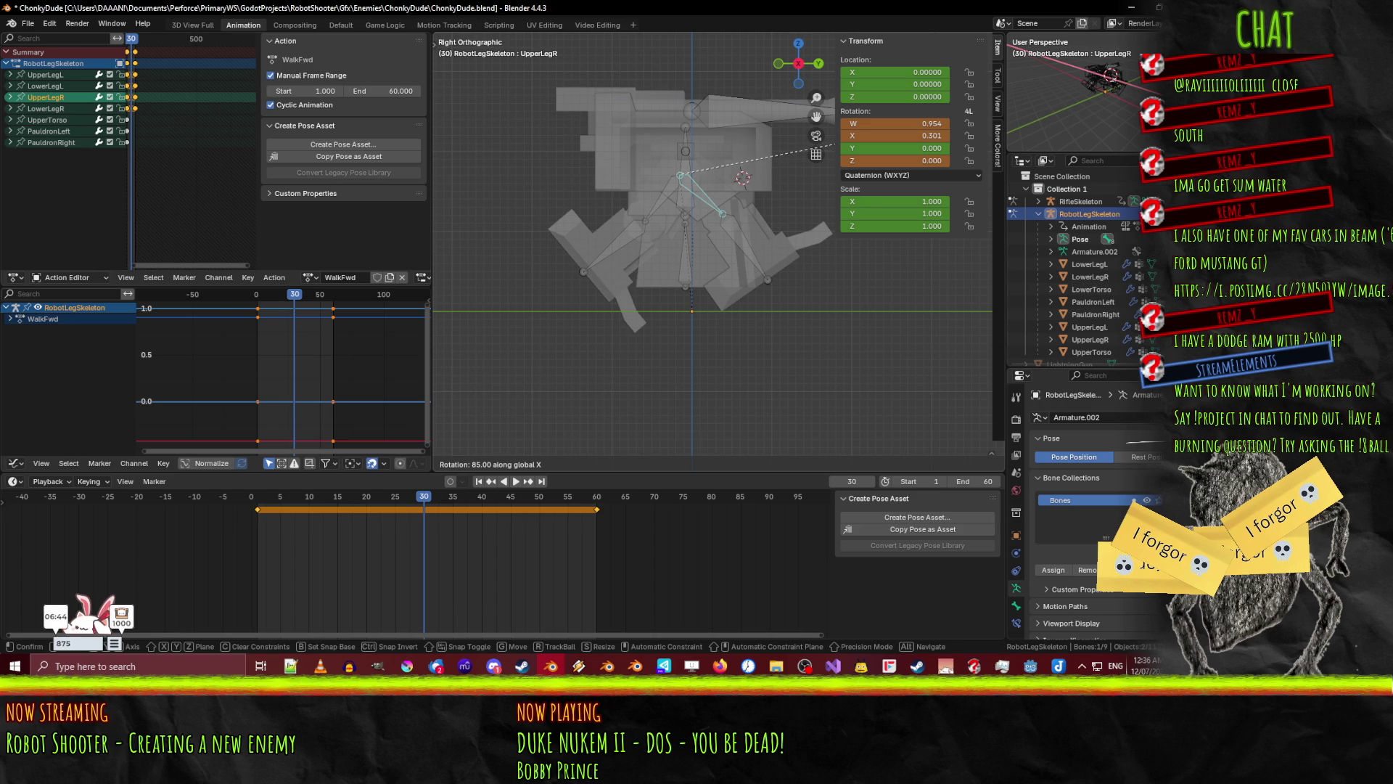
click(836, 144)
click(751, 250)
key(r)
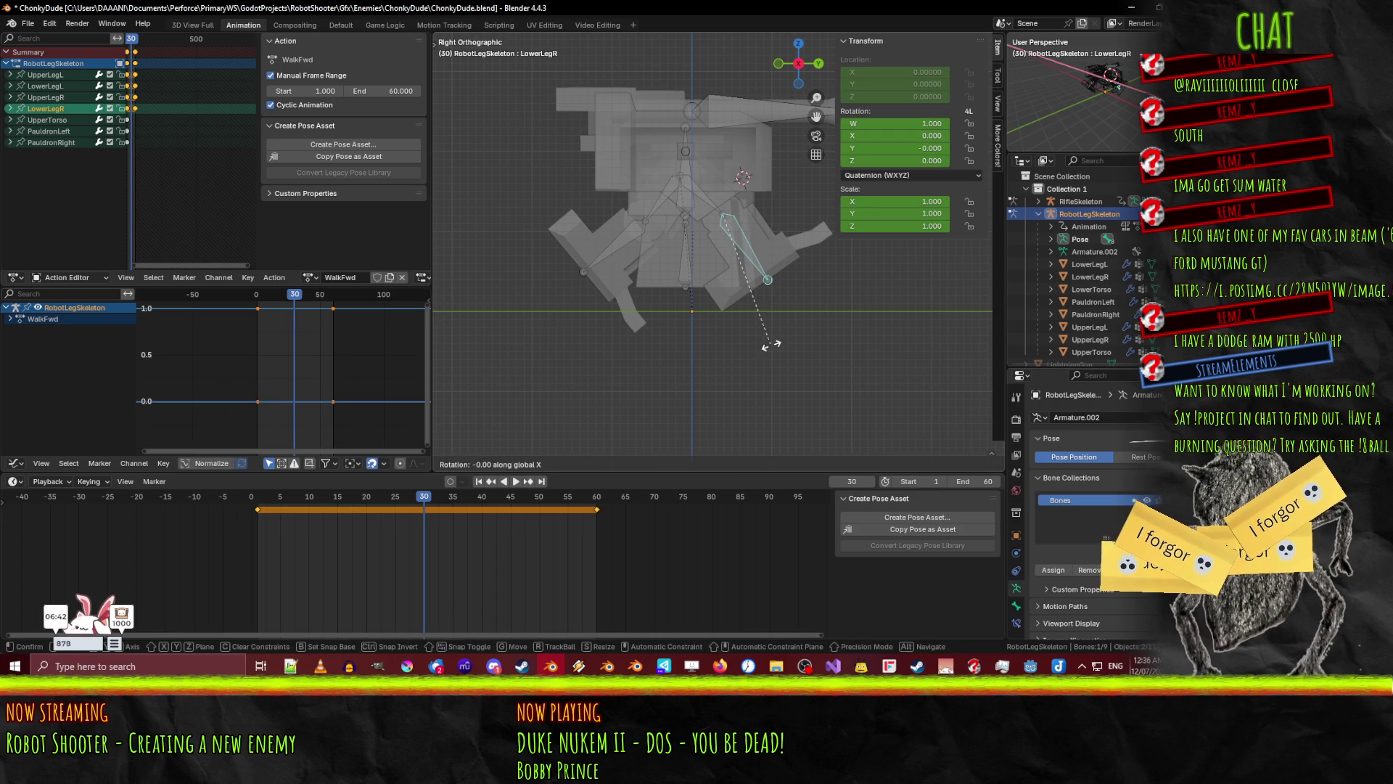
click(793, 341)
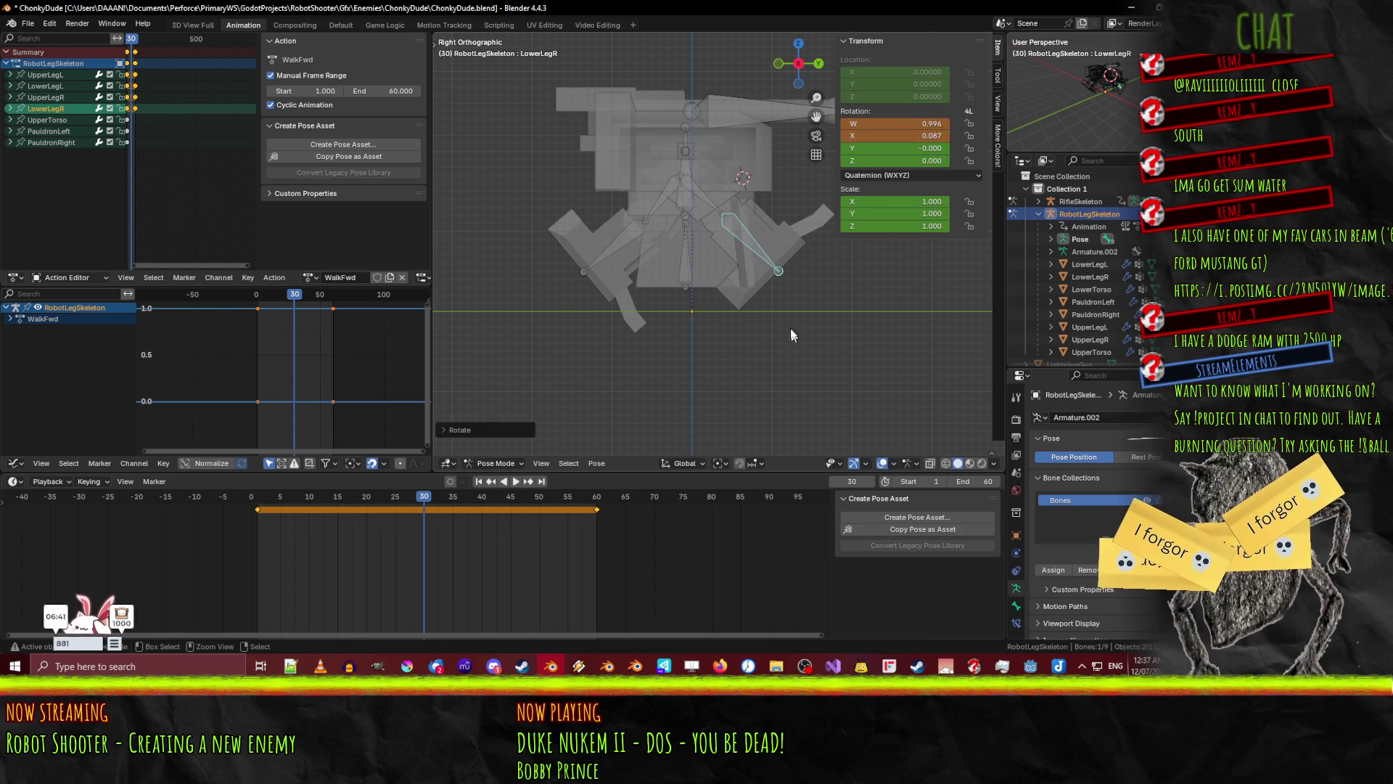
shift+click(698, 193)
shift+click(655, 211)
shift+click(621, 252)
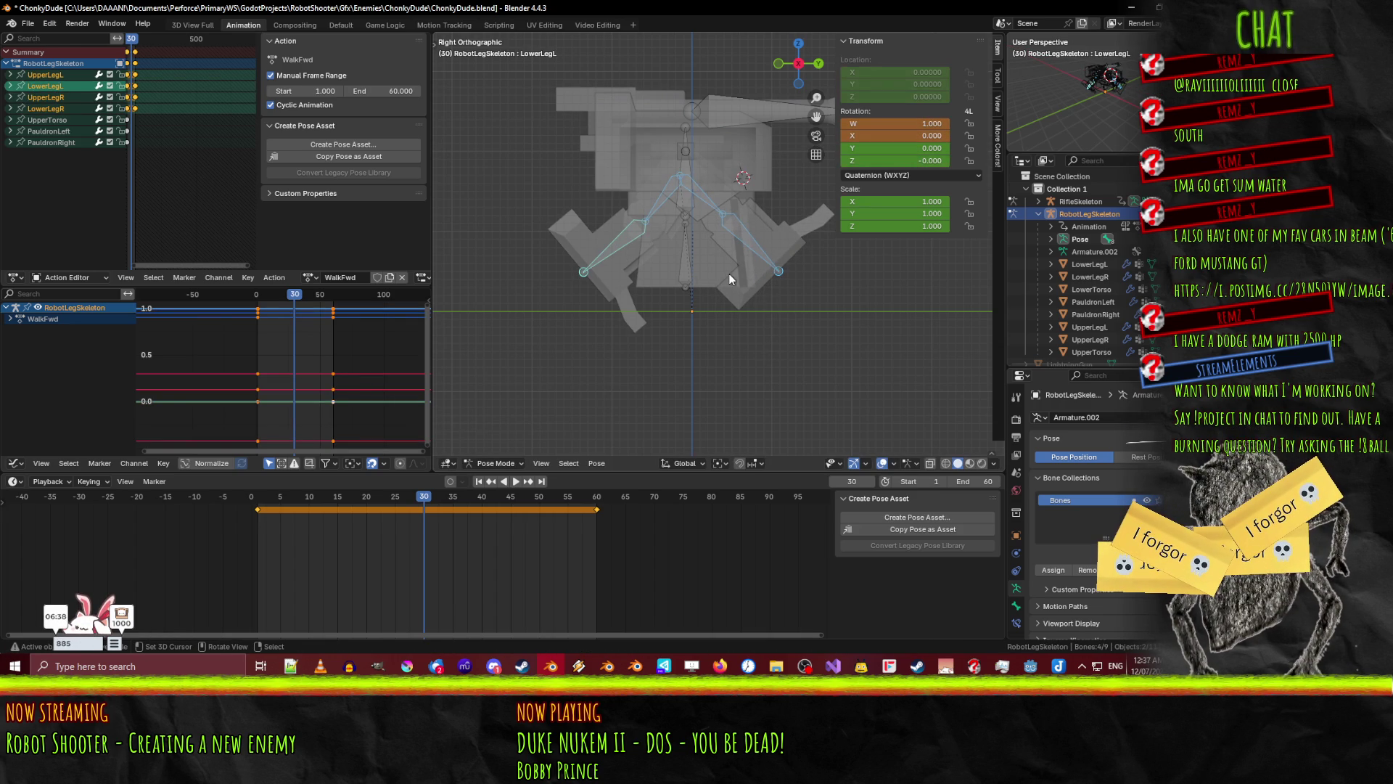
key(i)
- Review the motion, adjust LowerLegR's X rotation, re-key it at frame 30, and return to the start
key(space)
mouse_move(312, 508)
mouse_down()
mouse_move(255, 510)
mouse_move(447, 515)
mouse_move(410, 517)
mouse_move(424, 518)
mouse_up()
click(746, 250)
key(r)
key(x)
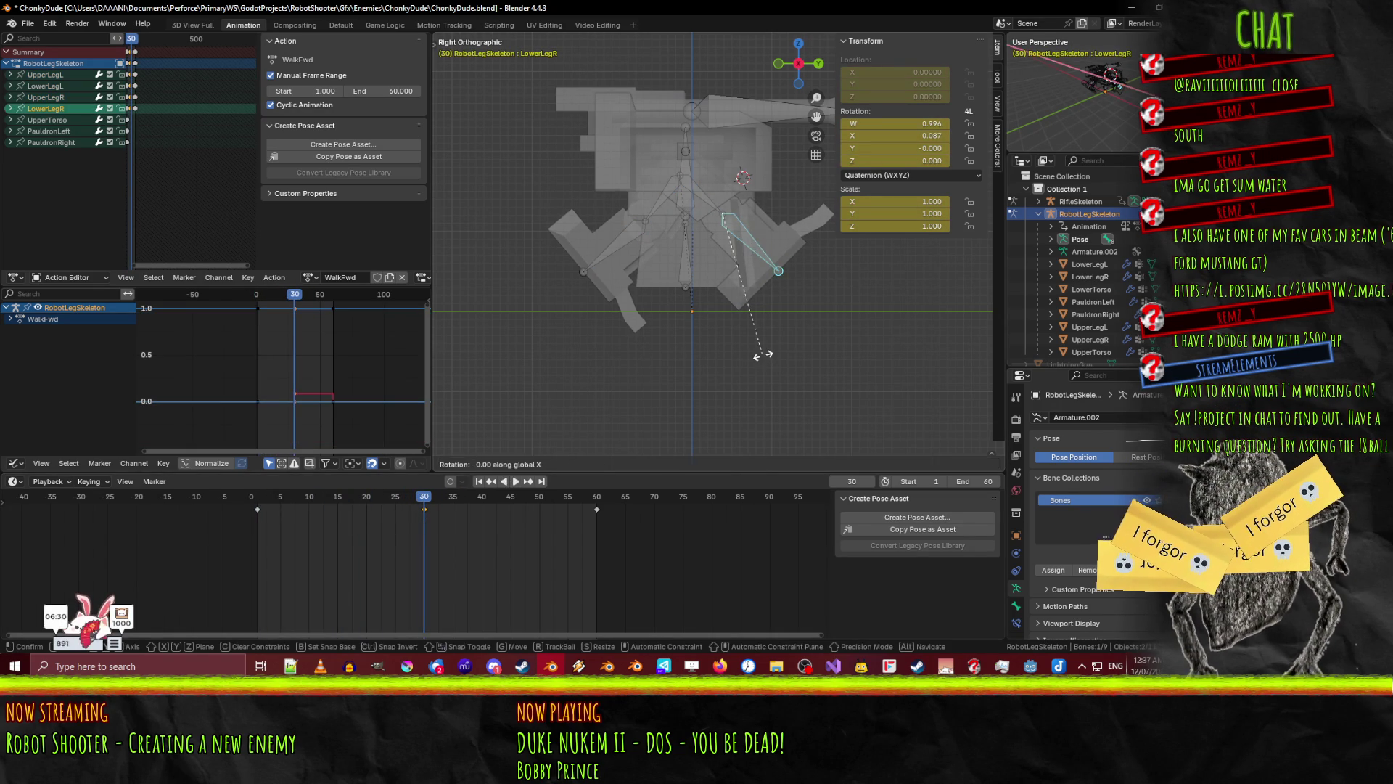
click(770, 357)
key(i)
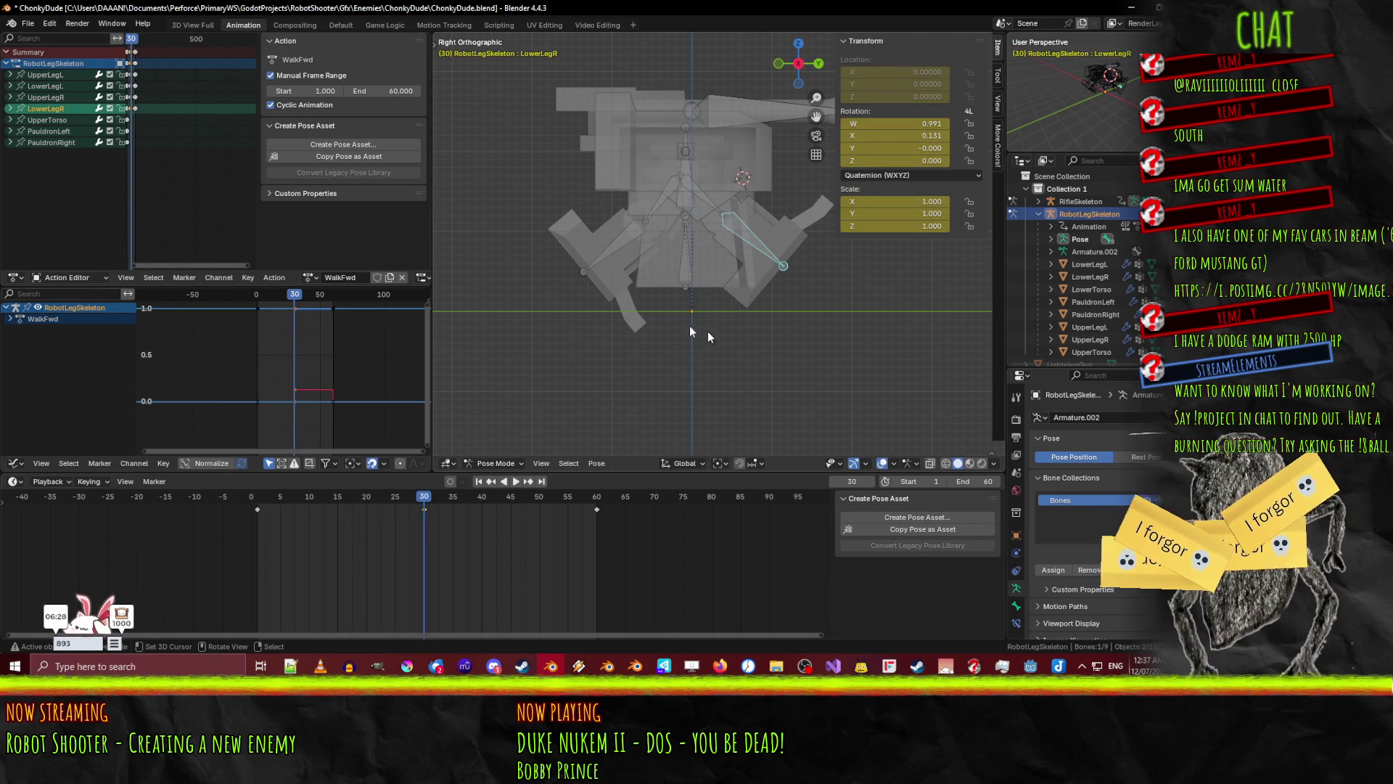
mouse_move(426, 499)
mouse_down()
mouse_move(257, 504)
mouse_move(338, 504)
mouse_up()
- At frame 15, rotate UpperLegR, bend LowerLegR about 20° on X, and key LowerLegR
click(662, 195)
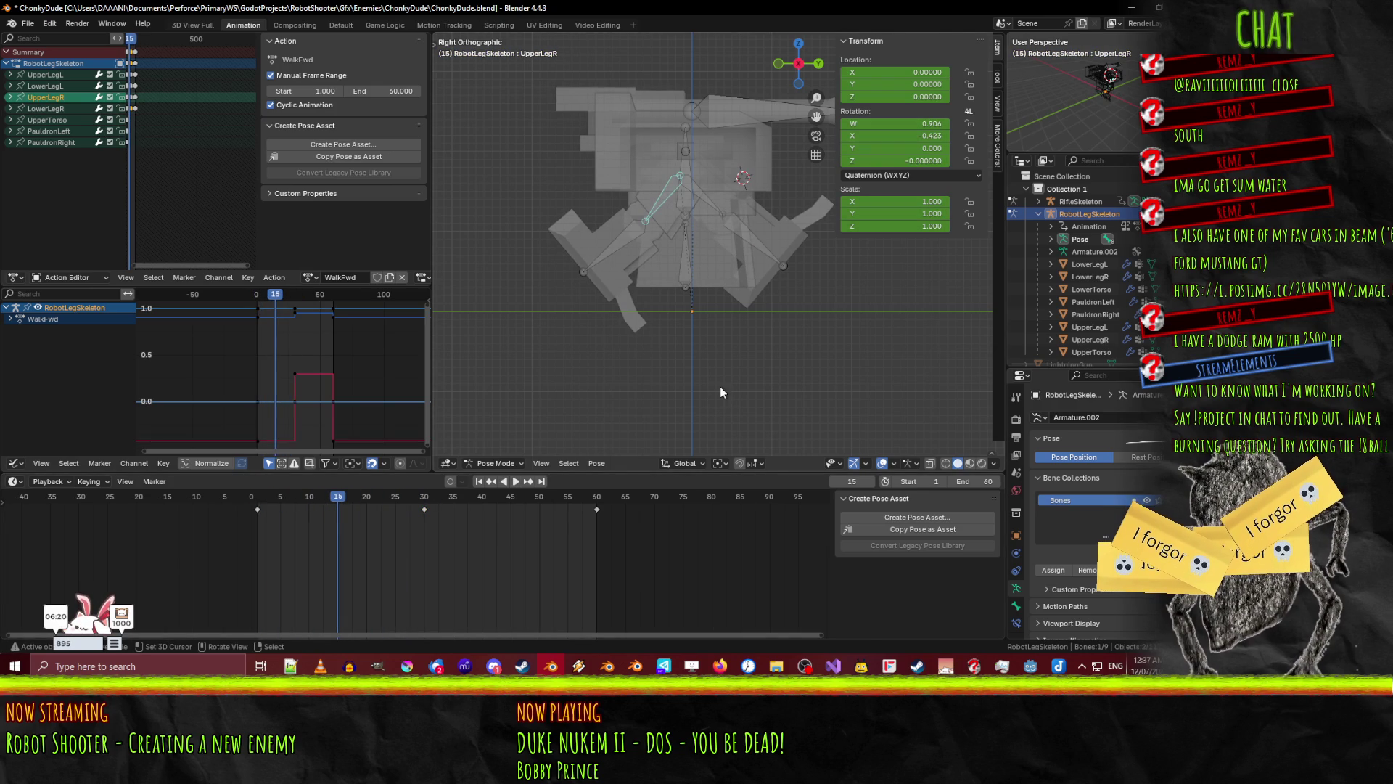
key(r)
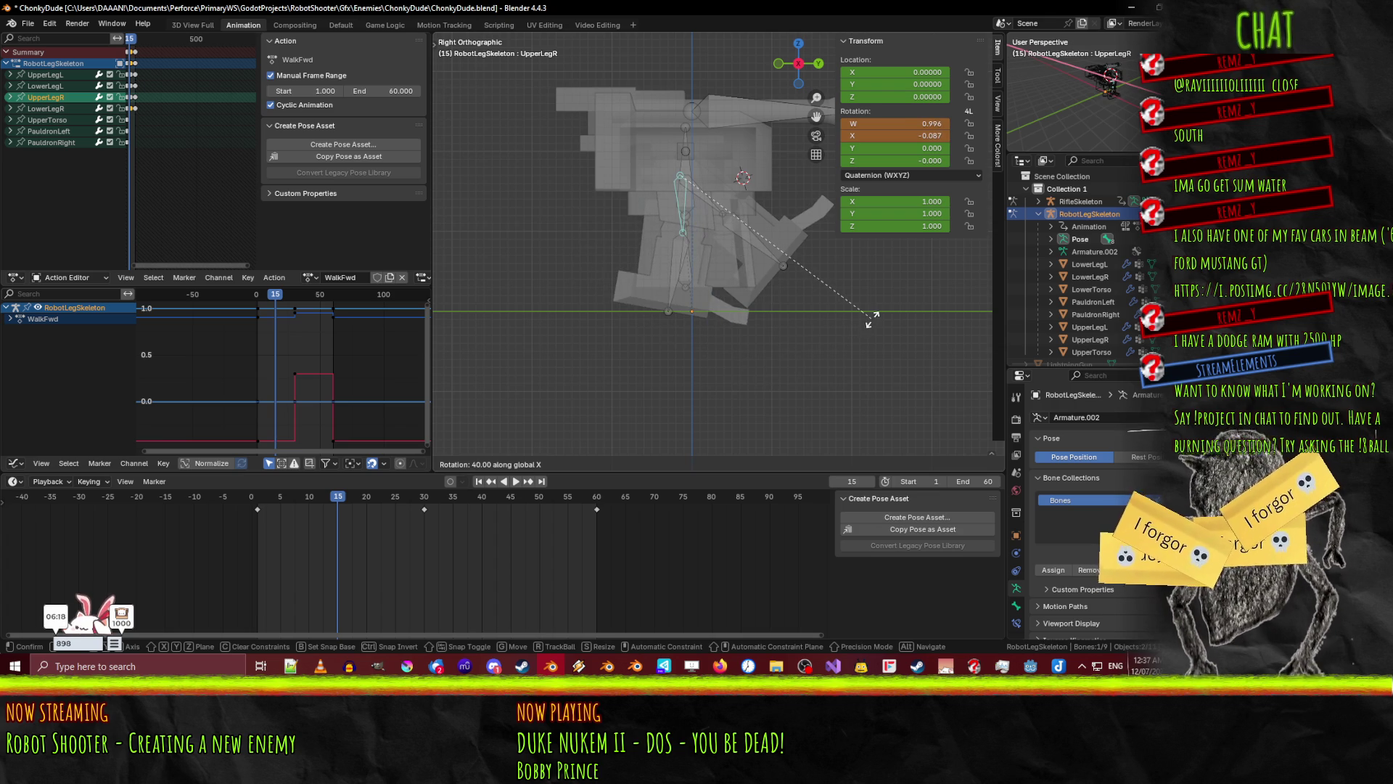
click(862, 328)
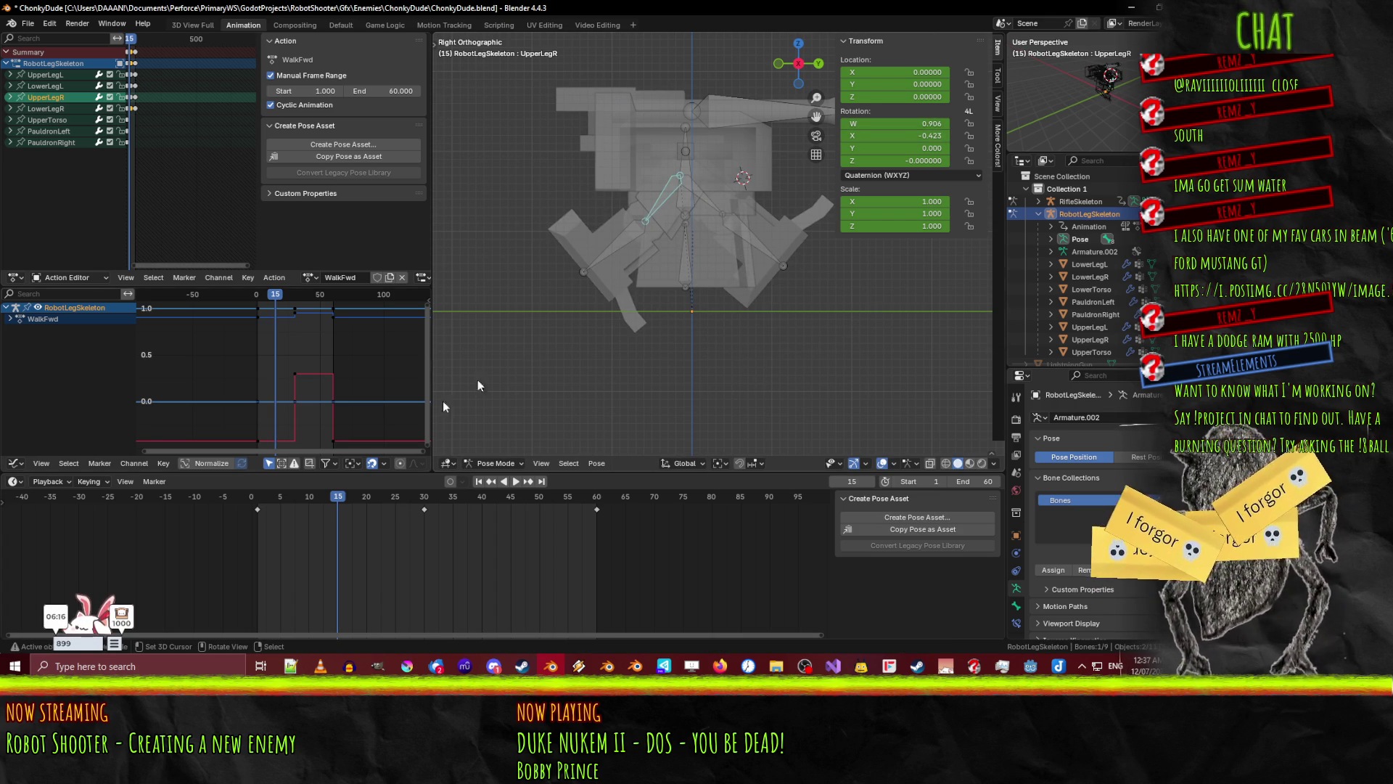
scroll(657, 319, up, 6)
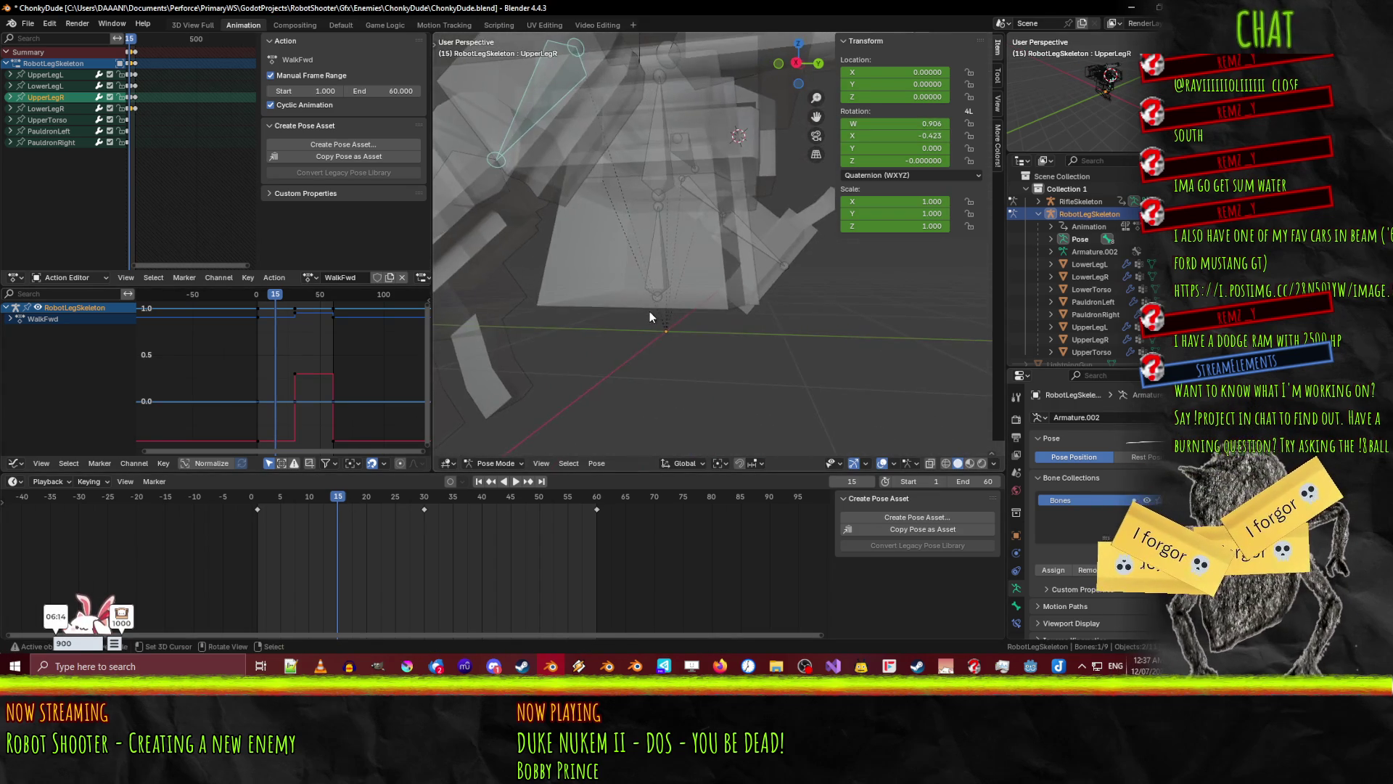
scroll(650, 317, down, 6)
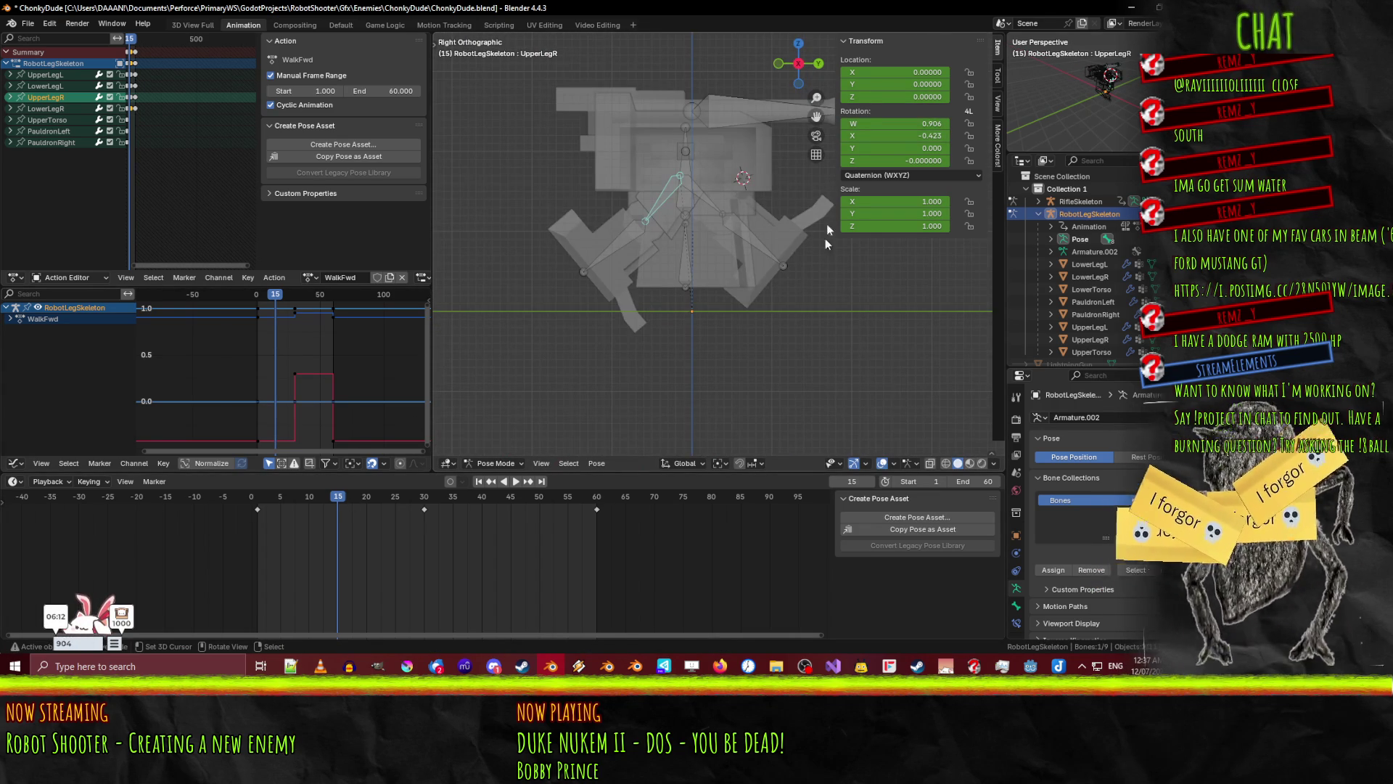
click(634, 237)
key(r)
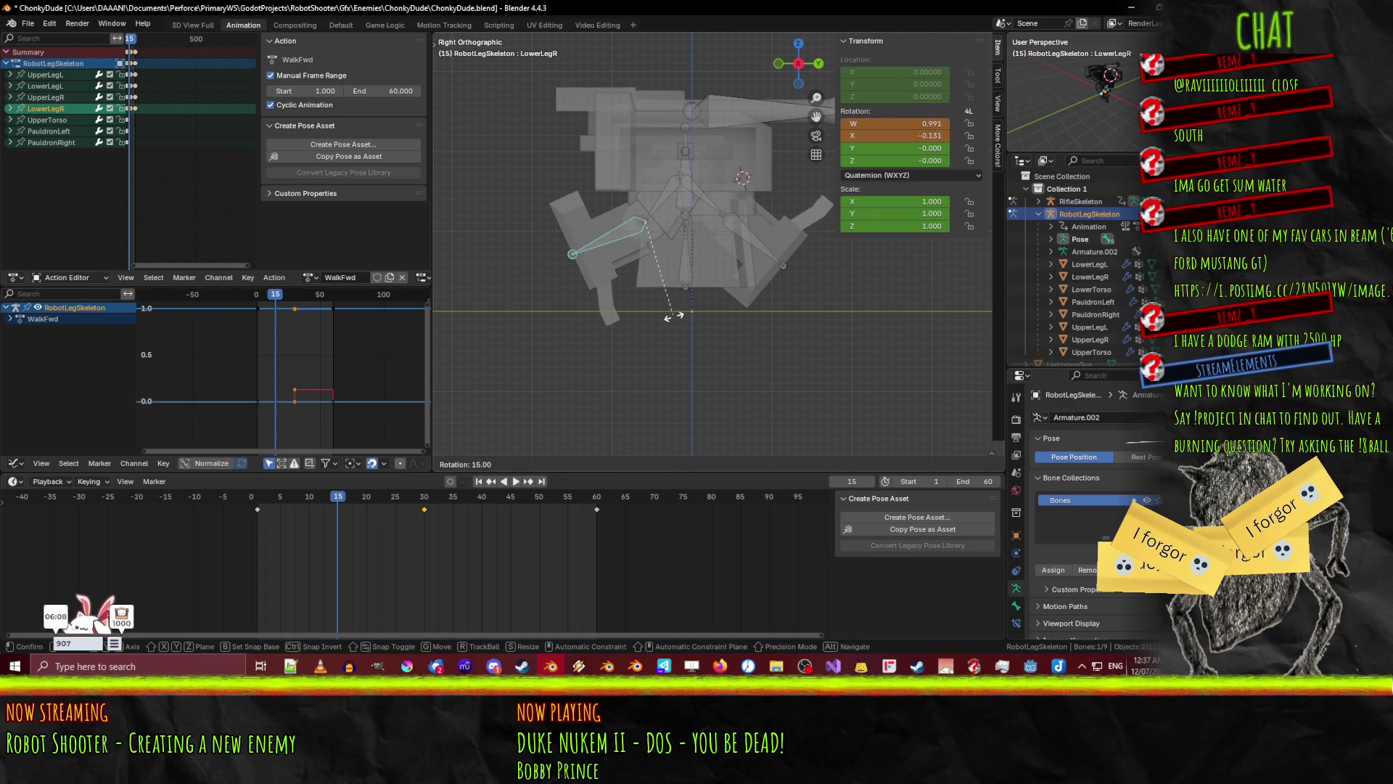
click(673, 317)
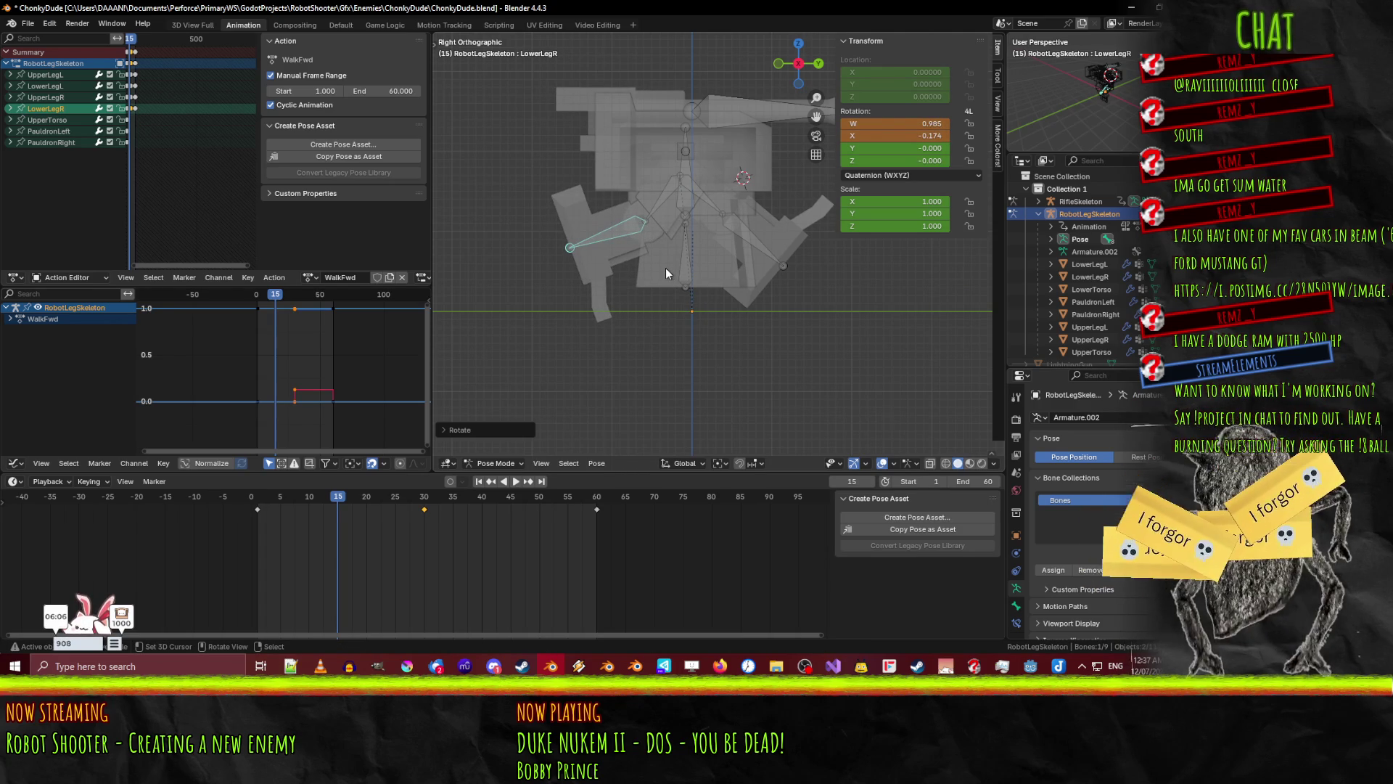
key(i)
- Swing UpperLegR to 15°, key it, then play back the stride and stop at frame 16
click(671, 202)
key(r)
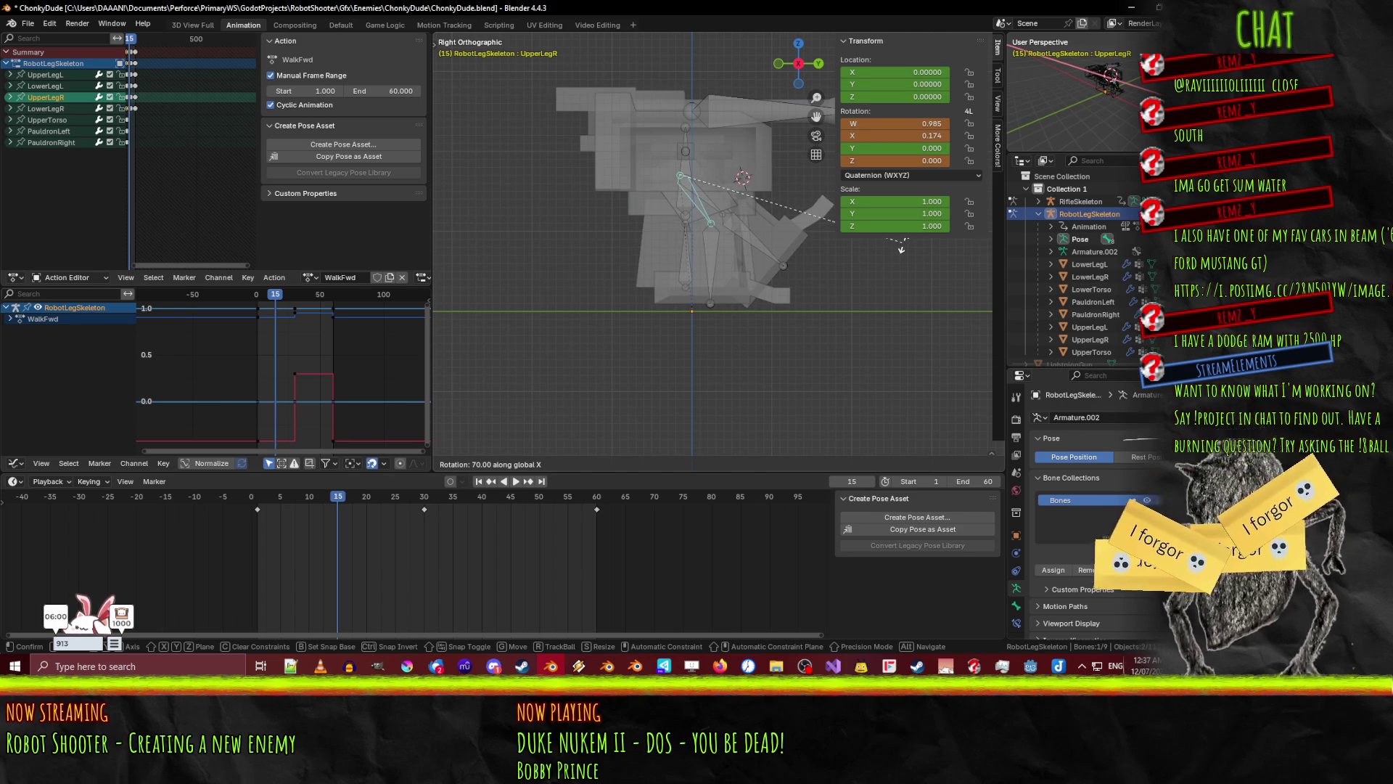
click(897, 247)
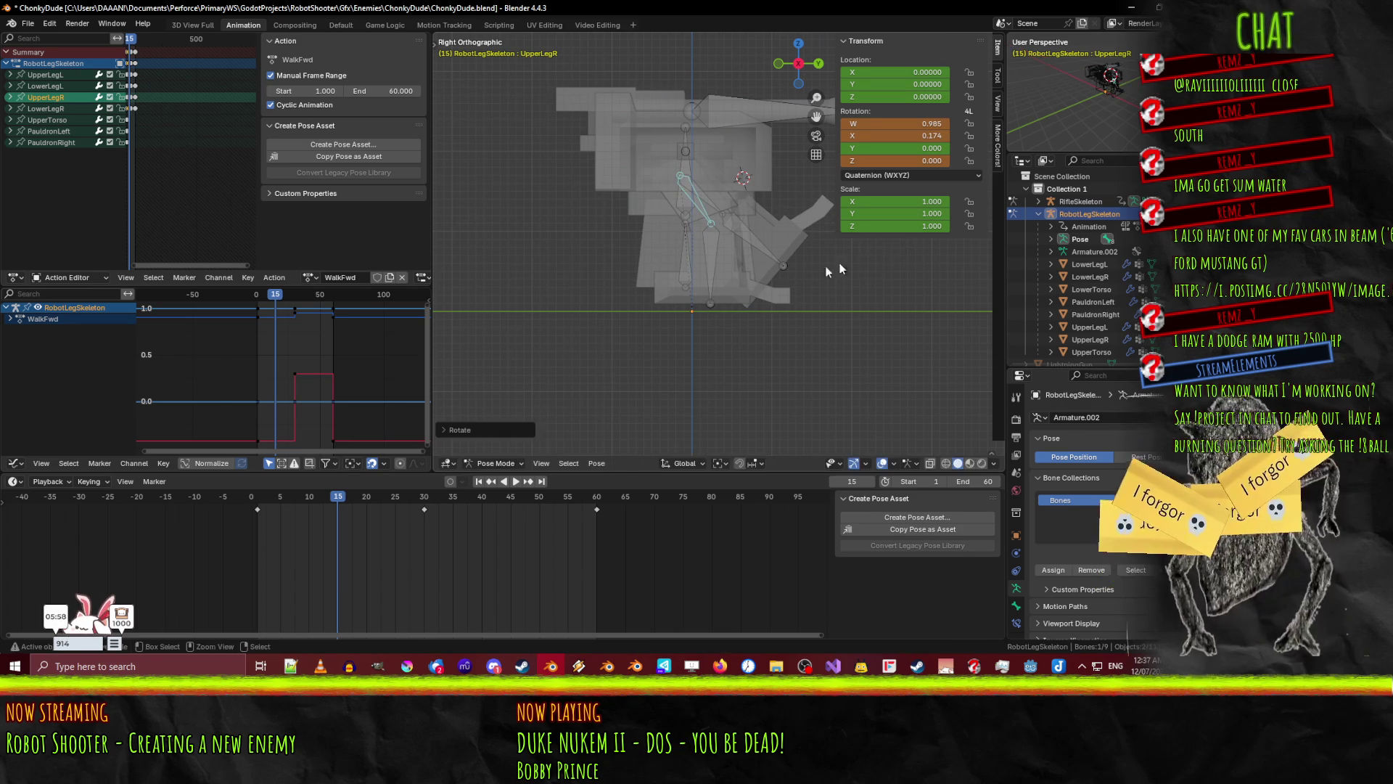
key(r)
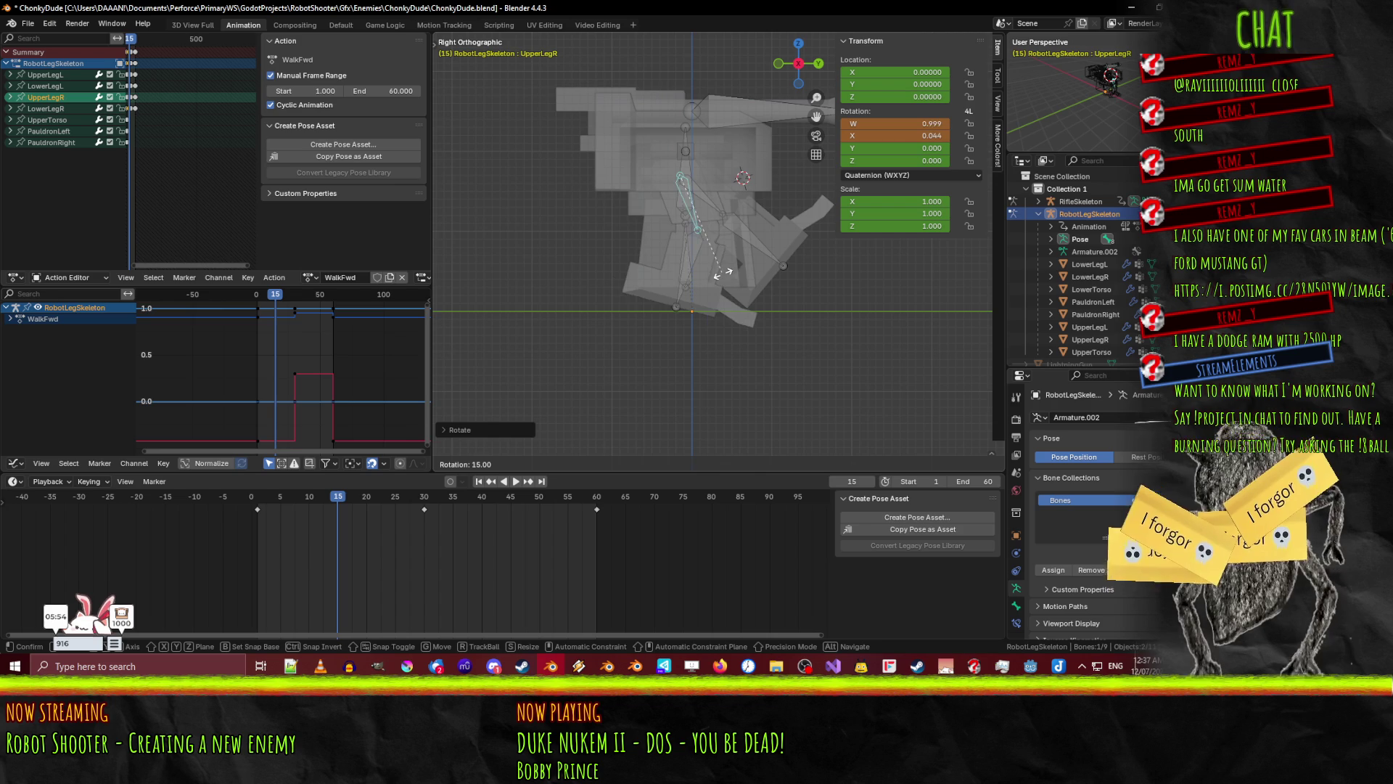
click(713, 277)
key(i)
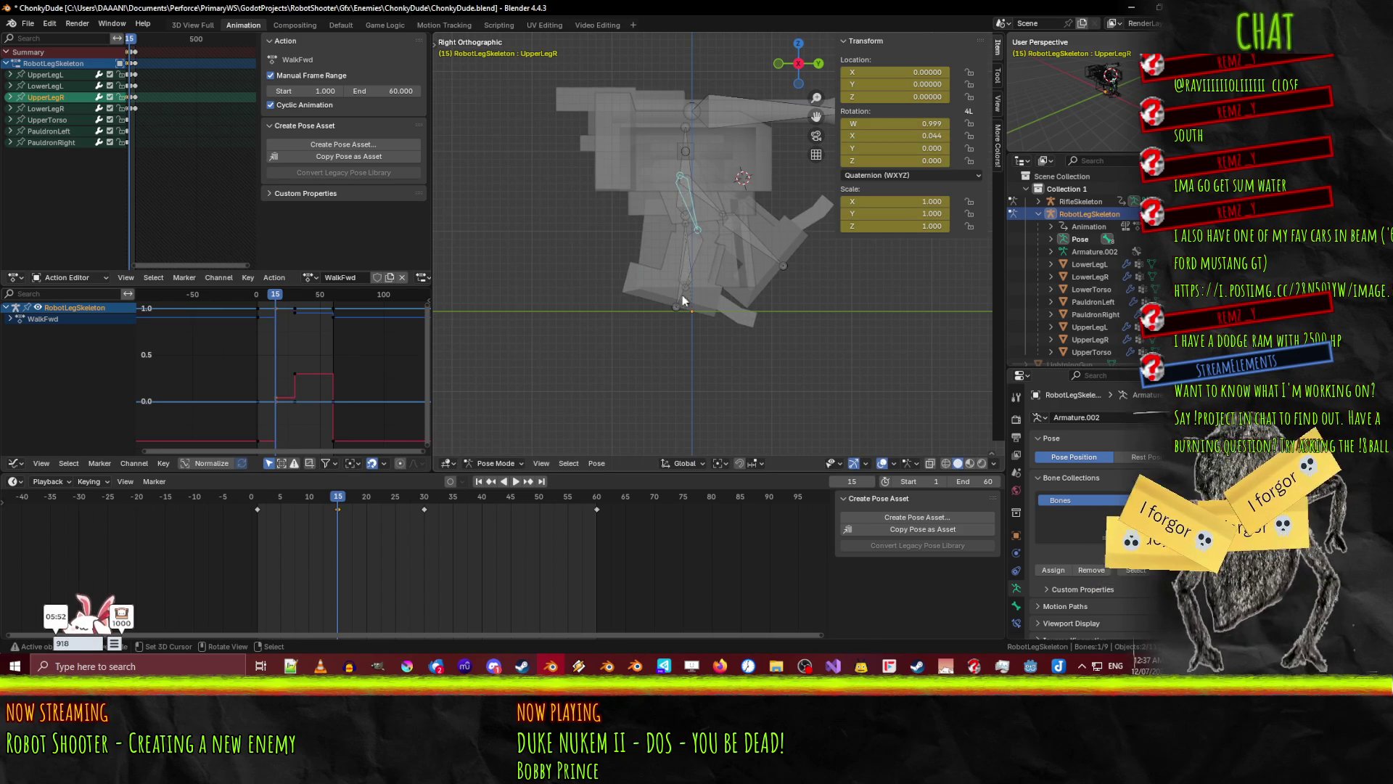
click(692, 270)
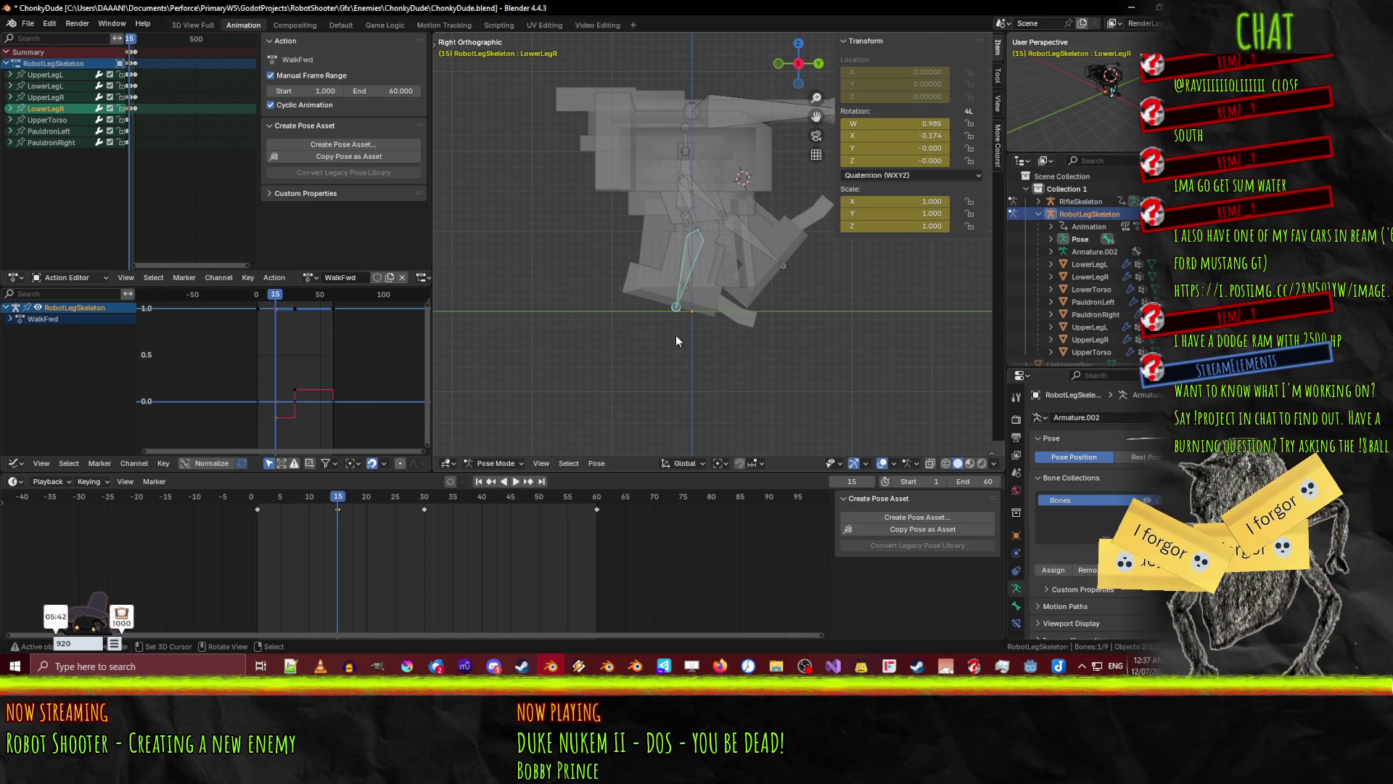
key(space)
click(343, 506)
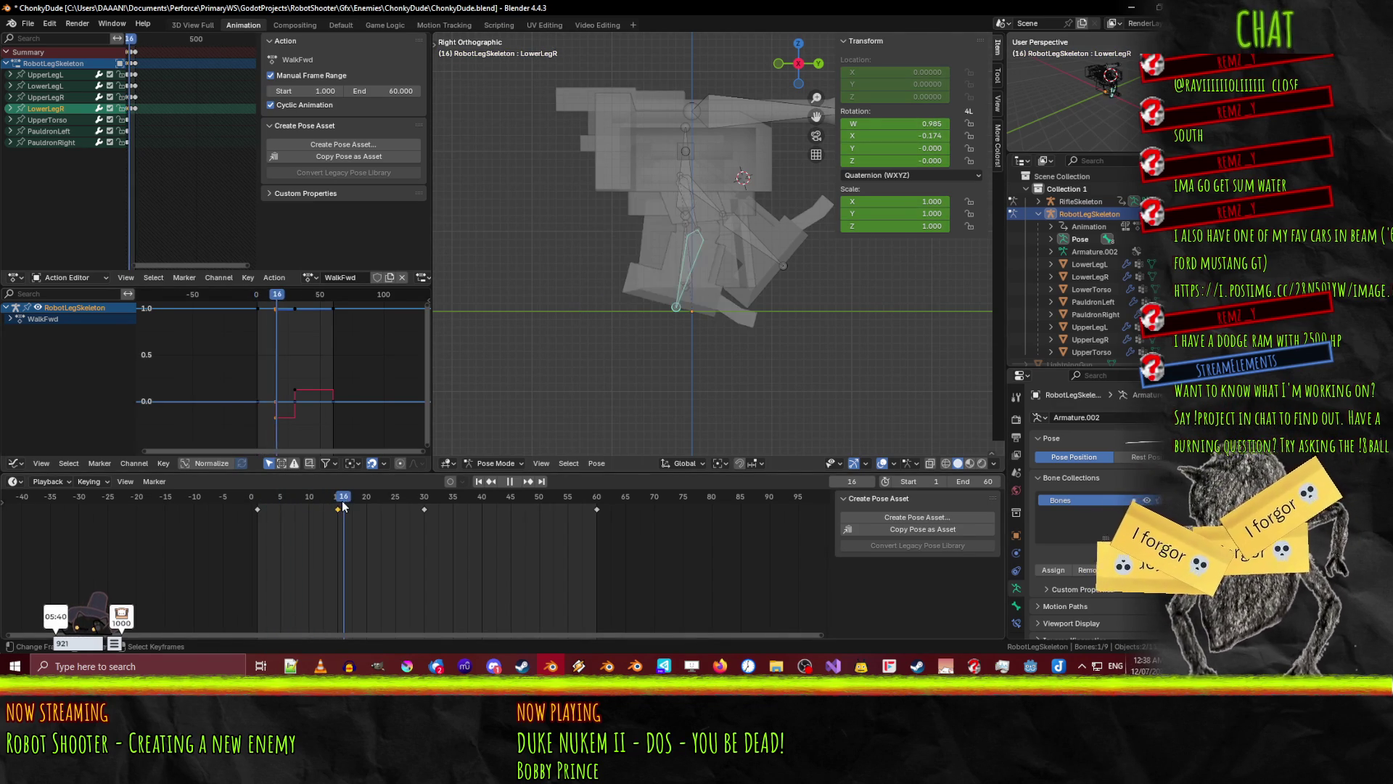
- Compare the pose at frame 30, return to the right orthographic view, and move to frame 45
drag(346, 506, 423, 502)
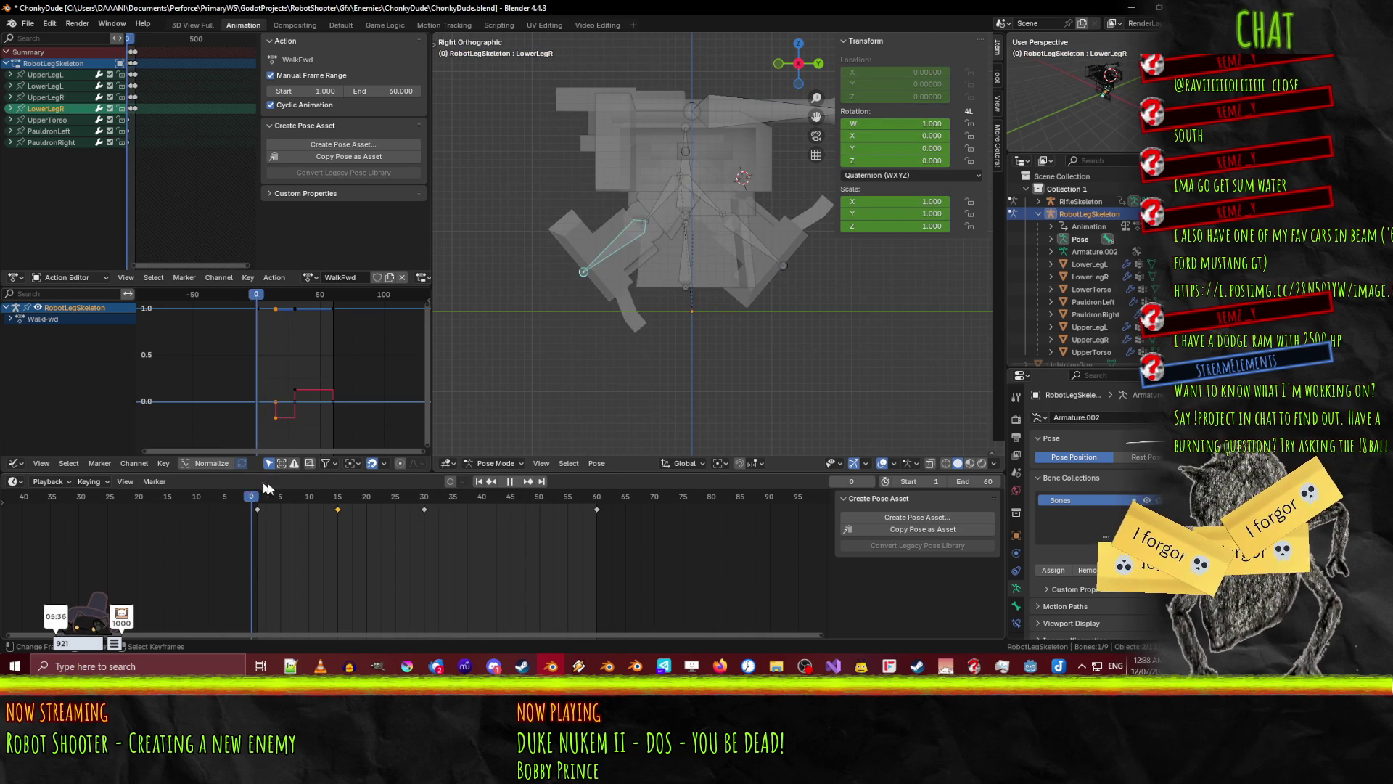
drag(364, 489, 427, 493)
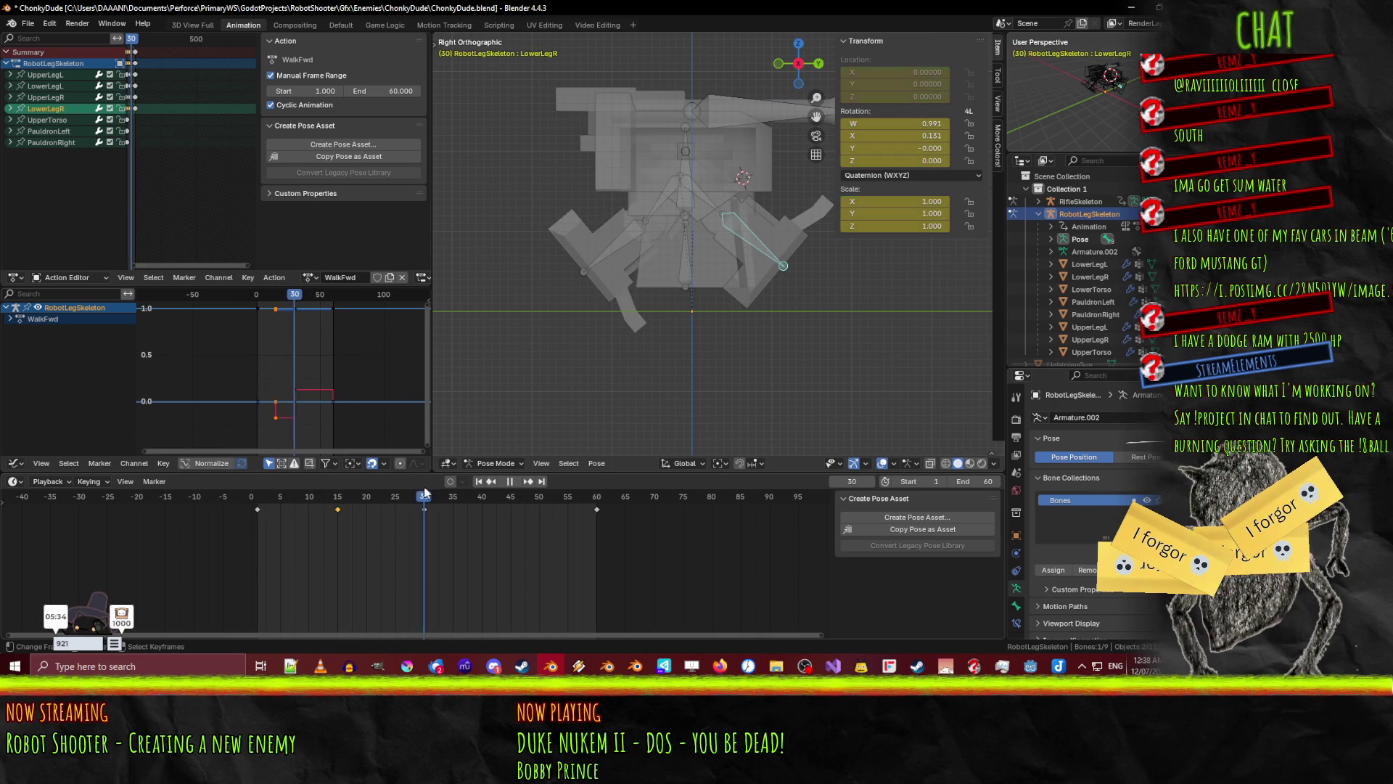
mouse_move(697, 312)
middle_down()
mouse_move(780, 257)
mouse_move(652, 206)
mouse_move(701, 235)
middle_up()
key(KP_1)
key(KP_3)
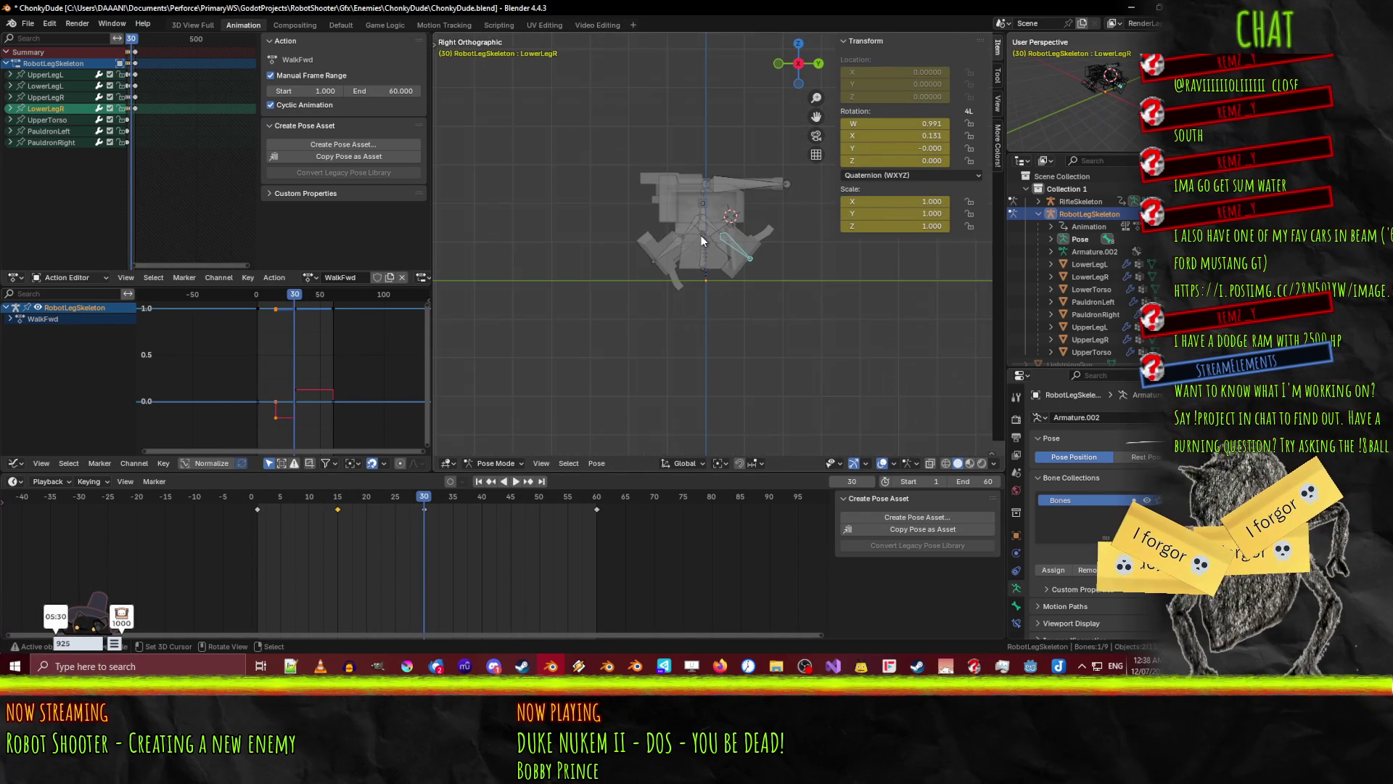
scroll(701, 235, up, 3)
drag(425, 498, 512, 497)
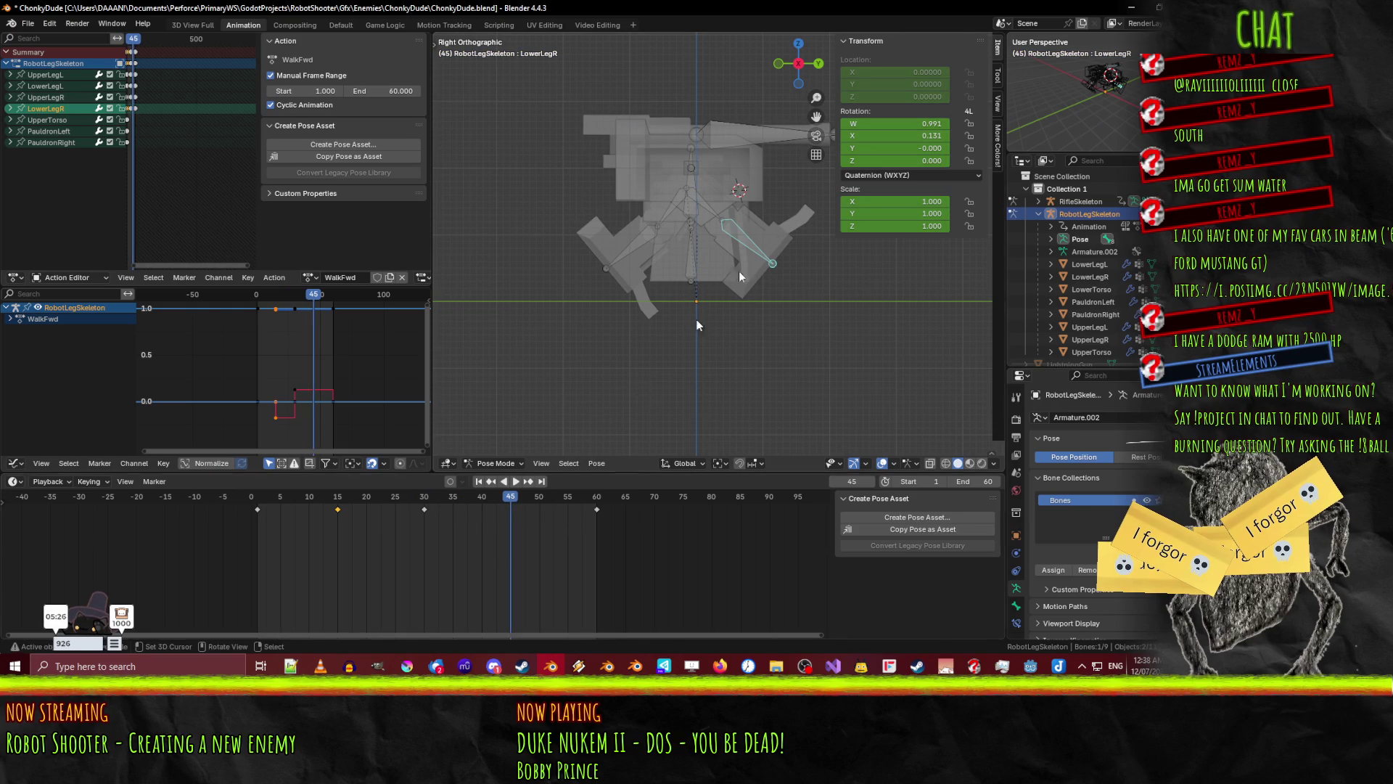
mouse_move(668, 265)
middle_down()
mouse_move(681, 290)
mouse_move(727, 300)
mouse_move(676, 227)
mouse_move(686, 269)
mouse_move(660, 255)
middle_up()
- At frame 45, straighten UpperLegL and bend LowerLegL back about 20° on X
click(676, 228)
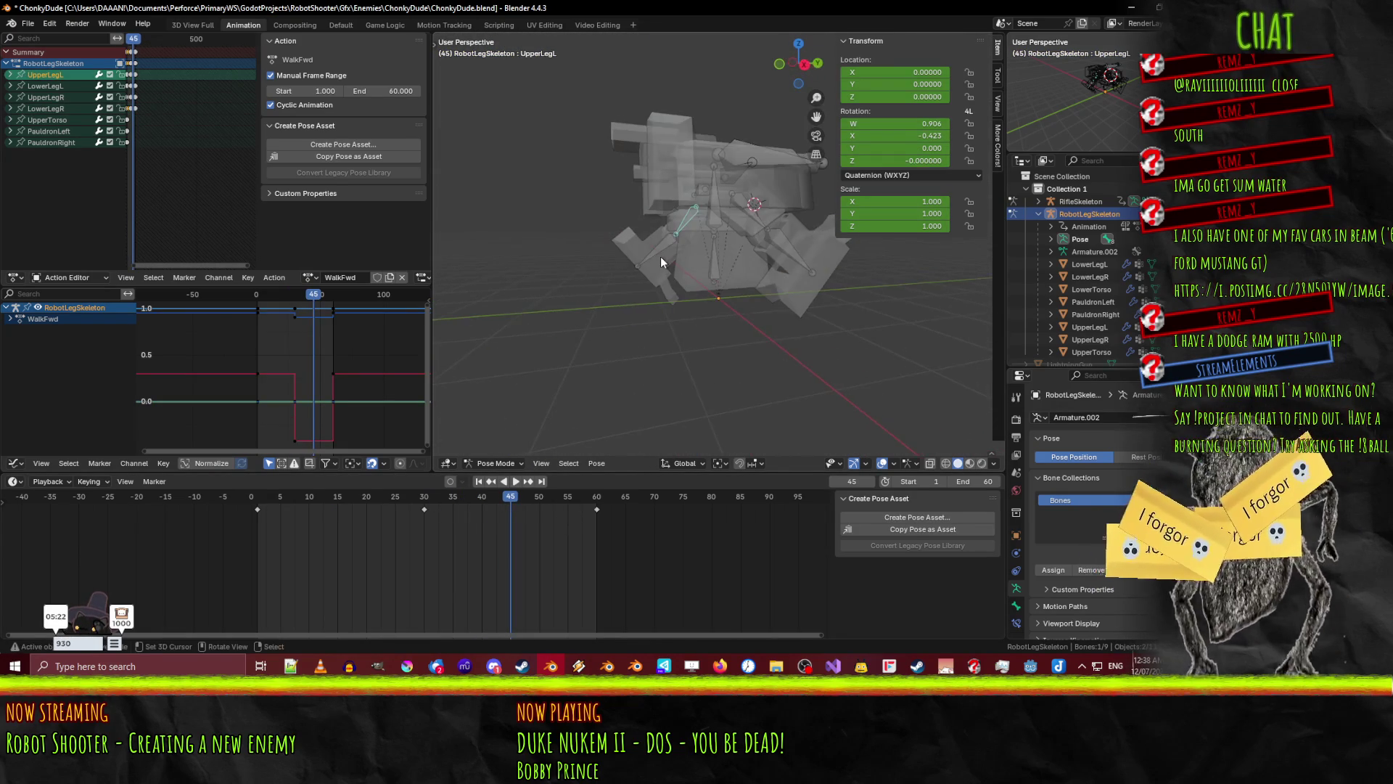
key(KP_3)
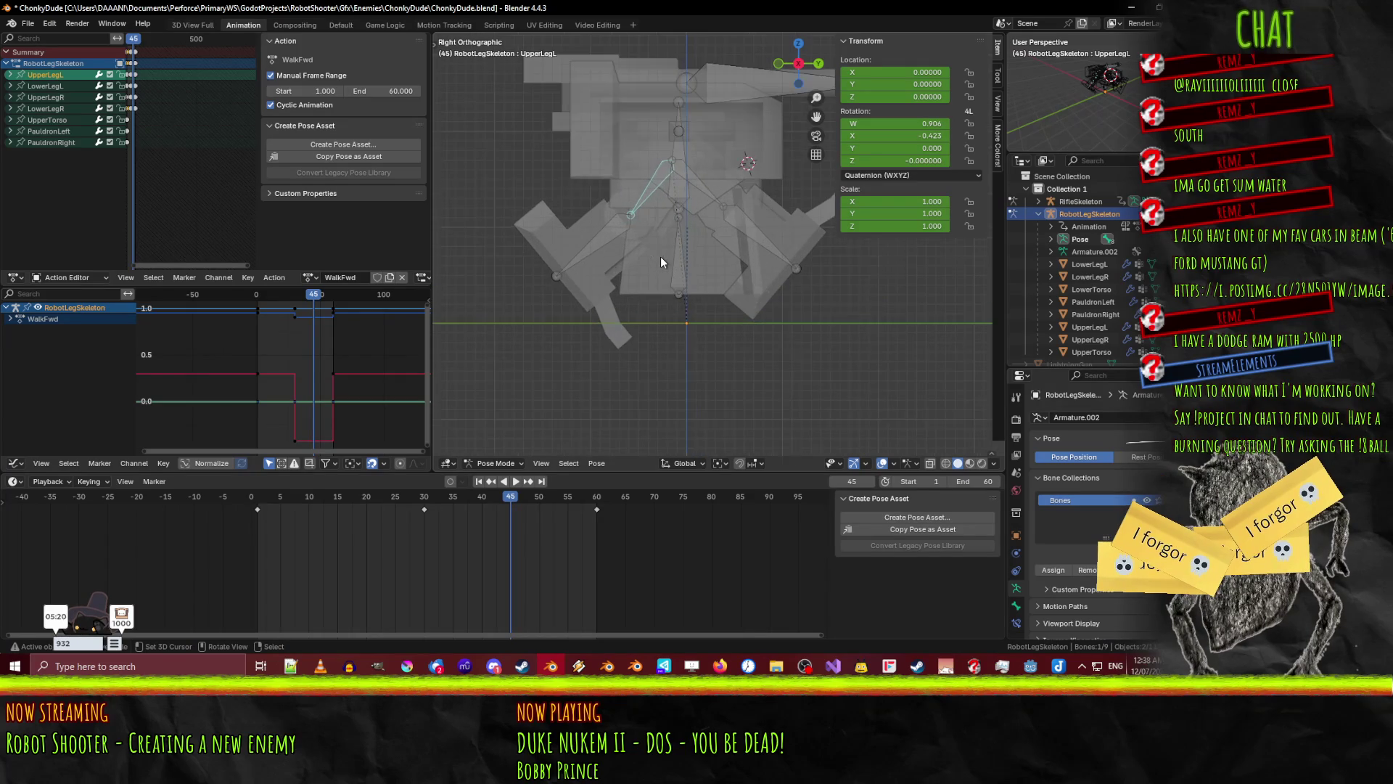
key(r)
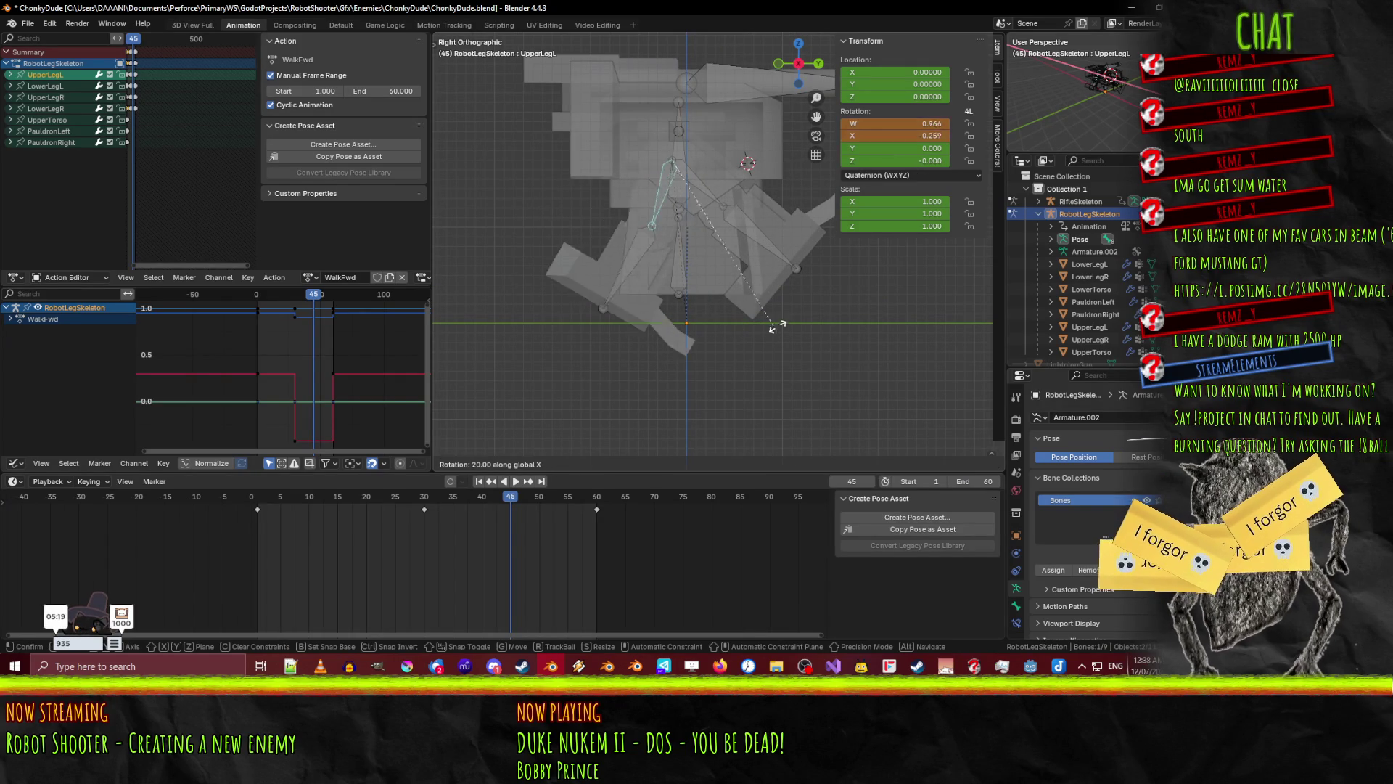
click(690, 272)
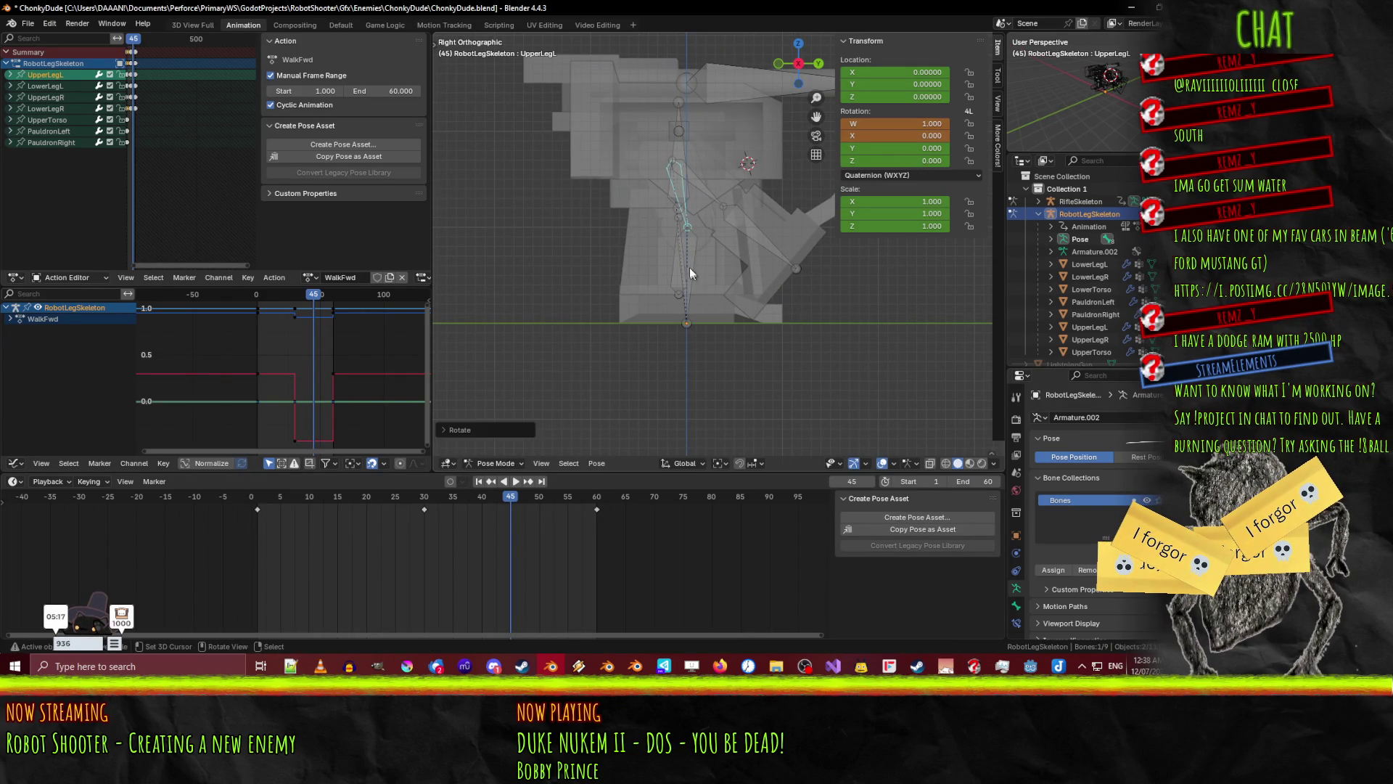
click(694, 261)
key(r)
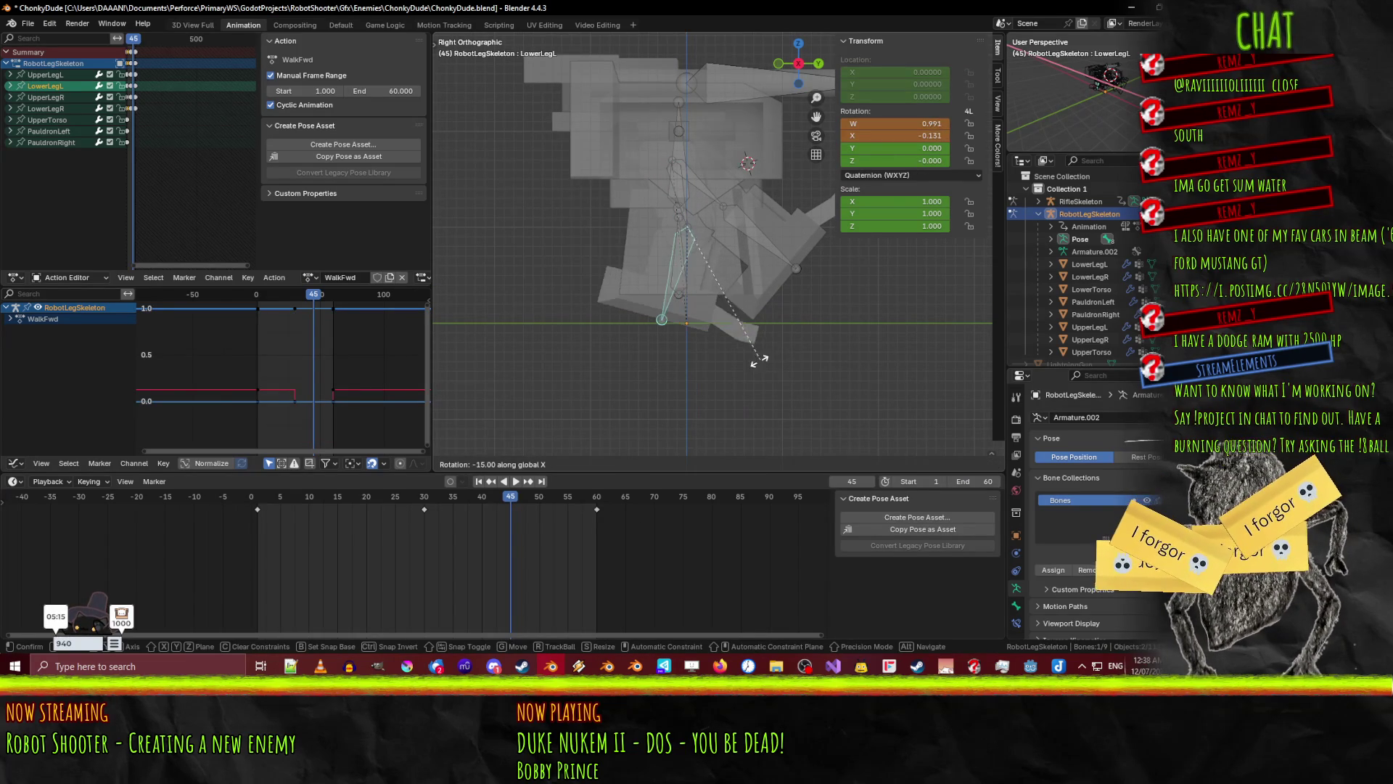
click(745, 361)
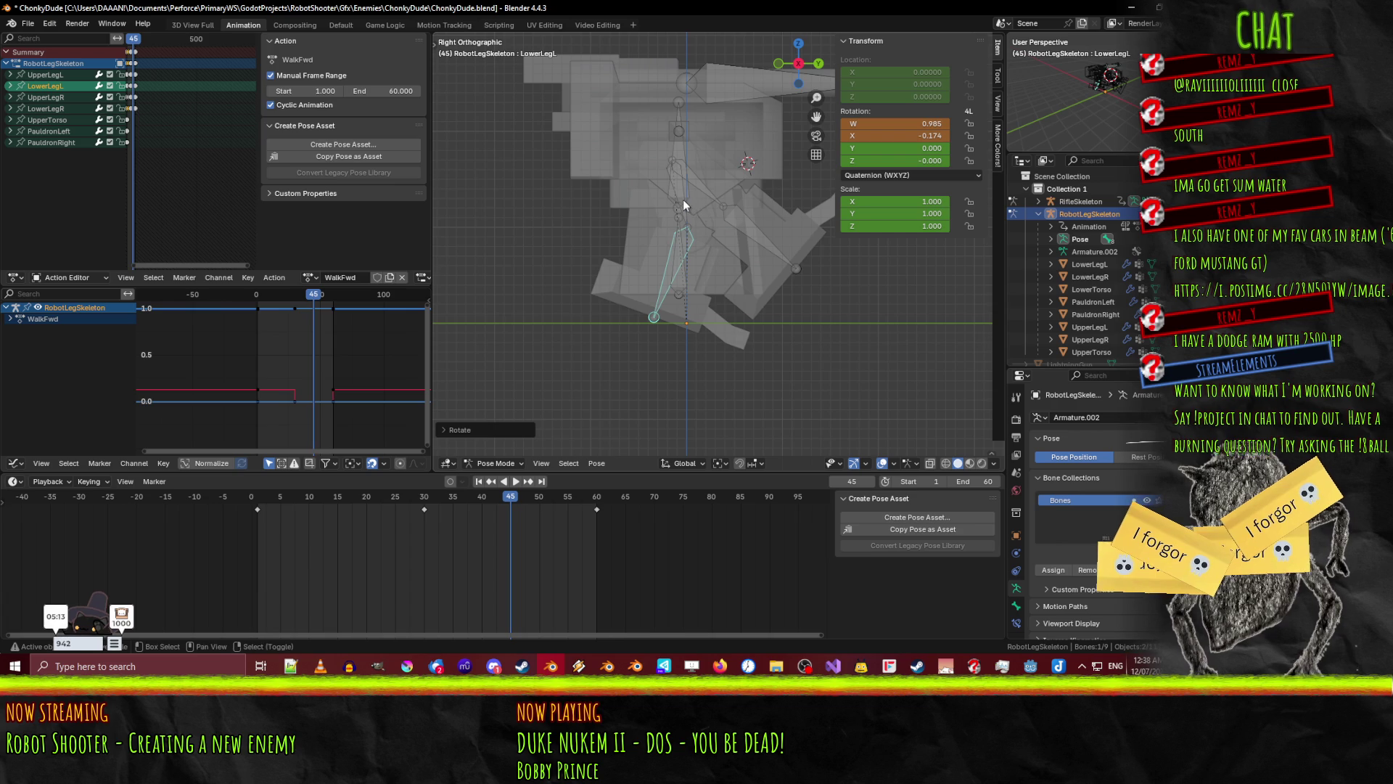
- Key both left leg bones at frame 45 in the side view and play the walk loop
shift+click(682, 198)
middle_drag(682, 199, 634, 271)
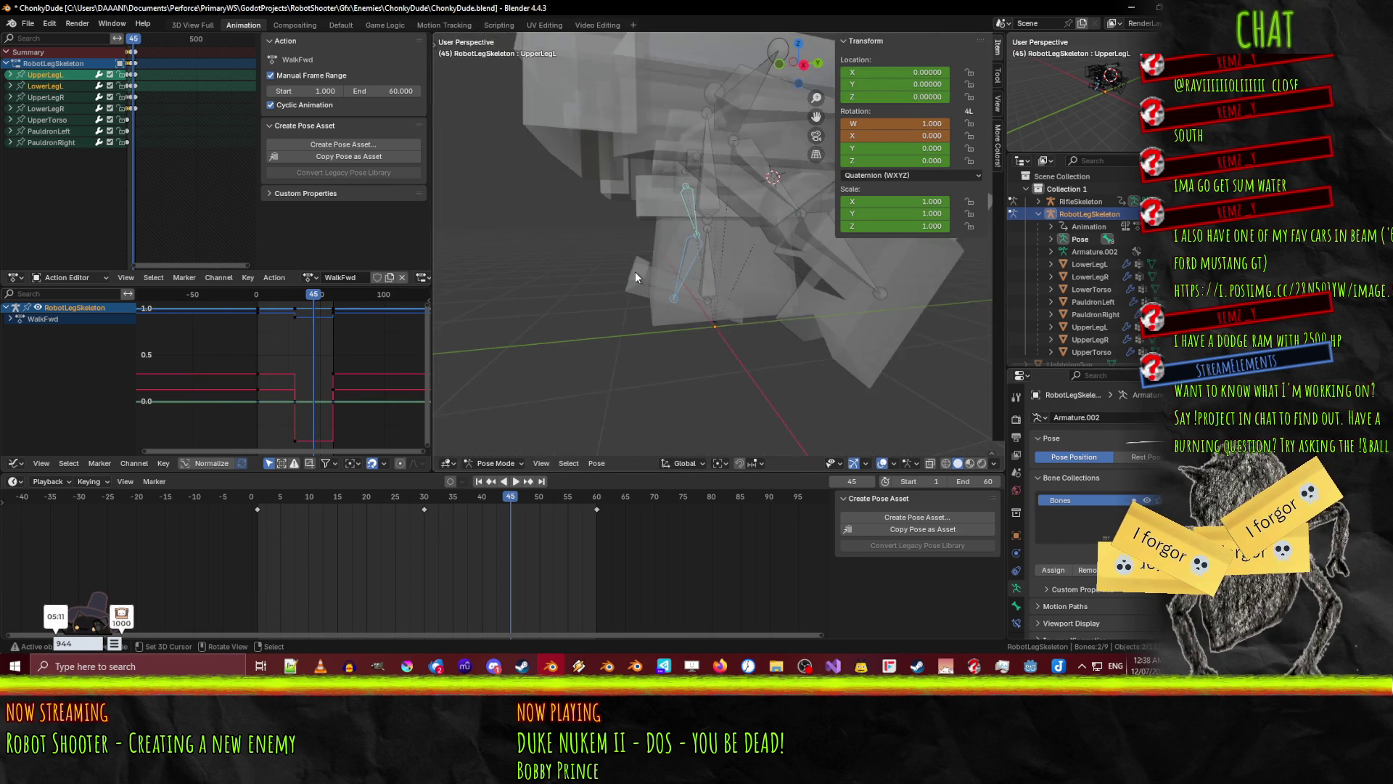
key(KP_3)
key(i)
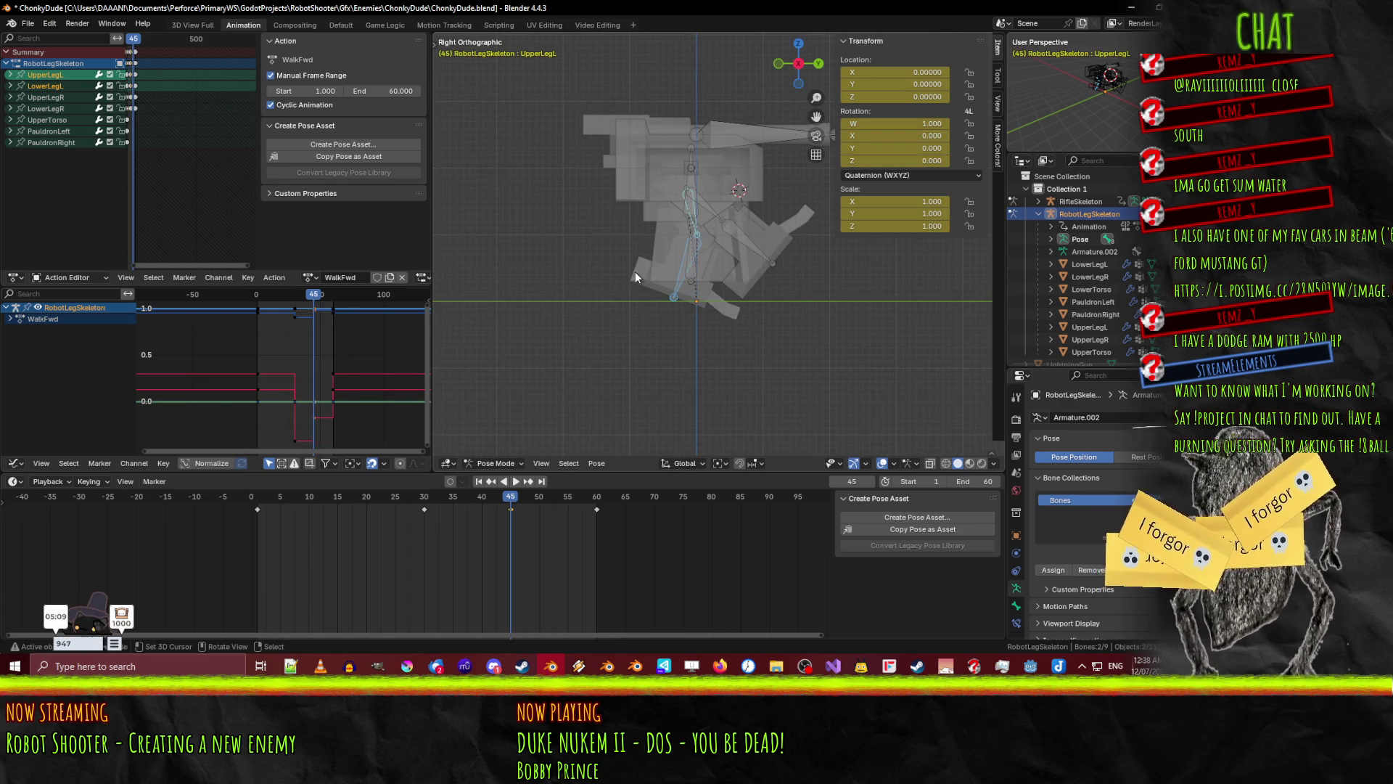
key(space)
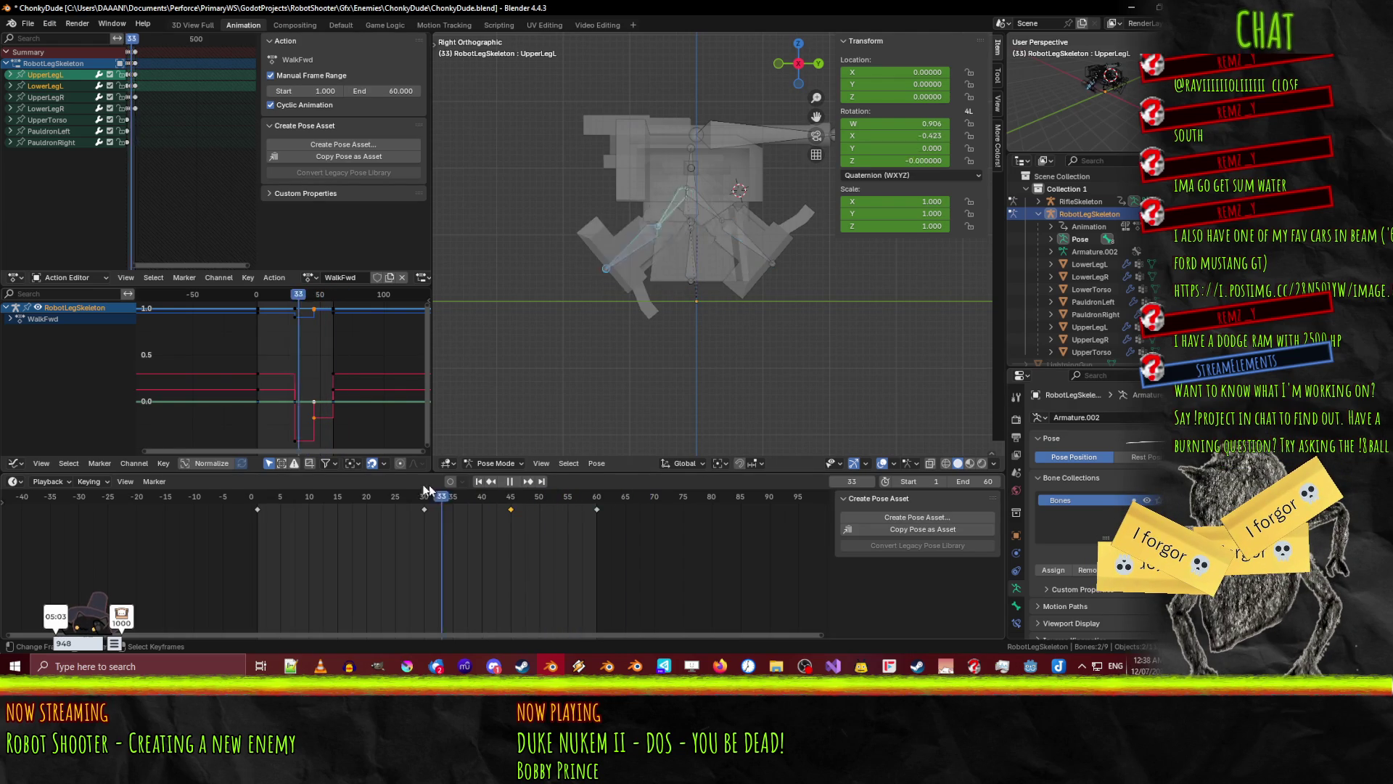
- Play the walk loop from frame 1, stop it, orbit the robot, and scrub to frame 15
click(249, 484)
drag(249, 484, 258, 500)
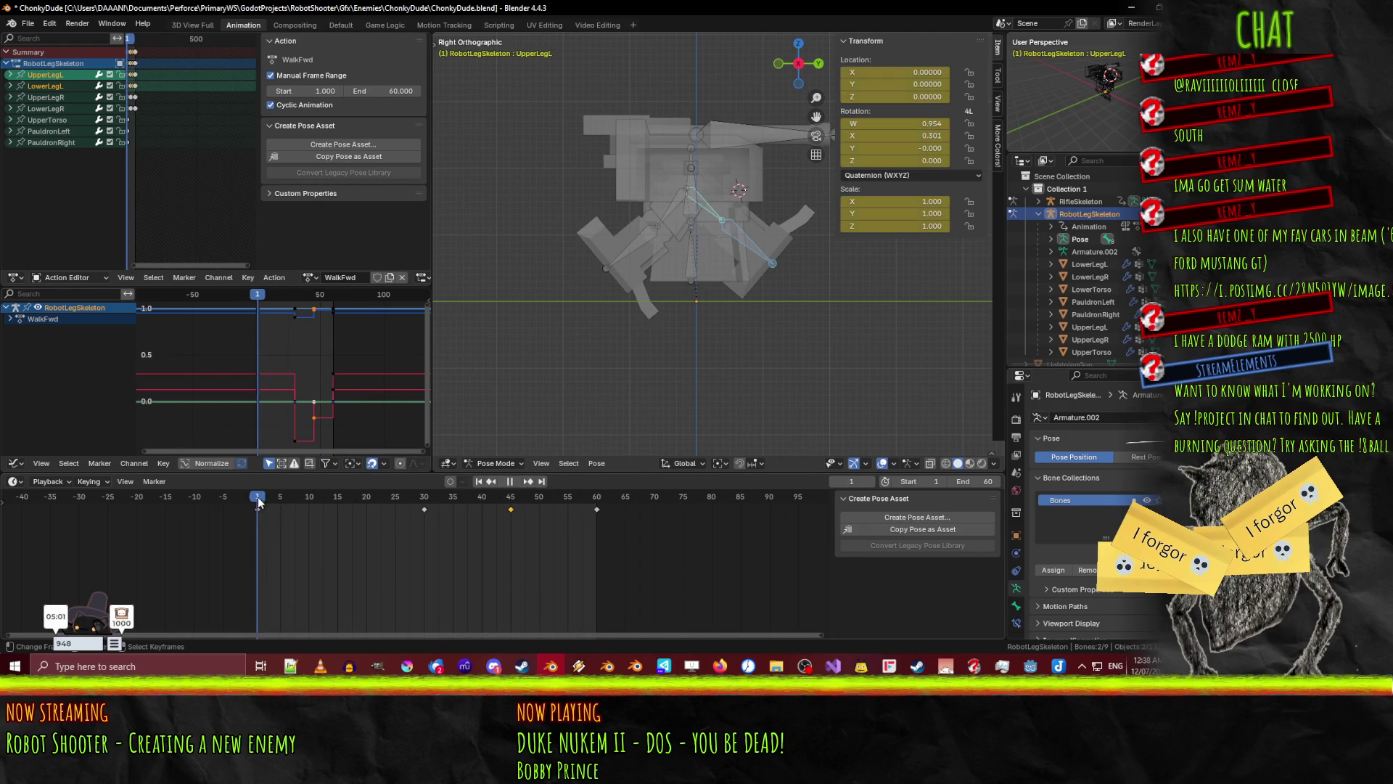
click(516, 481)
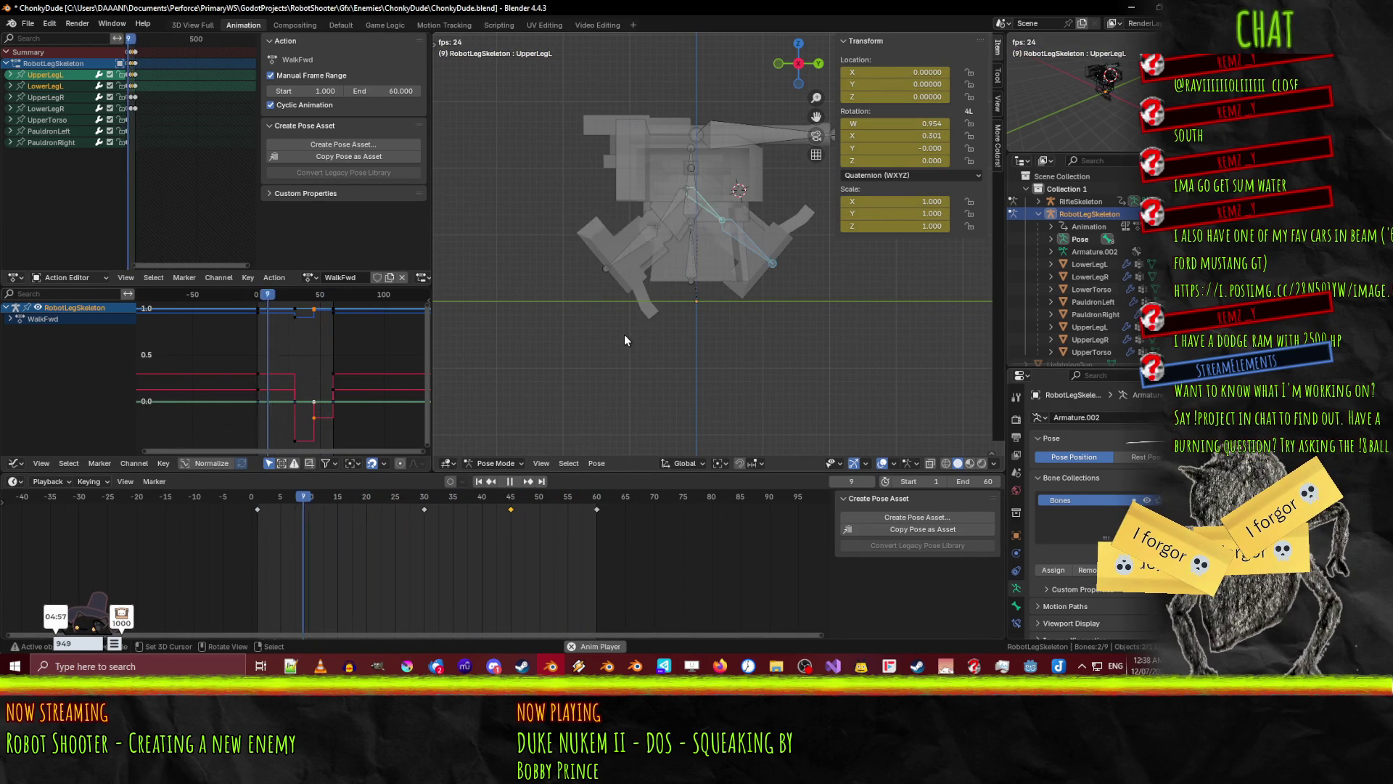
key(space)
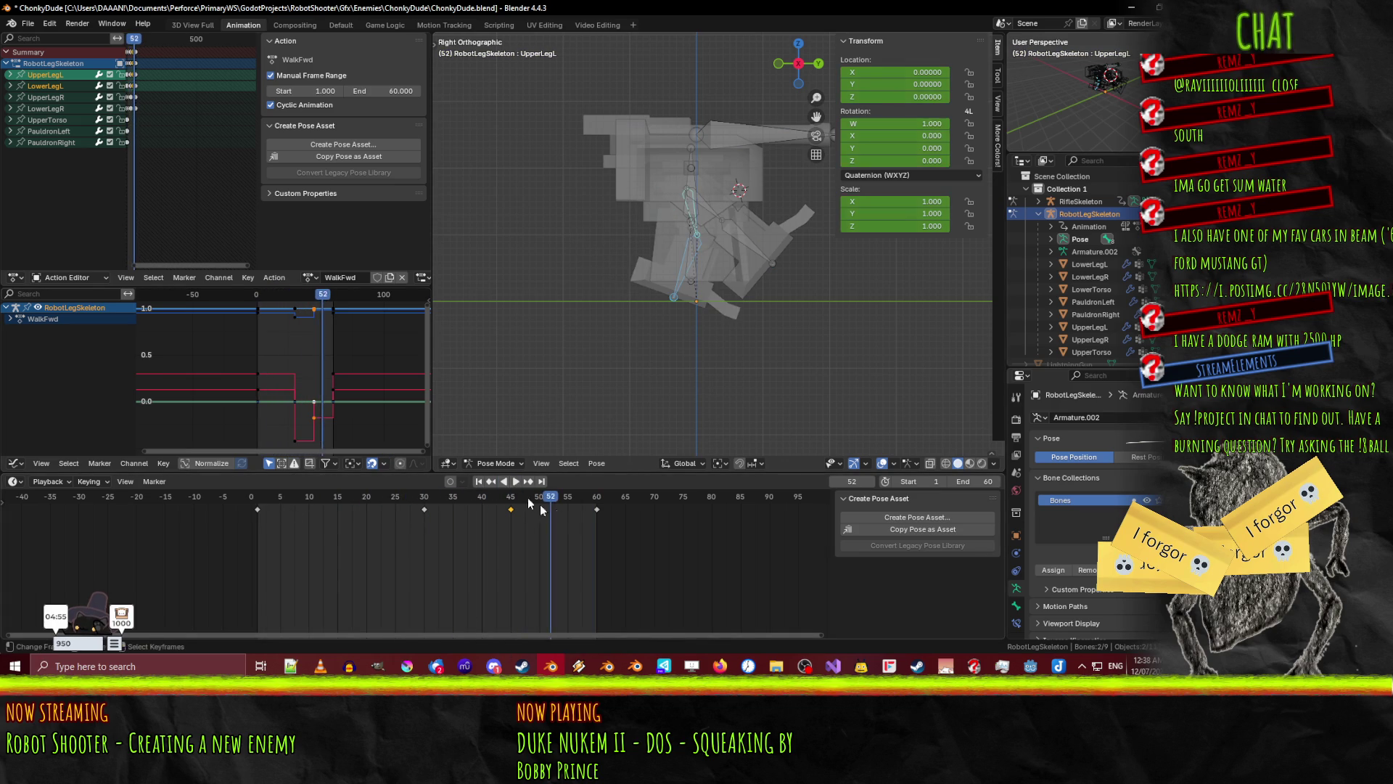
drag(547, 496, 257, 492)
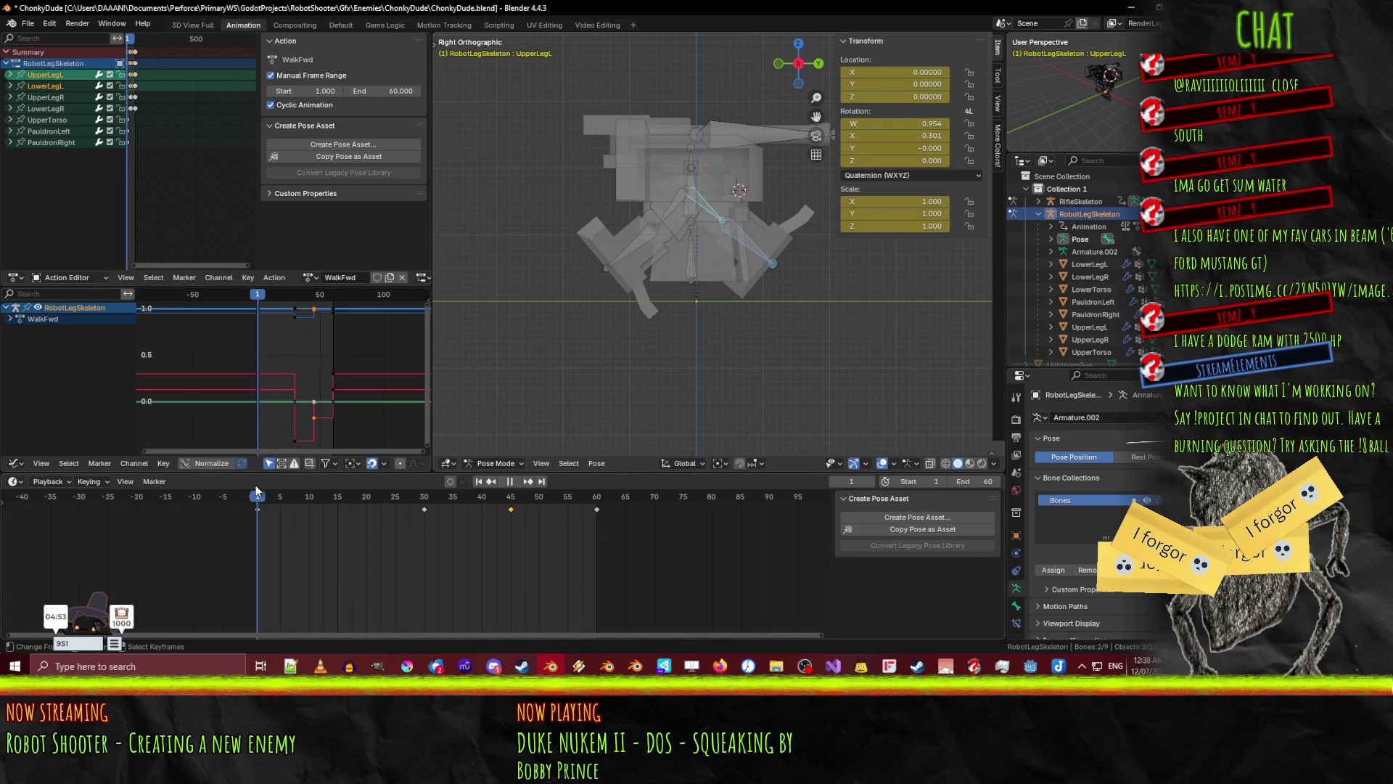
mouse_move(639, 276)
middle_down()
mouse_move(930, 280)
mouse_move(686, 372)
mouse_move(655, 347)
mouse_move(624, 363)
middle_up()
drag(264, 501, 340, 500)
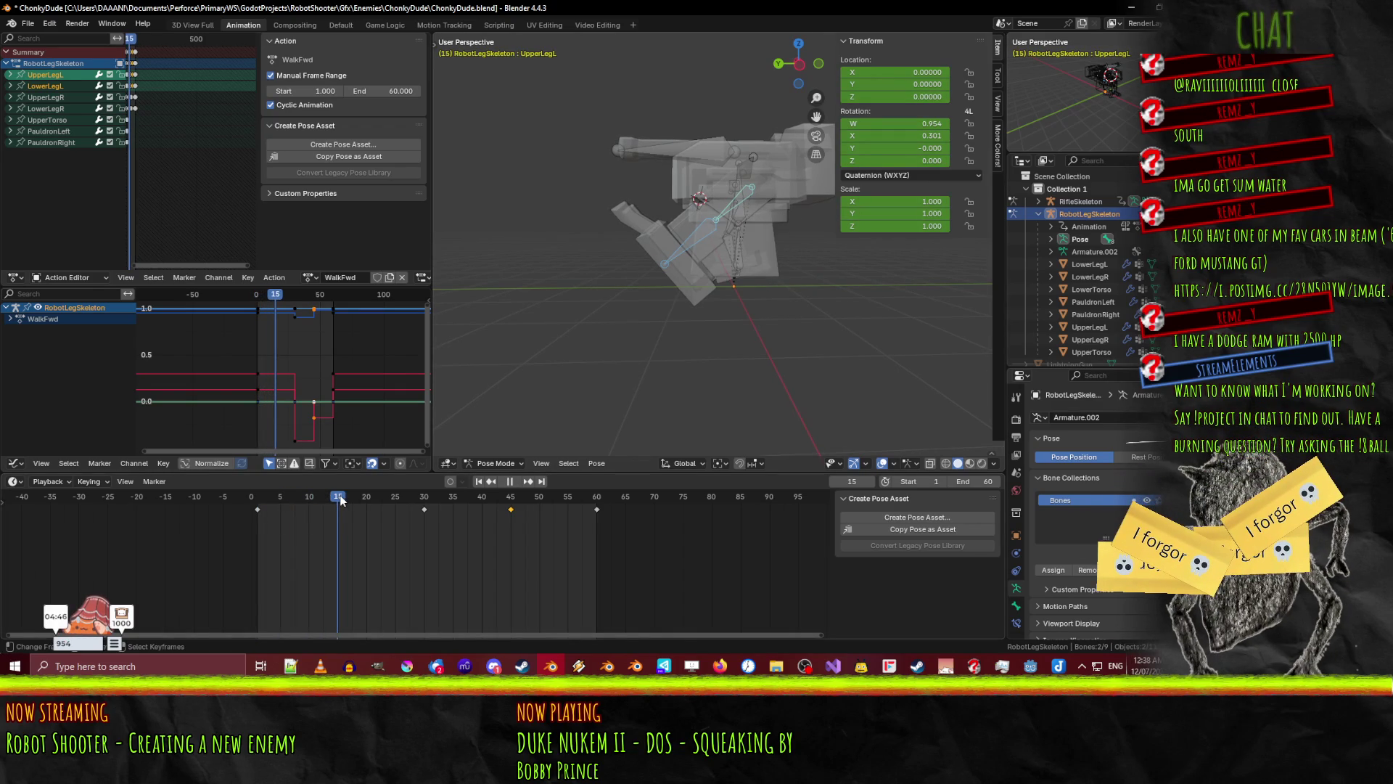
- At frame 15, rotate UpperLegL into the stride in side view, then select it with LowerLegL
click(700, 245)
key(r)
key(x)
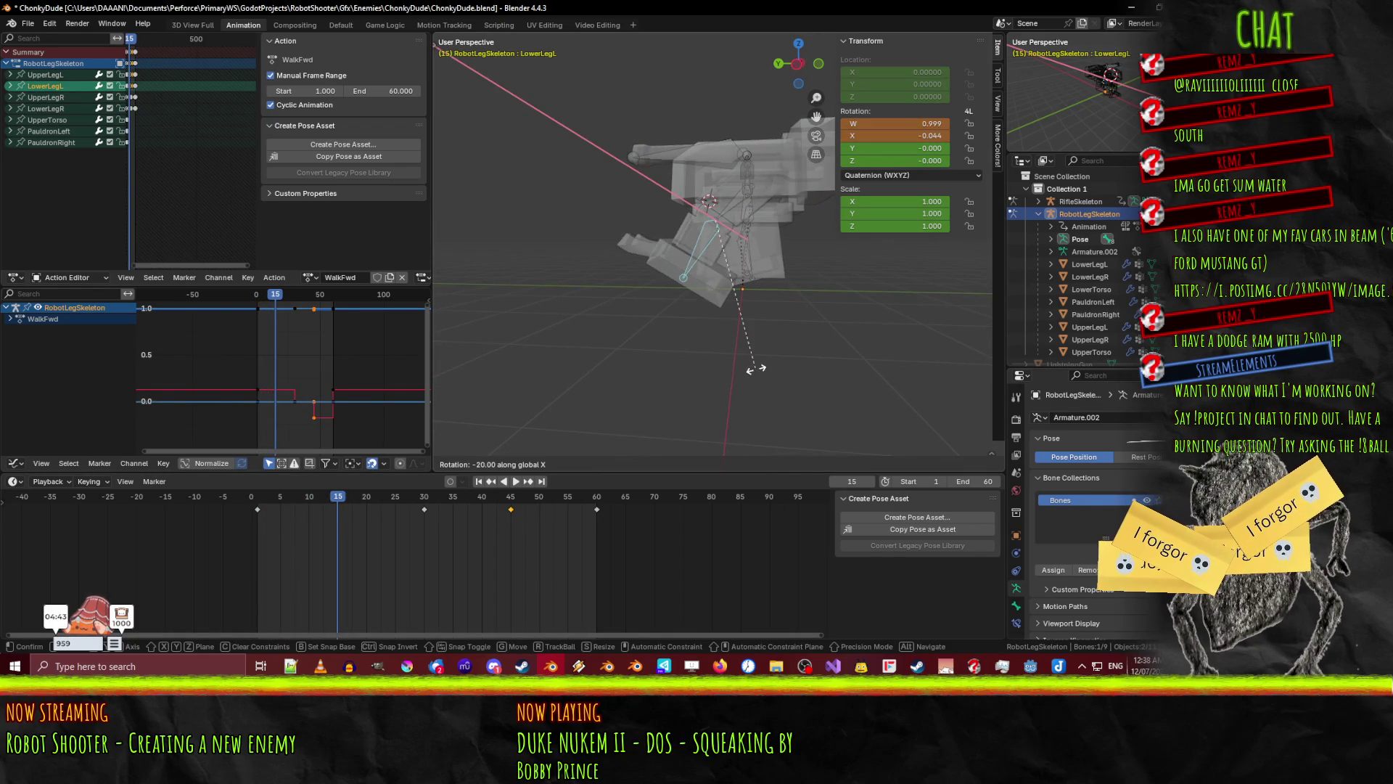
key(Escape)
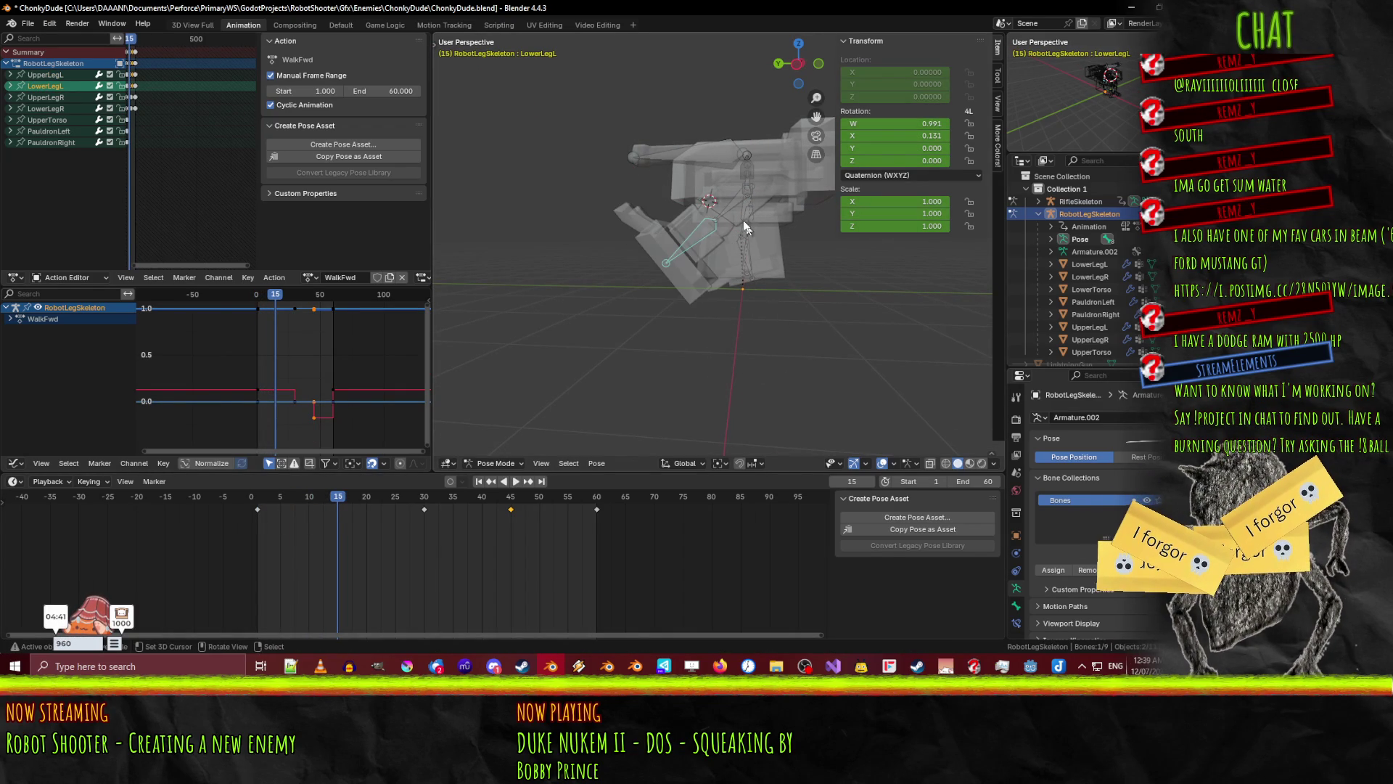
click(730, 203)
key(KP_3)
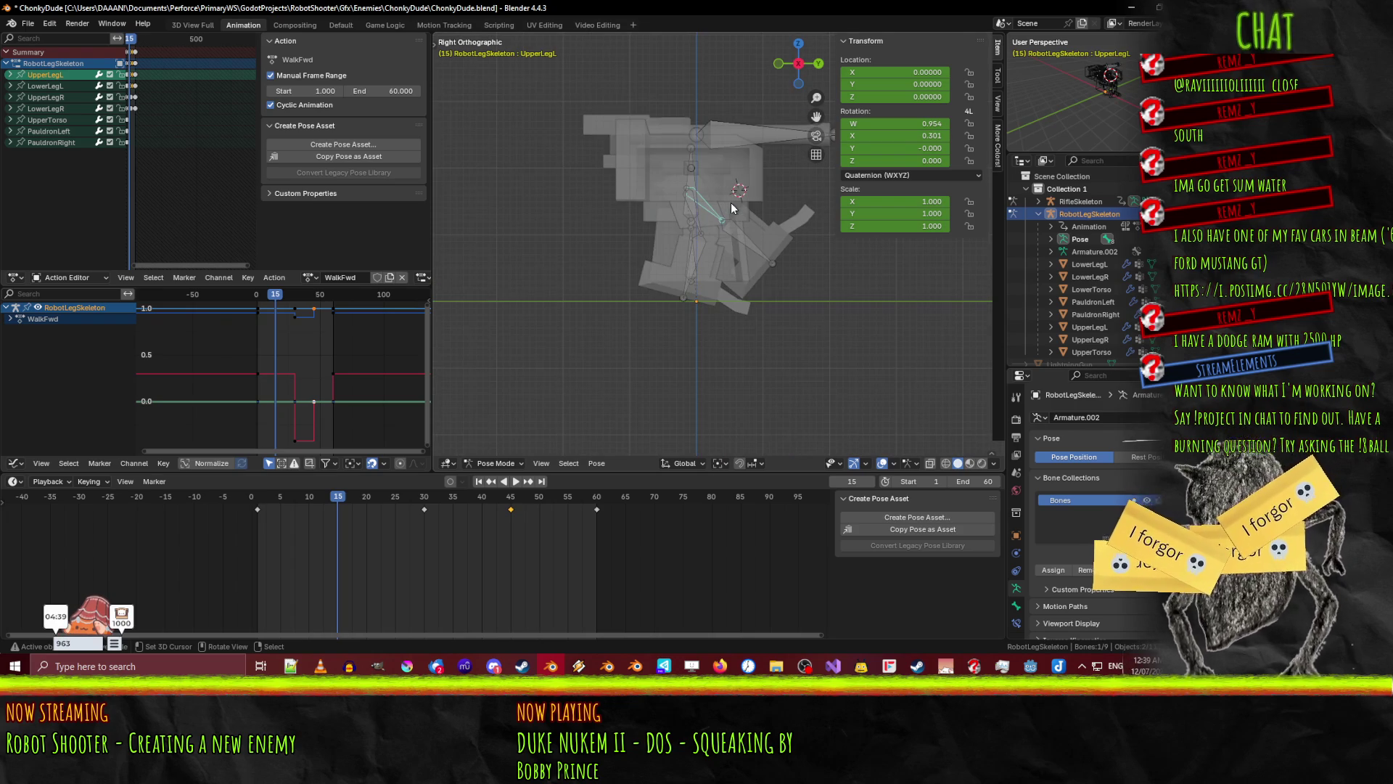
key(r)
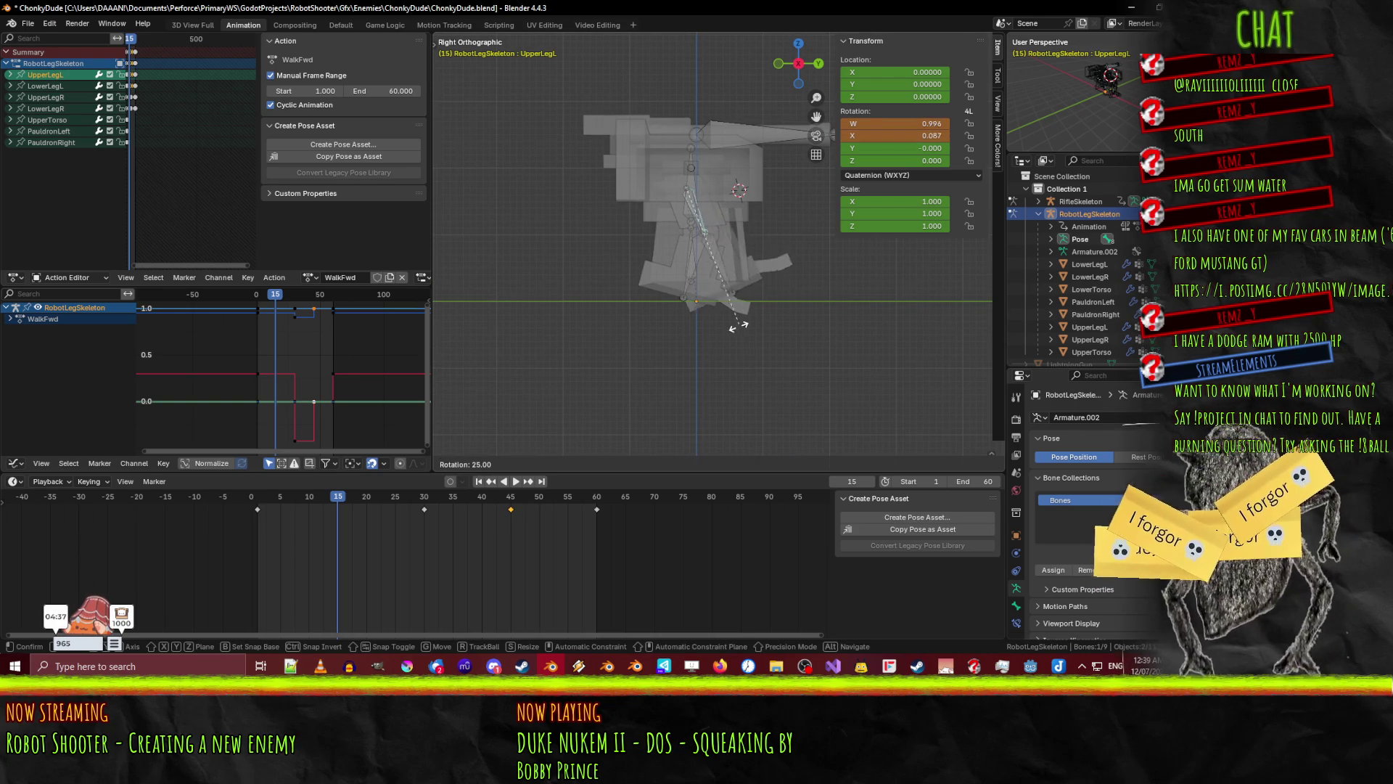
click(680, 342)
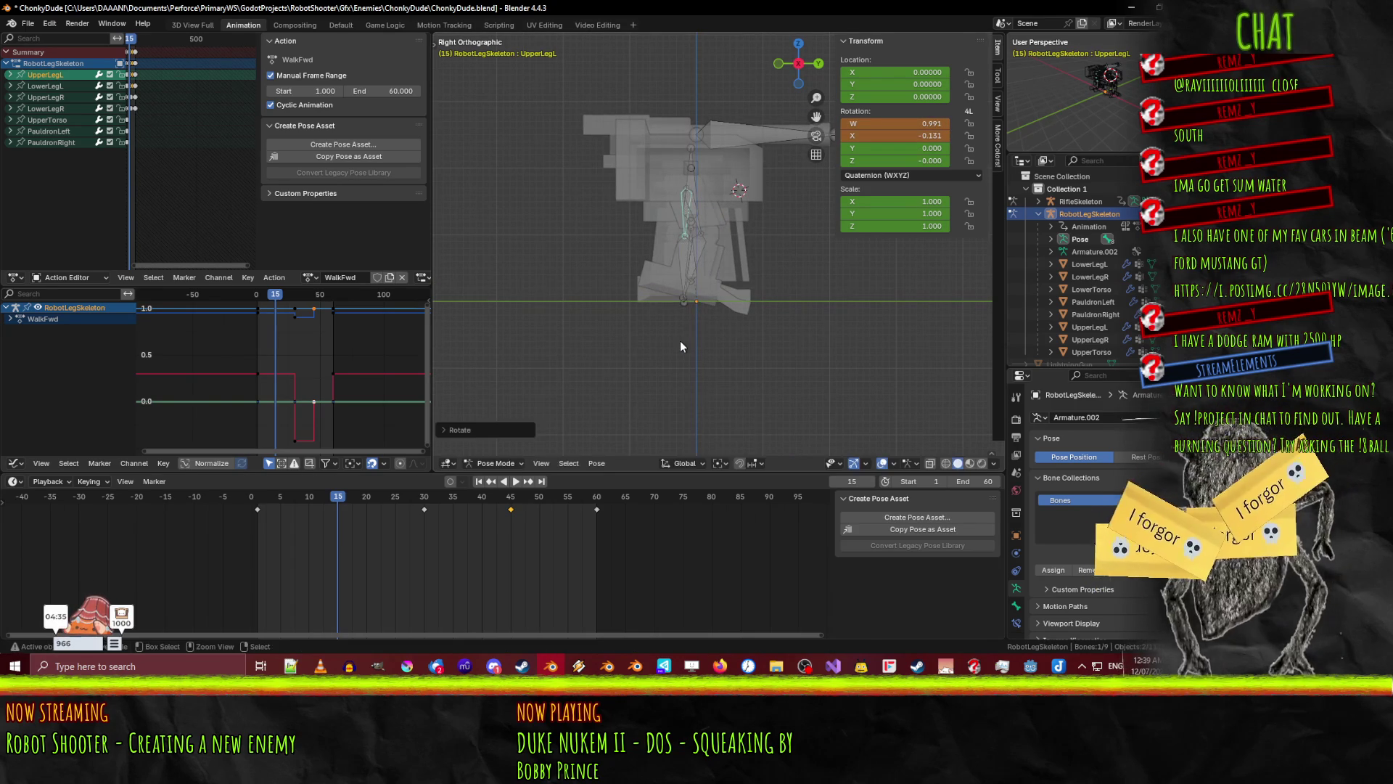
scroll(713, 320, up, 2)
middle_drag(713, 321, 608, 334)
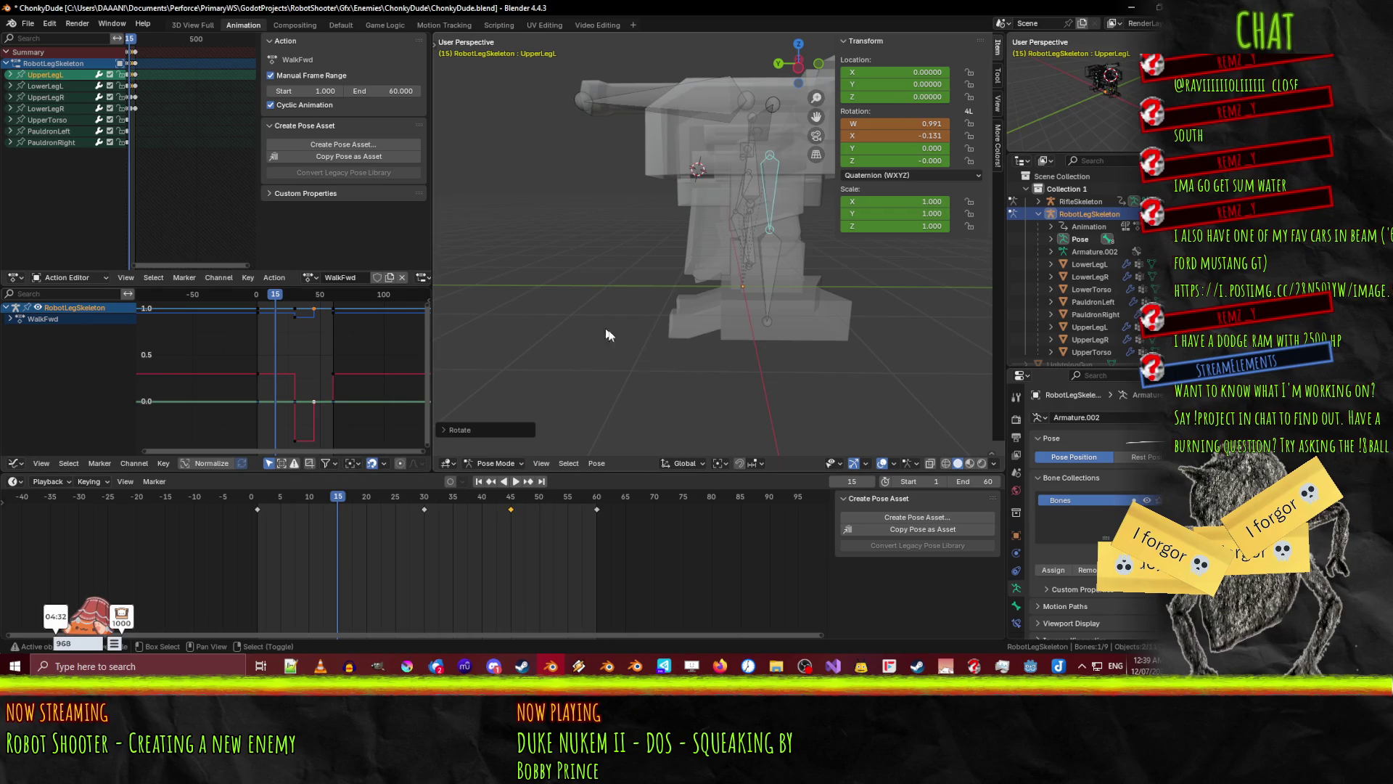
shift+click(775, 263)
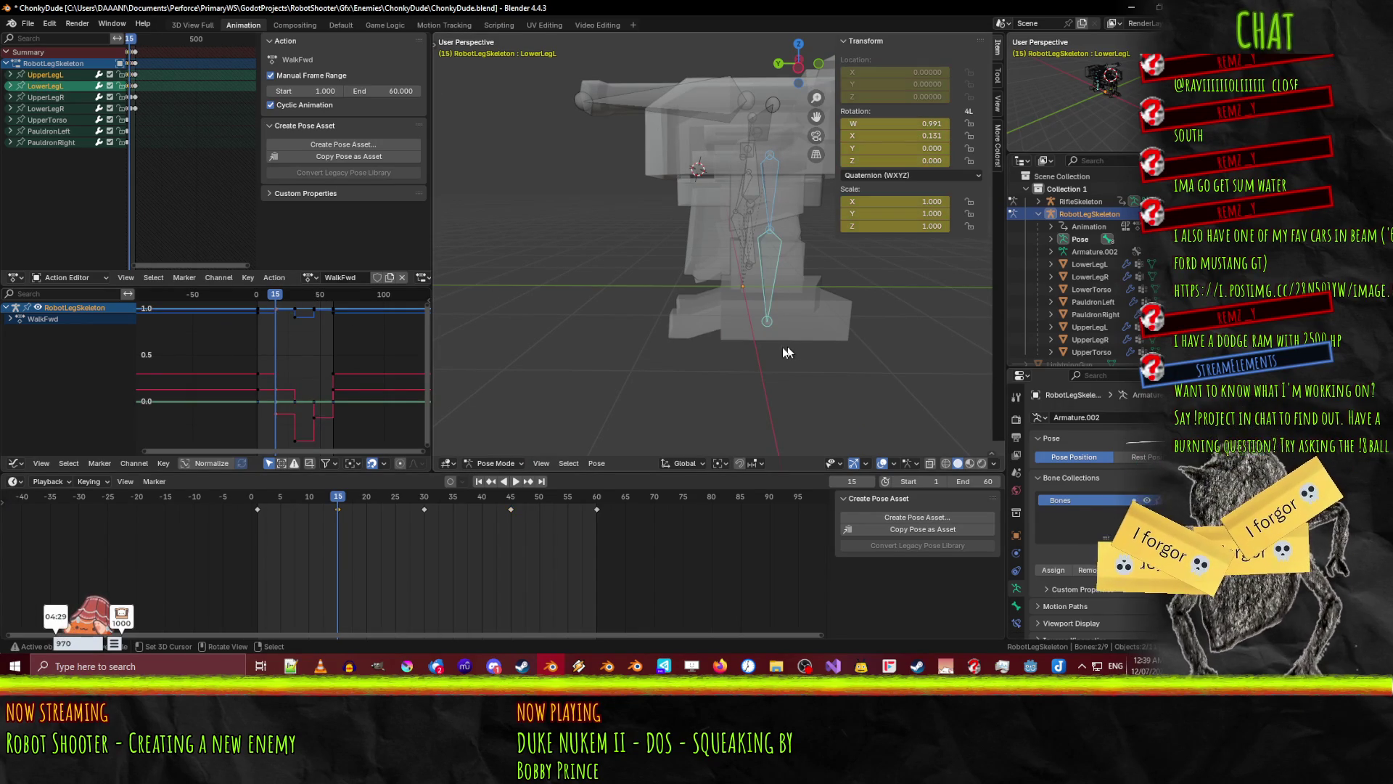
- Scrub from frame 7 to 32 to check the motion, then select UpperLegR and play
click(289, 498)
mouse_move(288, 498)
mouse_down()
mouse_move(248, 497)
mouse_move(518, 500)
mouse_move(259, 503)
mouse_move(428, 498)
mouse_up()
mouse_move(633, 194)
middle_down()
mouse_move(855, 198)
mouse_move(656, 260)
mouse_move(721, 222)
middle_up()
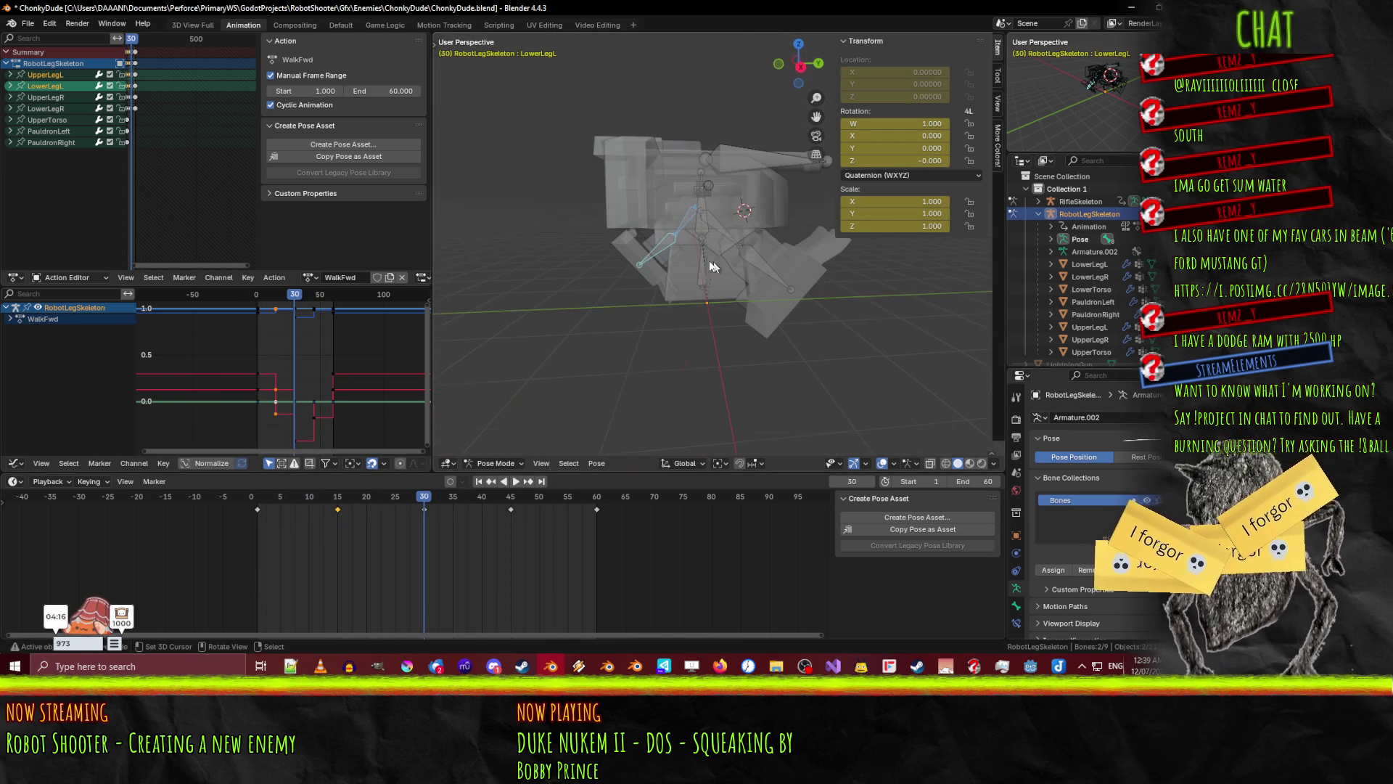
click(721, 222)
key(space)
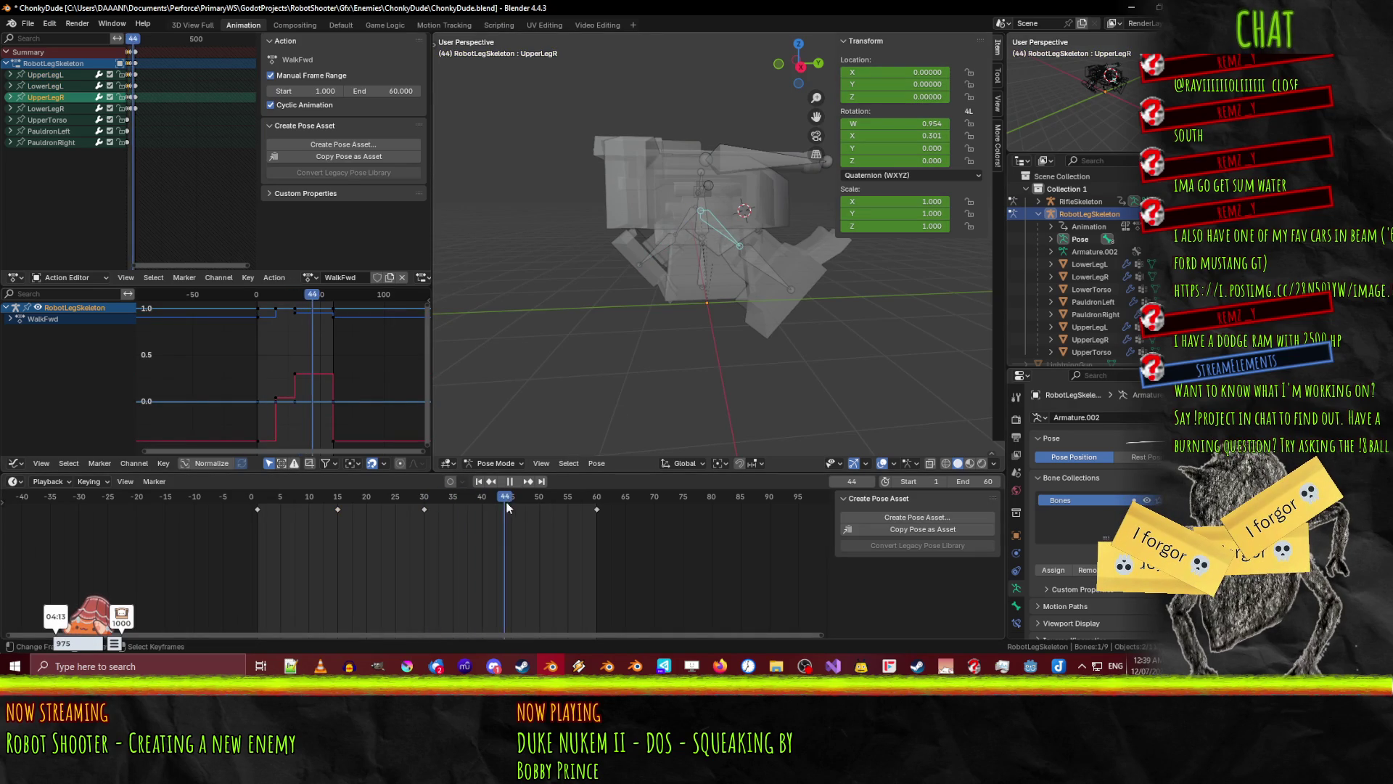
- At frame 45 in Right view, swing UpperLegR about 50° and add LowerLegR to the selection
drag(506, 507, 511, 508)
key(KP_3)
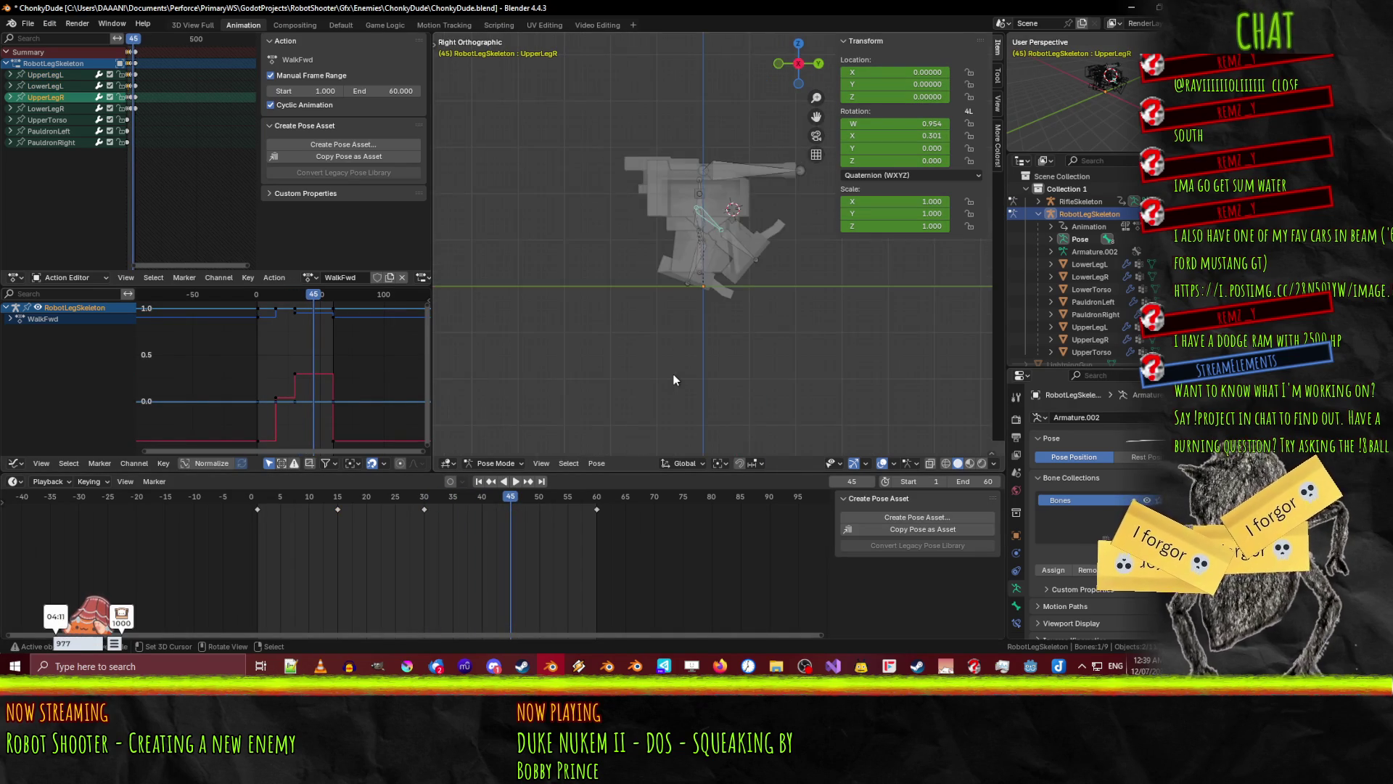
key(r)
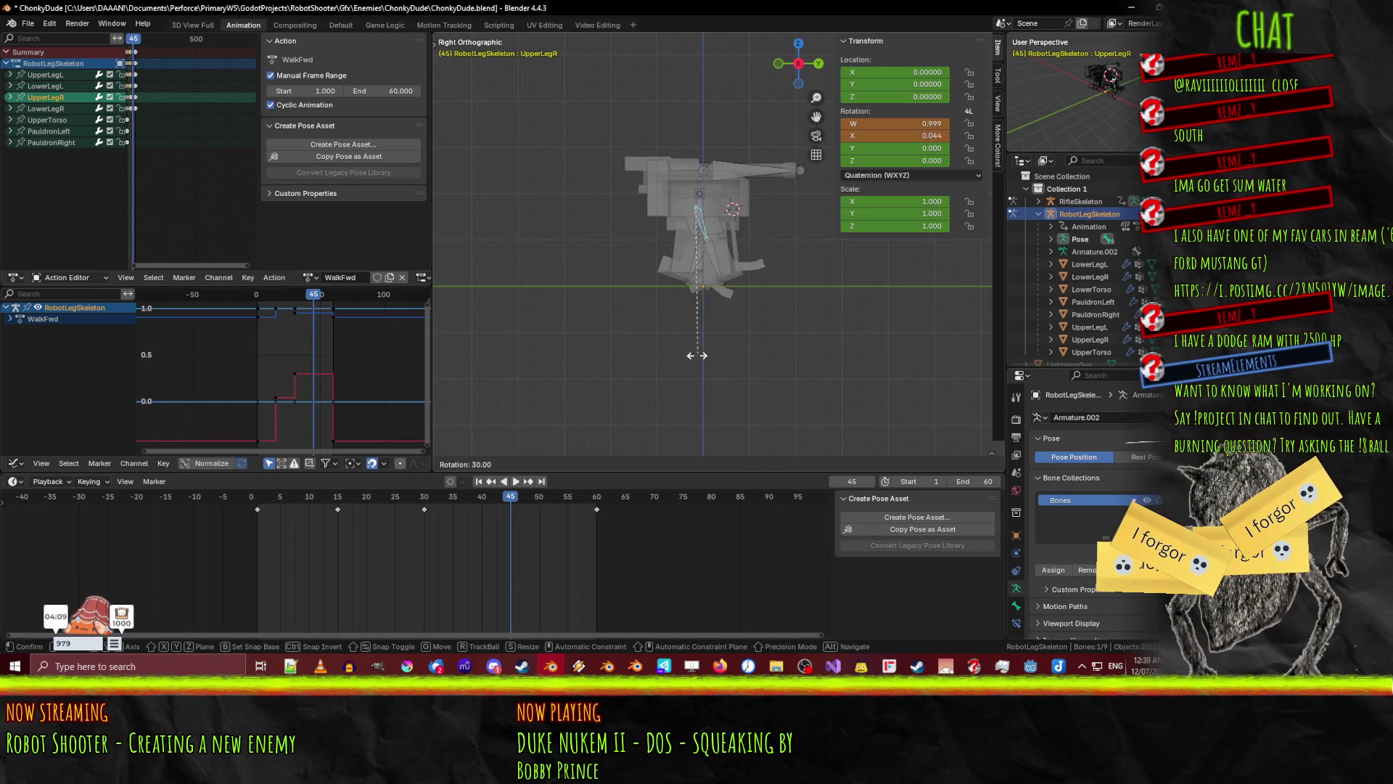
click(641, 359)
scroll(654, 342, up, 4)
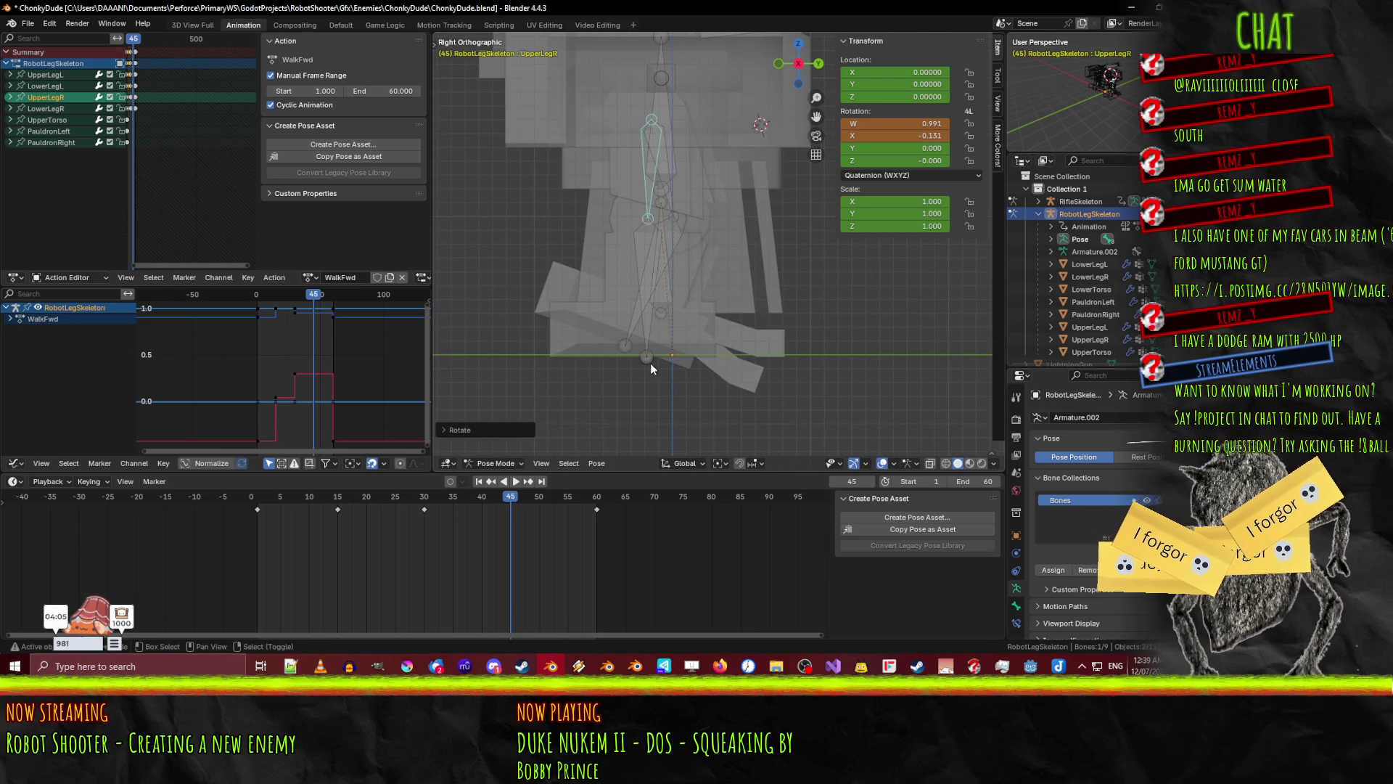
shift+click(650, 367)
- Frame the leg bones in the orthographic right view and scrub back toward frame 30
mouse_move(660, 365)
middle_down()
mouse_move(628, 351)
mouse_move(670, 356)
mouse_move(573, 342)
mouse_move(580, 326)
middle_up()
key(KP_5)
key(KP_3)
key(KP_Decimal)
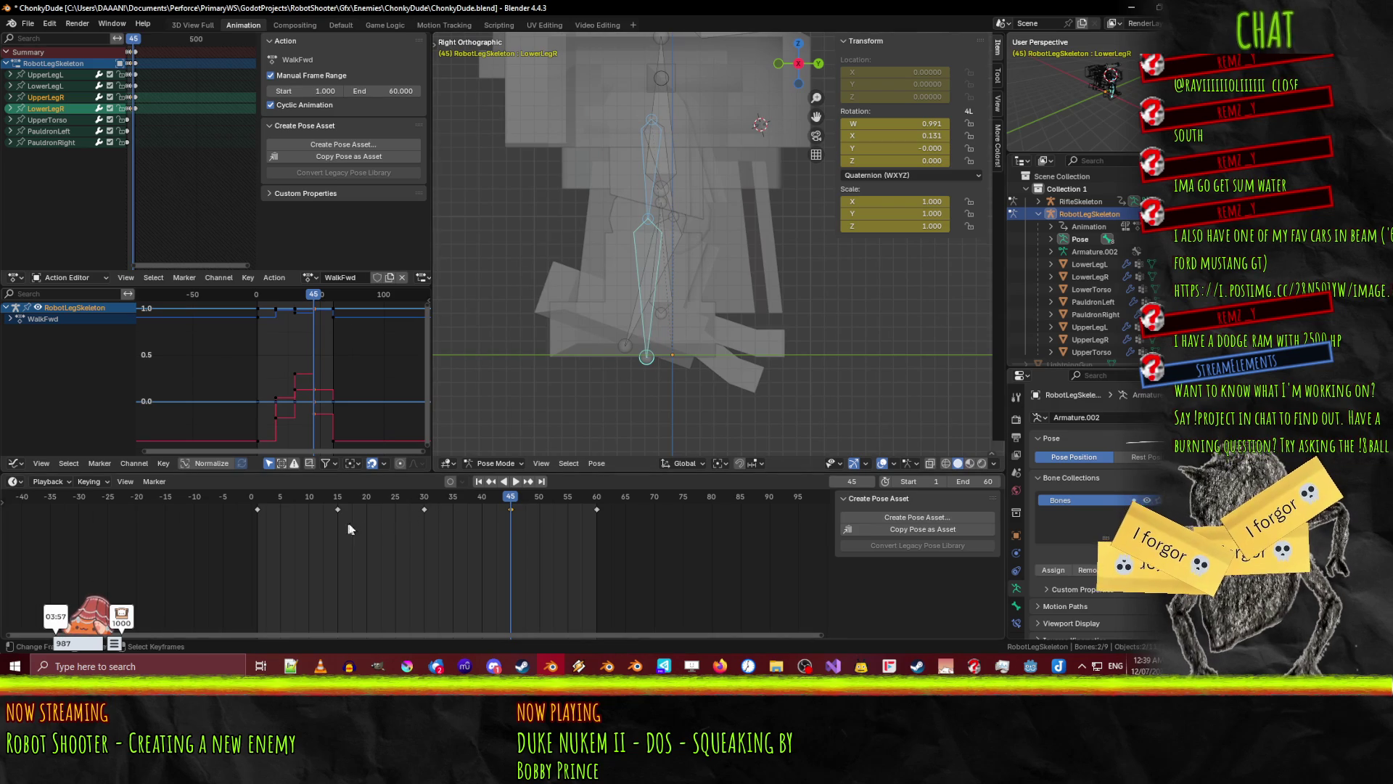
mouse_move(513, 495)
mouse_down()
mouse_move(257, 500)
mouse_move(494, 500)
mouse_move(425, 512)
mouse_up()
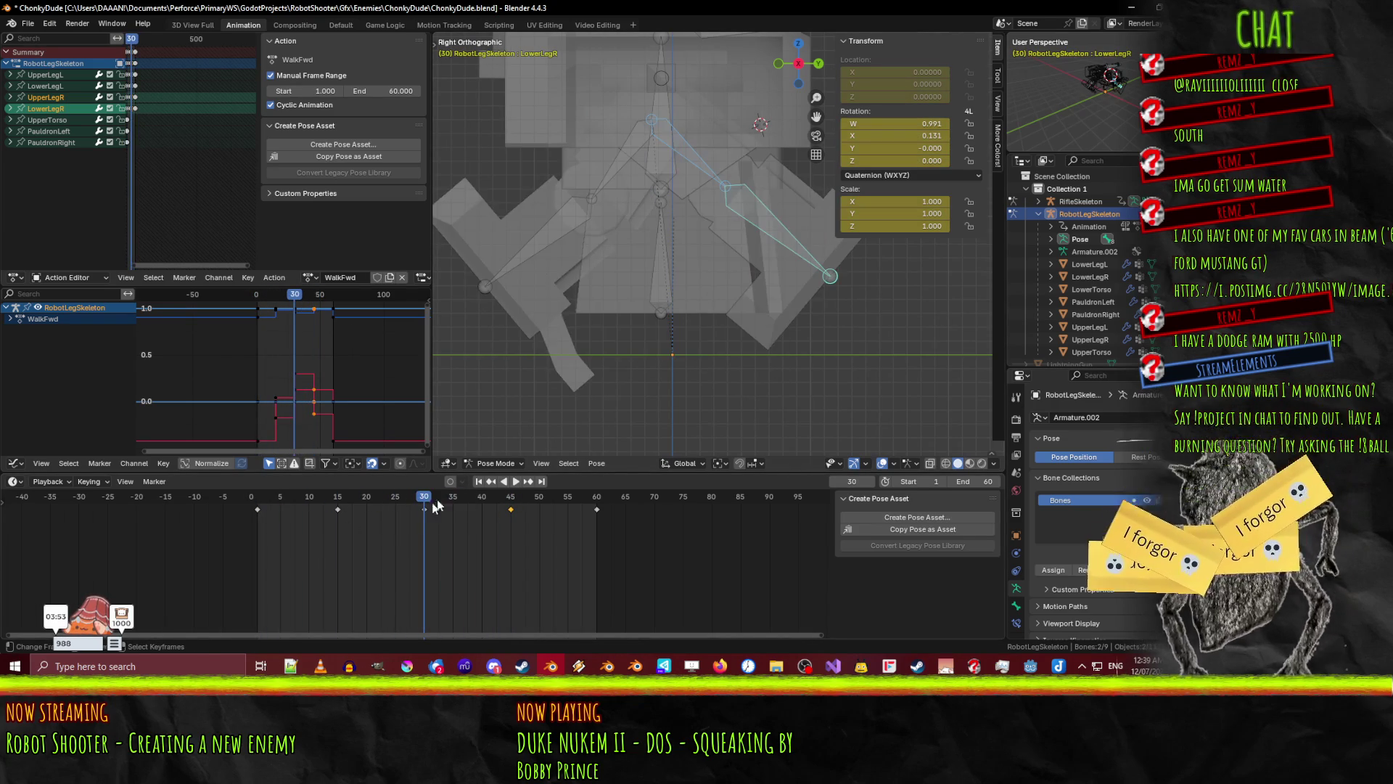
scroll(731, 371, down, 3)
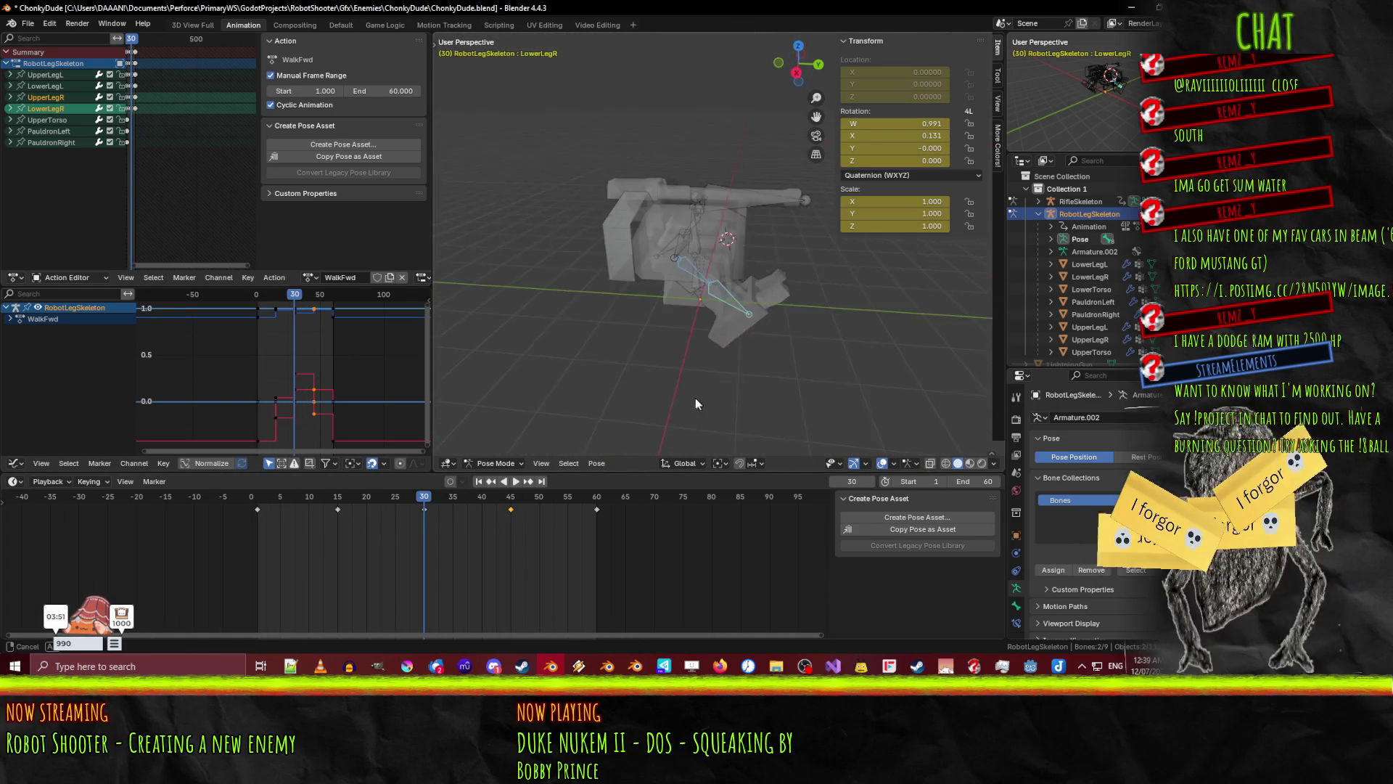